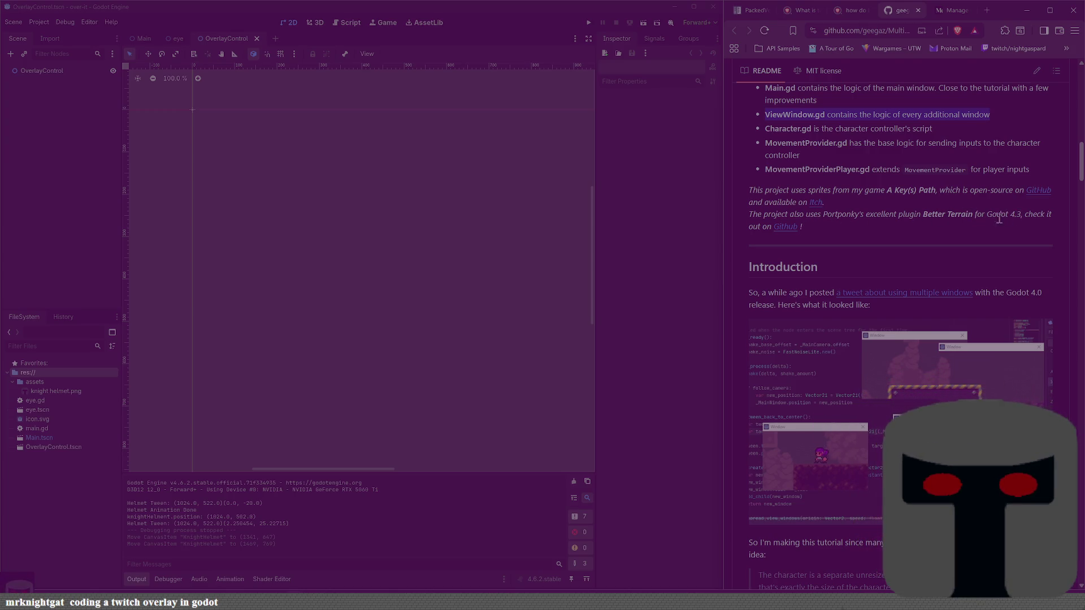
Step: Scroll the README to the Introduction and highlight the basic-idea explanation of how additional windows work
{"action": "scroll", "coordinate": [880, 223], "scroll_direction": "down", "scroll_amount": 3}
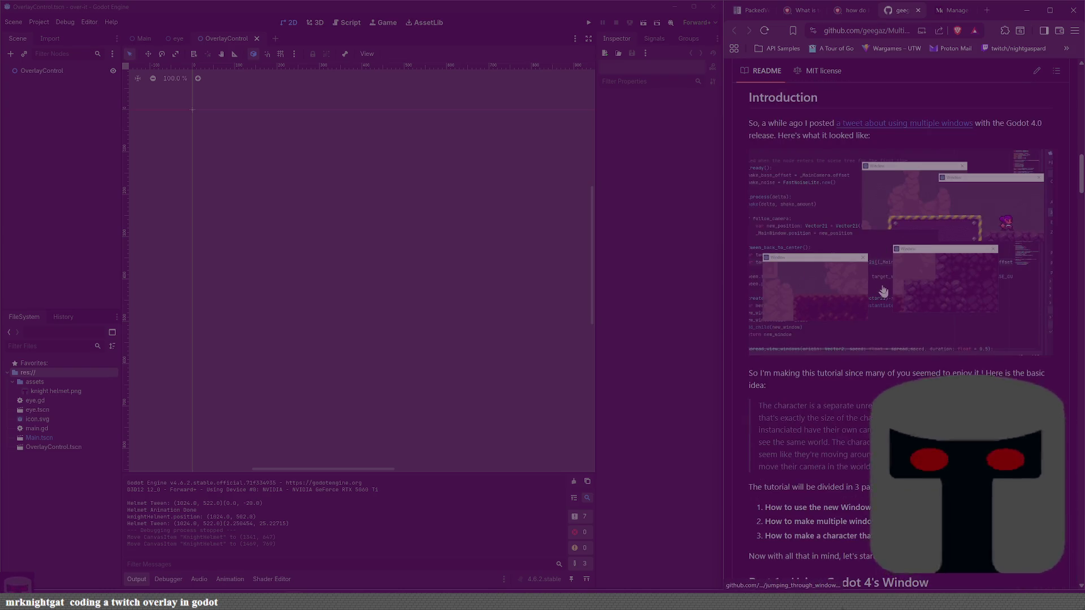
{"action": "scroll", "coordinate": [893, 333], "scroll_direction": "up", "scroll_amount": 3}
{"action": "scroll", "coordinate": [933, 226], "scroll_direction": "down", "scroll_amount": 3}
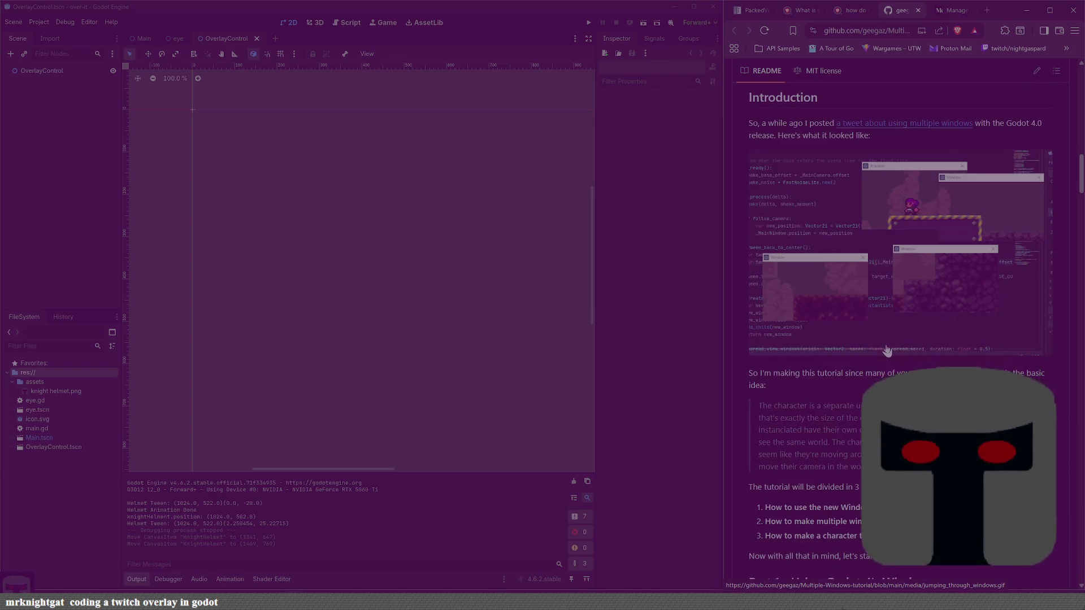
{"action": "scroll", "coordinate": [876, 273], "scroll_direction": "down", "scroll_amount": 3}
{"action": "scroll", "coordinate": [876, 273], "scroll_direction": "up", "scroll_amount": 3}
{"action": "scroll", "coordinate": [808, 243], "scroll_direction": "down", "scroll_amount": 3}
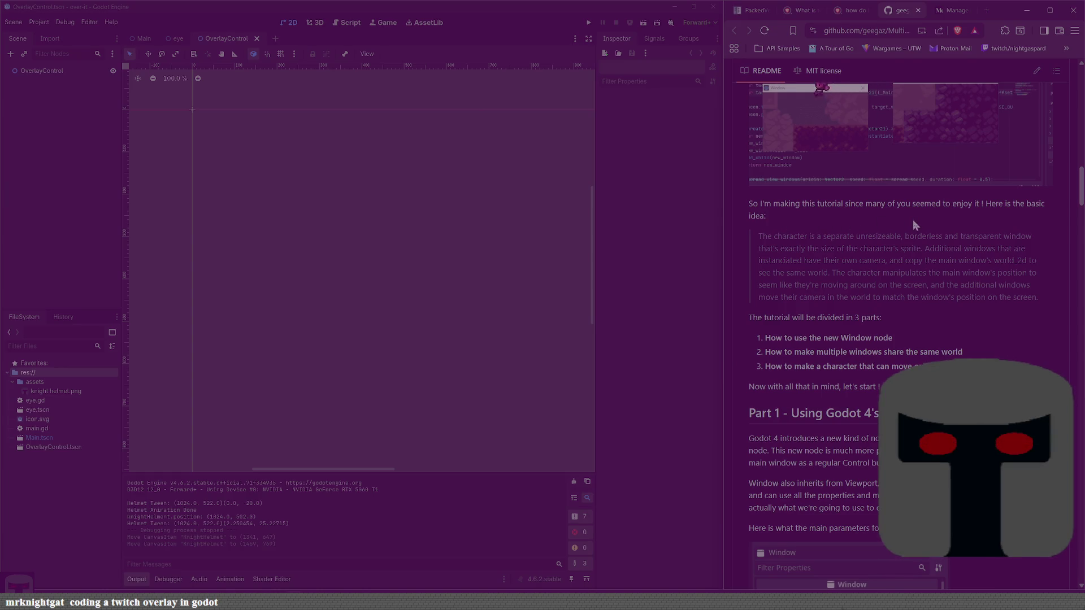
{"action": "scroll", "coordinate": [952, 226], "scroll_direction": "down", "scroll_amount": 2}
{"action": "scroll", "coordinate": [848, 248], "scroll_direction": "up", "scroll_amount": 2}
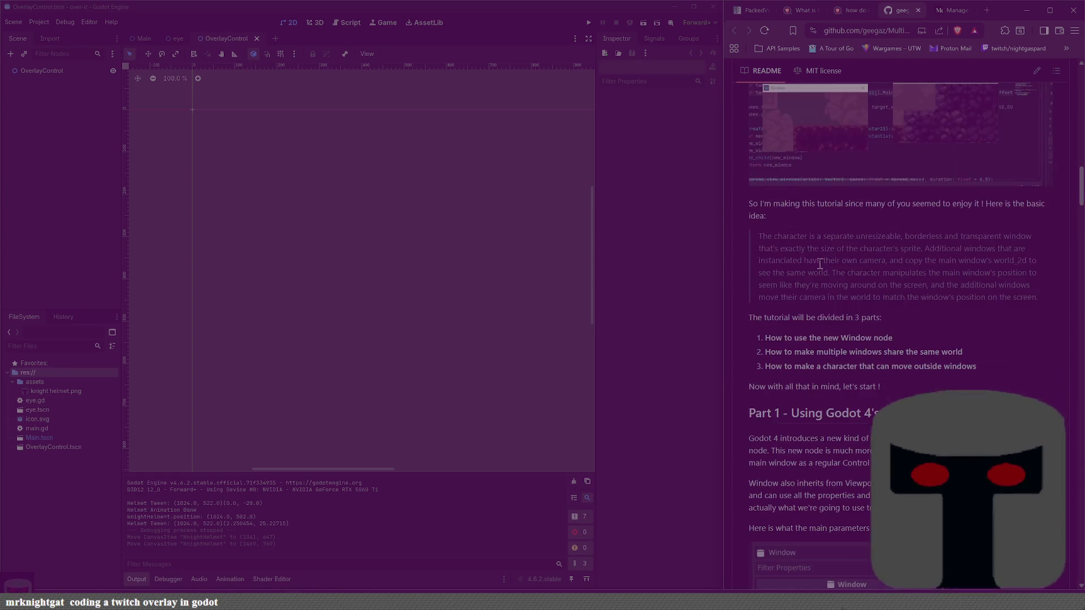
{"action": "mouse_move", "coordinate": [761, 237]}
{"action": "left_mouse_down"}
{"action": "mouse_move", "coordinate": [847, 262]}
{"action": "mouse_move", "coordinate": [991, 245]}
{"action": "mouse_move", "coordinate": [908, 254]}
{"action": "mouse_move", "coordinate": [1025, 260]}
{"action": "mouse_move", "coordinate": [1042, 301]}
{"action": "left_mouse_up"}
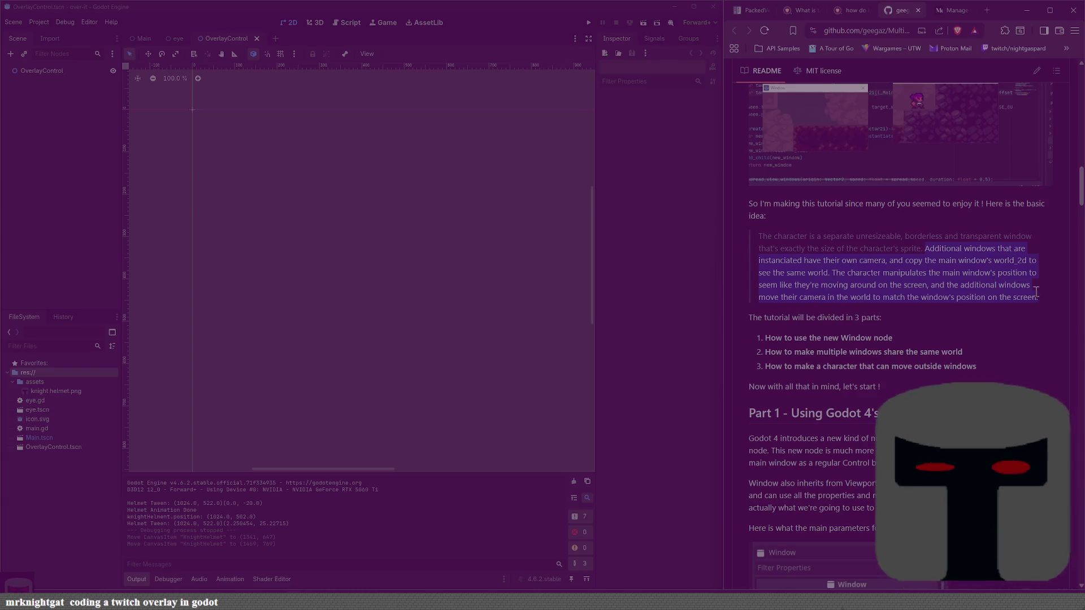
{"action": "scroll", "coordinate": [934, 327], "scroll_direction": "down", "scroll_amount": 3}
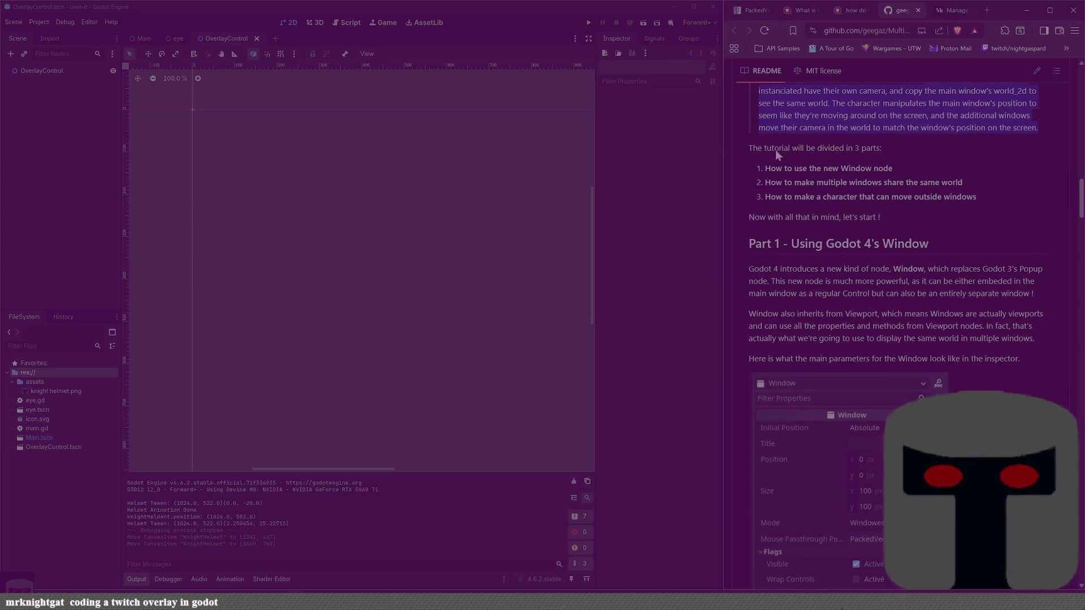
Step: Highlight Part 1's sentences on the Window node, embedded or separate windows, and Viewport inheritance
{"action": "mouse_move", "coordinate": [770, 185]}
{"action": "left_mouse_down"}
{"action": "mouse_move", "coordinate": [946, 187]}
{"action": "mouse_move", "coordinate": [764, 180]}
{"action": "left_mouse_up"}
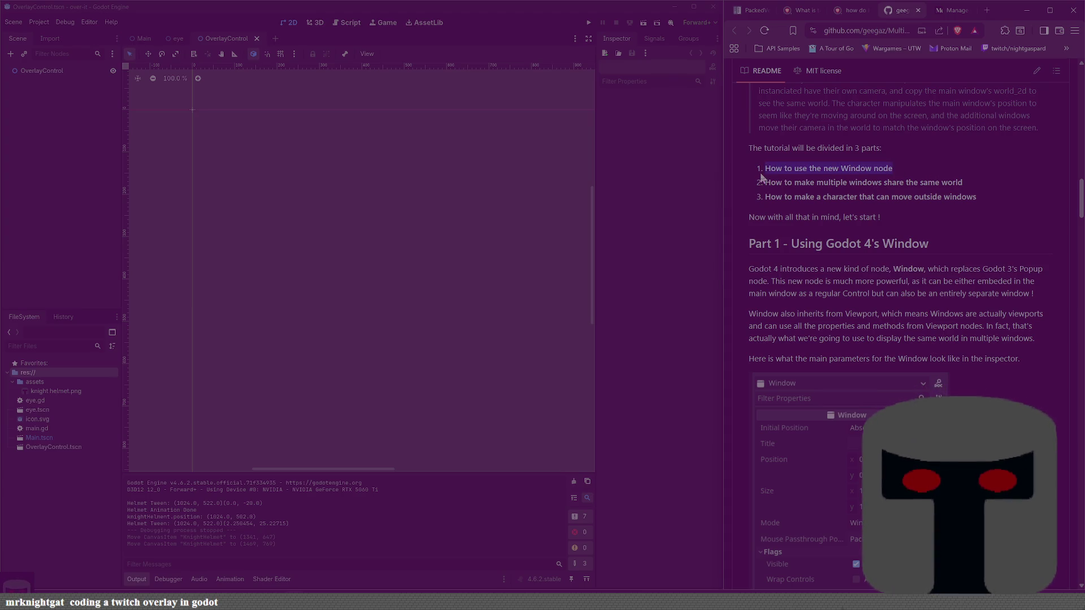
{"action": "scroll", "coordinate": [850, 310], "scroll_direction": "down", "scroll_amount": 3}
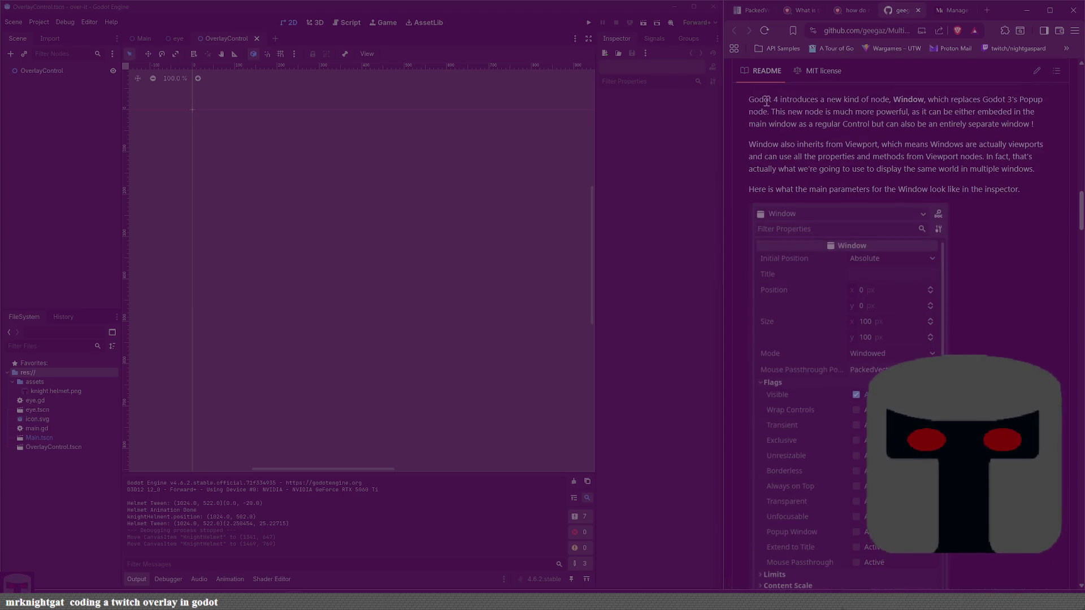
{"action": "mouse_move", "coordinate": [750, 103]}
{"action": "left_mouse_down"}
{"action": "mouse_move", "coordinate": [1017, 115]}
{"action": "mouse_move", "coordinate": [989, 178]}
{"action": "mouse_move", "coordinate": [881, 145]}
{"action": "mouse_move", "coordinate": [915, 109]}
{"action": "left_mouse_up"}
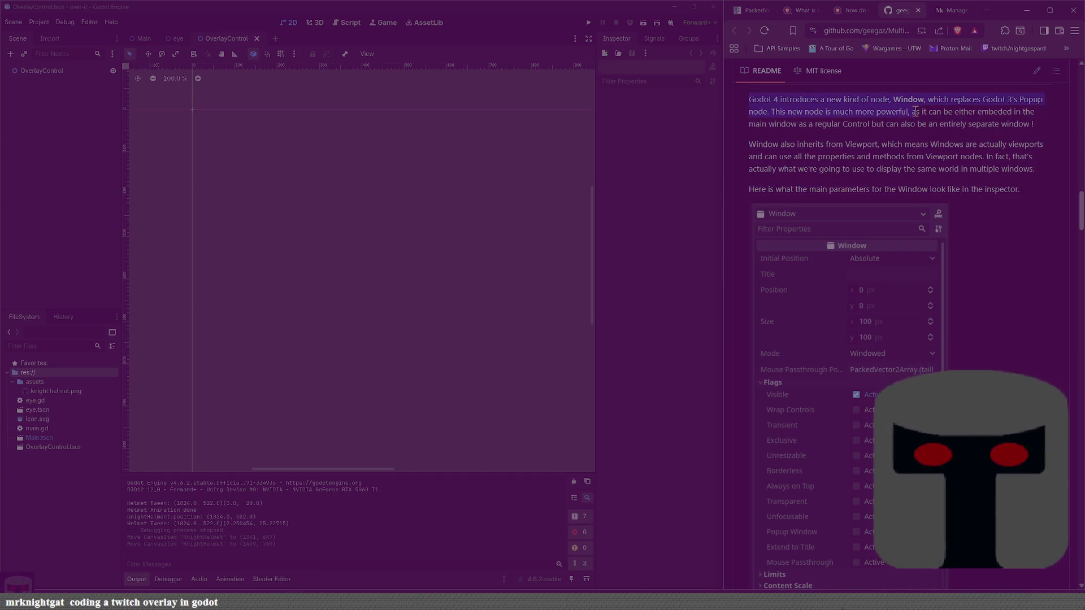
{"action": "left_click", "coordinate": [911, 117]}
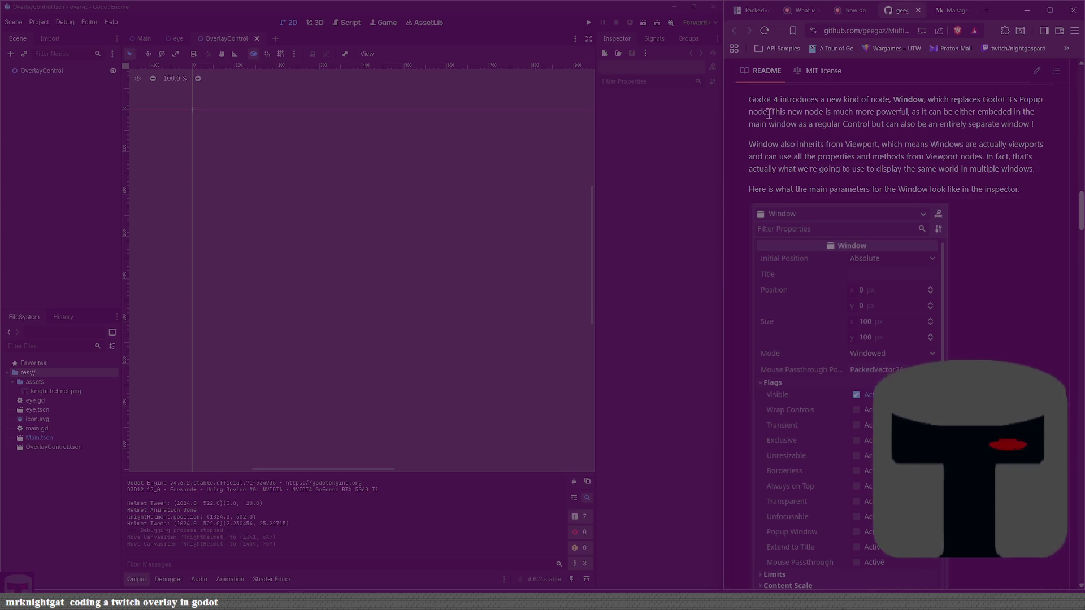
{"action": "mouse_move", "coordinate": [772, 113]}
{"action": "left_mouse_down"}
{"action": "mouse_move", "coordinate": [1035, 126]}
{"action": "mouse_move", "coordinate": [1011, 146]}
{"action": "mouse_move", "coordinate": [1032, 124]}
{"action": "left_mouse_up"}
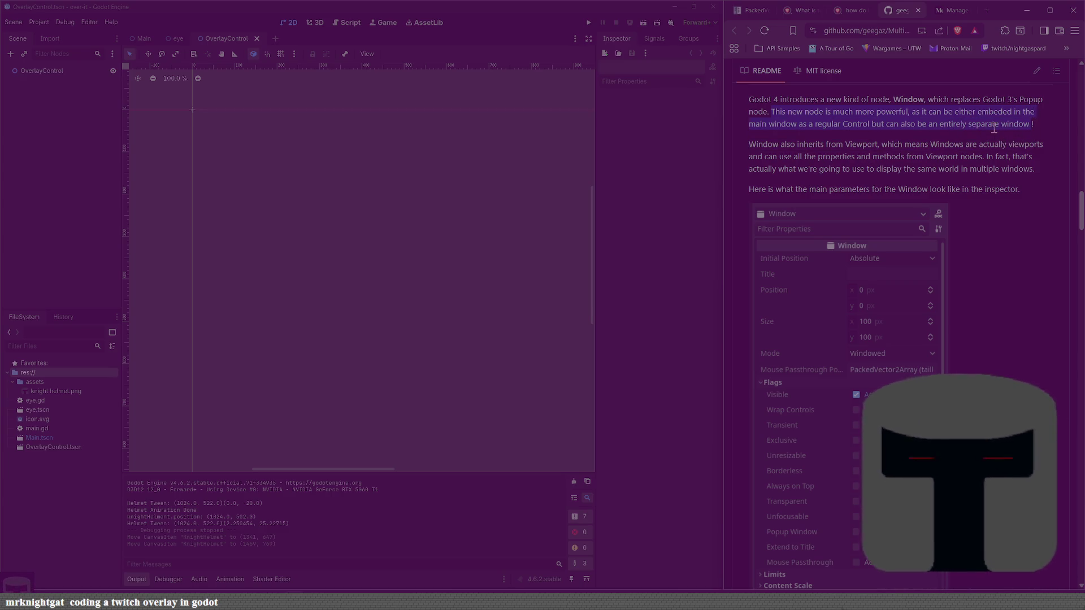
{"action": "left_click", "coordinate": [938, 129]}
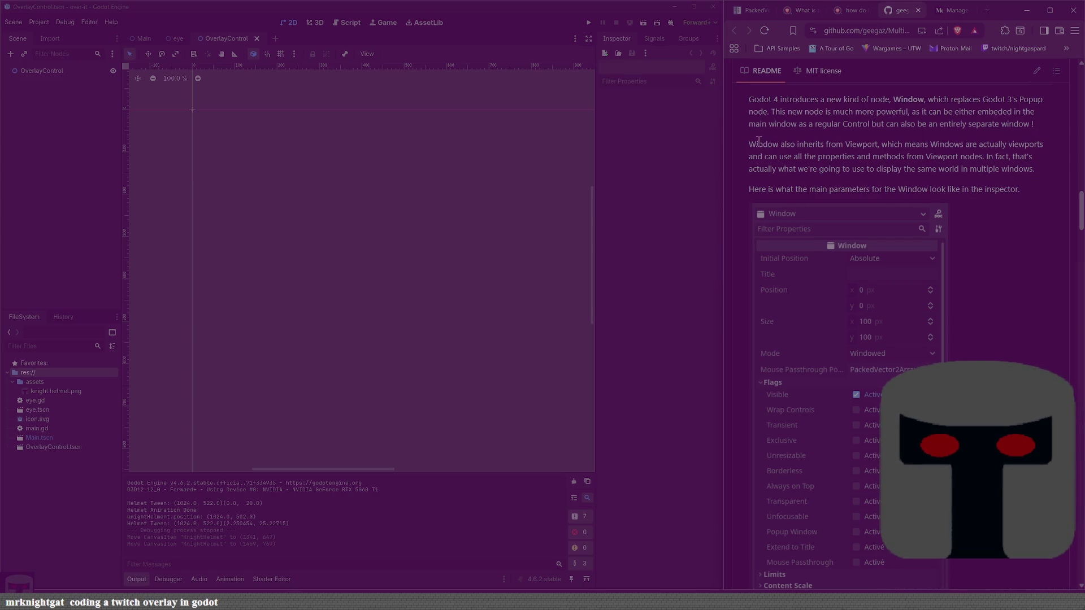
{"action": "mouse_move", "coordinate": [752, 143]}
{"action": "left_mouse_down"}
{"action": "mouse_move", "coordinate": [950, 158]}
{"action": "mouse_move", "coordinate": [1043, 148]}
{"action": "mouse_move", "coordinate": [788, 168]}
{"action": "mouse_move", "coordinate": [793, 157]}
{"action": "mouse_move", "coordinate": [978, 160]}
{"action": "left_mouse_up"}
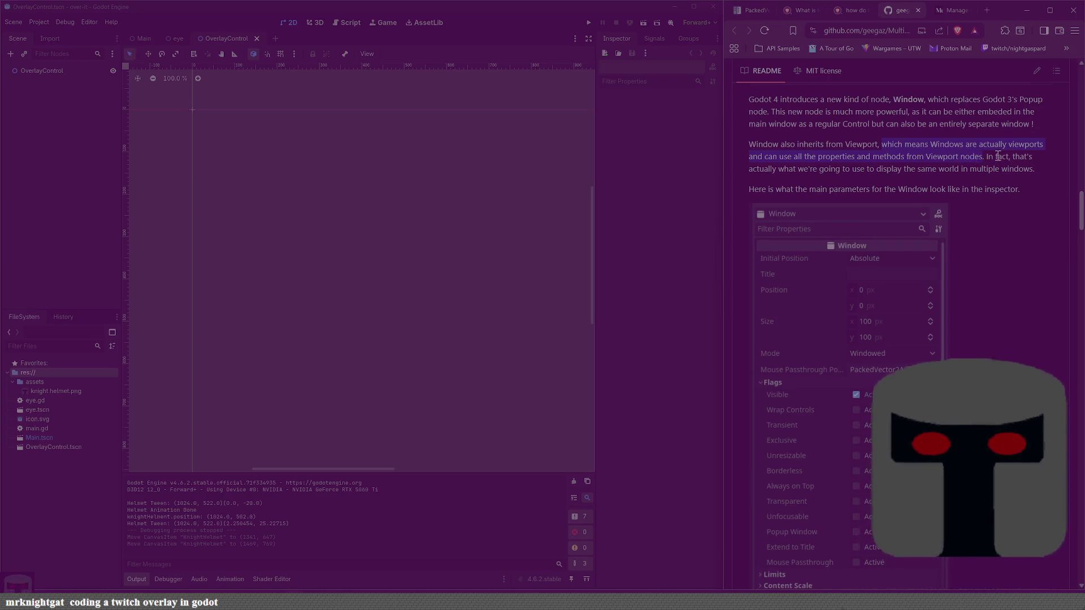
{"action": "left_click", "coordinate": [988, 156]}
Step: Read the one-world and inspector-parameters sentences, view the inspector image, then switch to Godot's Main scene
{"action": "left_click_drag", "start_coordinate": [986, 157], "coordinate": [1015, 174]}
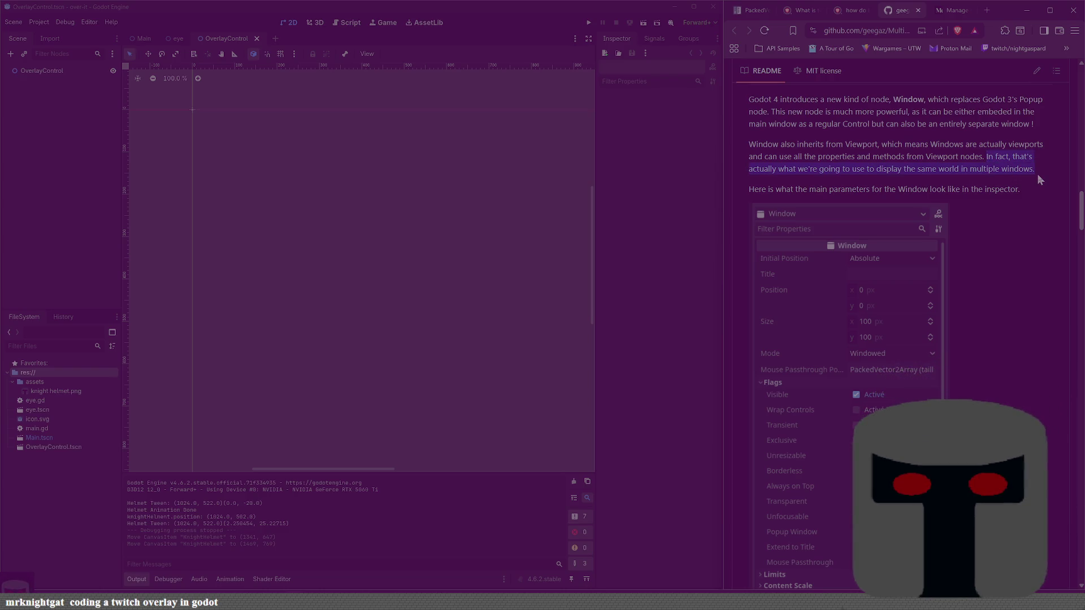
{"action": "mouse_move", "coordinate": [1038, 175]}
{"action": "left_mouse_down"}
{"action": "mouse_move", "coordinate": [1029, 187]}
{"action": "mouse_move", "coordinate": [771, 171]}
{"action": "mouse_move", "coordinate": [755, 191]}
{"action": "left_mouse_up"}
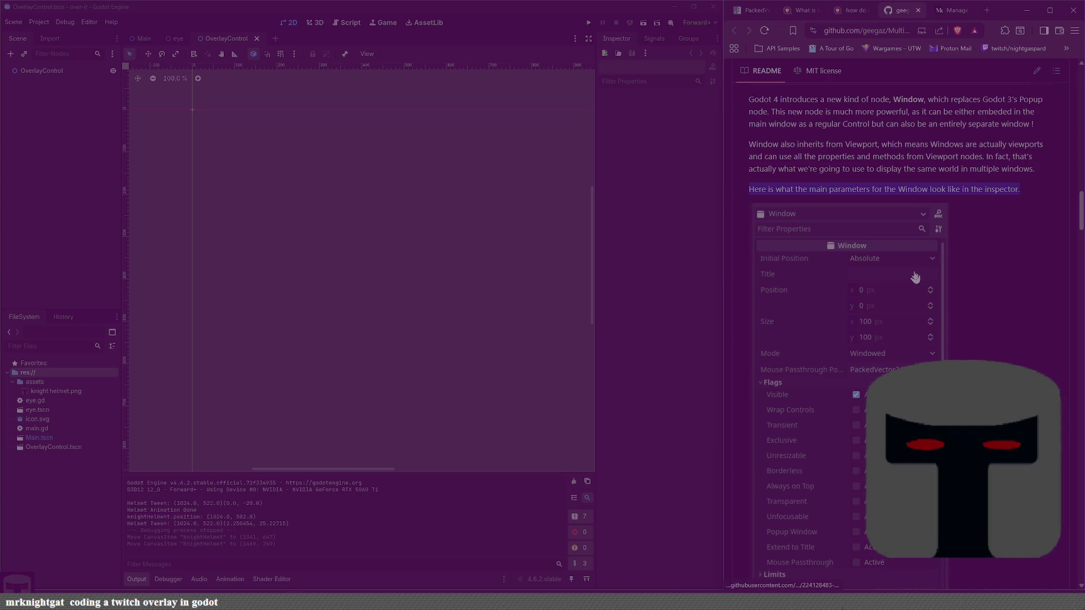
{"action": "scroll", "coordinate": [915, 277], "scroll_direction": "down", "scroll_amount": 3}
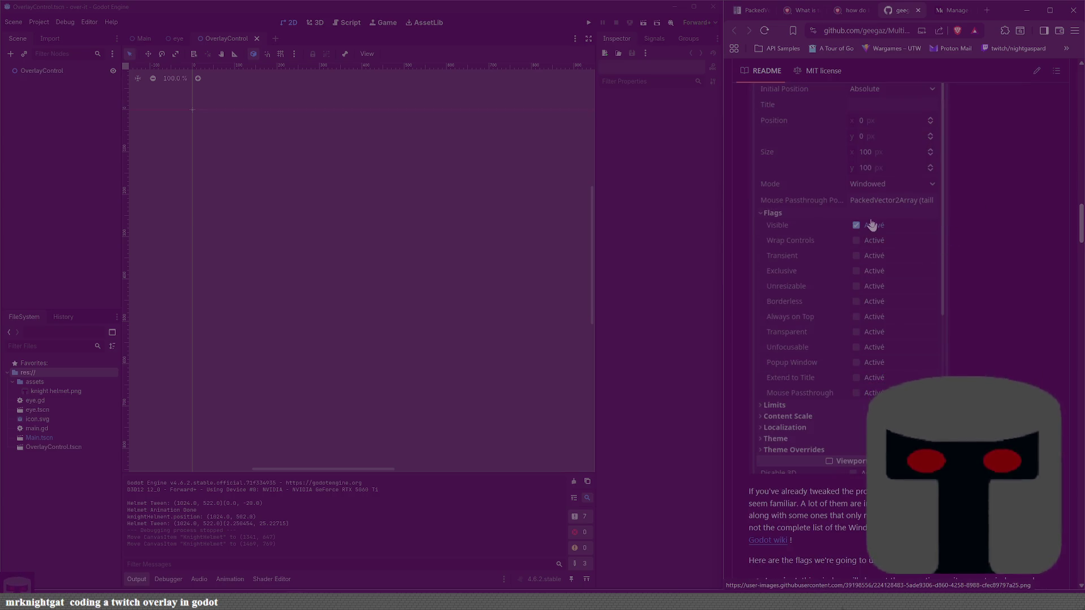
{"action": "scroll", "coordinate": [826, 251], "scroll_direction": "up", "scroll_amount": 3}
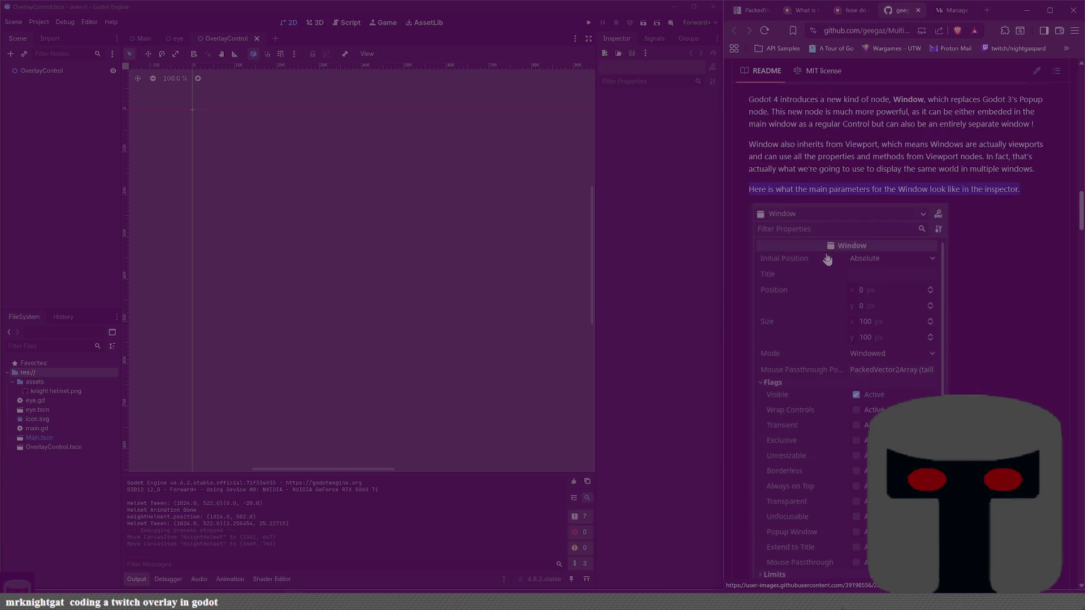
{"action": "left_click", "coordinate": [79, 221]}
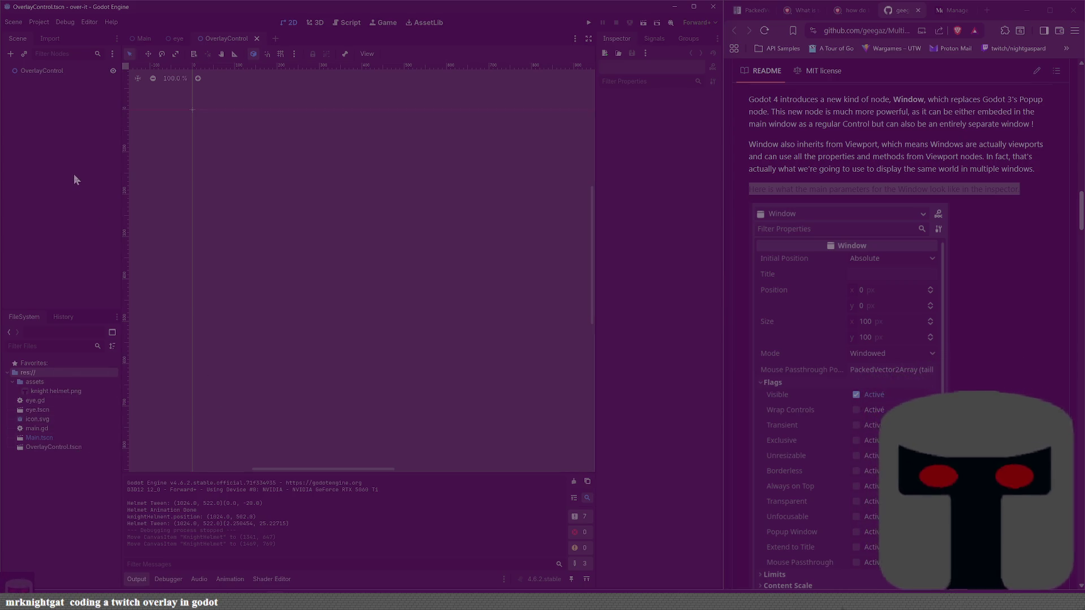
{"action": "left_click", "coordinate": [144, 39]}
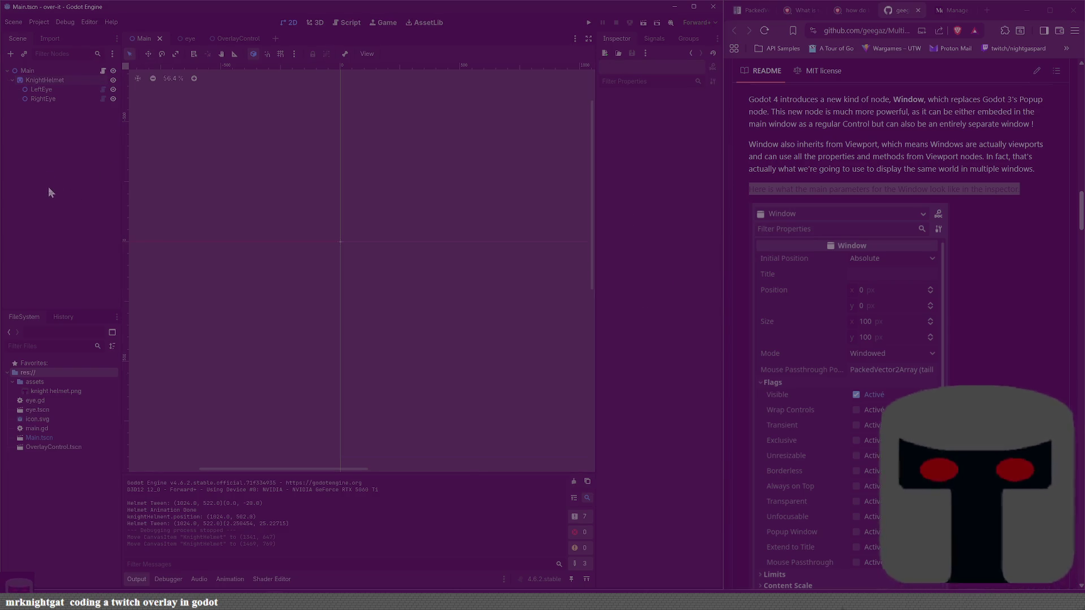
Step: Add a Window node as a child of Main through the Create New Node search (Ctrl+A)
{"action": "key", "text": "ctrl+a"}
{"action": "type", "text": "E"}
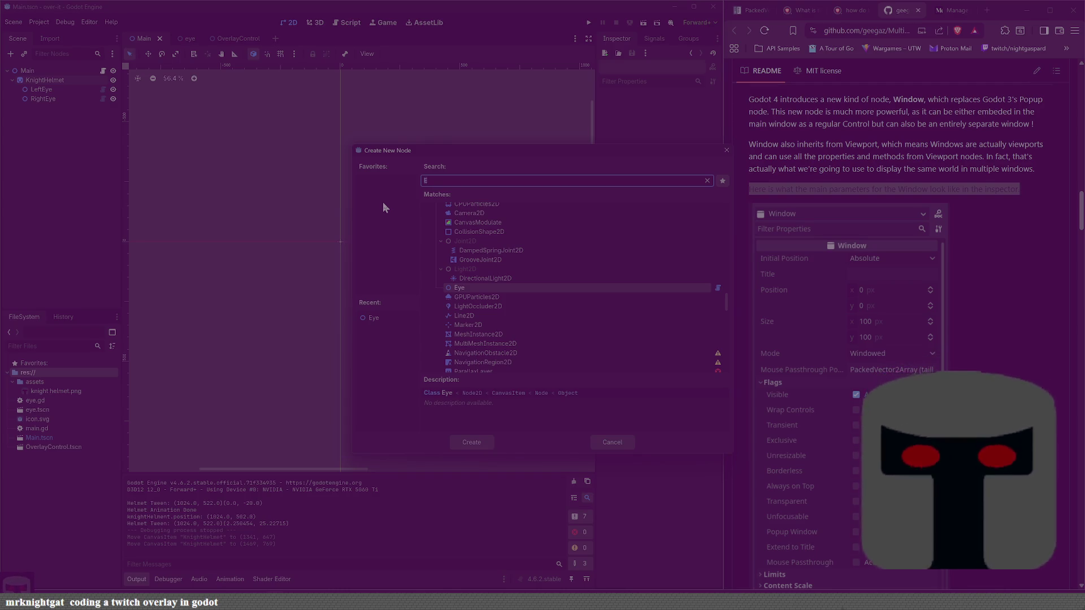
{"action": "key", "text": "BackSpace"}
{"action": "type", "text": "M"}
{"action": "key", "text": "BackSpace"}
{"action": "type", "text": "Window"}
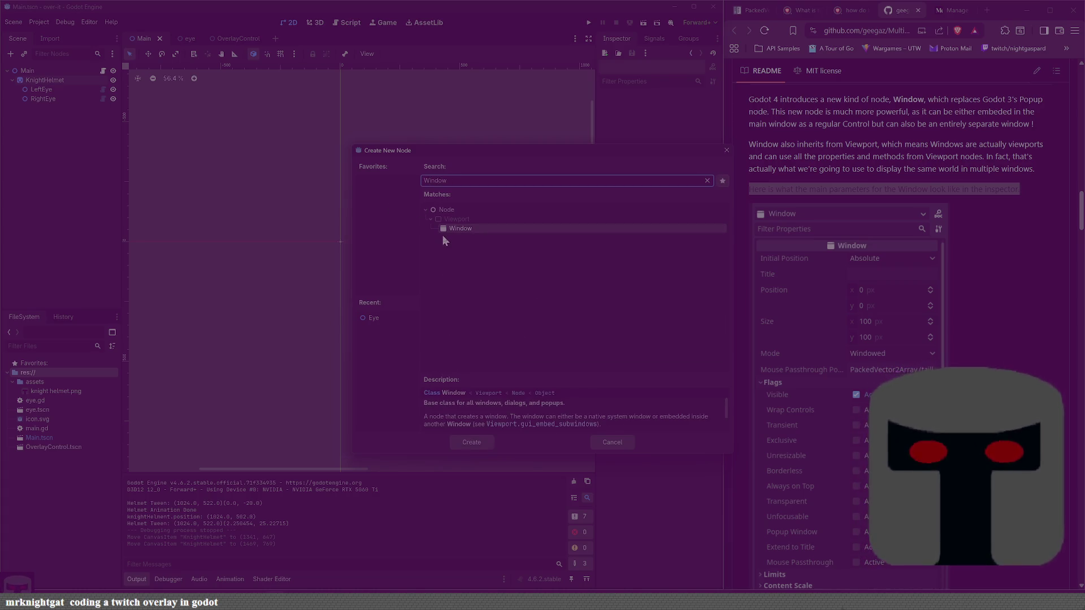
{"action": "left_click", "coordinate": [455, 228]}
{"action": "left_click", "coordinate": [478, 442]}
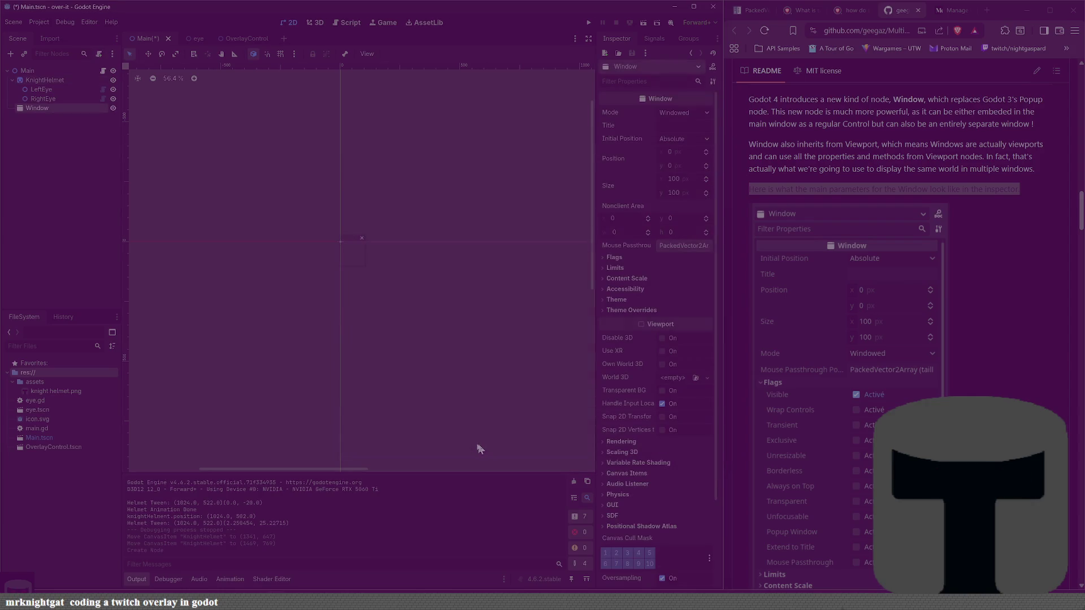
Step: Create a new text file named TODO.txt in the res:// project root
{"action": "right_click", "coordinate": [33, 384]}
{"action": "mouse_move", "coordinate": [57, 390]}
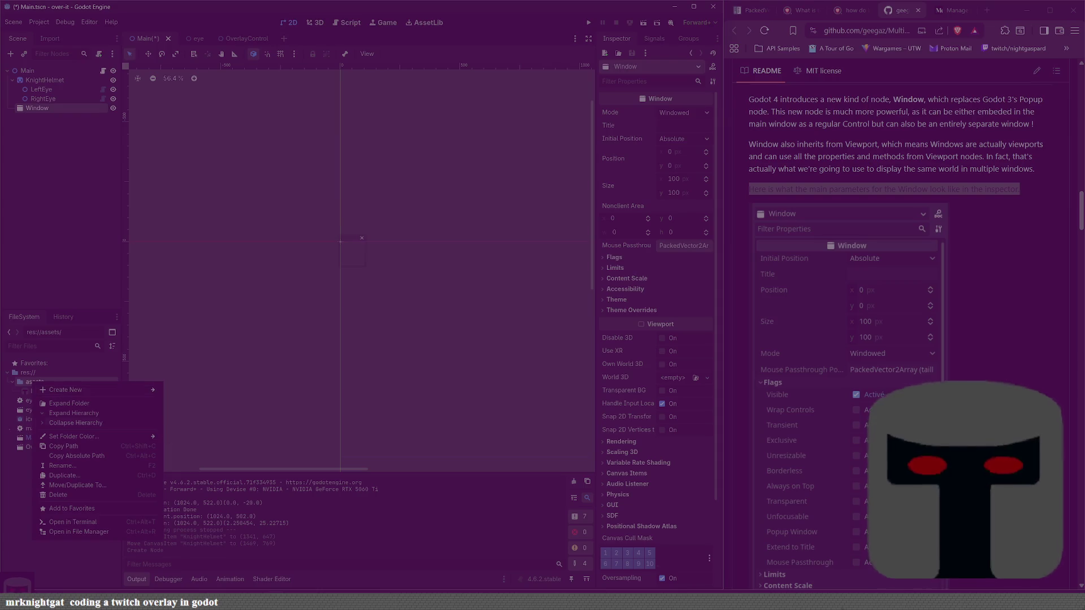
{"action": "left_click", "coordinate": [20, 377]}
{"action": "right_click", "coordinate": [19, 374]}
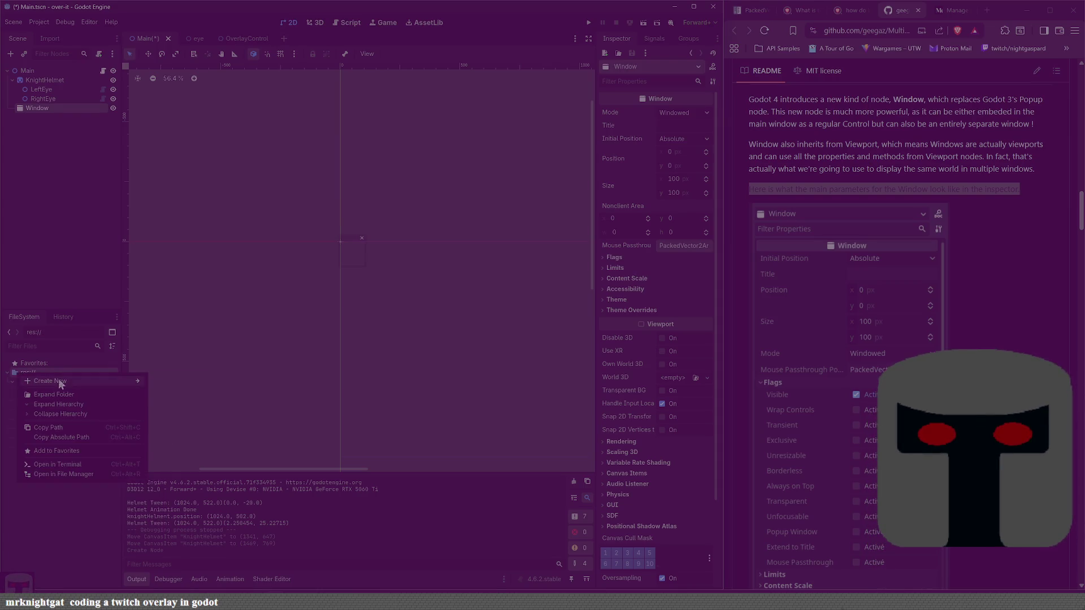
{"action": "mouse_move", "coordinate": [60, 384]}
{"action": "left_click", "coordinate": [169, 418]}
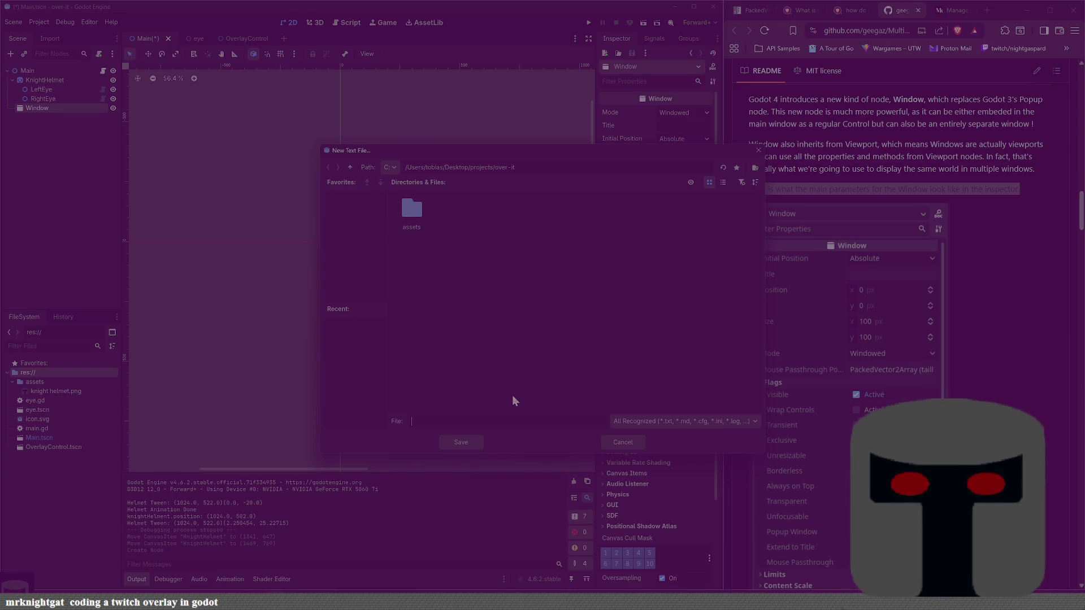
{"action": "type", "text": "TODO.txt"}
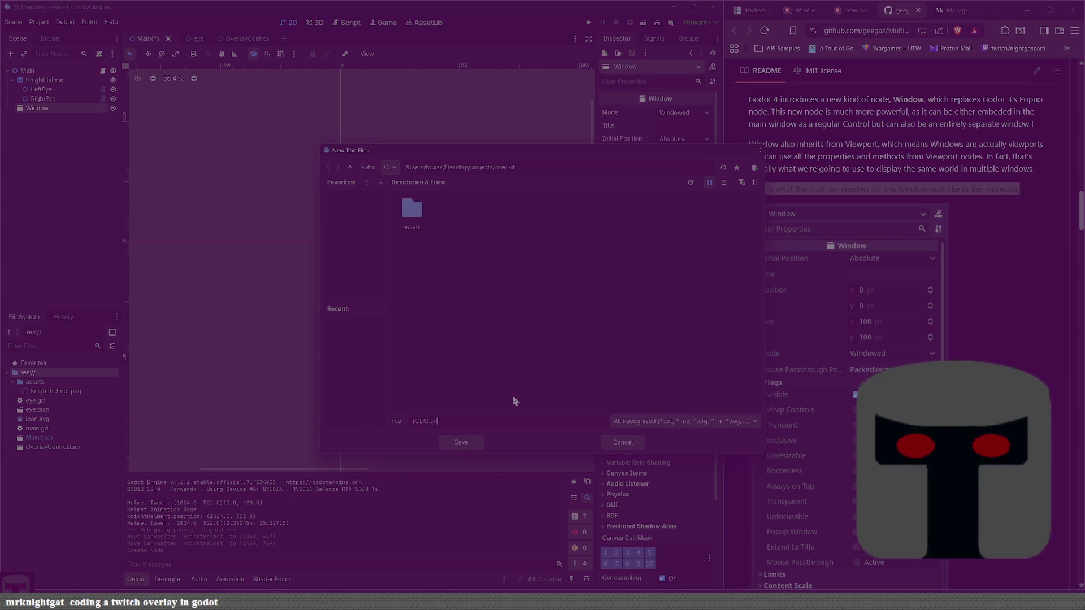
{"action": "key", "text": "Return"}
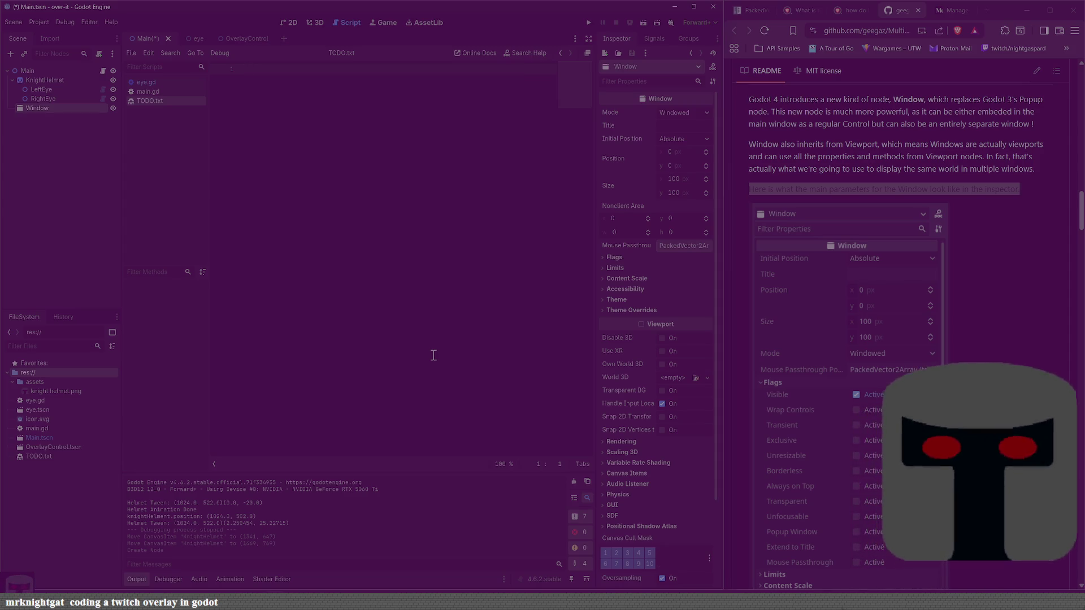
Step: Write the title line and the TODOS: and IDEAS: headings in TODO.txt
{"action": "type", "text": "OBS"}
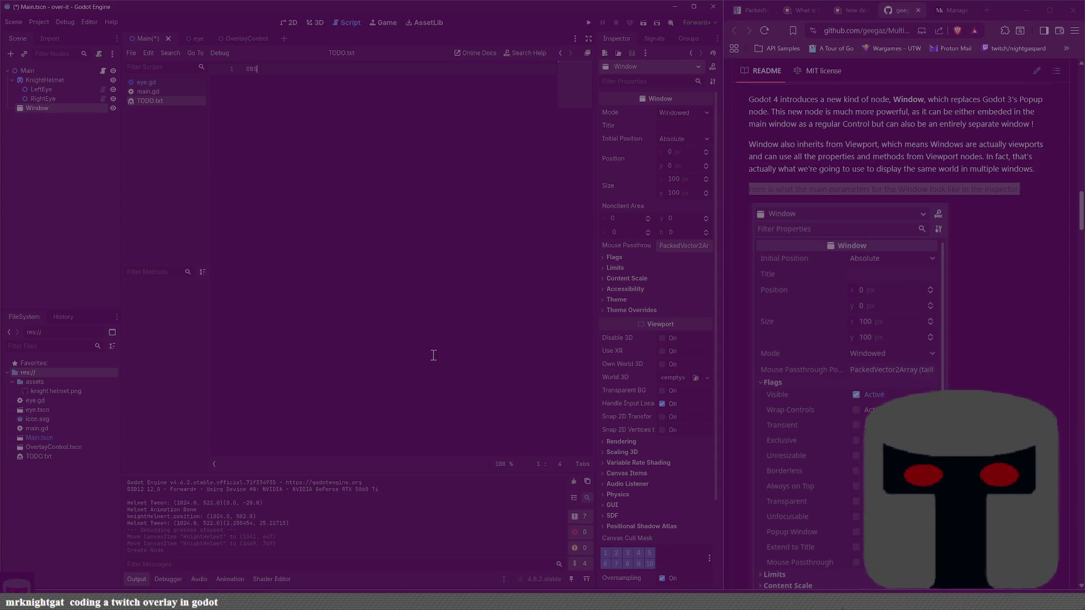
{"action": "key", "text": "BackSpace"}
{"action": "key", "text": "BackSpace"}
{"action": "key", "text": "BackSpace"}
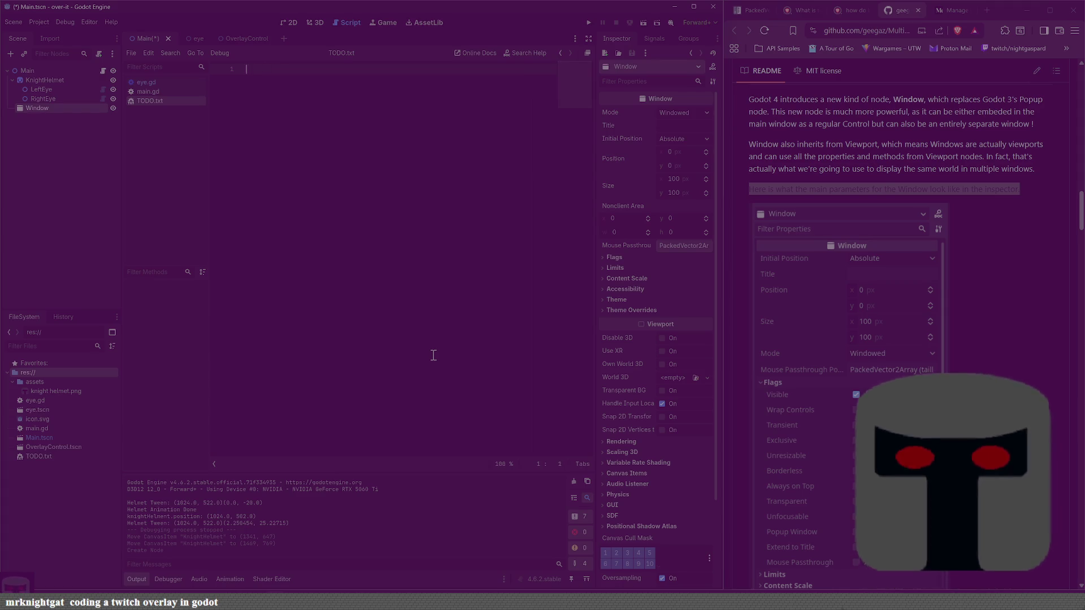
{"action": "type", "text": "Twitch o"}
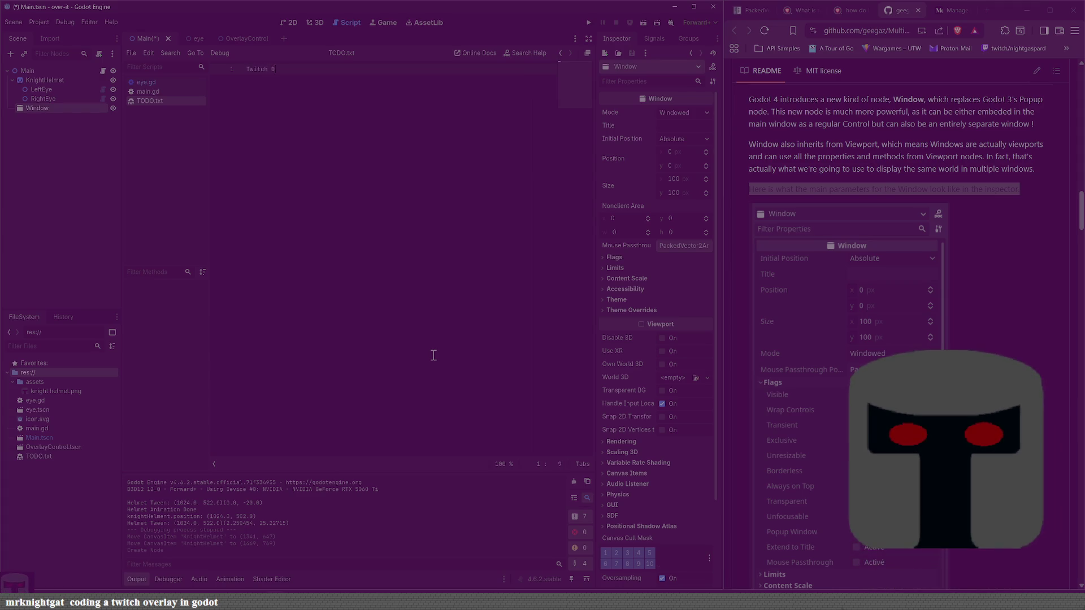
{"action": "type", "text": "TODO"}
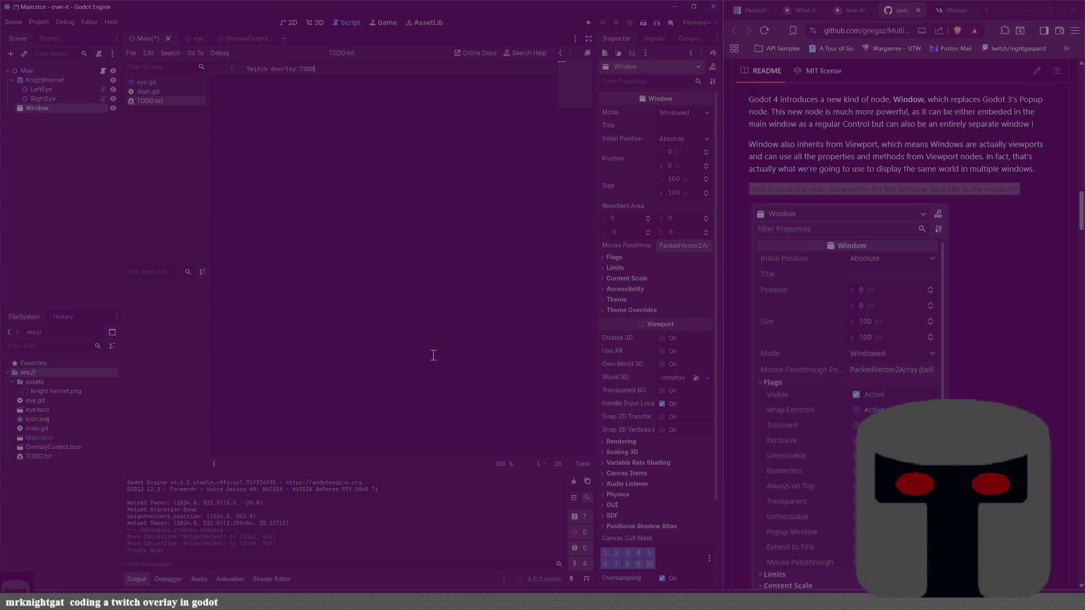
{"action": "type", "text": "..."}
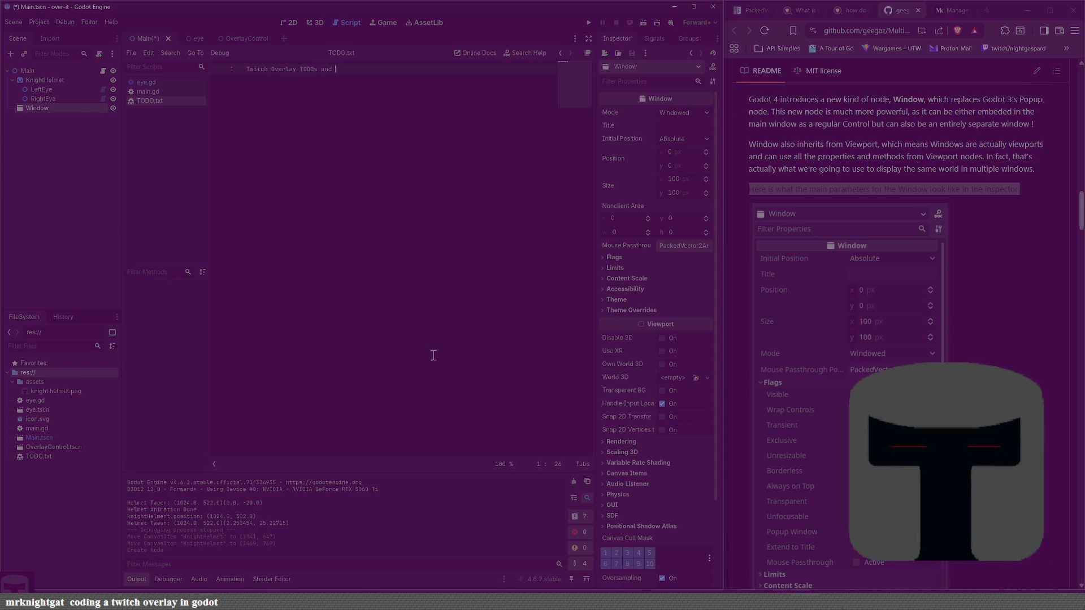
{"action": "type", "text": "s"}
{"action": "key", "text": "Return"}
{"action": "key", "text": "Return"}
{"action": "key", "text": "Return"}
{"action": "type", "text": "IDea"}
{"action": "key", "text": "BackSpace"}
{"action": "key", "text": "BackSpace"}
{"action": "type", "text": "EAS:"}
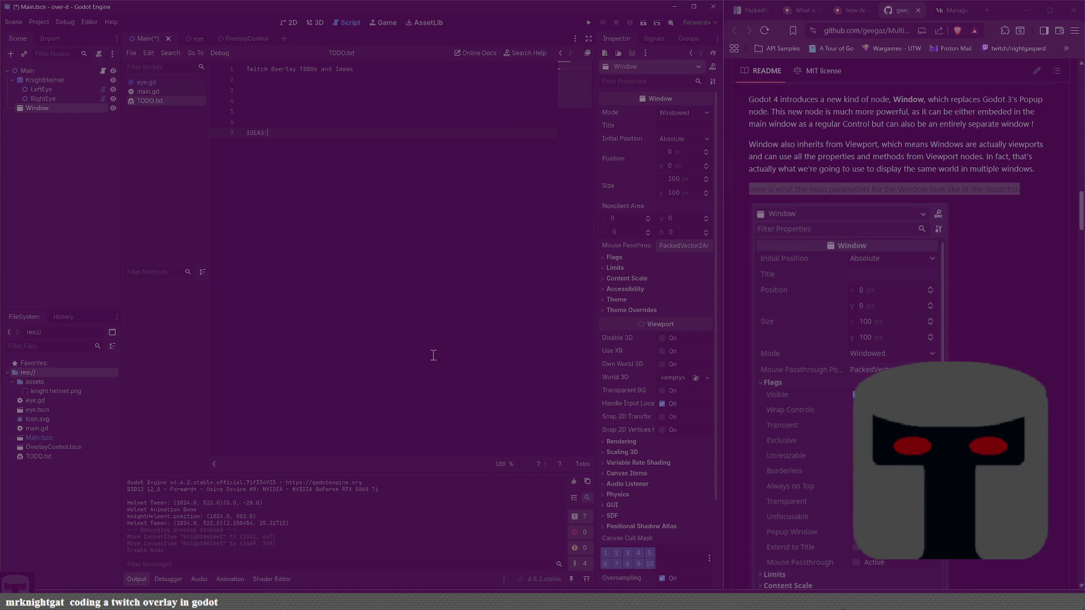
{"action": "key", "text": "Up"}
{"action": "key", "text": "Up"}
{"action": "key", "text": "Up"}
{"action": "type", "text": "T"}
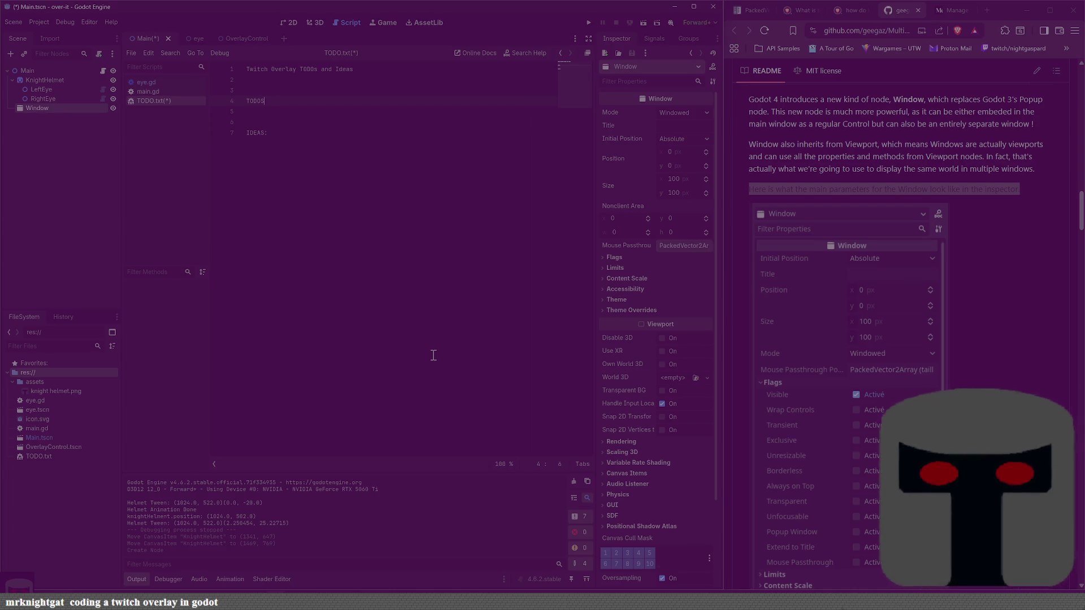
{"action": "key", "text": "BackSpace"}
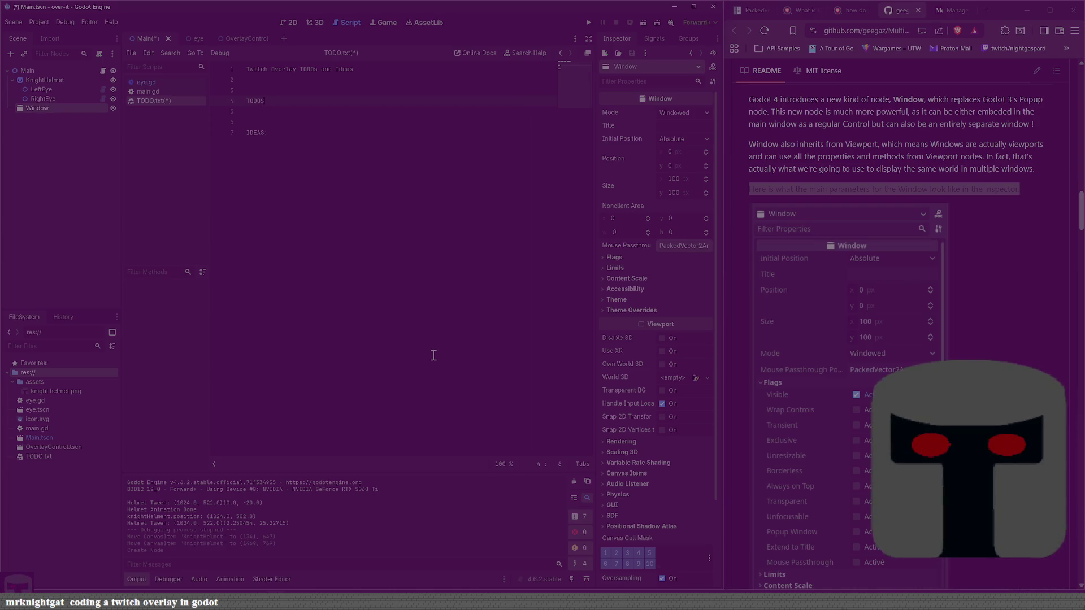
{"action": "type", "text": ":"}
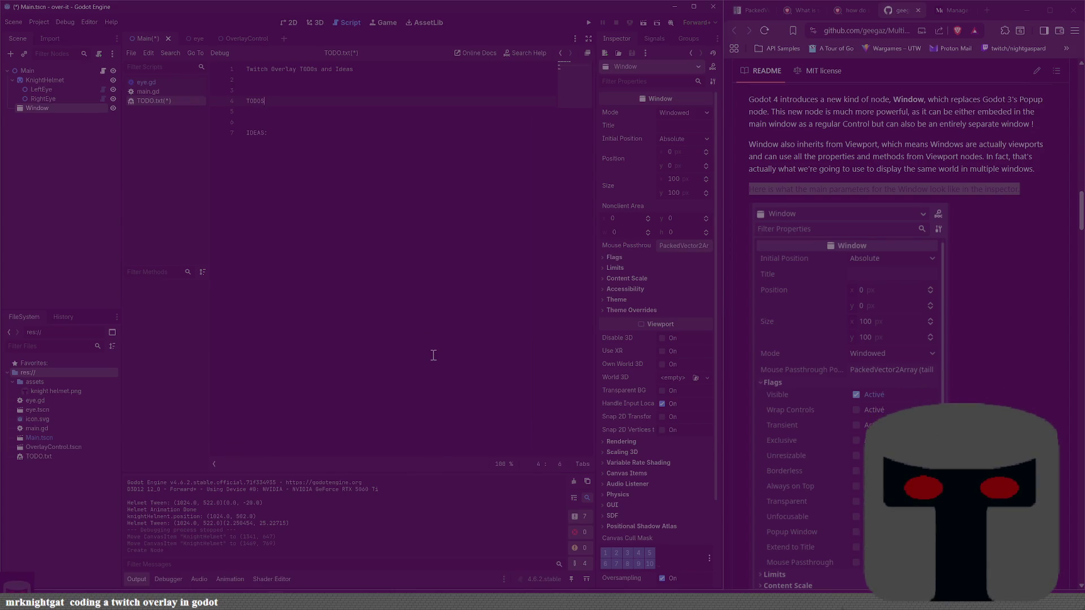
{"action": "type", "text": ":"}
{"action": "key", "text": "Return"}
{"action": "key", "text": "Return"}
Step: List TODOS: new window, add buttons to the new windows, have the buttons signal the main window
{"action": "type", "text": "*("}
{"action": "key", "text": "BackSpace"}
{"action": "type", "text": "new"}
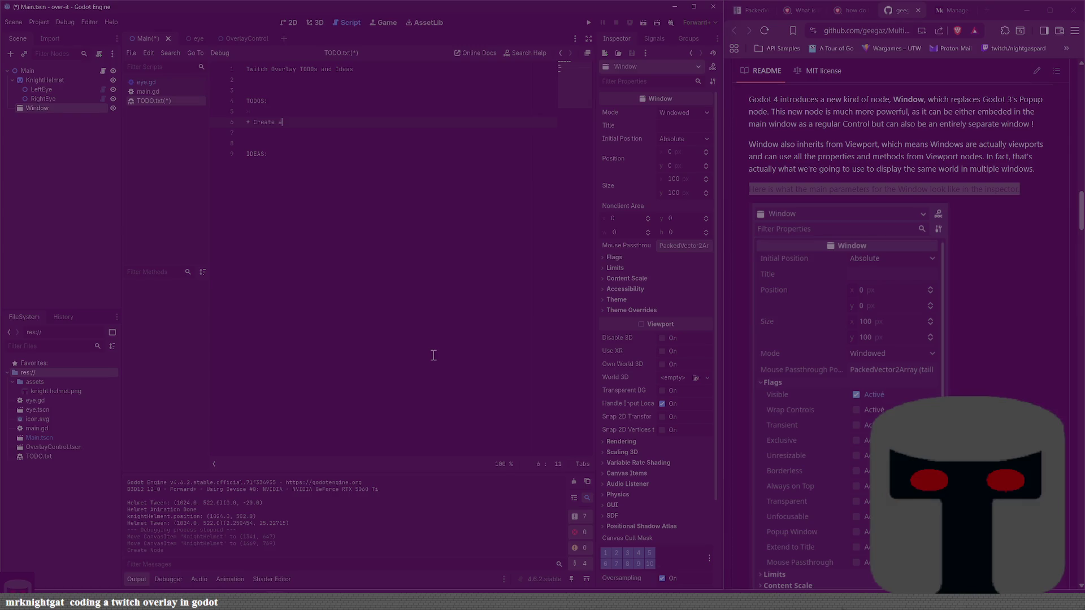
{"action": "type", "text": " wi"}
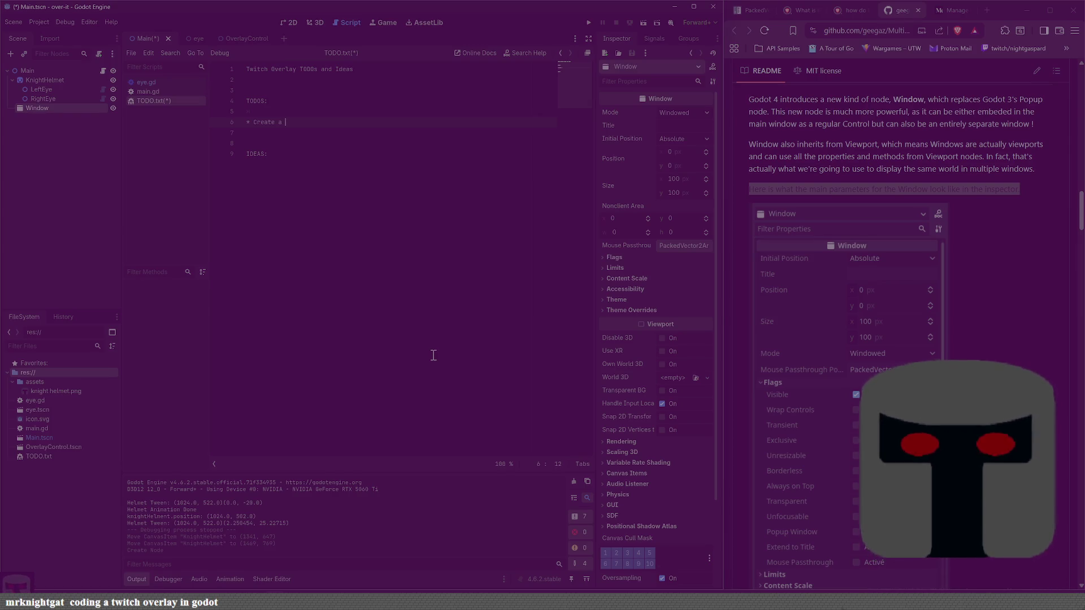
{"action": "type", "text": "ndow"}
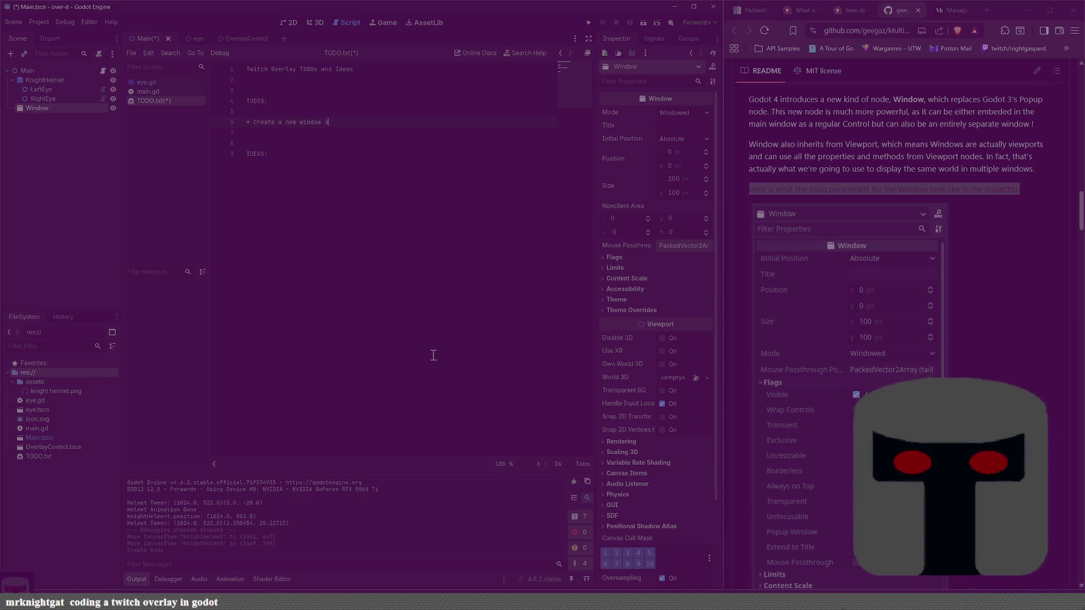
{"action": "key", "text": "Return"}
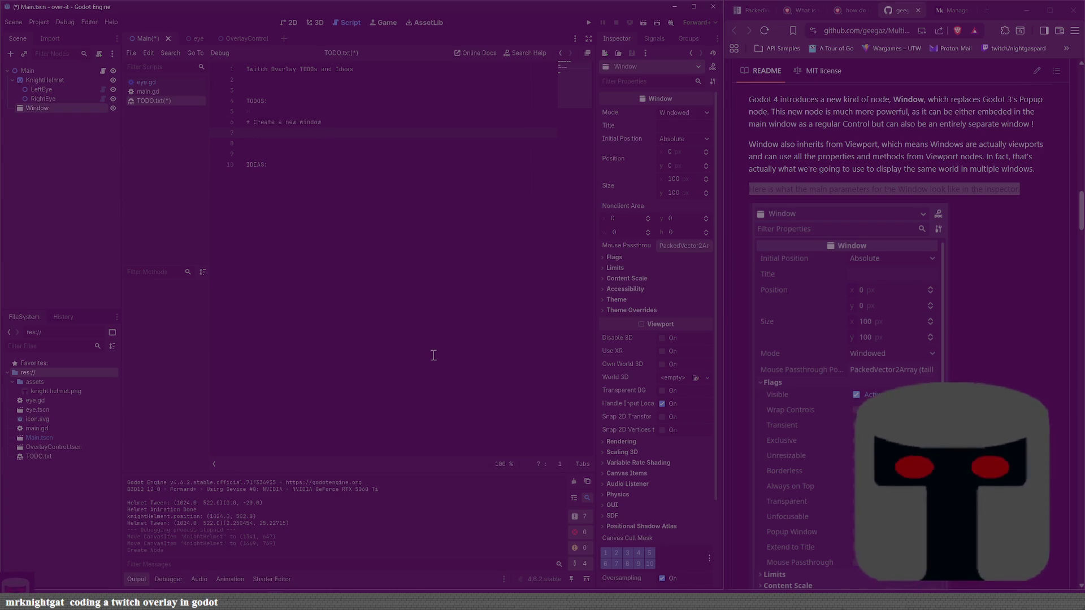
{"action": "type", "text": "* add button to th"}
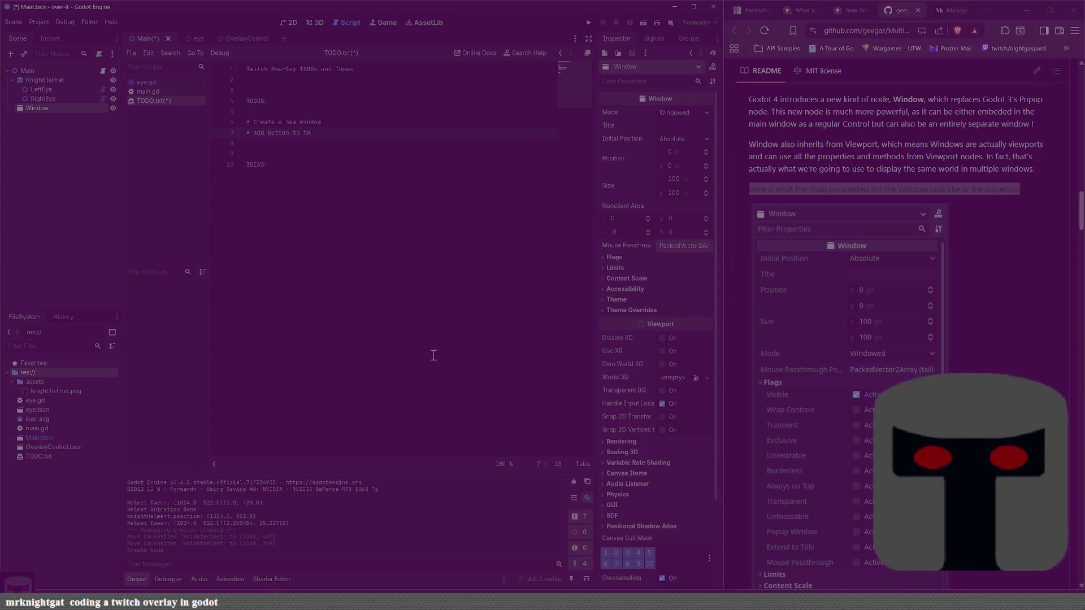
{"action": "key", "text": "BackSpace"}
{"action": "key", "text": "BackSpace"}
{"action": "key", "text": "BackSpace"}
{"action": "type", "text": "w"}
{"action": "key", "text": "Return"}
{"action": "type", "text": "**"}
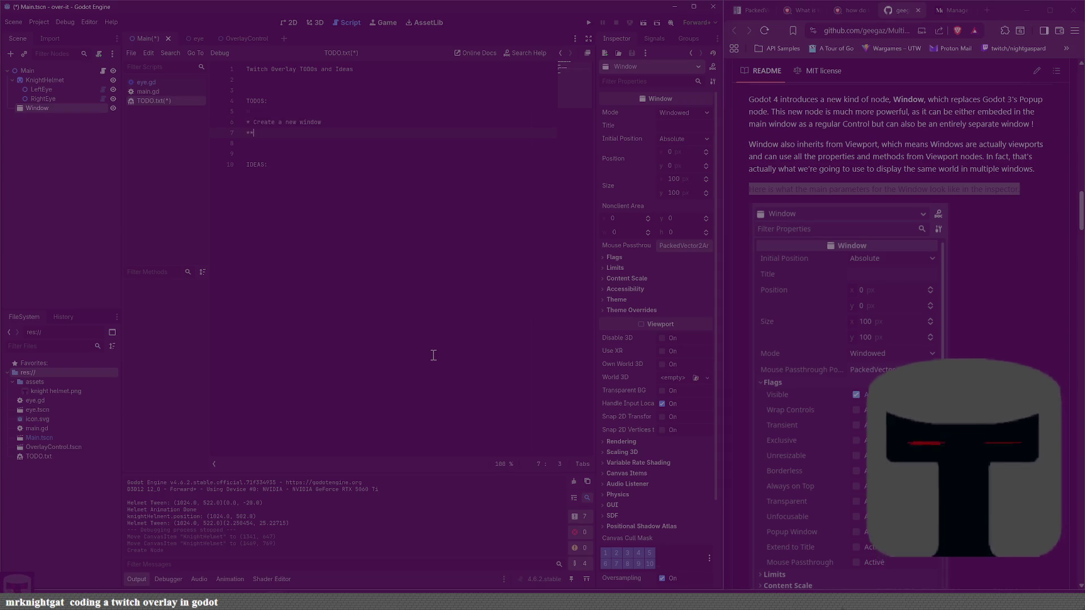
{"action": "type", "text": " Add "}
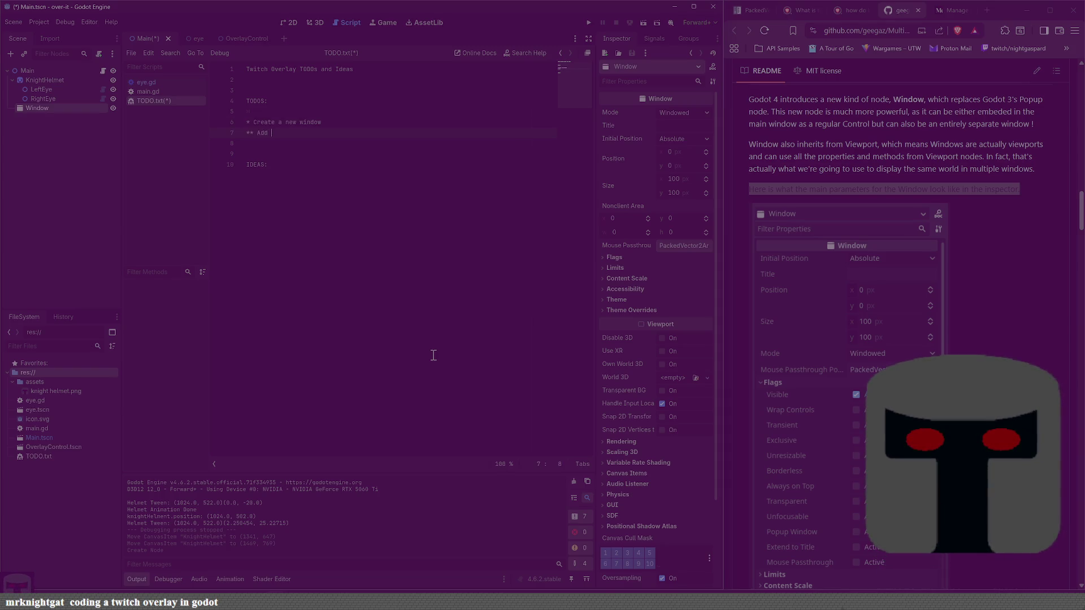
{"action": "type", "text": "buttons to the ne"}
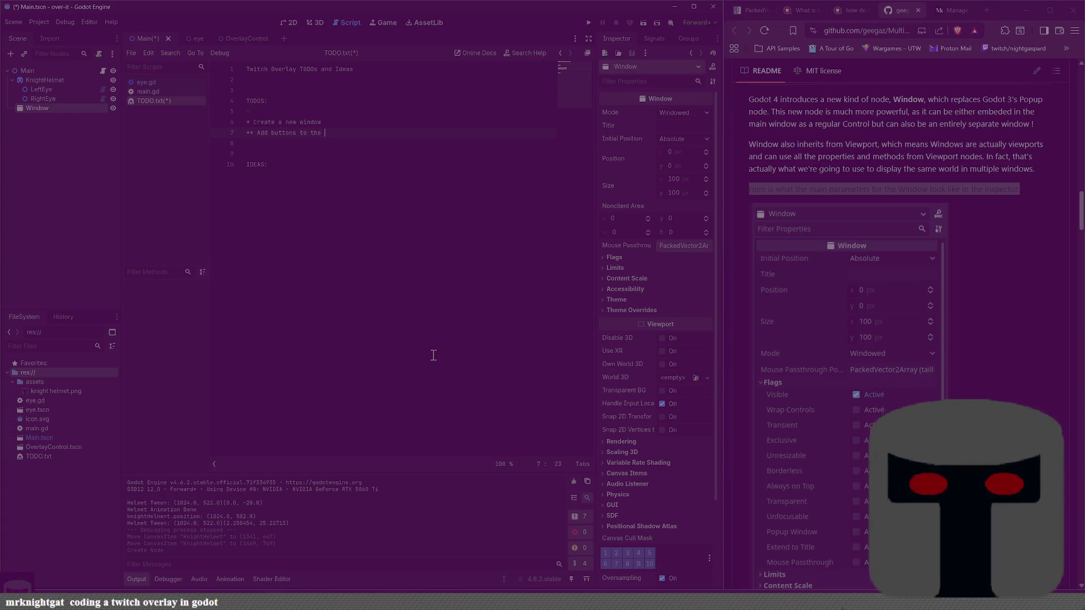
{"action": "type", "text": "w windows"}
{"action": "key", "text": "Return"}
{"action": "type", "text": "** "}
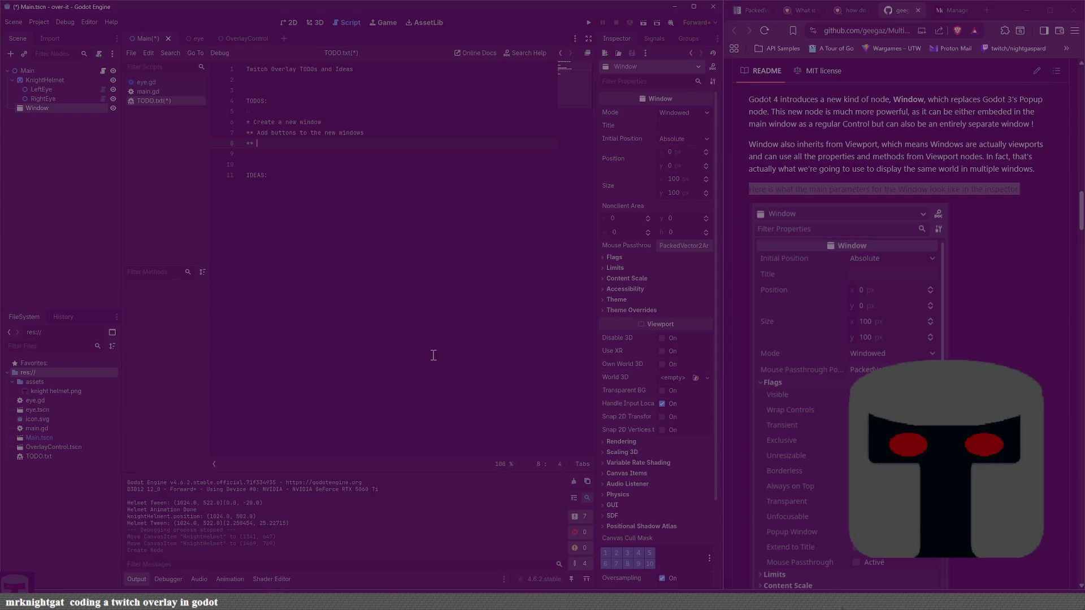
{"action": "type", "text": "Have "}
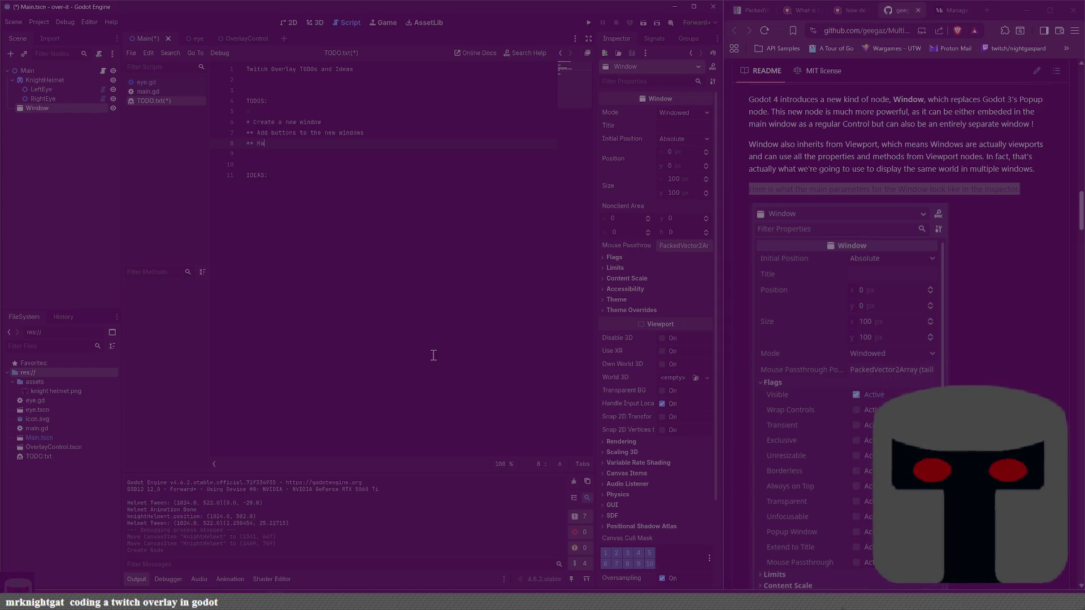
{"action": "type", "text": "the buttons s"}
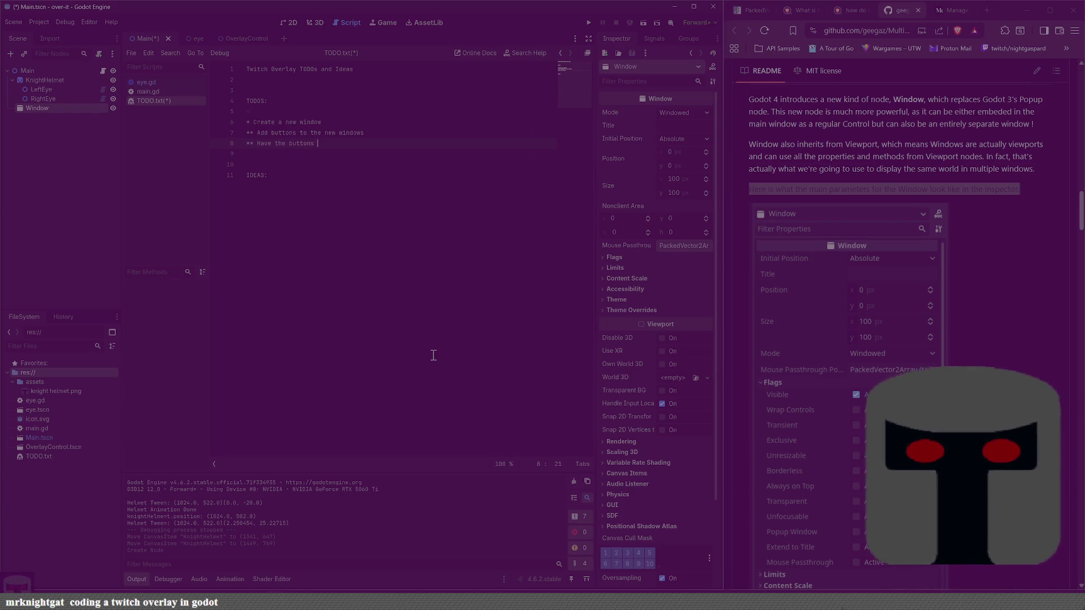
{"action": "type", "text": "end a signa"}
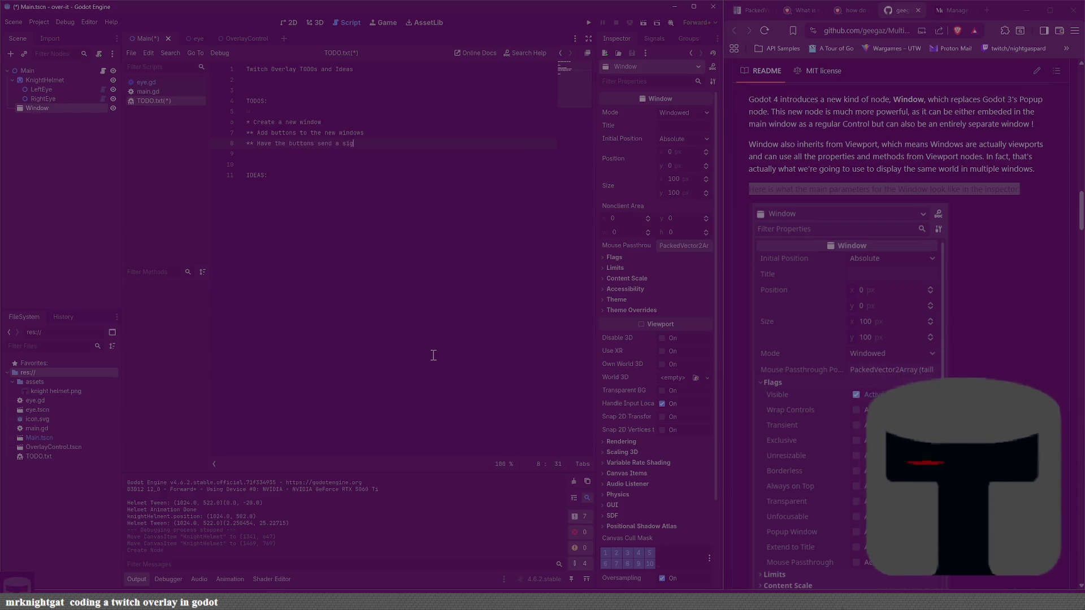
{"action": "type", "text": "l to the"}
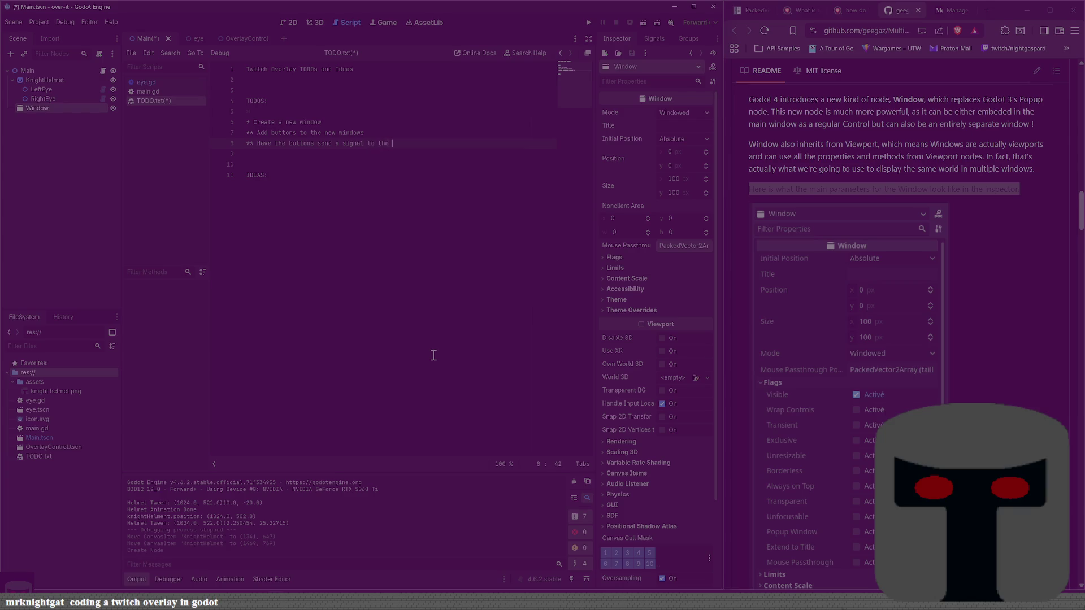
{"action": "type", "text": " main windows"}
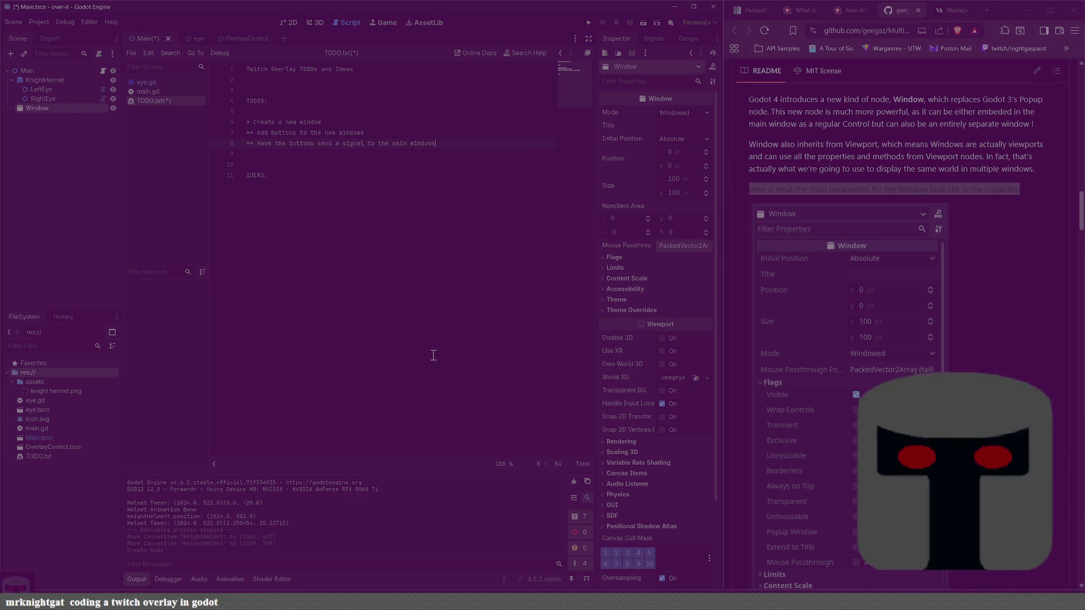
{"action": "key", "text": "Return"}
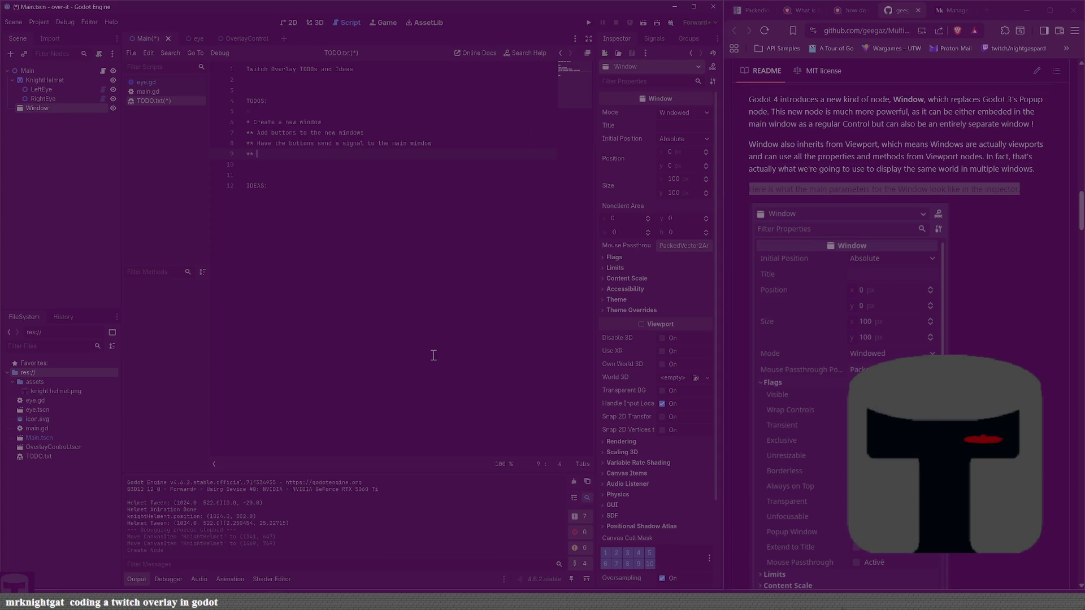
{"action": "key", "text": "BackSpace"}
{"action": "key", "text": "BackSpace"}
{"action": "key", "text": "BackSpace"}
{"action": "key", "text": "Down"}
{"action": "key", "text": "Down"}
{"action": "key", "text": "Down"}
{"action": "key", "text": "Return"}
{"action": "key", "text": "Return"}
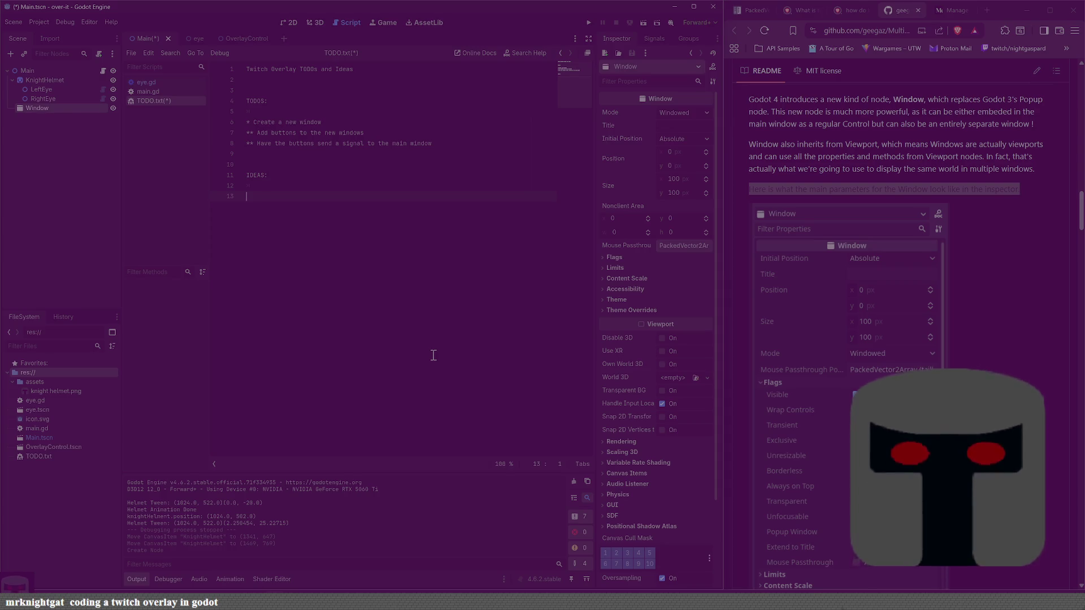
Step: Add the IDEAS bullets 'Switch to BRB' and 'Switch to Taking a Break'
{"action": "type", "text": "* Switch to BRB, T"}
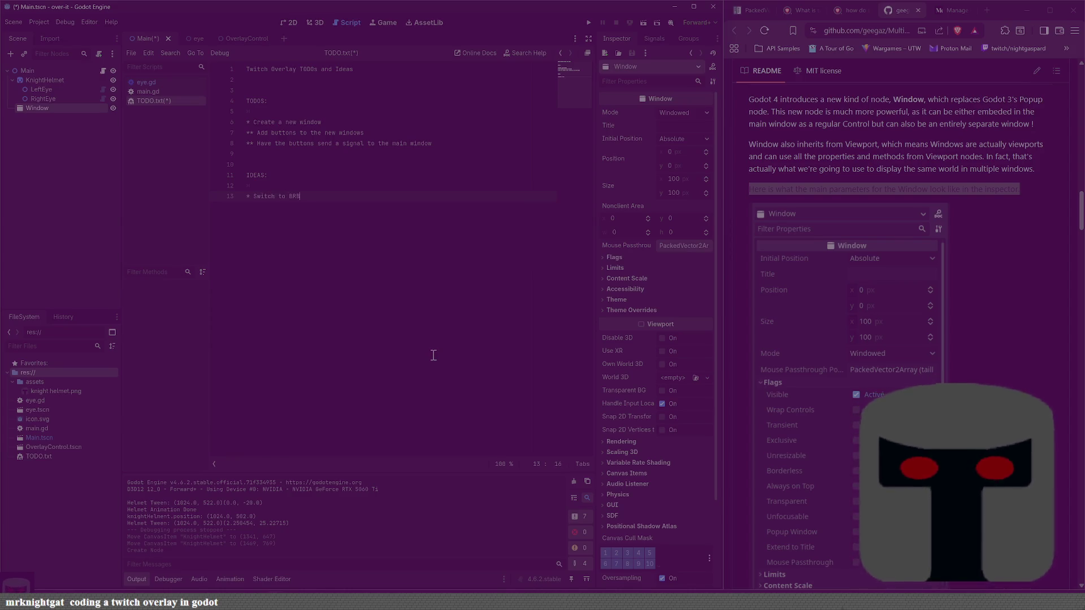
{"action": "type", "text": "a"}
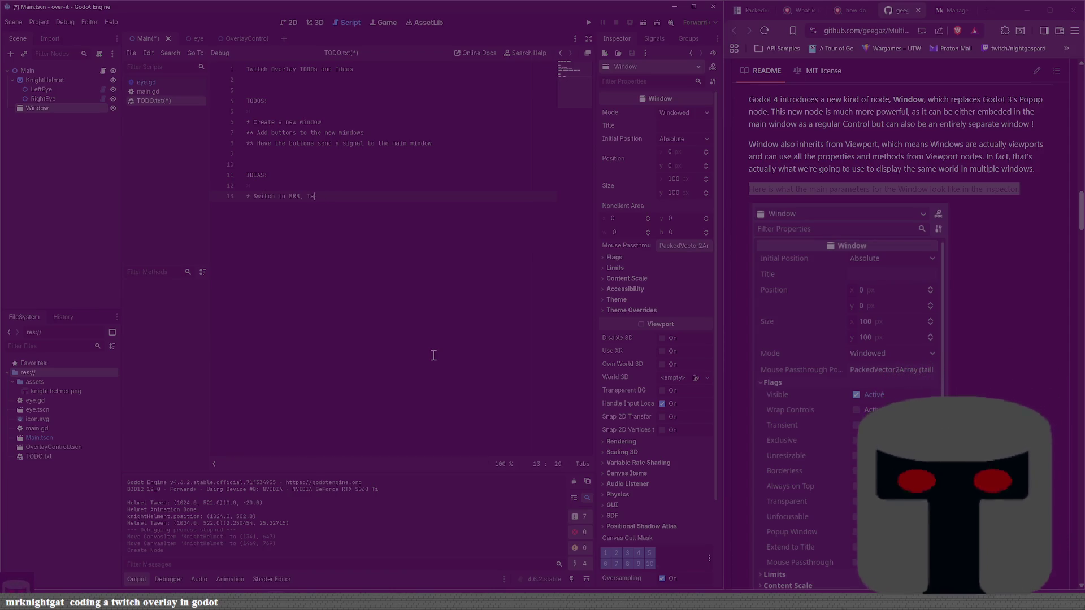
{"action": "key", "text": "BackSpace"}
{"action": "key", "text": "BackSpace"}
{"action": "key", "text": "BackSpace"}
{"action": "key", "text": "BackSpace"}
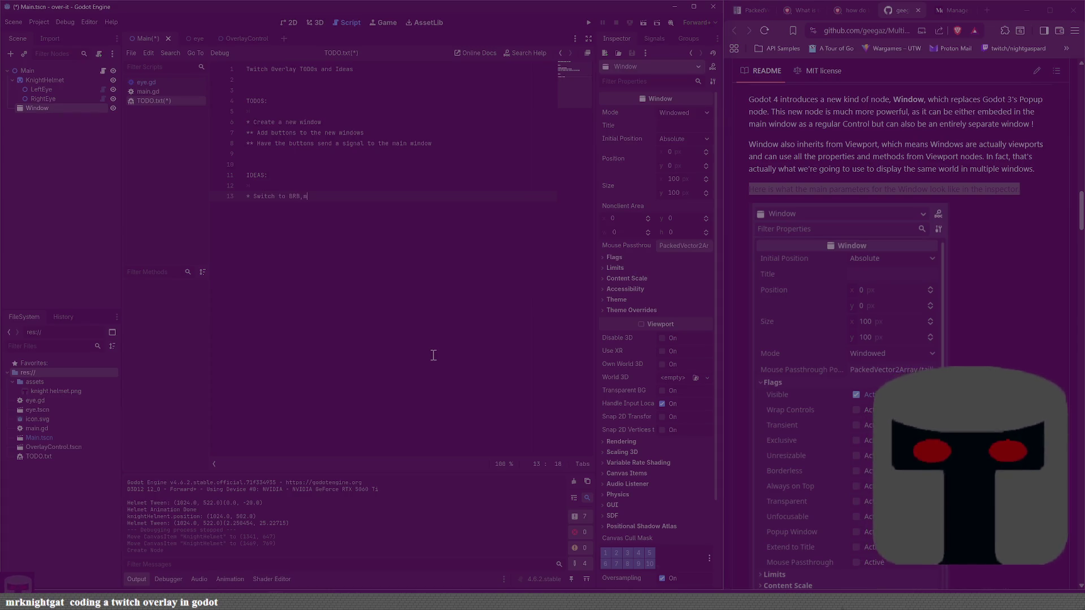
{"action": "type", "text": ", Tak"}
{"action": "key", "text": "BackSpace"}
{"action": "key", "text": "BackSpace"}
{"action": "key", "text": "BackSpace"}
{"action": "key", "text": "Return"}
{"action": "type", "text": "*"}
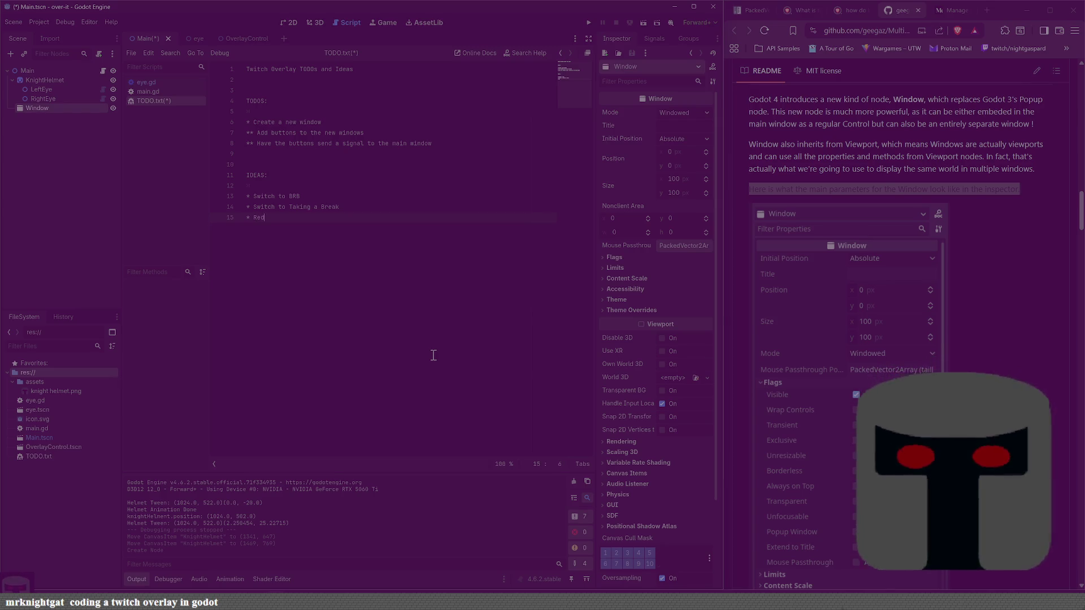
Step: Add the IDEAS bullets 'Change Eye color' and 'Display / Hide Chat'
{"action": "type", "text": "ange Eye "}
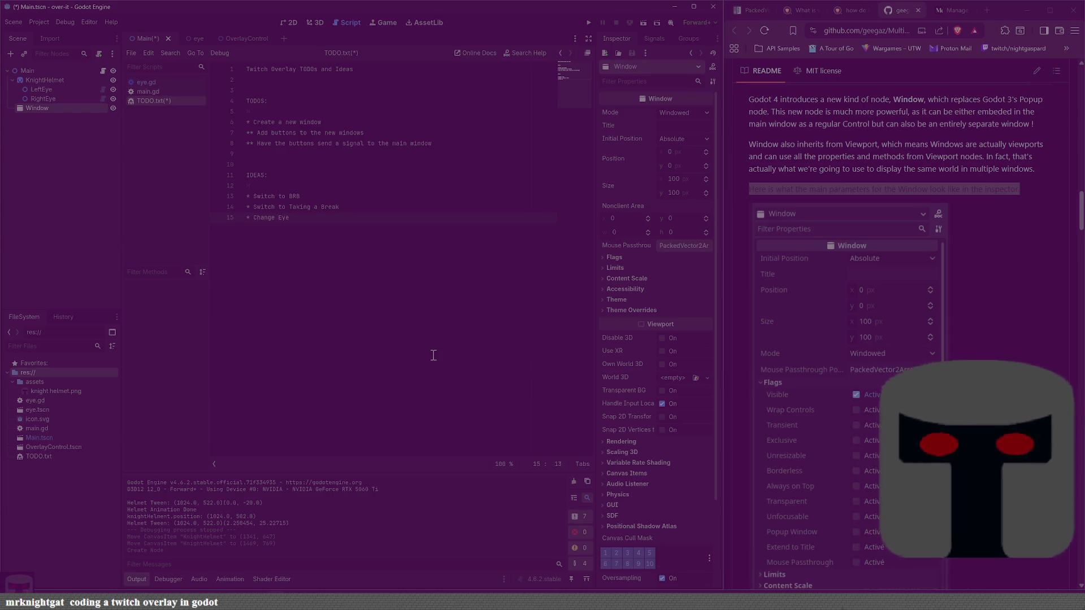
{"action": "type", "text": "Color * "}
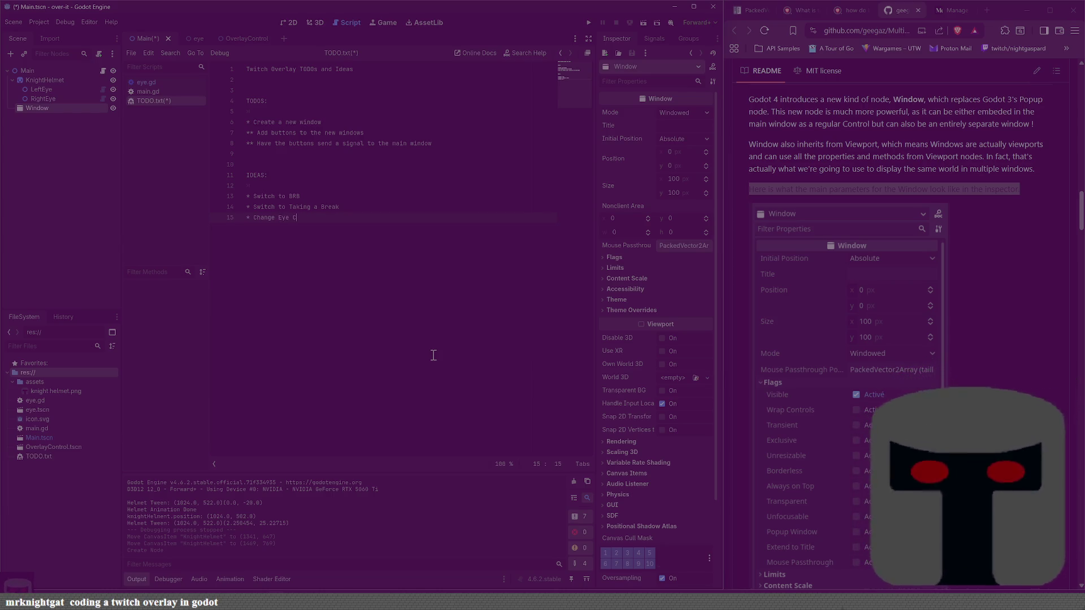
{"action": "type", "text": "Display Twitch"}
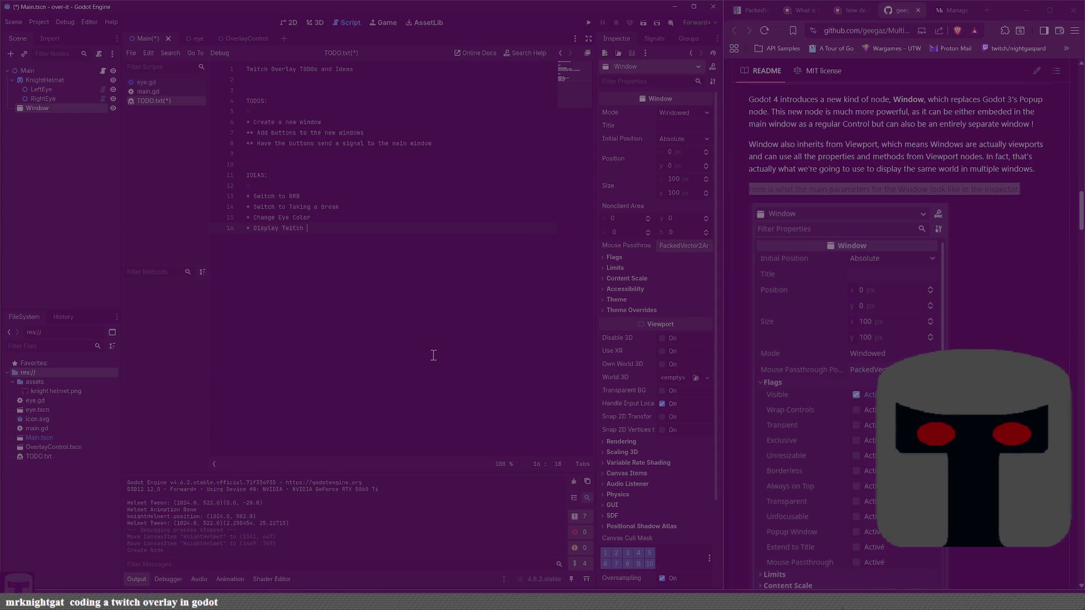
{"action": "type", "text": " Chat"}
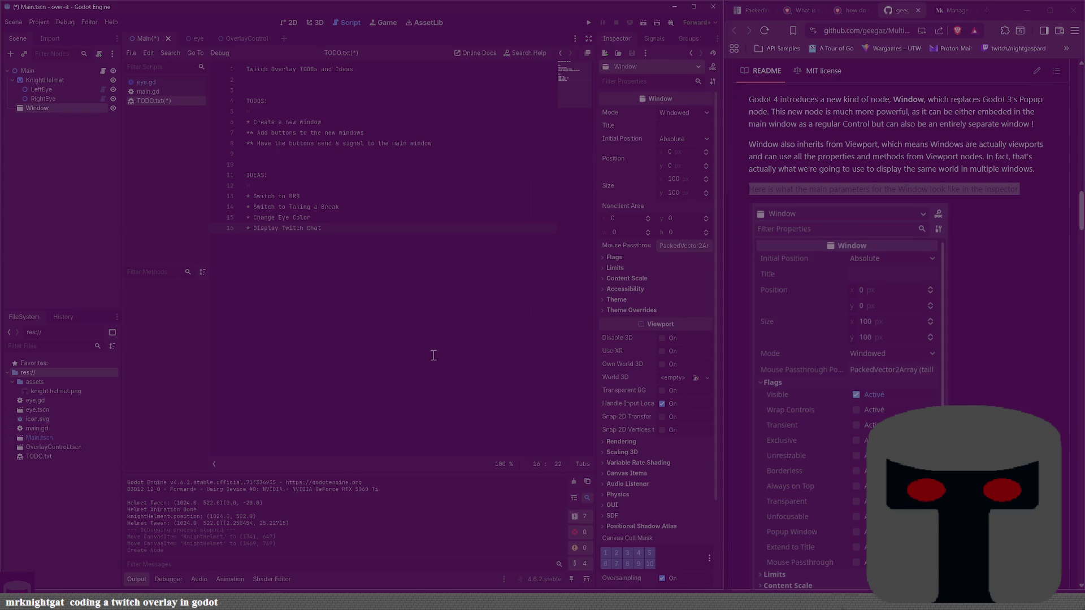
{"action": "key", "text": "BackSpace"}
{"action": "key", "text": "BackSpace"}
{"action": "key", "text": "BackSpace"}
{"action": "type", "text": "/ Hide Twit"}
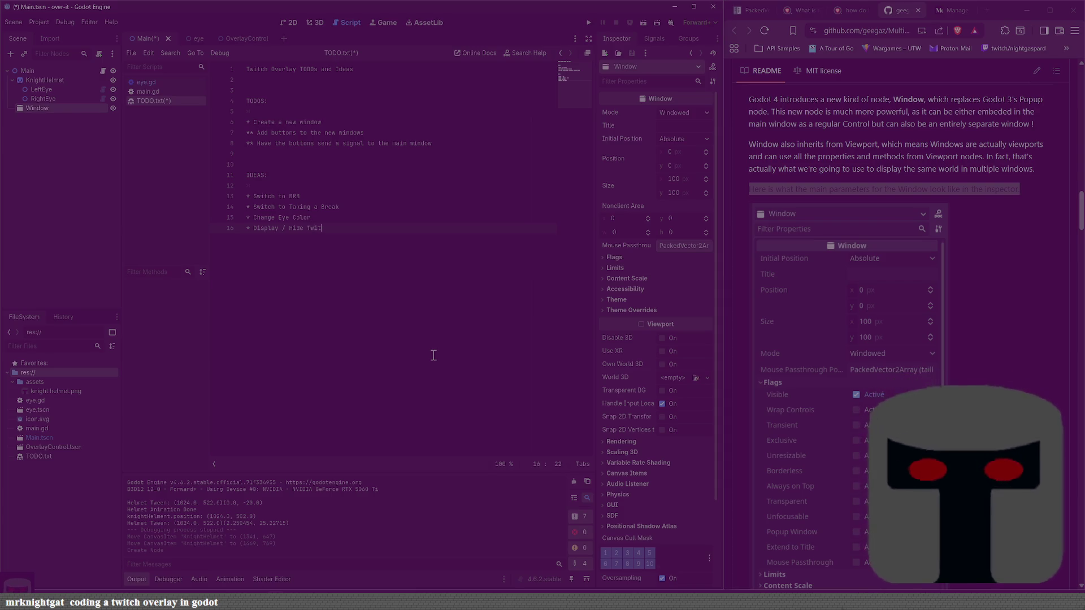
{"action": "type", "text": "cher C"}
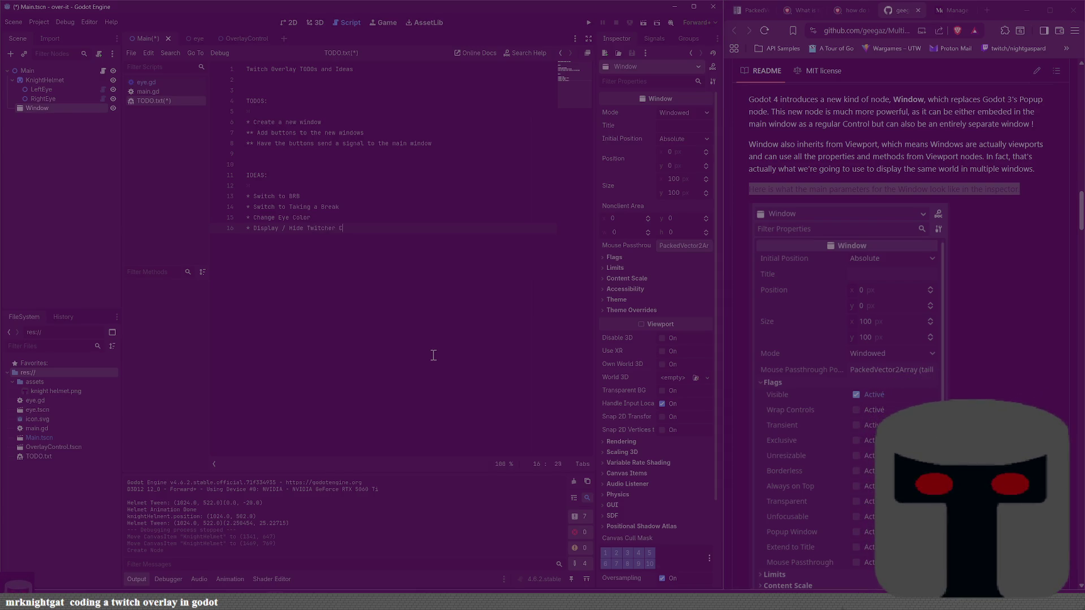
{"action": "key", "text": "BackSpace"}
{"action": "key", "text": "BackSpace"}
{"action": "key", "text": "BackSpace"}
{"action": "key", "text": "BackSpace"}
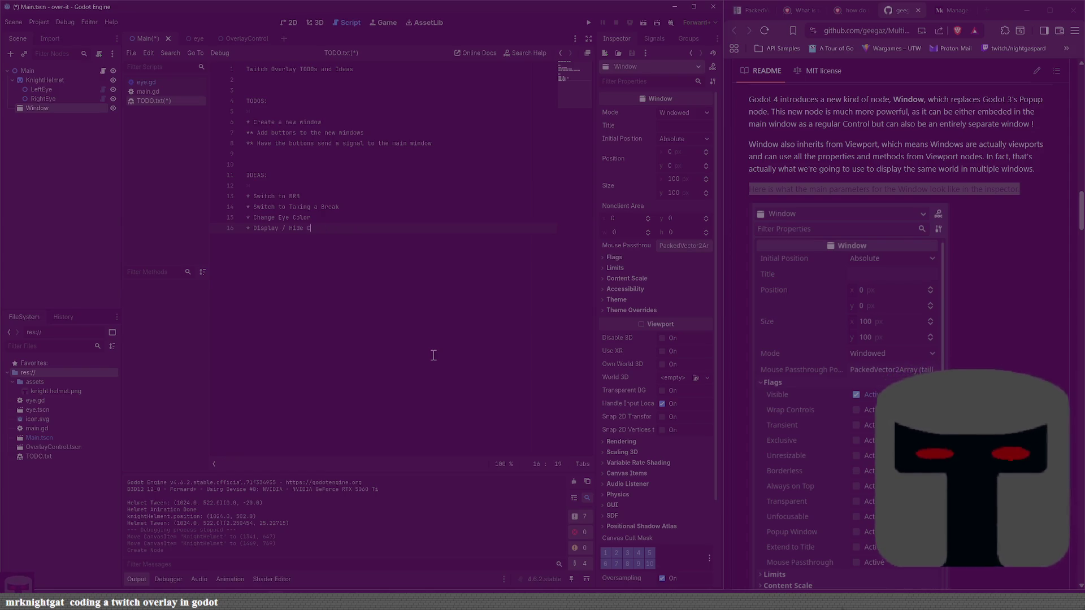
{"action": "type", "text": "Chat"}
{"action": "key", "text": "Return"}
{"action": "key", "text": "Up"}
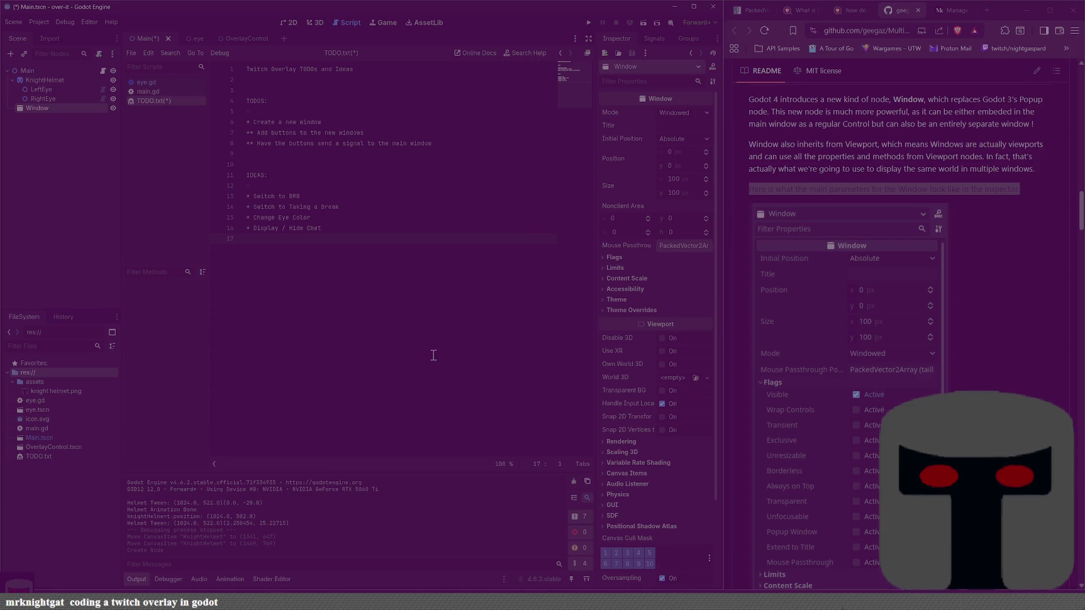
Step: Insert the idea 'Update tag line in the bottom of the screen.' above Display / Hide Chat
{"action": "key", "text": "End"}
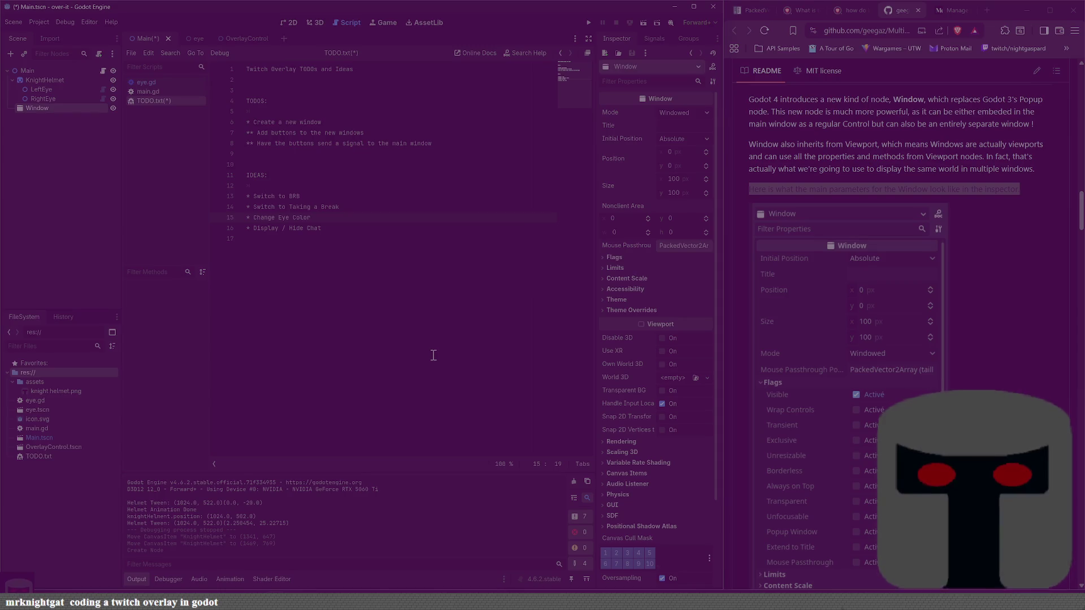
{"action": "type", "text": "*"}
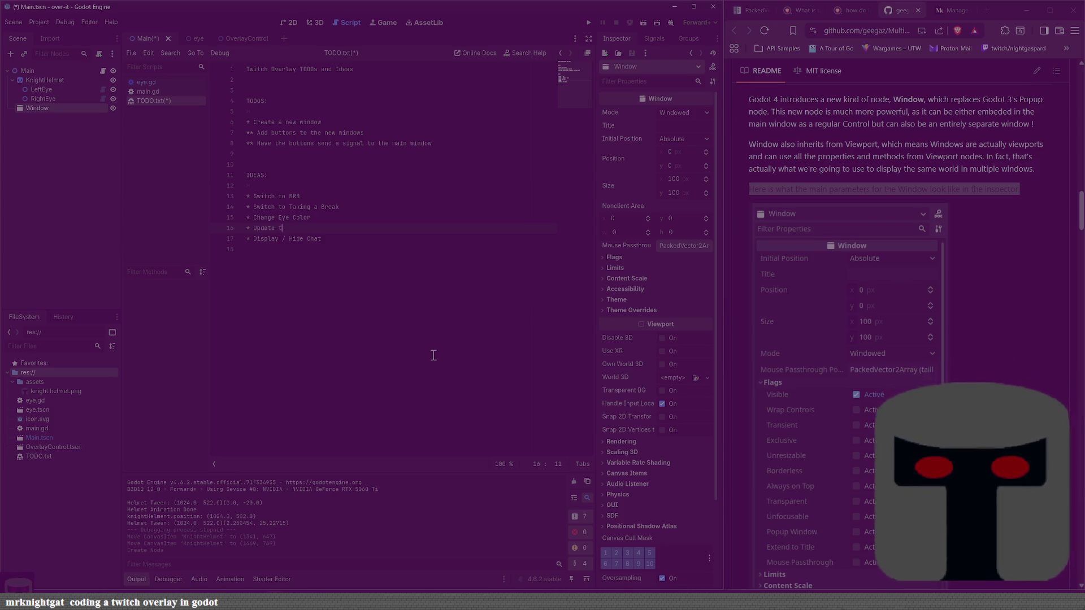
{"action": "key", "text": "BackSpace"}
{"action": "key", "text": "BackSpace"}
{"action": "key", "text": "BackSpace"}
{"action": "type", "text": "tag lin"}
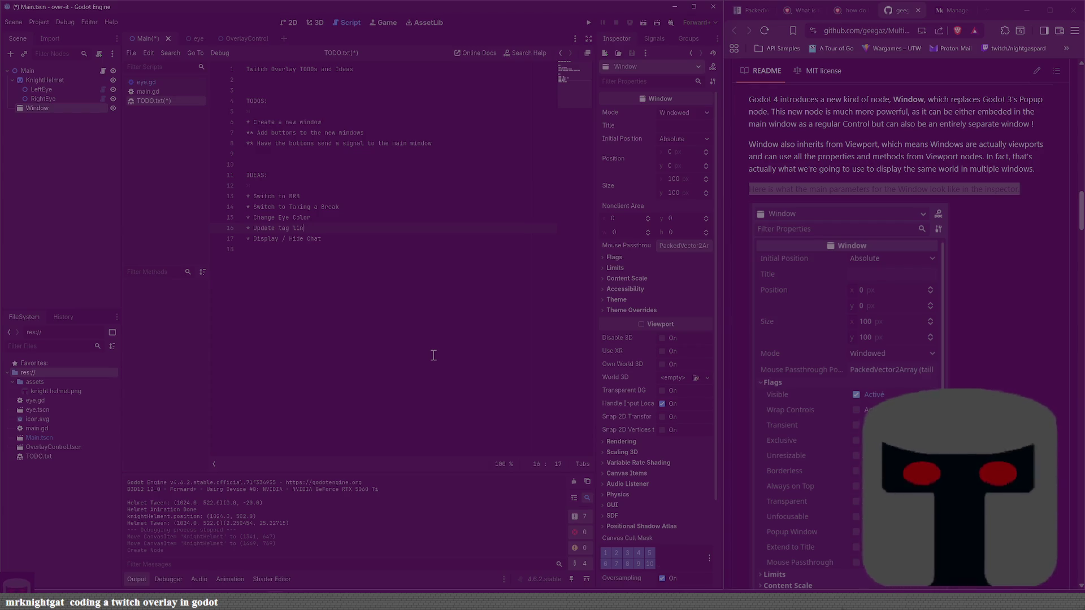
{"action": "type", "text": "the bottom o"}
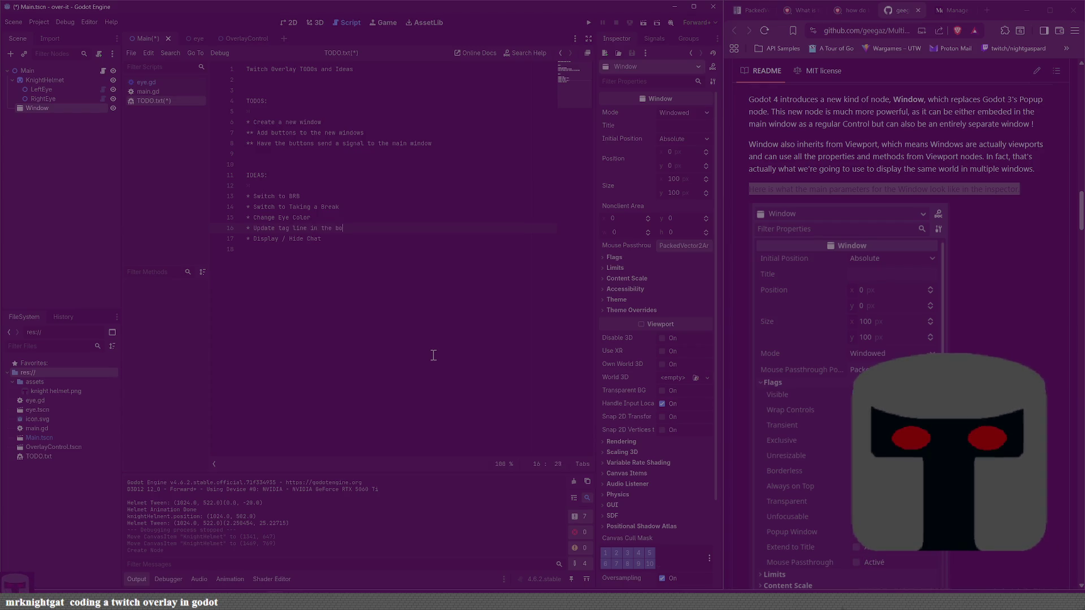
{"action": "type", "text": "f the screen."}
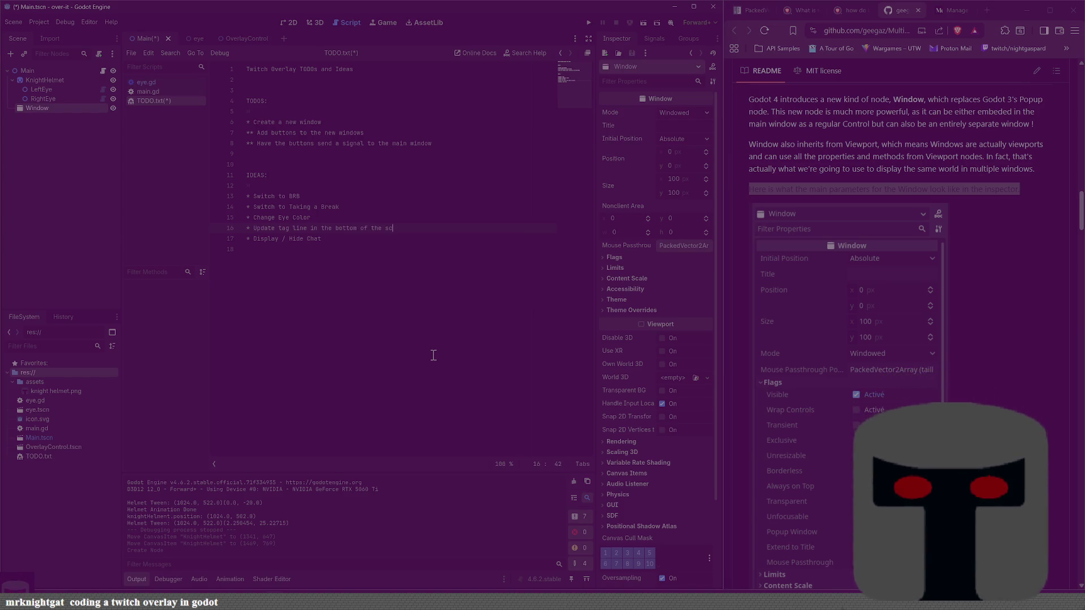
{"action": "type", "text": " ("}
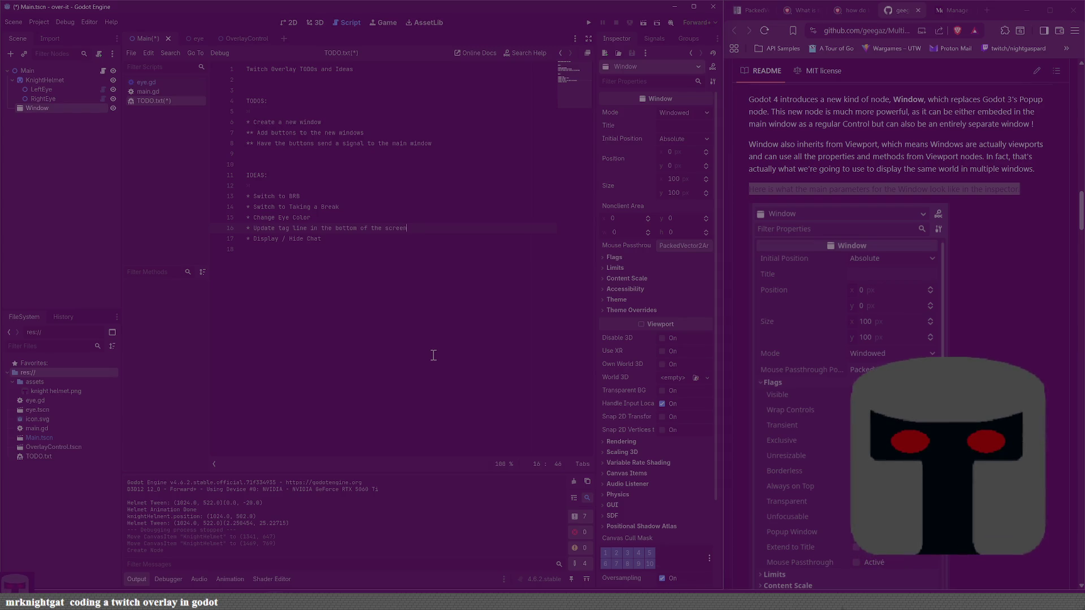
{"action": "key", "text": "Return"}
{"action": "type", "text": "* "}
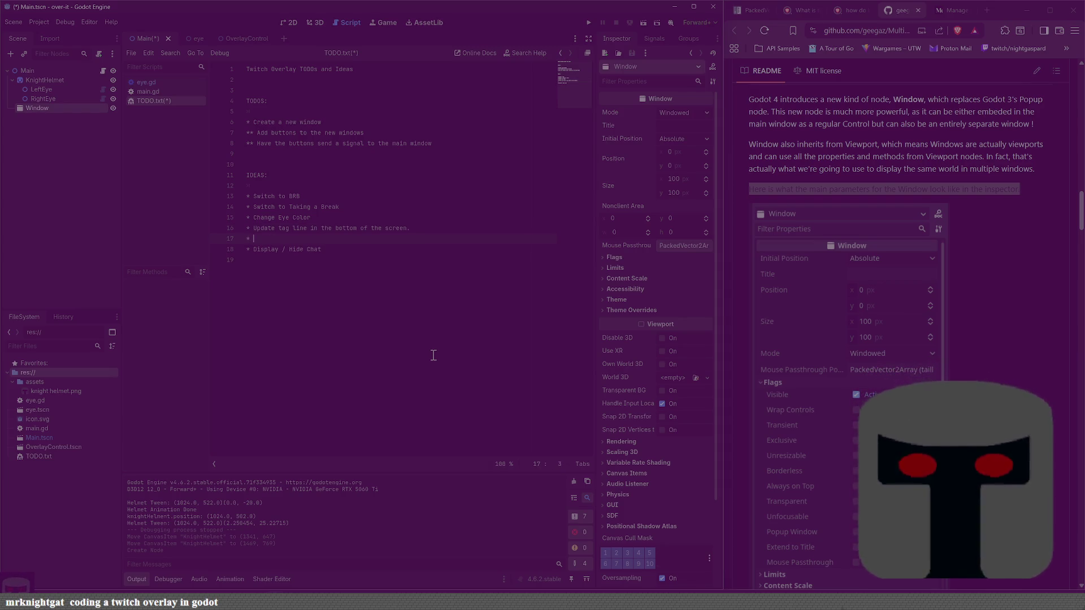
{"action": "type", "text": "DIspla"}
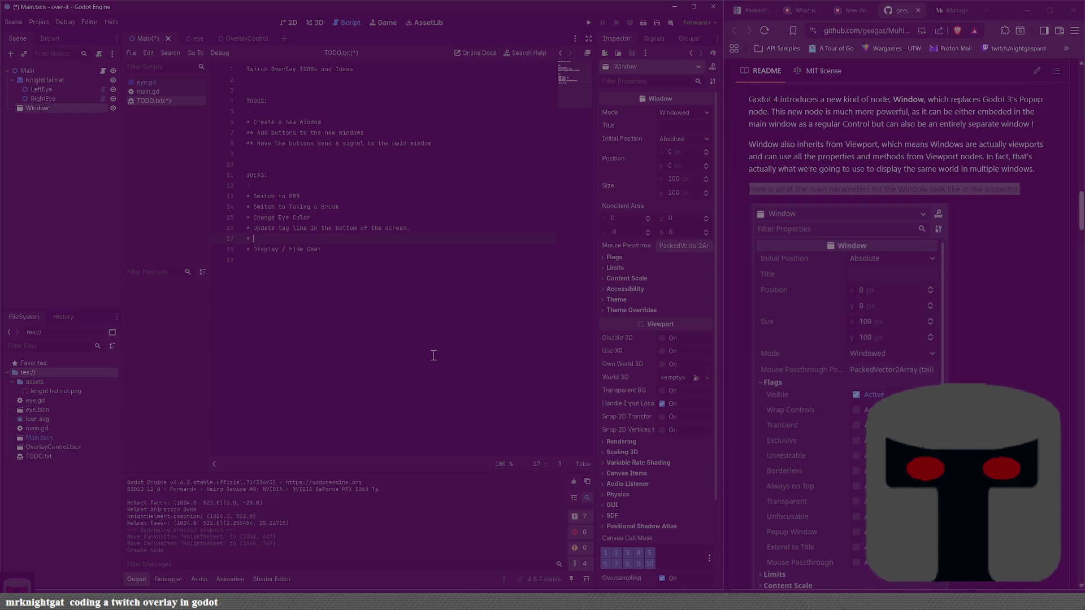
{"action": "type", "text": "y "}
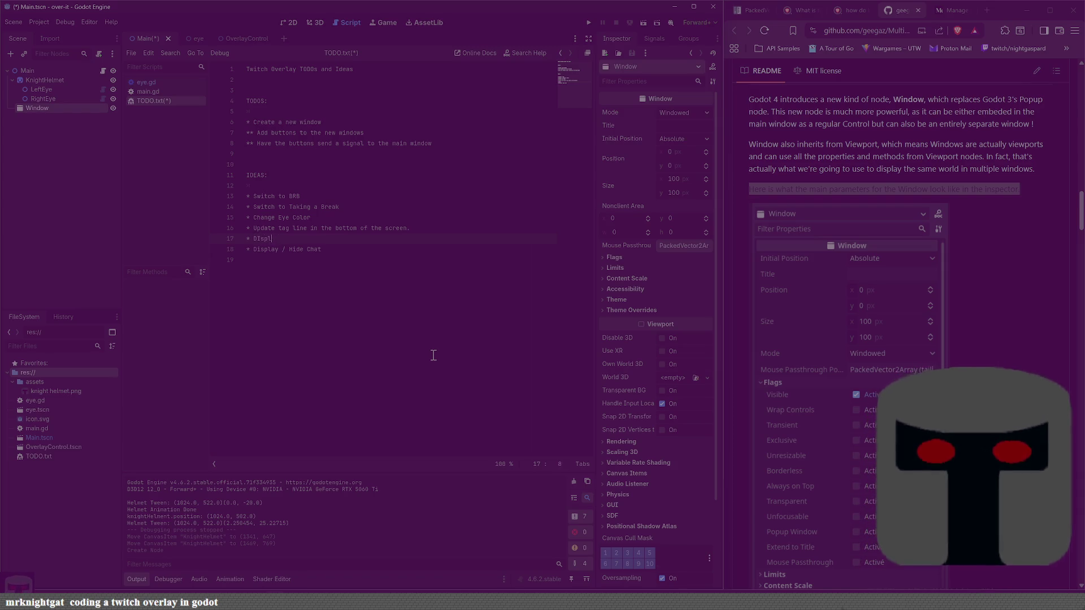
{"action": "type", "text": "vie"}
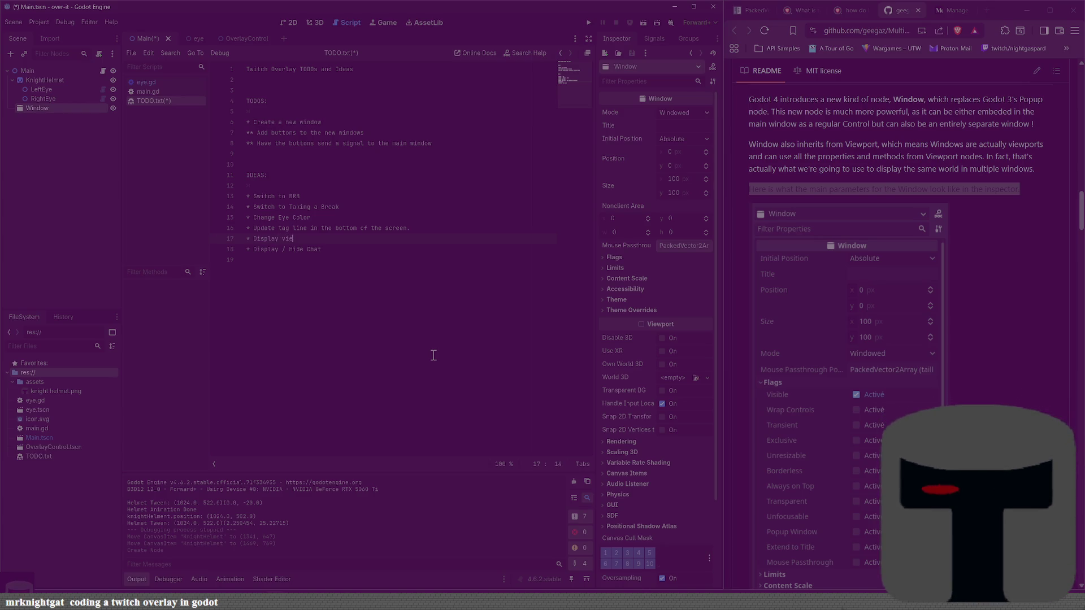
{"action": "key", "text": "BackSpace"}
{"action": "key", "text": "BackSpace"}
{"action": "key", "text": "BackSpace"}
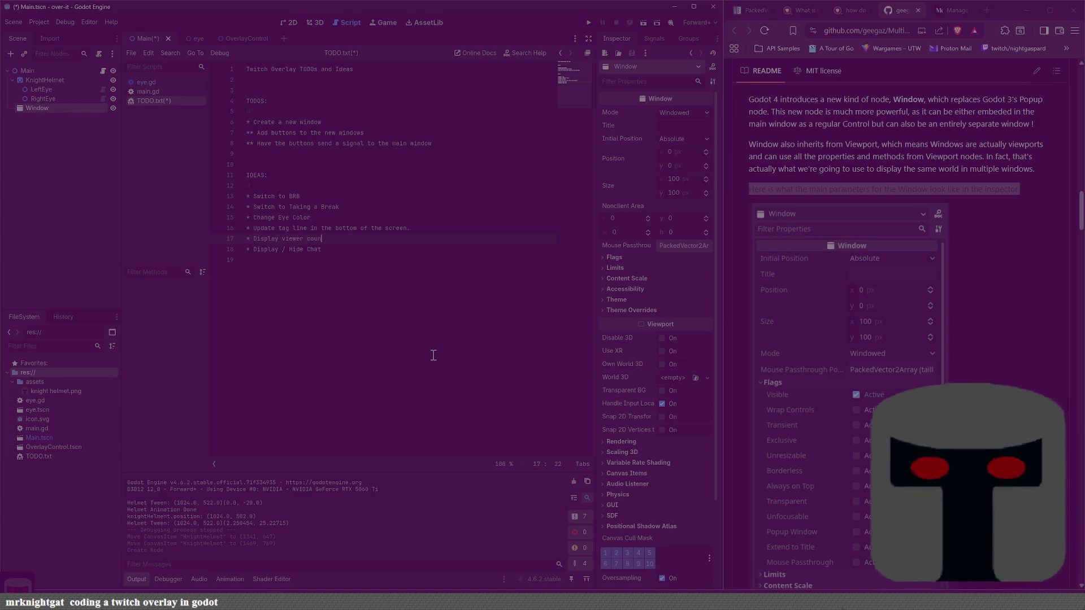
{"action": "key", "text": "BackSpace"}
{"action": "key", "text": "BackSpace"}
{"action": "key", "text": "BackSpace"}
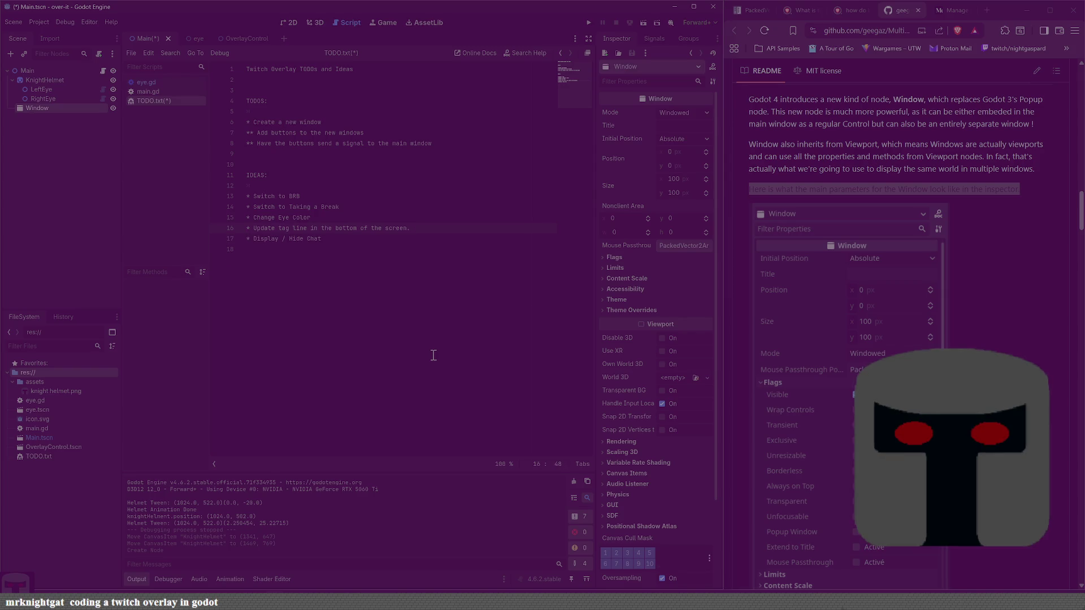
{"action": "key", "text": "Down"}
{"action": "key", "text": "Return"}
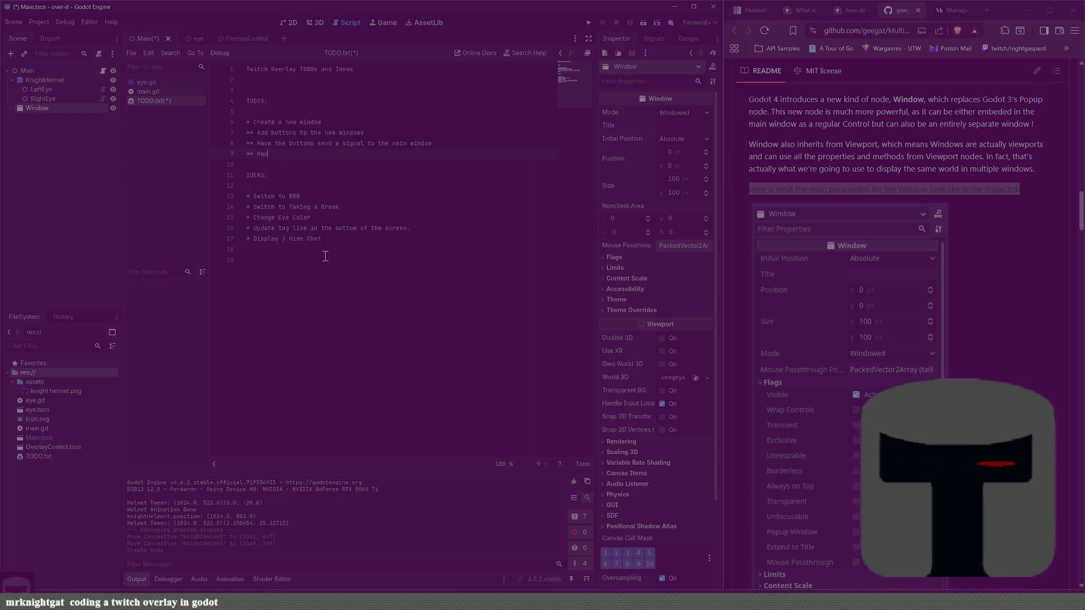
Step: Draft a 'Have the' TODOS sub-item on line 9, then erase it back to a bare '**'
{"action": "key", "text": "BackSpace"}
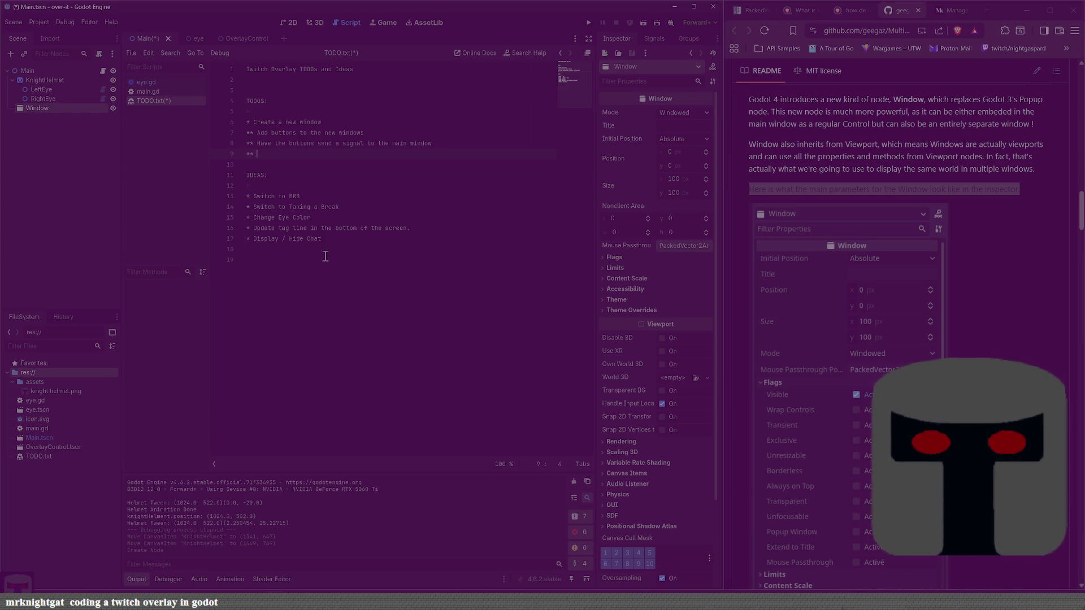
{"action": "type", "text": "Have the"}
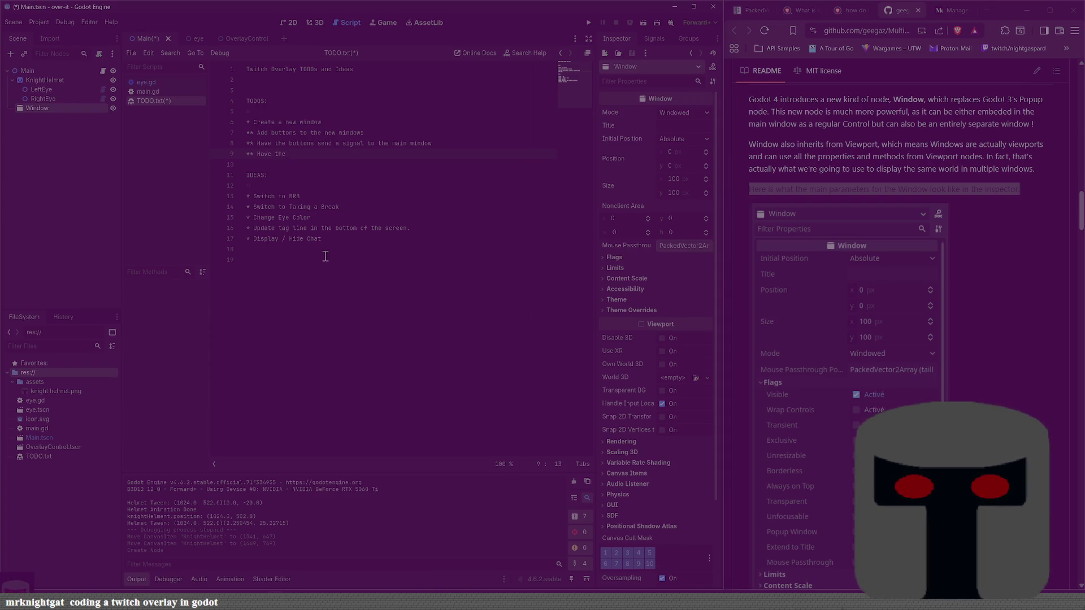
{"action": "key", "text": "BackSpace"}
{"action": "key", "text": "BackSpace"}
{"action": "key", "text": "BackSpace"}
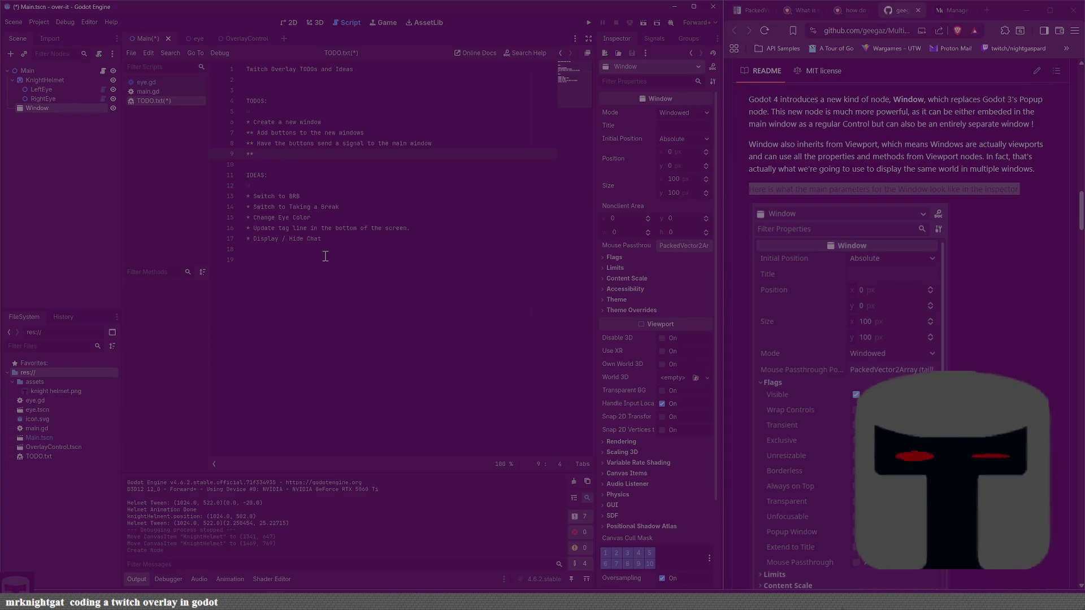
Step: Scroll the README to the window-flags paragraph and highlight the transient, unresizeable and other flag descriptions
{"action": "left_click", "coordinate": [853, 131]}
{"action": "scroll", "coordinate": [847, 139], "scroll_direction": "down", "scroll_amount": 3}
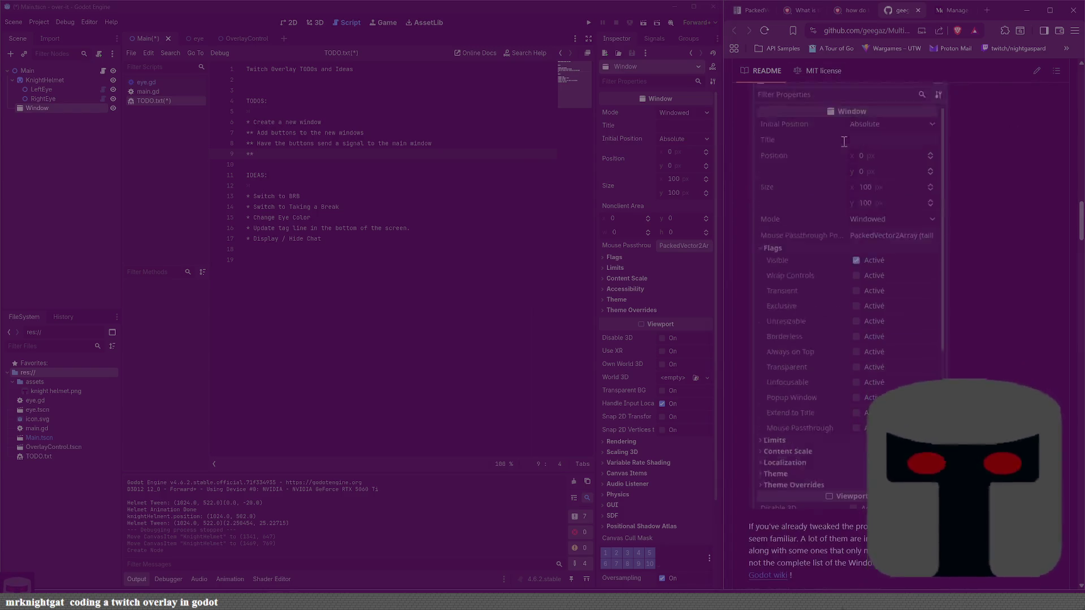
{"action": "scroll", "coordinate": [844, 147], "scroll_direction": "down", "scroll_amount": 6}
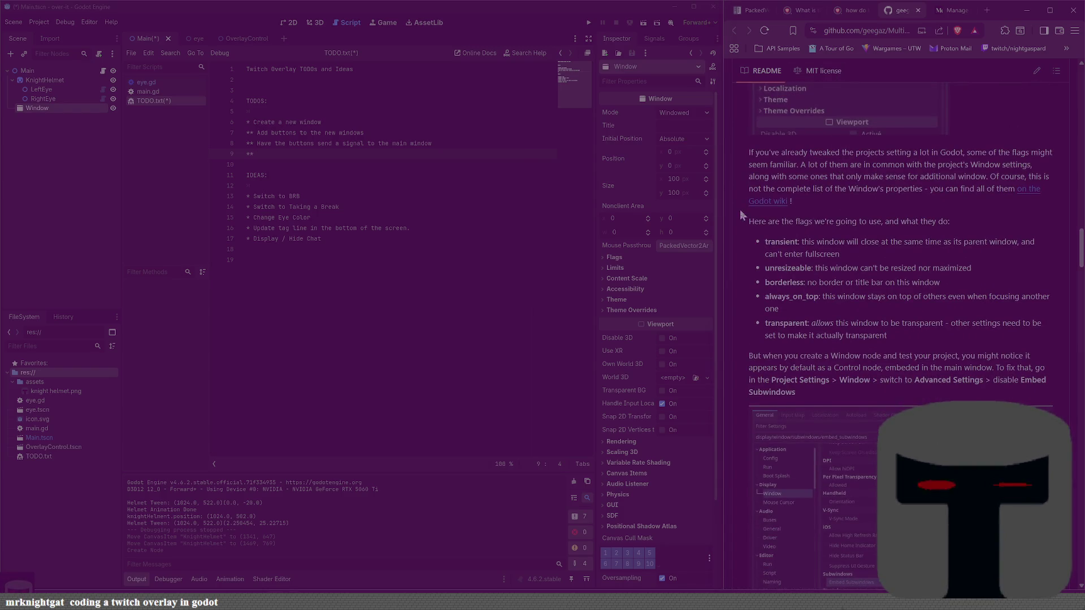
{"action": "mouse_move", "coordinate": [748, 152]}
{"action": "left_mouse_down"}
{"action": "mouse_move", "coordinate": [885, 188]}
{"action": "mouse_move", "coordinate": [855, 219]}
{"action": "left_mouse_up"}
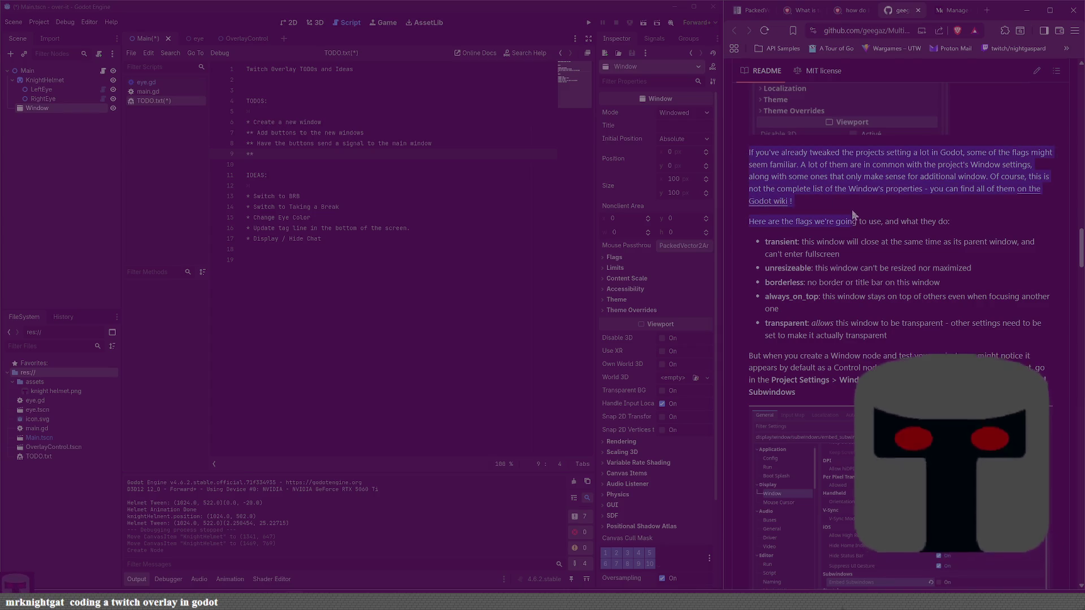
{"action": "left_click", "coordinate": [805, 201]}
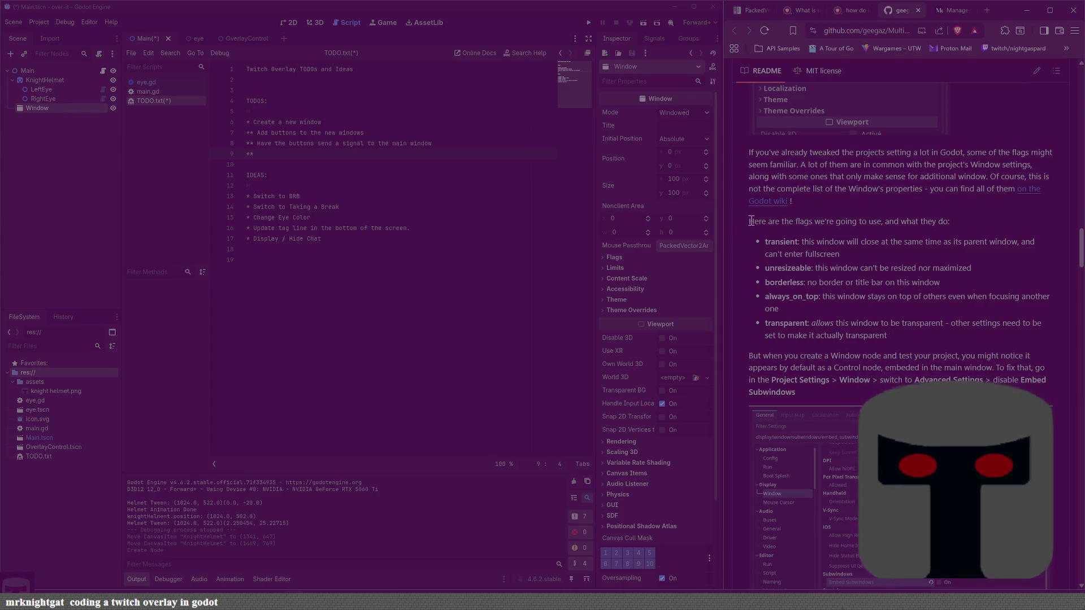
{"action": "mouse_move", "coordinate": [751, 221]}
{"action": "left_mouse_down"}
{"action": "mouse_move", "coordinate": [961, 310]}
{"action": "mouse_move", "coordinate": [934, 334]}
{"action": "left_mouse_up"}
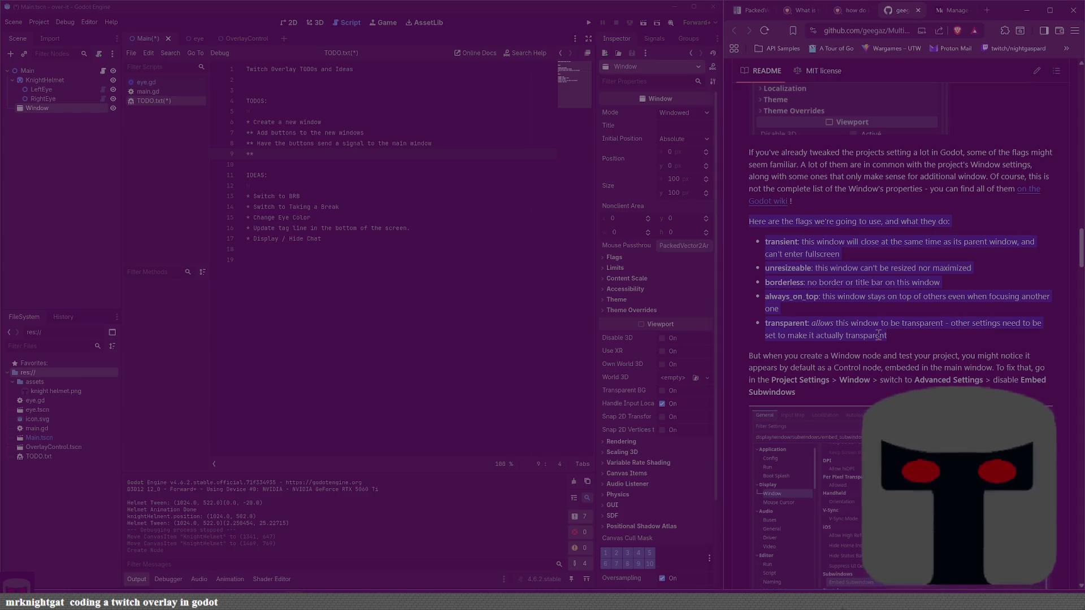
{"action": "left_click", "coordinate": [975, 274]}
{"action": "mouse_move", "coordinate": [975, 272]}
{"action": "left_mouse_down"}
{"action": "mouse_move", "coordinate": [769, 240]}
{"action": "mouse_move", "coordinate": [736, 201]}
{"action": "left_mouse_up"}
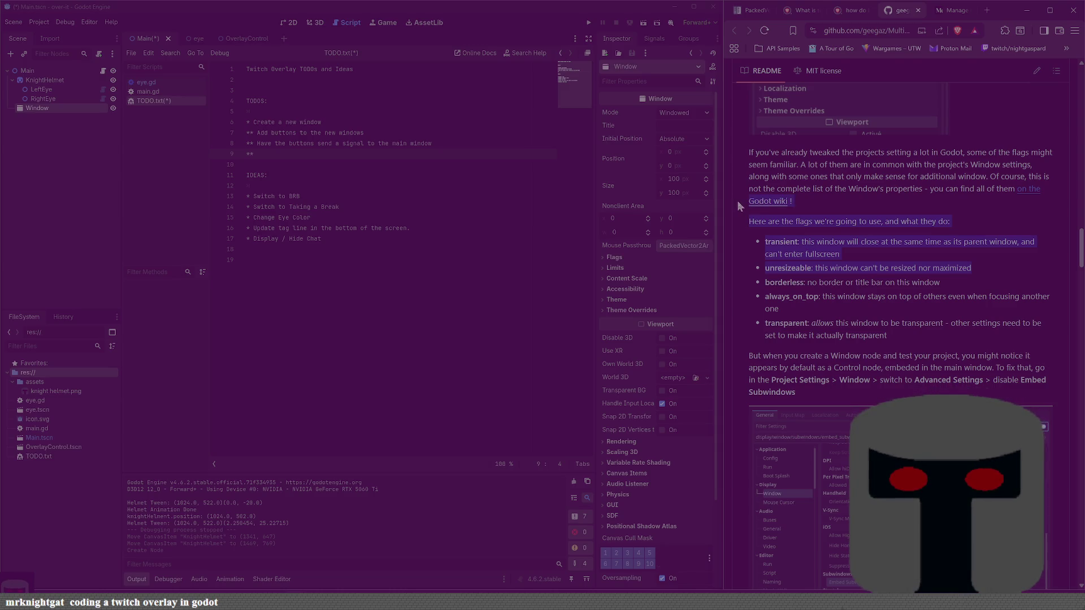
{"action": "left_click", "coordinate": [817, 304]}
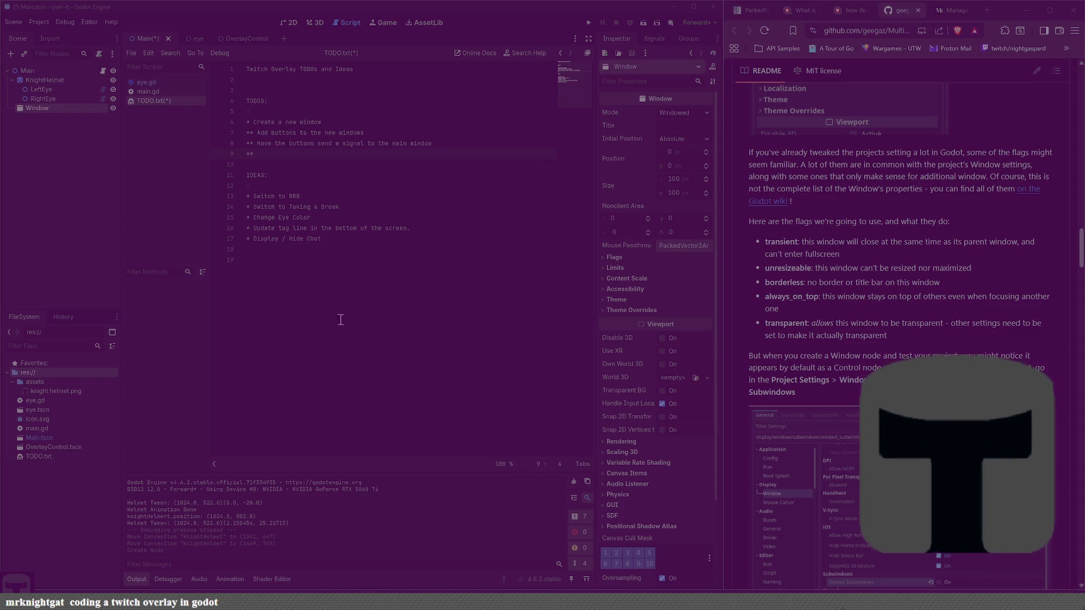
Step: Delete the empty '**' line from the TODOS list and save TODO.txt
{"action": "key", "text": "Down"}
{"action": "left_click", "coordinate": [311, 153]}
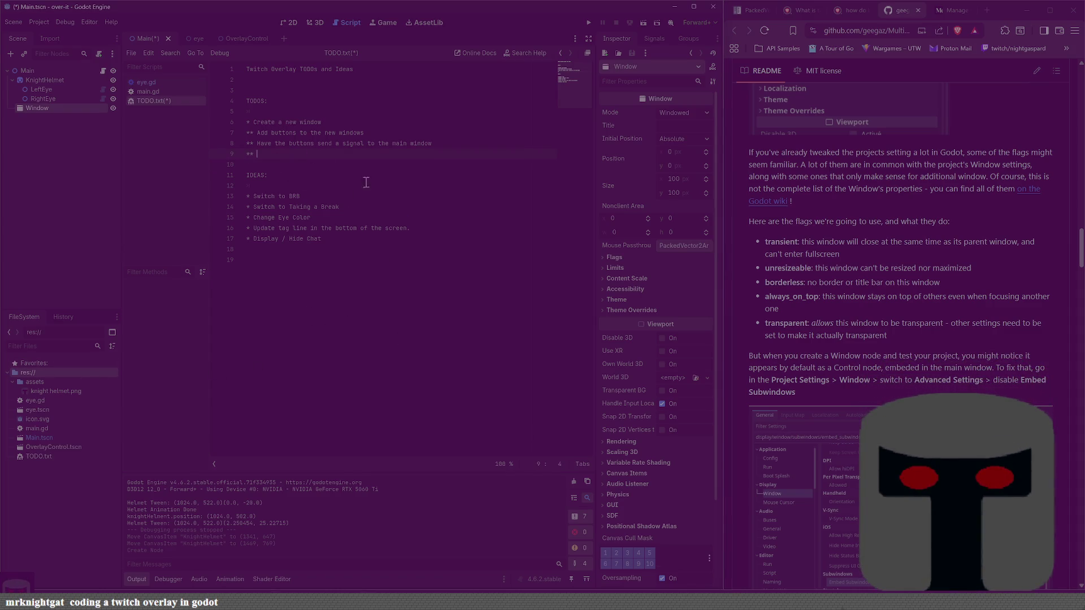
{"action": "key", "text": "BackSpace"}
{"action": "key", "text": "BackSpace"}
{"action": "key", "text": "BackSpace"}
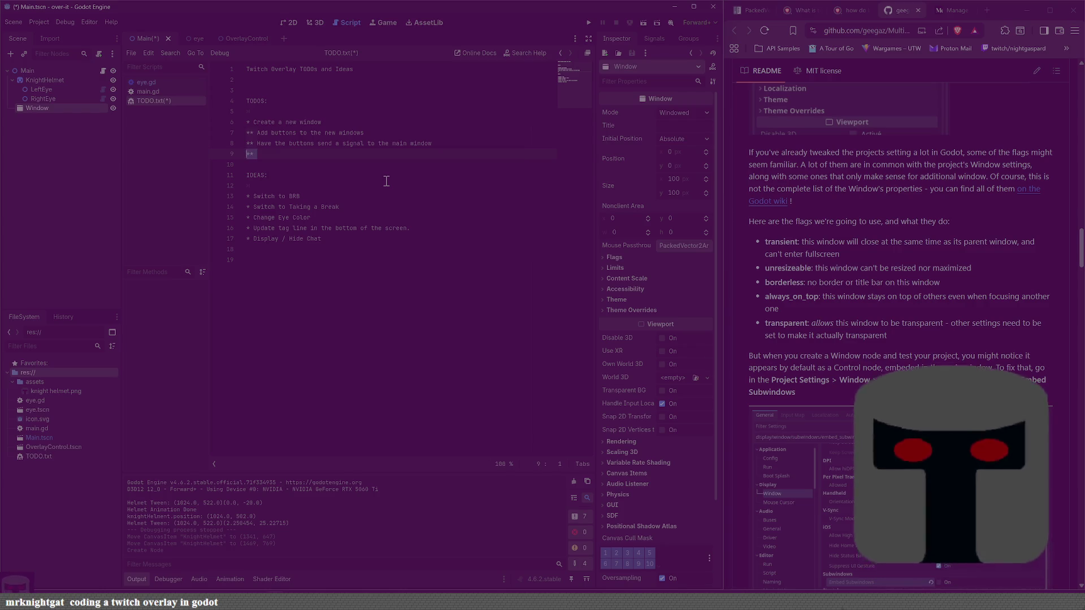
{"action": "key", "text": "BackSpace"}
{"action": "key", "text": "ctrl+s"}
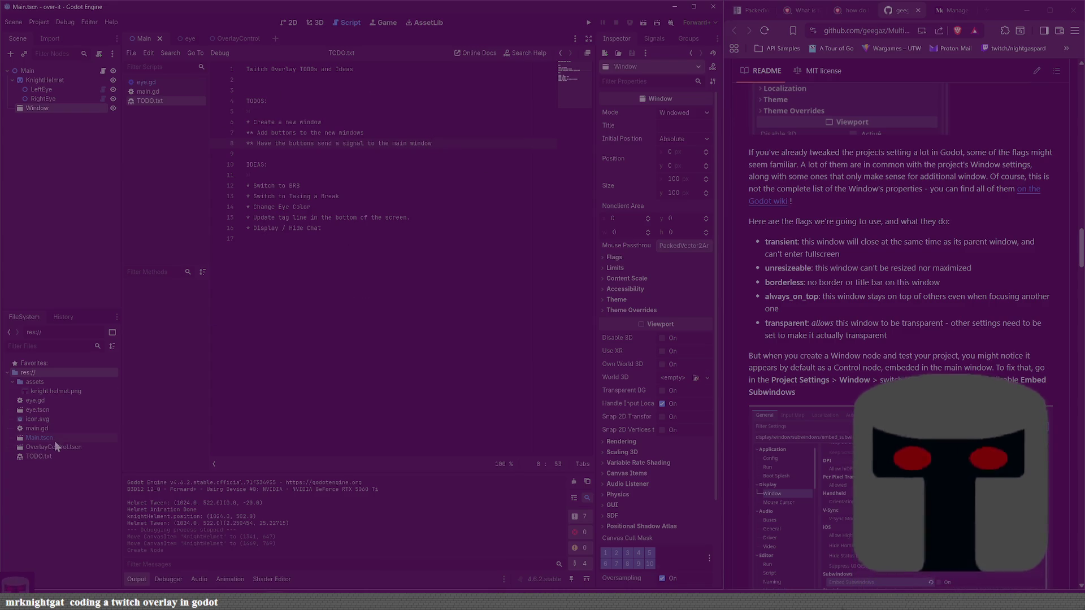
{"action": "double_click", "coordinate": [50, 109]}
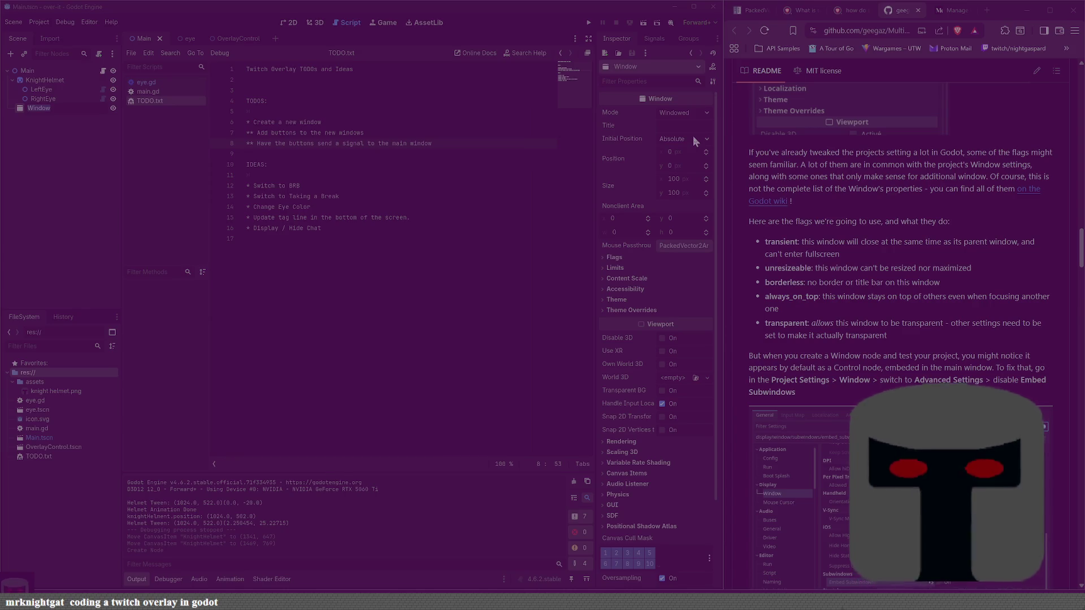
Step: Keep the Window node's name and its Absolute initial position, then run the overlay project
{"action": "key", "text": "Escape"}
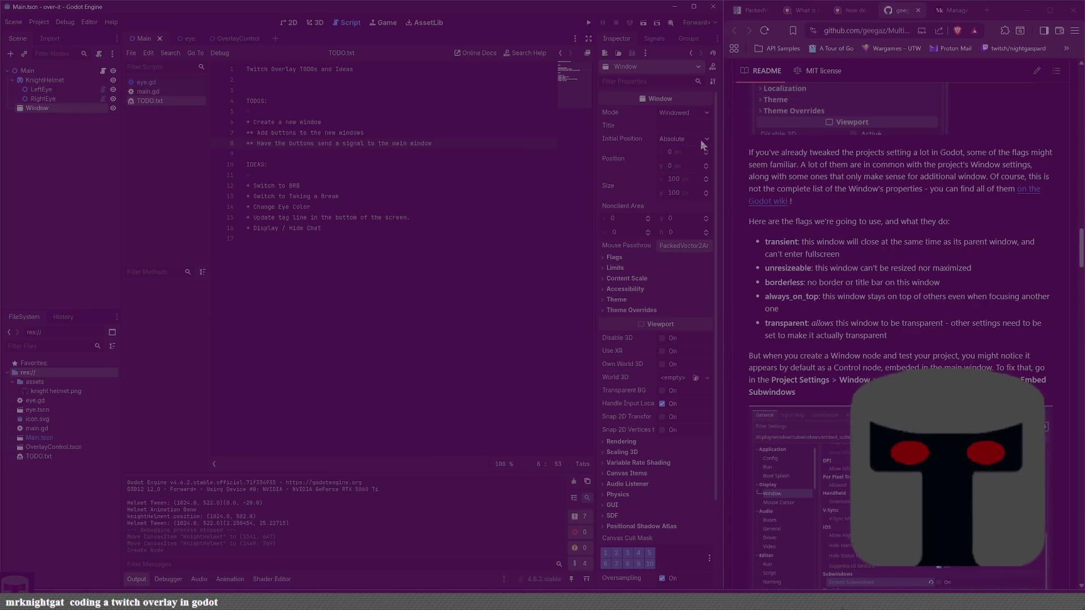
{"action": "left_click", "coordinate": [703, 144]}
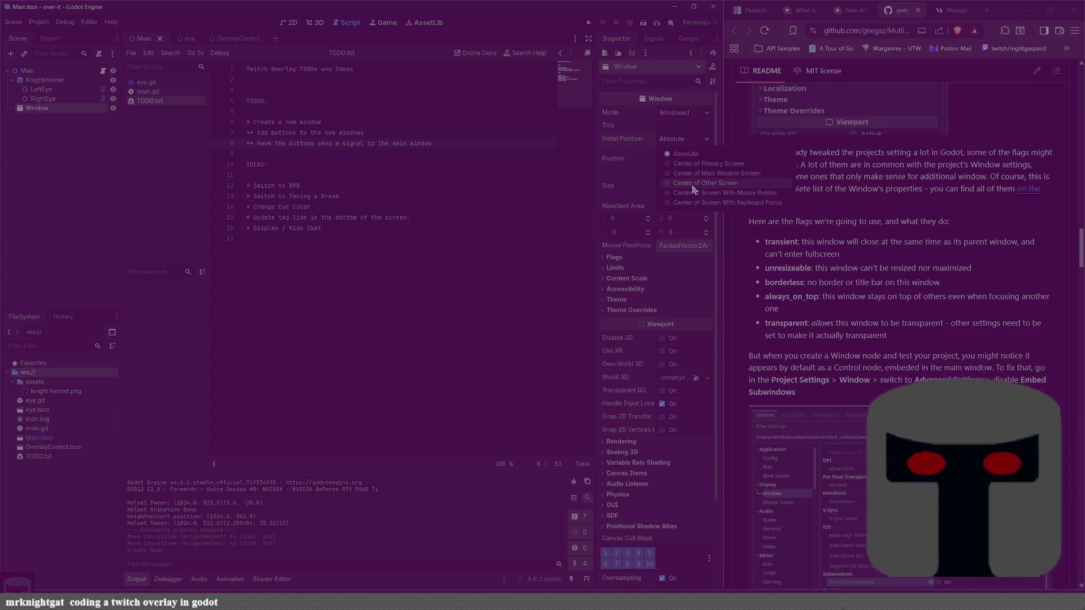
{"action": "left_click", "coordinate": [626, 186]}
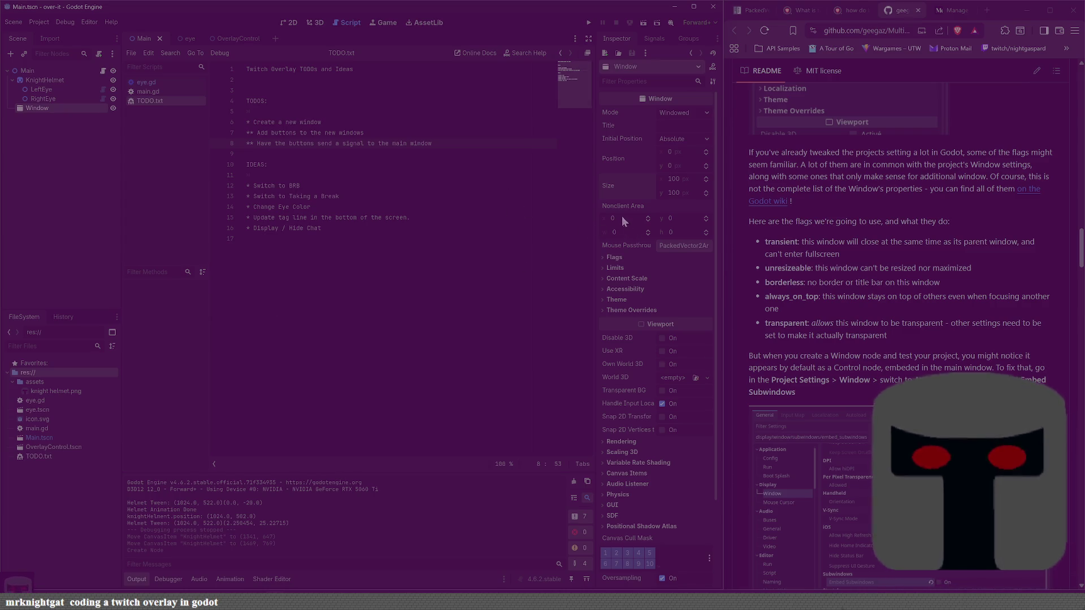
{"action": "mouse_move", "coordinate": [617, 206]}
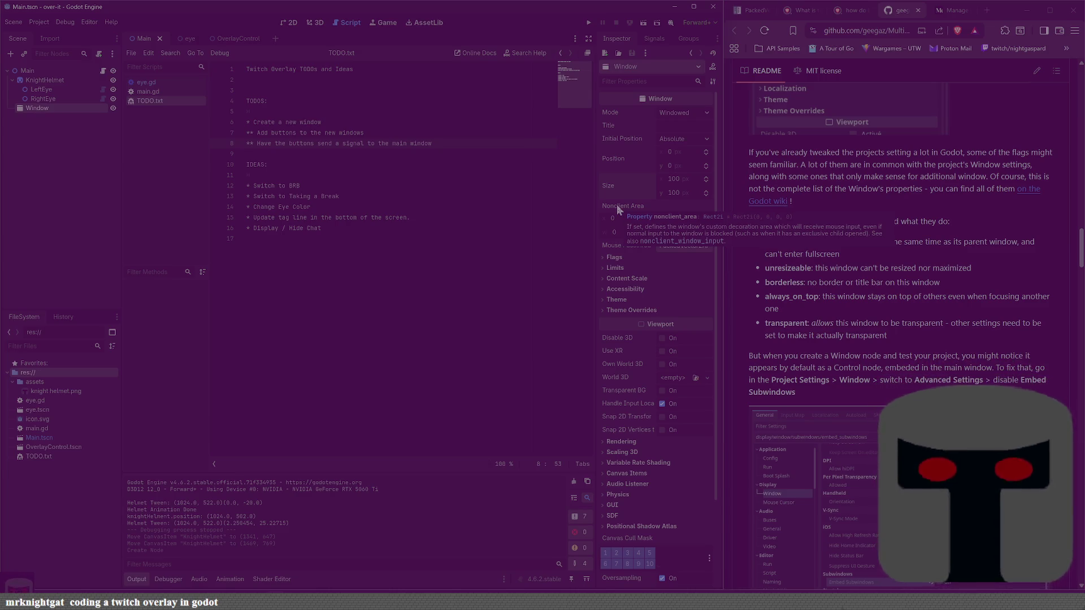
{"action": "left_click", "coordinate": [387, 377]}
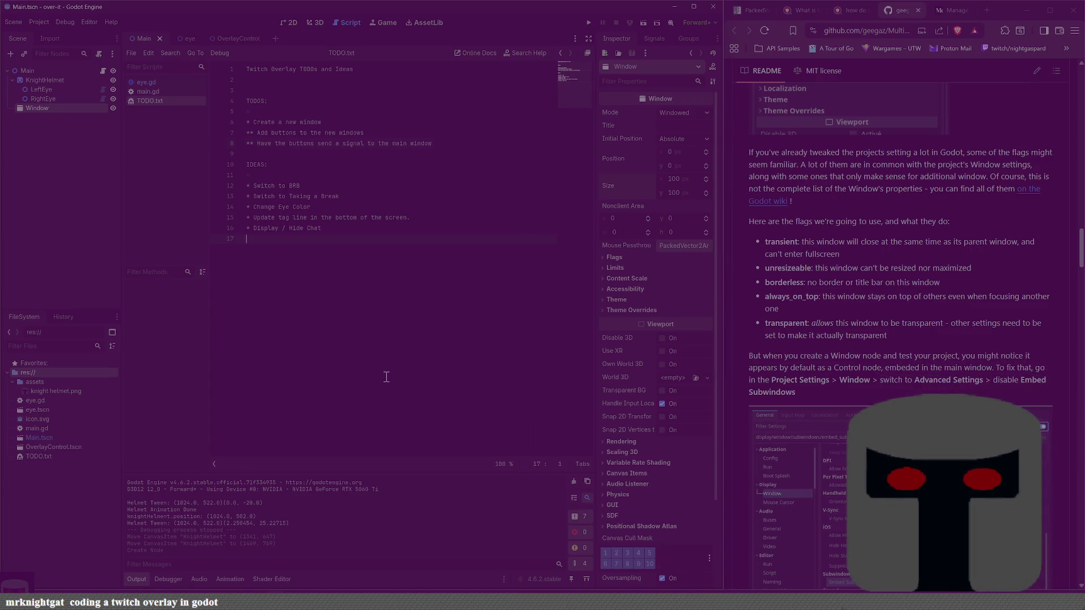
{"action": "key", "text": "F5"}
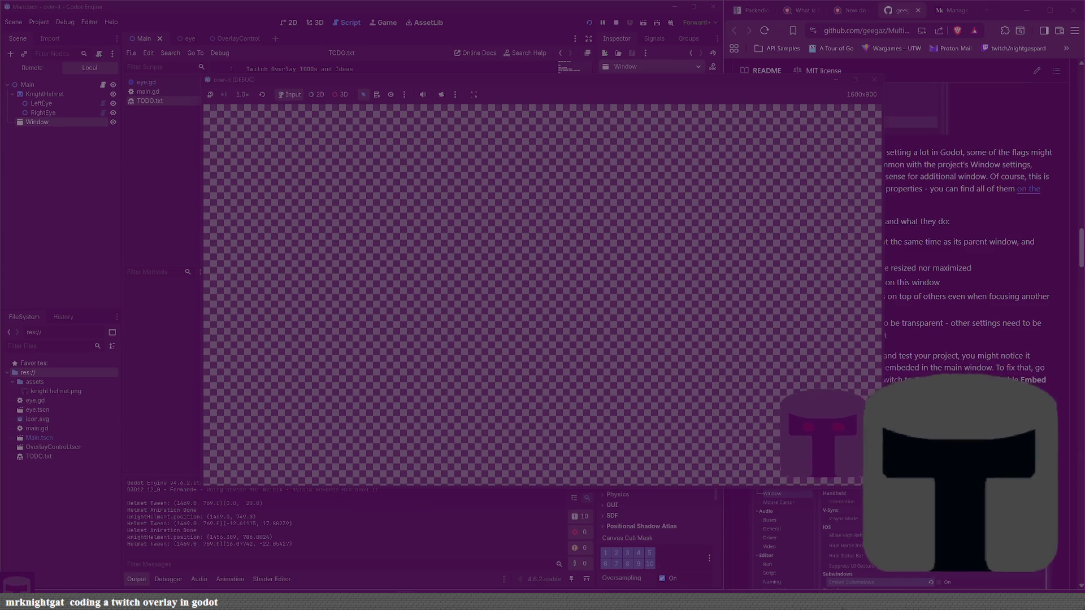
Step: Stop the game, set Initial Position to Center of Main Window Screen, save, and rerun
{"action": "left_click", "coordinate": [874, 79]}
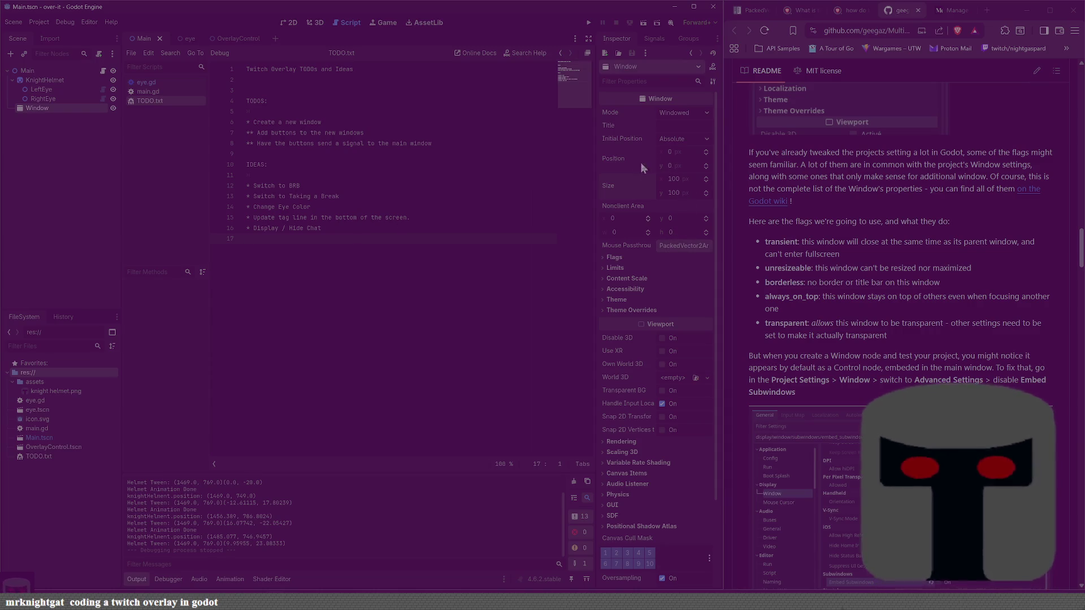
{"action": "left_click", "coordinate": [662, 141]}
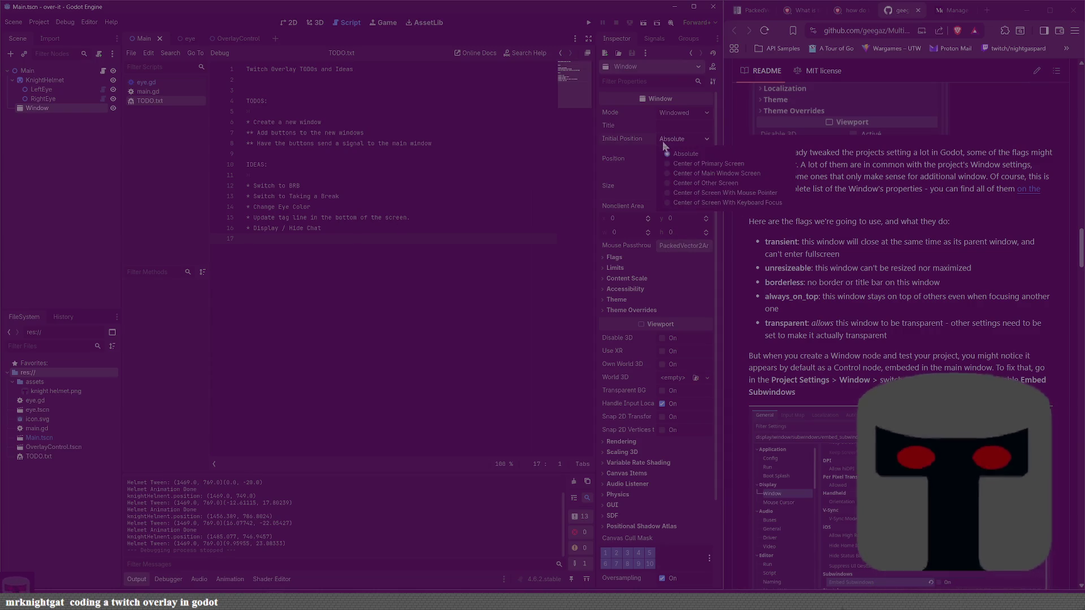
{"action": "left_click", "coordinate": [672, 172]}
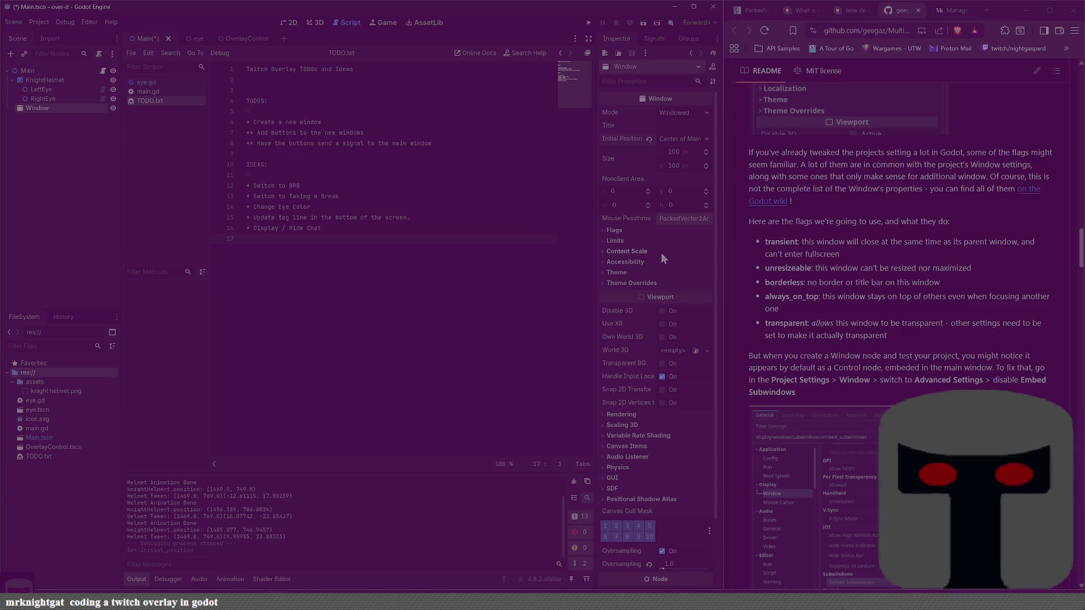
{"action": "key", "text": "ctrl+s"}
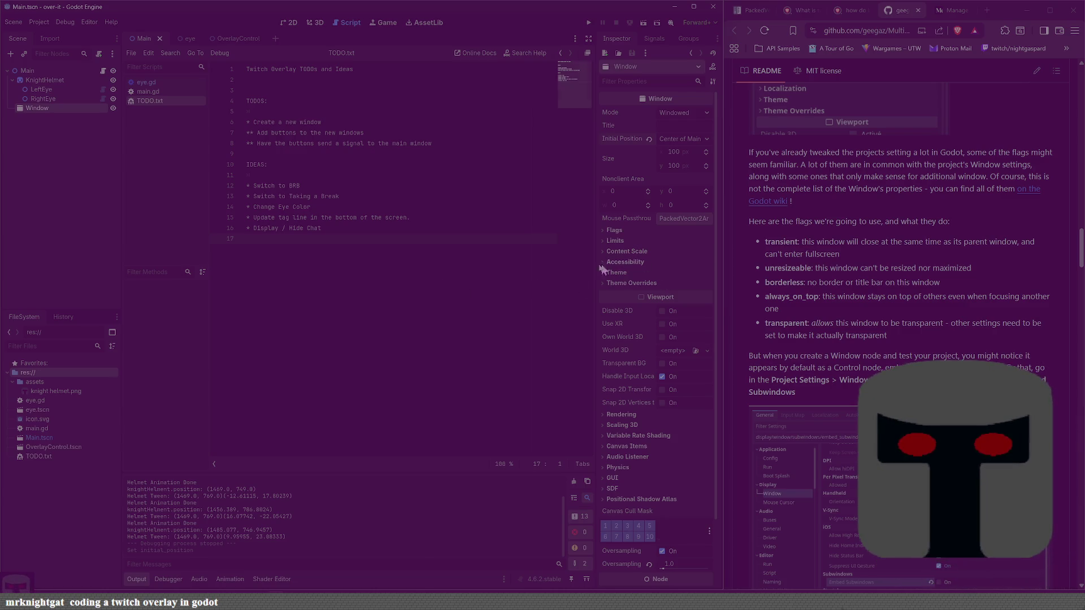
{"action": "key", "text": "F5"}
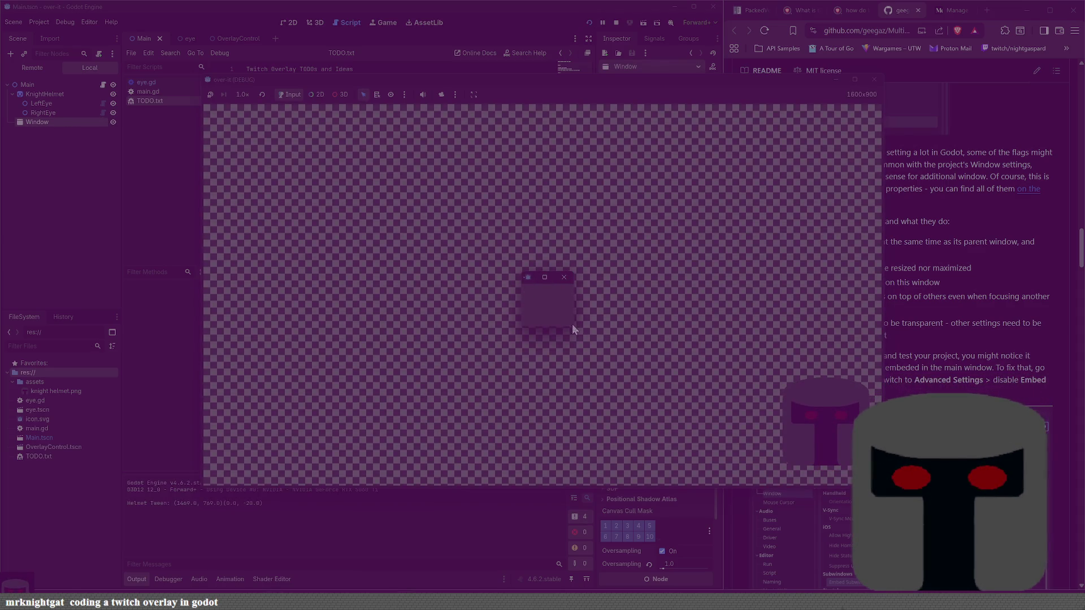
Step: Drag the separate popup window around the screen and enlarge it from its corner
{"action": "mouse_move", "coordinate": [592, 276]}
{"action": "left_mouse_down"}
{"action": "mouse_move", "coordinate": [211, 271]}
{"action": "mouse_move", "coordinate": [265, 323]}
{"action": "mouse_move", "coordinate": [229, 334]}
{"action": "left_mouse_up"}
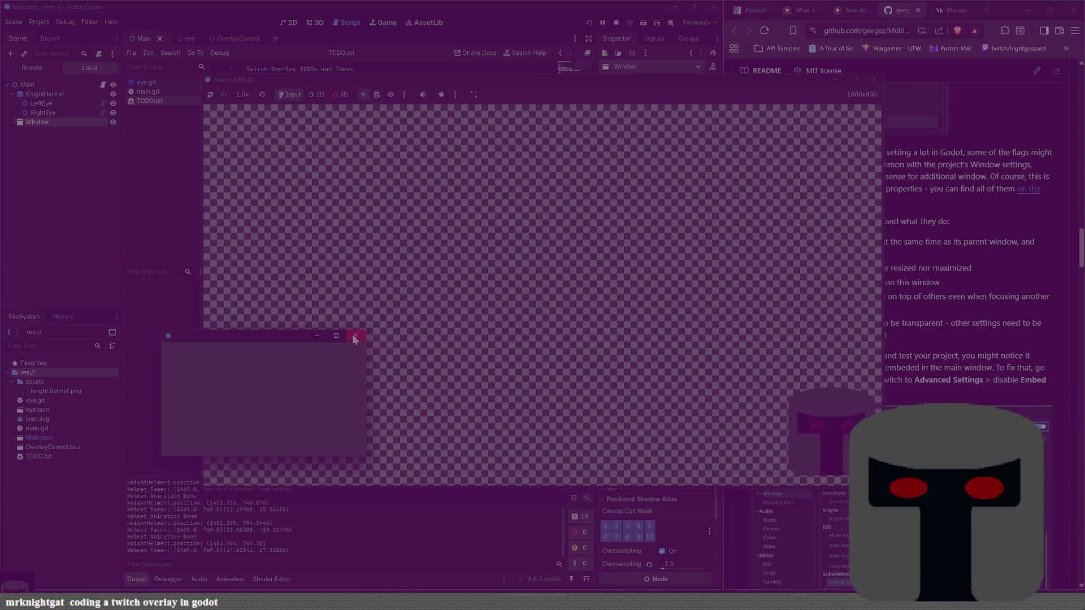
{"action": "mouse_move", "coordinate": [273, 337]}
{"action": "left_mouse_down"}
{"action": "mouse_move", "coordinate": [44, 203]}
{"action": "mouse_move", "coordinate": [264, 240]}
{"action": "mouse_move", "coordinate": [392, 228]}
{"action": "mouse_move", "coordinate": [526, 296]}
{"action": "left_mouse_up"}
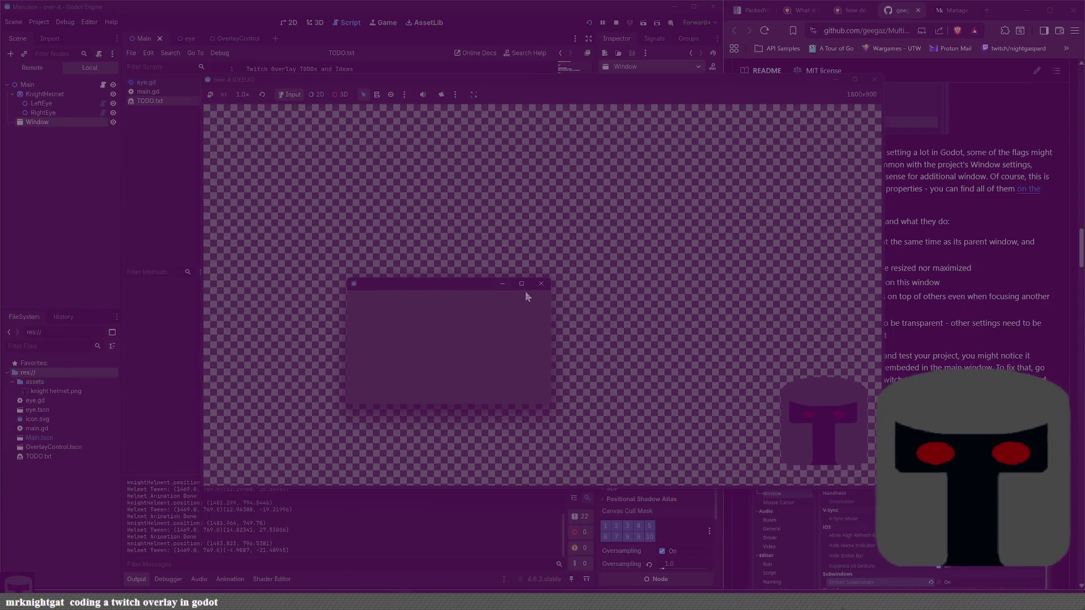
{"action": "mouse_move", "coordinate": [551, 405]}
{"action": "left_mouse_down"}
{"action": "mouse_move", "coordinate": [751, 461]}
{"action": "mouse_move", "coordinate": [721, 501]}
{"action": "left_mouse_up"}
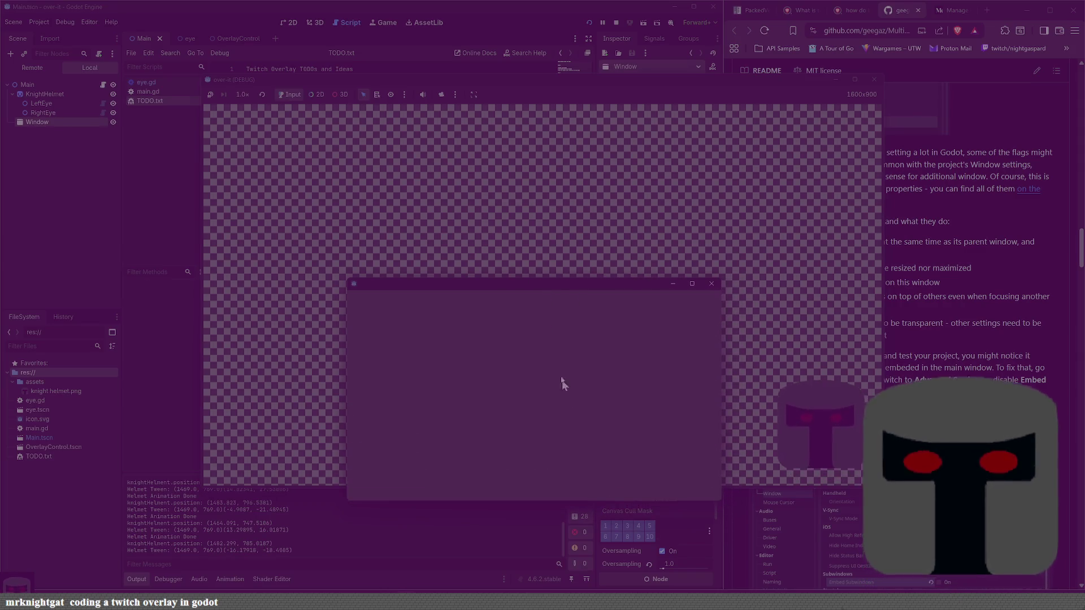
{"action": "mouse_move", "coordinate": [538, 283]}
{"action": "left_mouse_down"}
{"action": "mouse_move", "coordinate": [338, 233]}
{"action": "mouse_move", "coordinate": [446, 301]}
{"action": "mouse_move", "coordinate": [437, 262]}
{"action": "mouse_move", "coordinate": [418, 270]}
{"action": "mouse_move", "coordinate": [463, 258]}
{"action": "mouse_move", "coordinate": [427, 245]}
{"action": "left_mouse_up"}
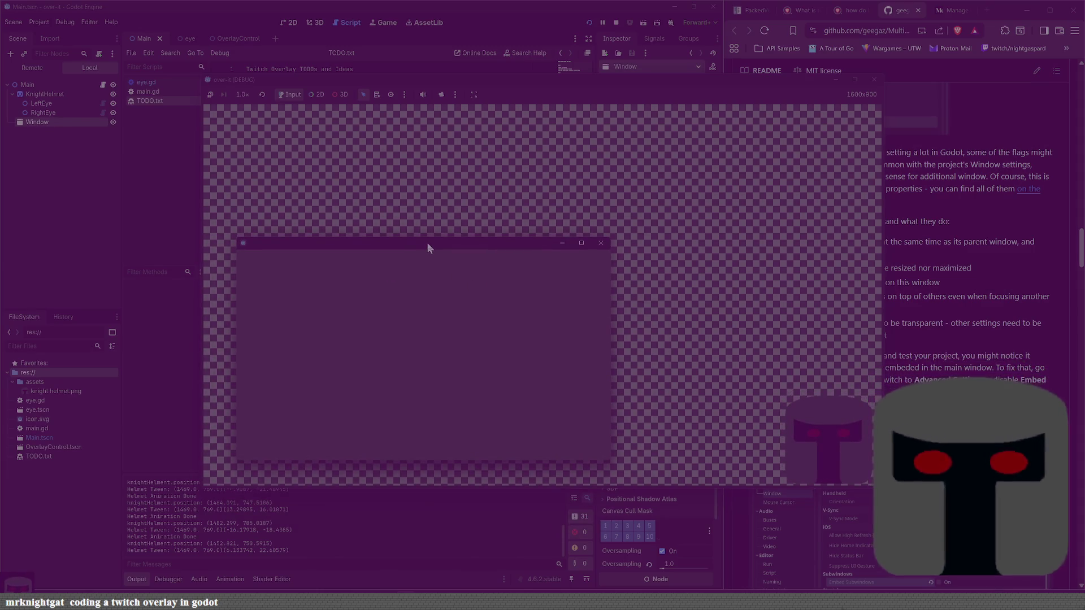
{"action": "mouse_move", "coordinate": [427, 245]}
{"action": "left_mouse_down"}
{"action": "mouse_move", "coordinate": [408, 216]}
{"action": "mouse_move", "coordinate": [387, 238]}
{"action": "mouse_move", "coordinate": [361, 197]}
{"action": "mouse_move", "coordinate": [363, 209]}
{"action": "mouse_move", "coordinate": [368, 183]}
{"action": "left_mouse_up"}
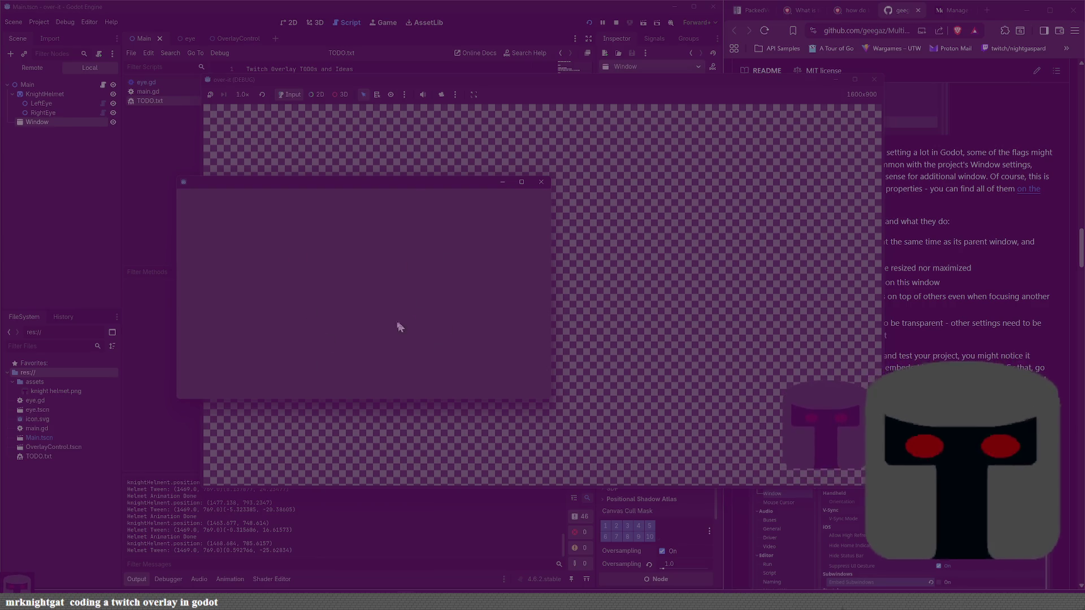
Step: Bring the game window forward, move it down-right, then refocus the blank window
{"action": "left_click", "coordinate": [657, 282]}
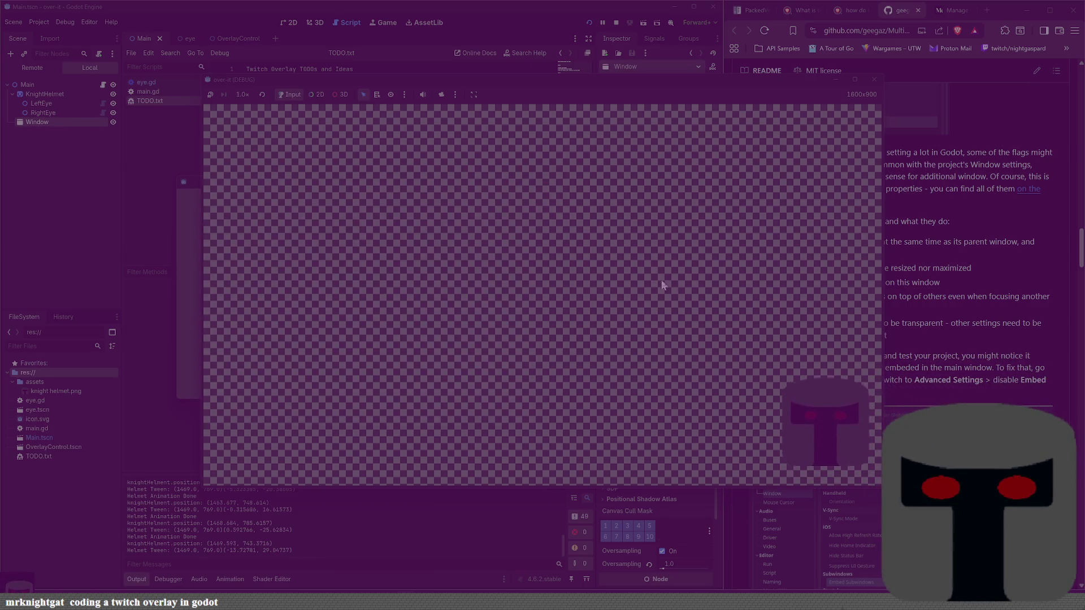
{"action": "mouse_move", "coordinate": [499, 80]}
{"action": "left_mouse_down"}
{"action": "mouse_move", "coordinate": [596, 194]}
{"action": "mouse_move", "coordinate": [588, 160]}
{"action": "mouse_move", "coordinate": [681, 172]}
{"action": "mouse_move", "coordinate": [643, 184]}
{"action": "mouse_move", "coordinate": [559, 144]}
{"action": "mouse_move", "coordinate": [600, 147]}
{"action": "mouse_move", "coordinate": [629, 171]}
{"action": "left_mouse_up"}
{"action": "left_click", "coordinate": [270, 183]}
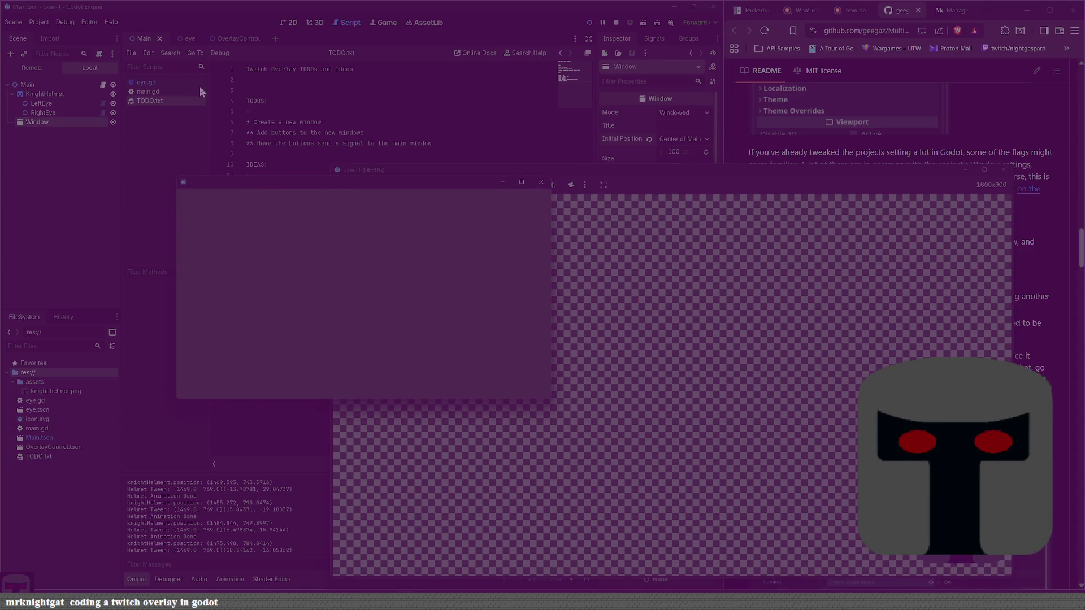
Step: Reposition the blank window, switch focus between windows, then close them to stop the game
{"action": "mouse_move", "coordinate": [350, 187]}
{"action": "left_mouse_down"}
{"action": "mouse_move", "coordinate": [262, 238]}
{"action": "mouse_move", "coordinate": [399, 198]}
{"action": "mouse_move", "coordinate": [288, 193]}
{"action": "mouse_move", "coordinate": [298, 131]}
{"action": "mouse_move", "coordinate": [332, 153]}
{"action": "left_mouse_up"}
{"action": "mouse_move", "coordinate": [304, 169]}
{"action": "left_mouse_down"}
{"action": "mouse_move", "coordinate": [344, 182]}
{"action": "mouse_move", "coordinate": [355, 216]}
{"action": "left_mouse_up"}
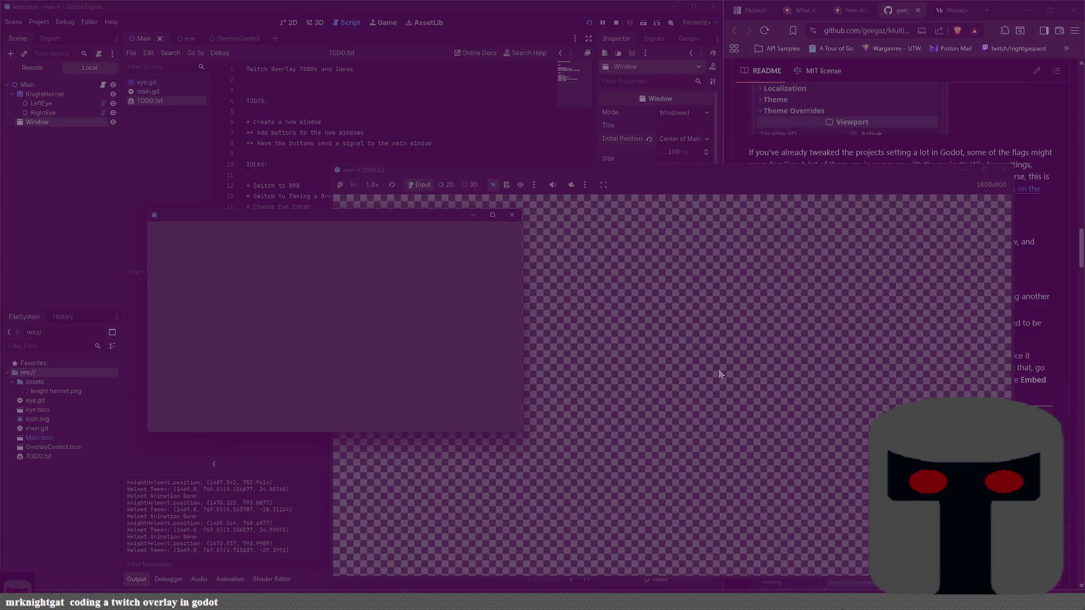
{"action": "mouse_move", "coordinate": [405, 217]}
{"action": "left_mouse_down"}
{"action": "mouse_move", "coordinate": [412, 242]}
{"action": "mouse_move", "coordinate": [418, 227]}
{"action": "left_mouse_up"}
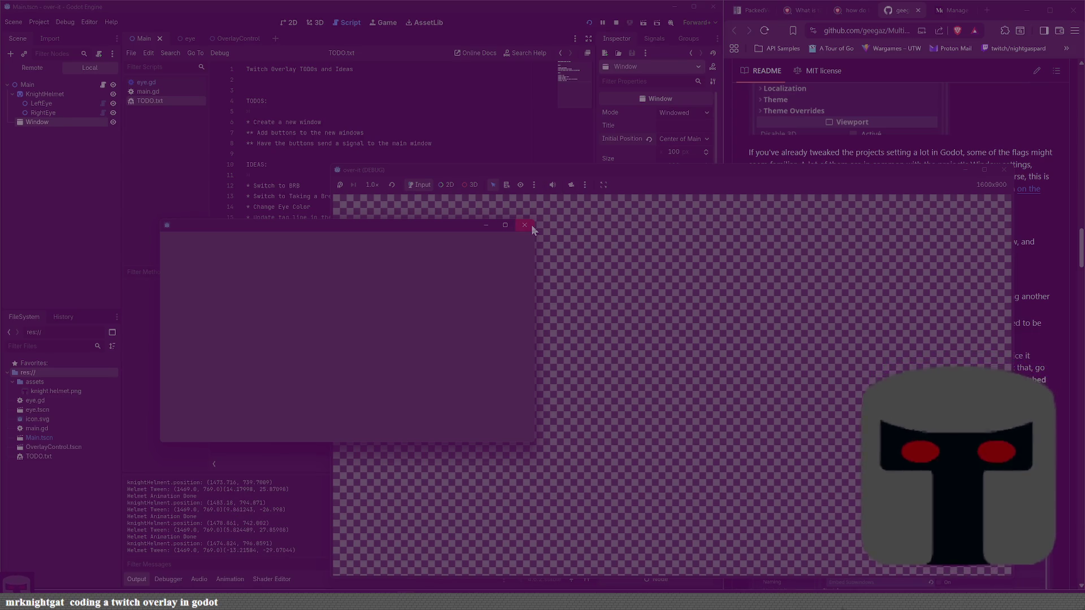
{"action": "left_click", "coordinate": [643, 286]}
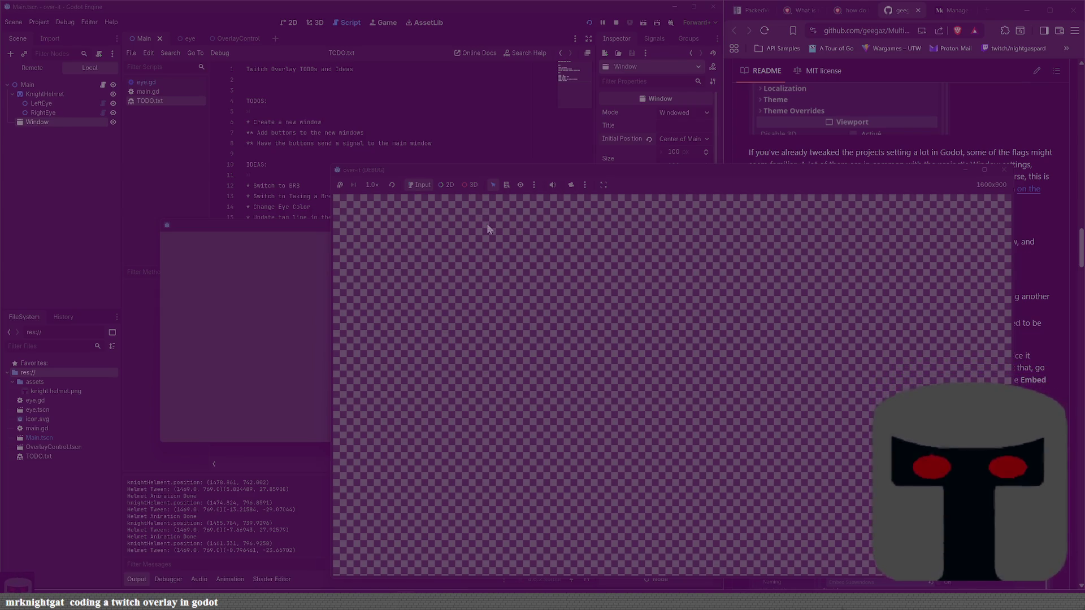
{"action": "left_click", "coordinate": [273, 263]}
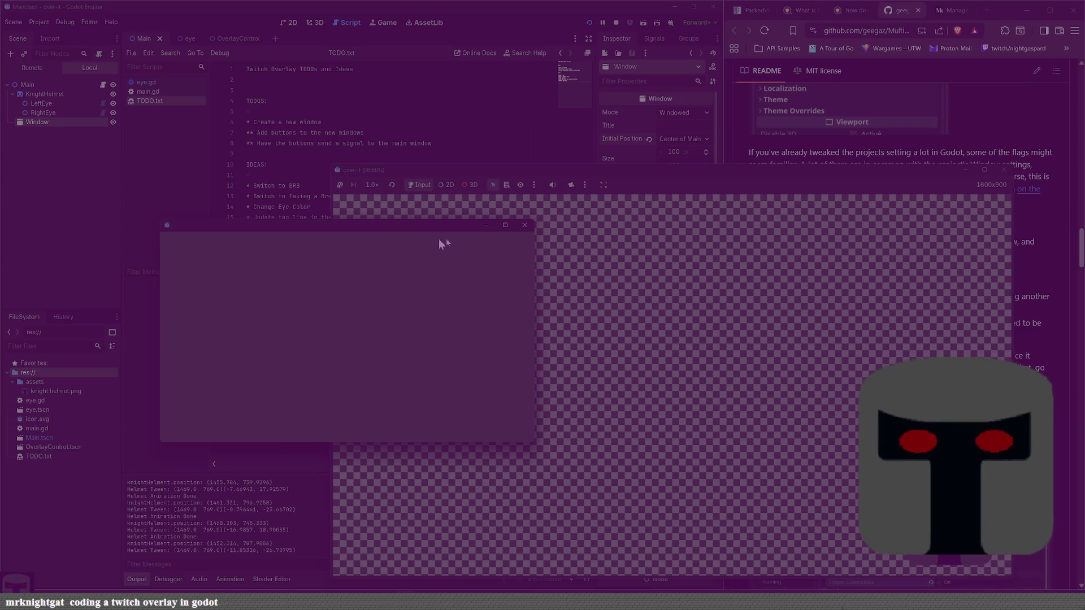
{"action": "left_click", "coordinate": [1003, 170]}
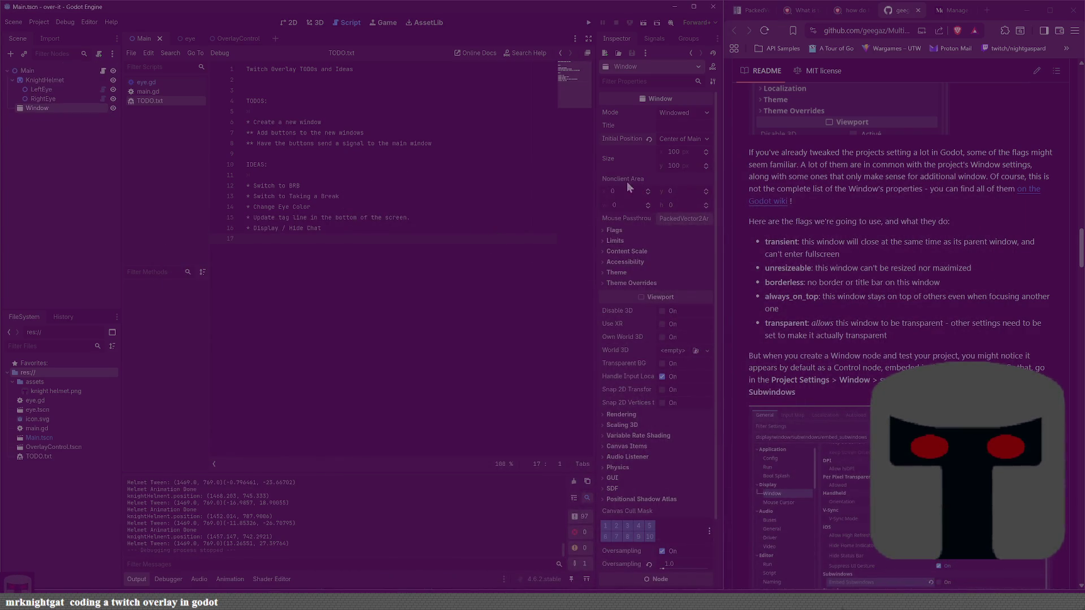
Step: Enter 600 × 400 for the Window node's Size and run the project again
{"action": "key", "text": "Tab"}
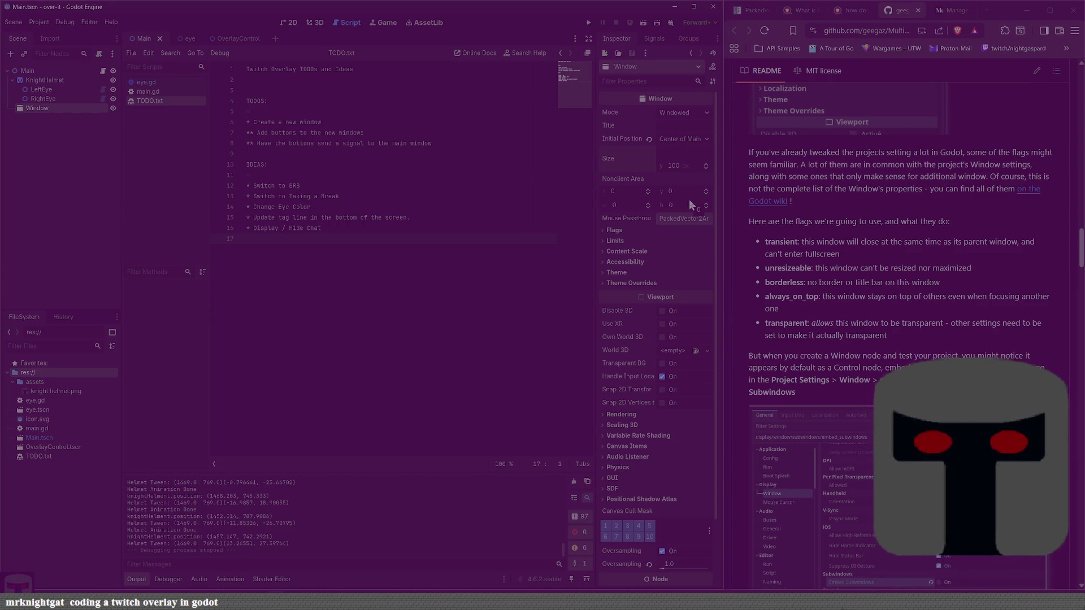
{"action": "type", "text": "600"}
{"action": "key", "text": "Tab"}
{"action": "type", "text": "40"}
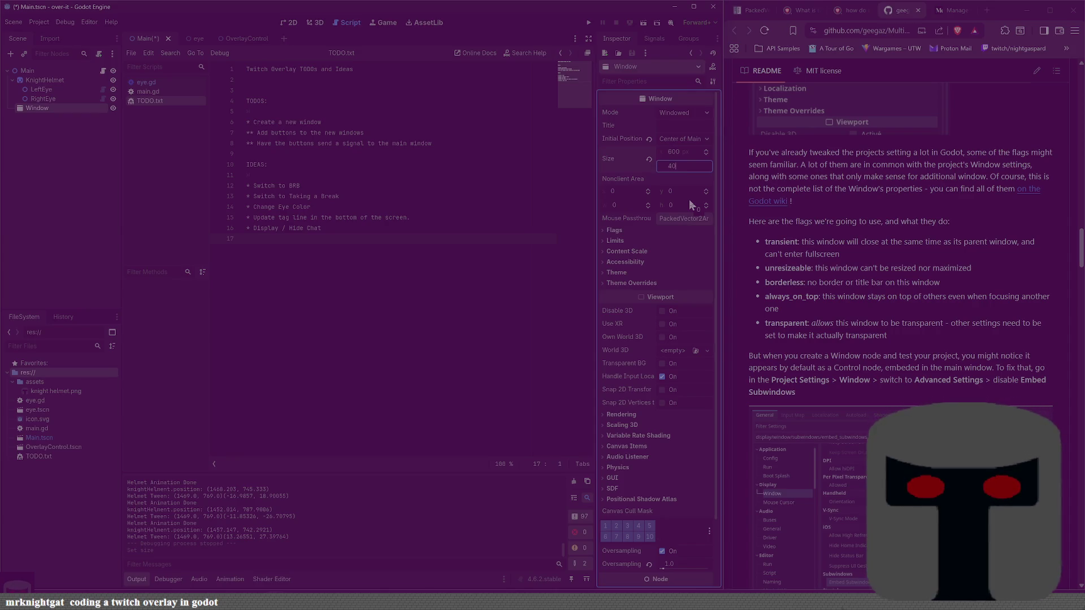
{"action": "key", "text": "F5"}
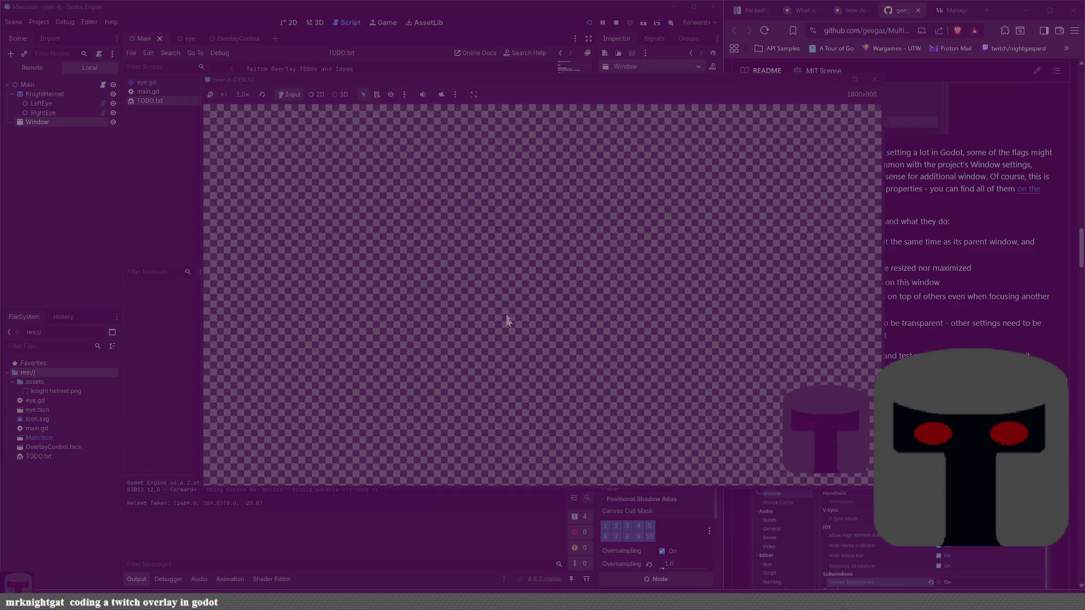
Step: Move the game window and the 600 × 400 window apart to inspect them, then stop with F8
{"action": "mouse_move", "coordinate": [553, 85]}
{"action": "left_mouse_down"}
{"action": "mouse_move", "coordinate": [649, 389]}
{"action": "mouse_move", "coordinate": [550, 97]}
{"action": "left_mouse_up"}
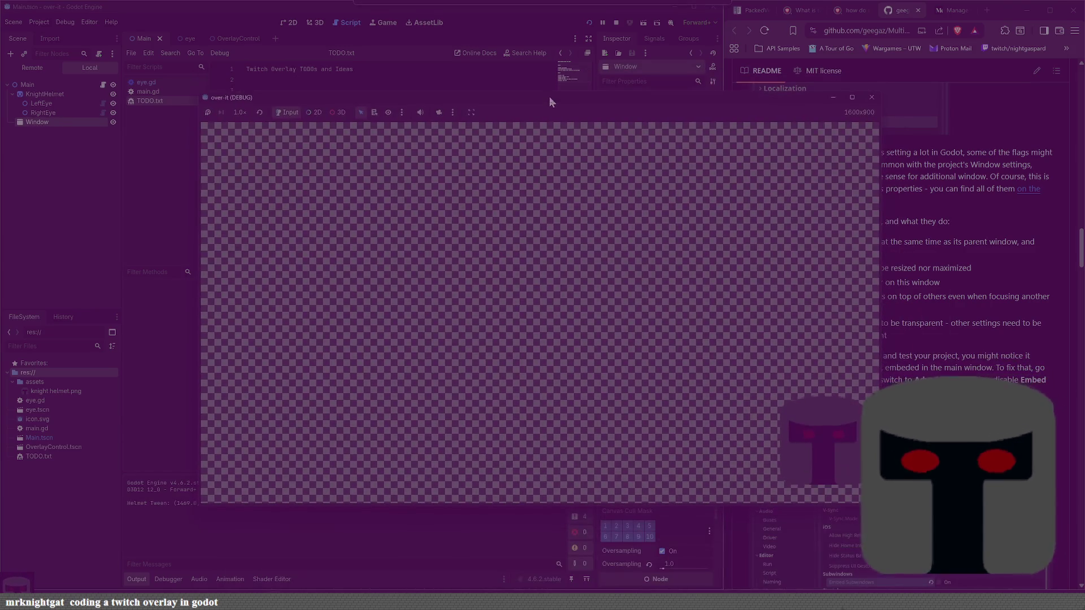
{"action": "left_click_drag", "start_coordinate": [724, 101], "coordinate": [736, 282]}
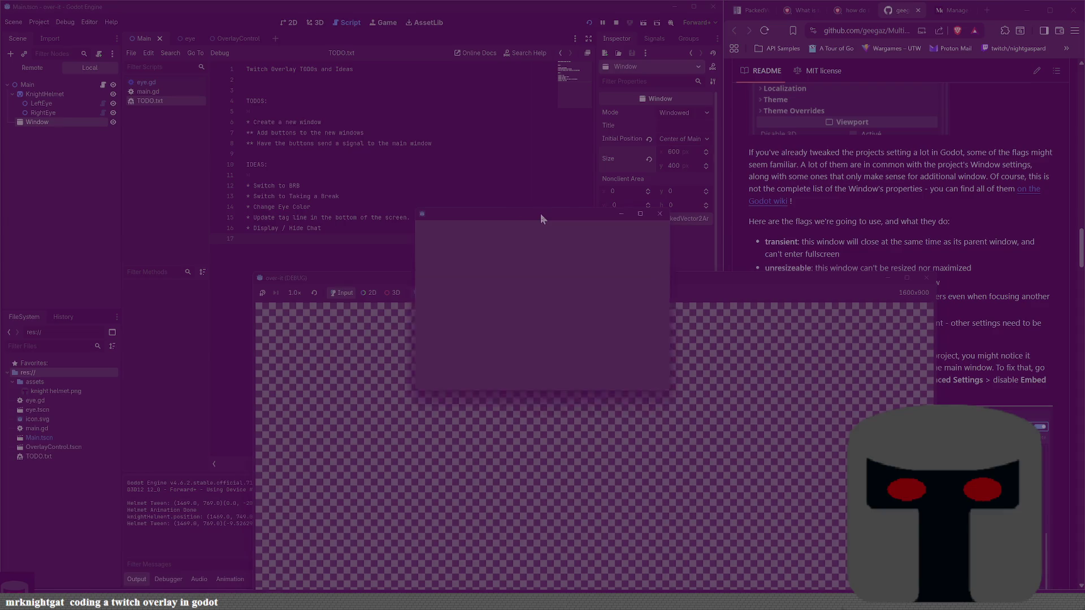
{"action": "left_click_drag", "start_coordinate": [528, 219], "coordinate": [547, 186]}
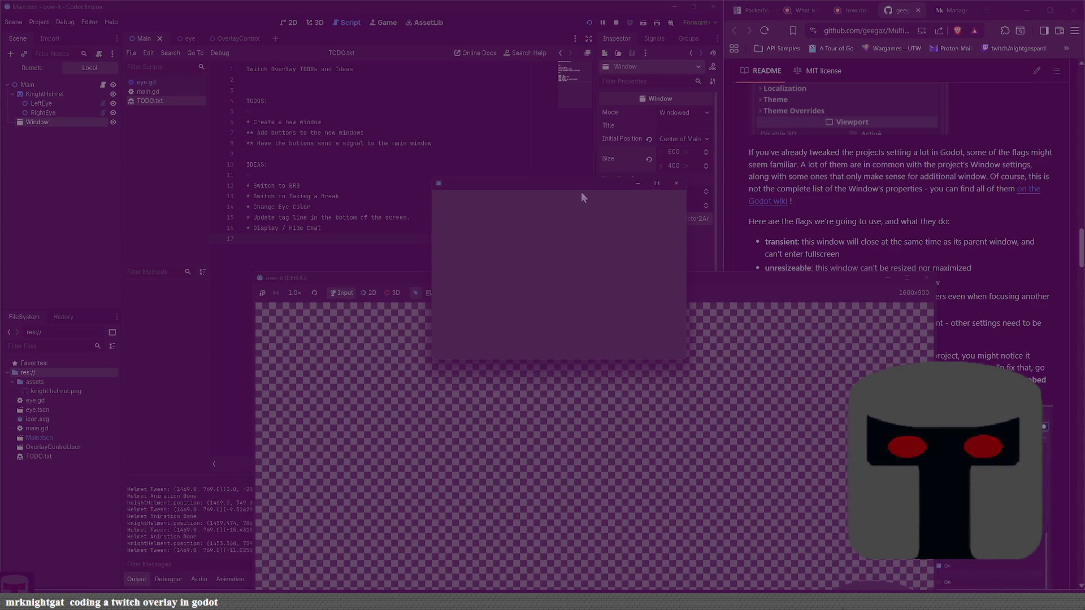
{"action": "left_click", "coordinate": [582, 450]}
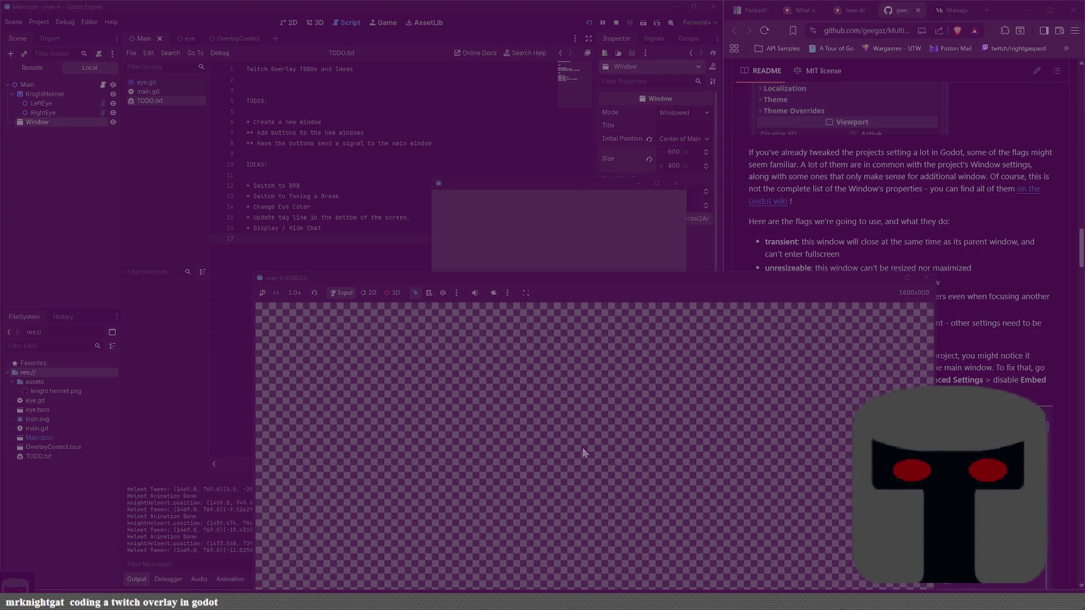
{"action": "key", "text": "F8"}
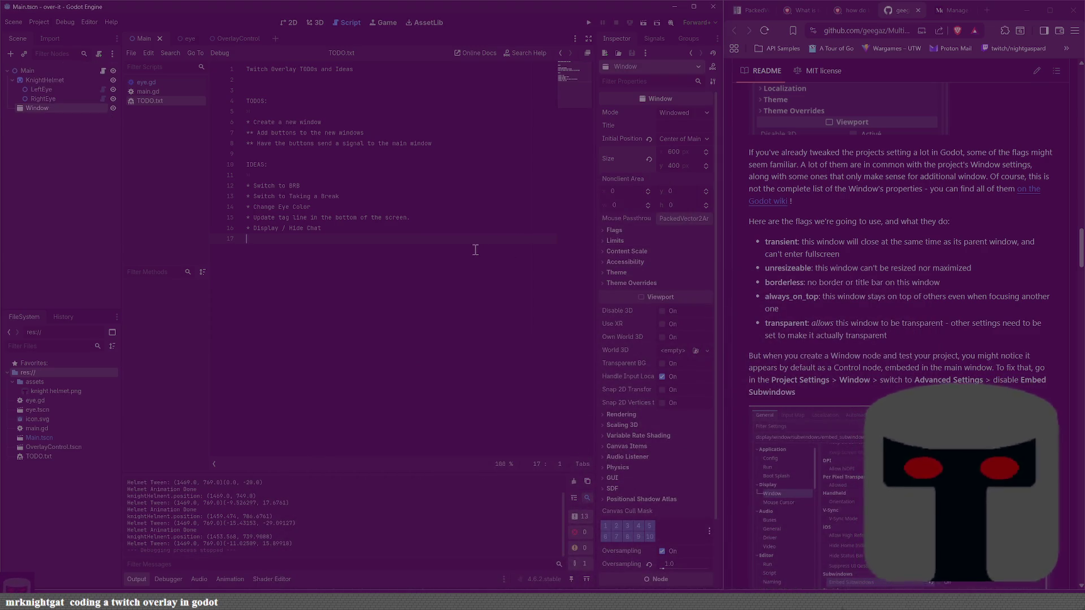
{"action": "left_click", "coordinate": [601, 231]}
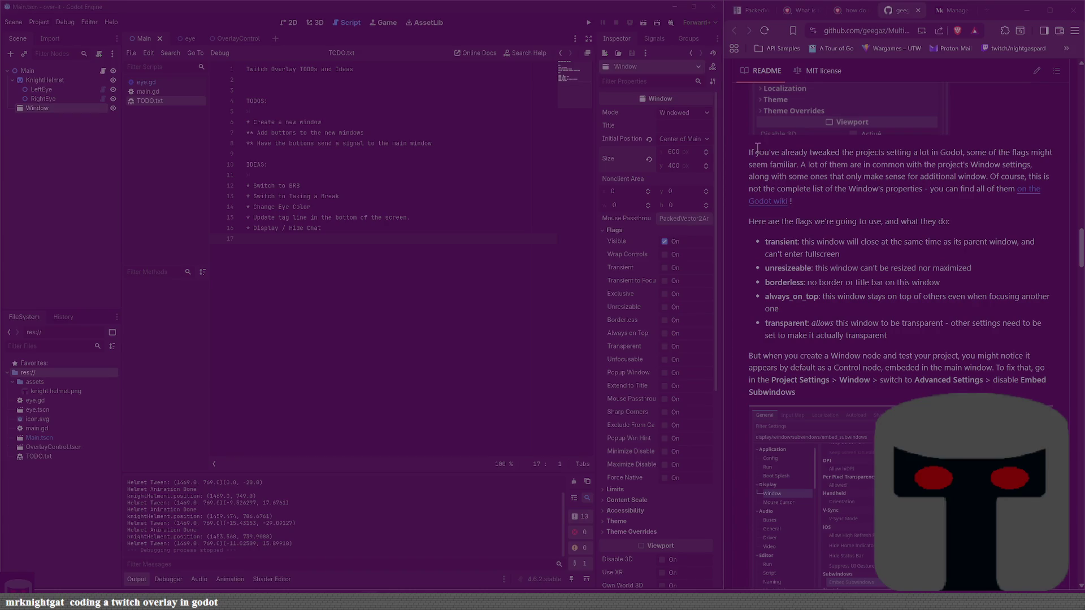
Step: Highlight and then deselect the README's first paragraph describing the window flags
{"action": "mouse_move", "coordinate": [747, 152]}
{"action": "left_mouse_down"}
{"action": "mouse_move", "coordinate": [888, 177]}
{"action": "mouse_move", "coordinate": [897, 194]}
{"action": "mouse_move", "coordinate": [927, 176]}
{"action": "mouse_move", "coordinate": [1041, 167]}
{"action": "mouse_move", "coordinate": [894, 178]}
{"action": "mouse_move", "coordinate": [803, 164]}
{"action": "mouse_move", "coordinate": [922, 168]}
{"action": "mouse_move", "coordinate": [939, 189]}
{"action": "mouse_move", "coordinate": [981, 191]}
{"action": "left_mouse_up"}
{"action": "left_click", "coordinate": [804, 160]}
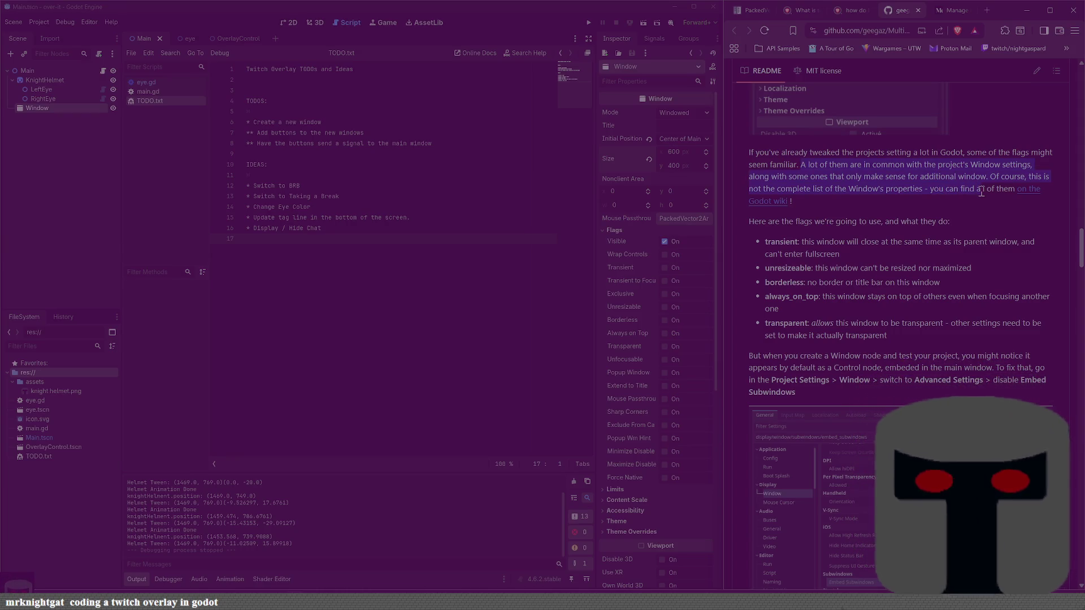
{"action": "left_click", "coordinate": [839, 202]}
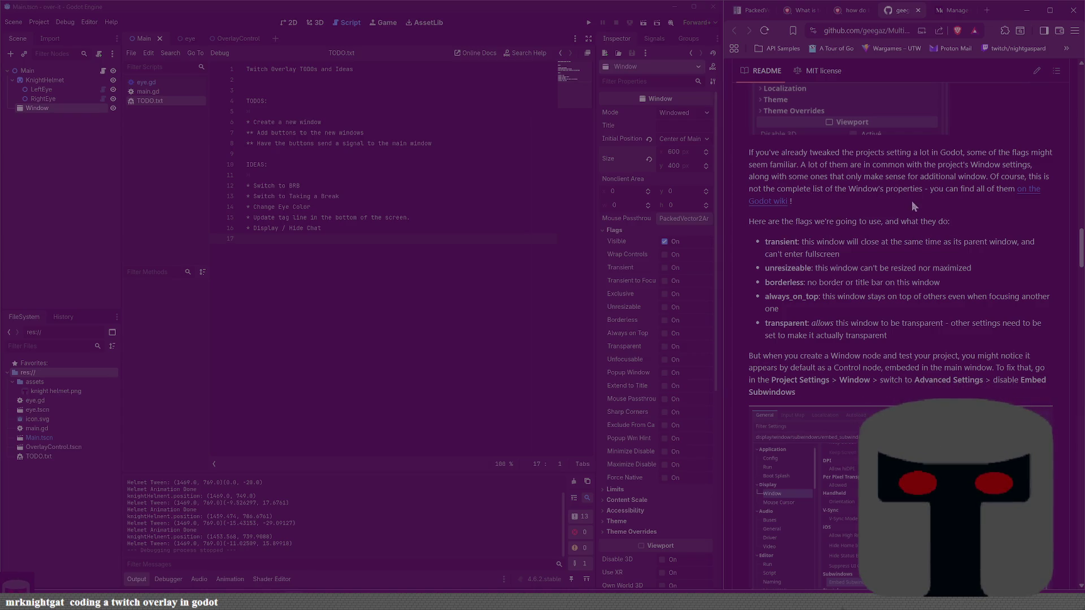
Step: Open the README's Godot wiki link in a new browser tab
{"action": "right_click", "coordinate": [779, 204]}
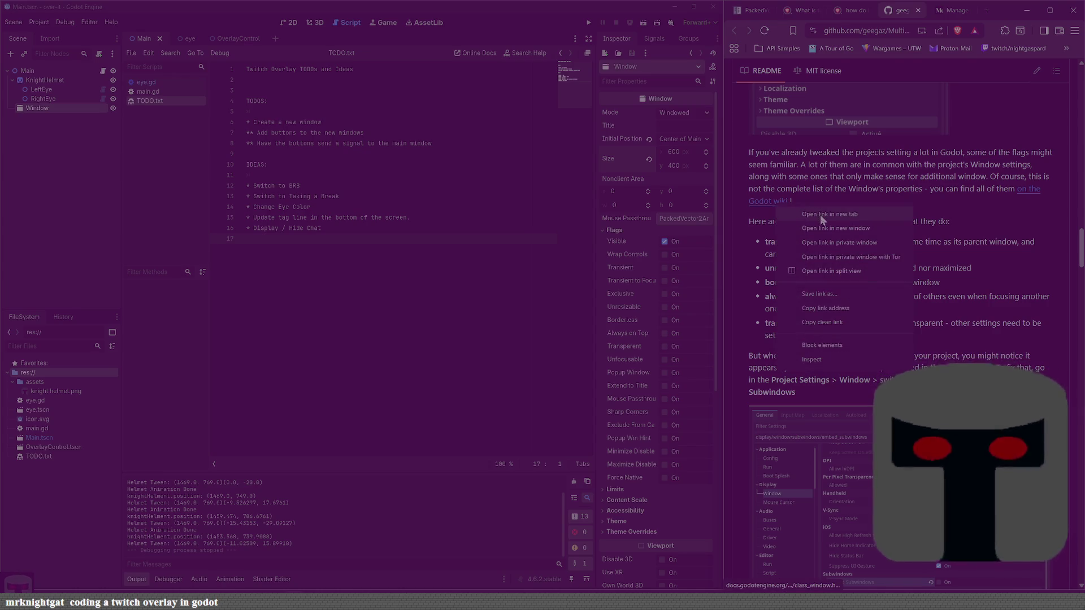
{"action": "left_click", "coordinate": [822, 217]}
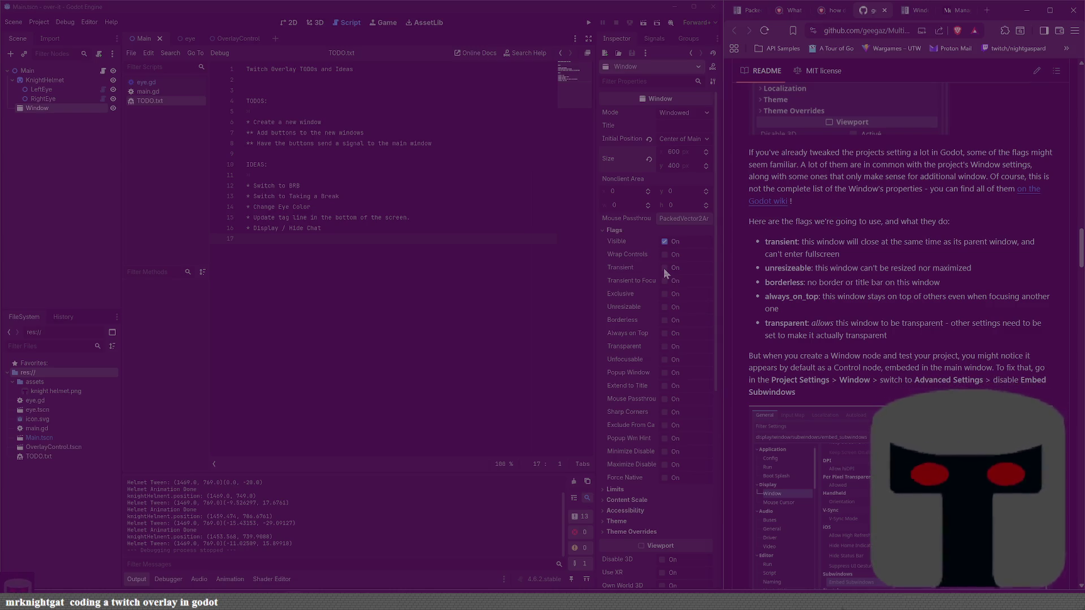
{"action": "mouse_move", "coordinate": [623, 272]}
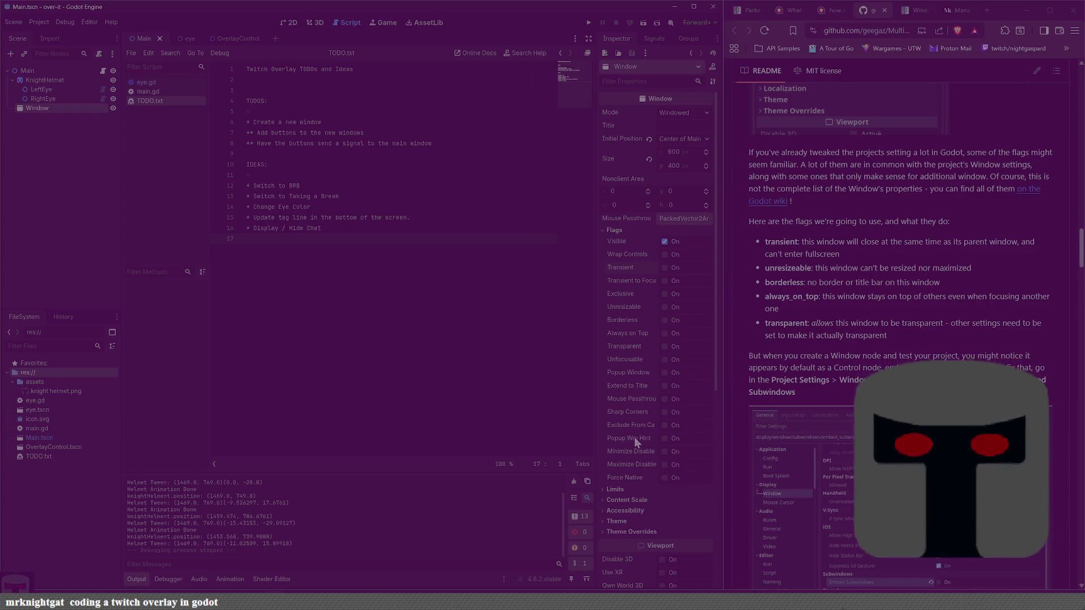
{"action": "mouse_move", "coordinate": [636, 423]}
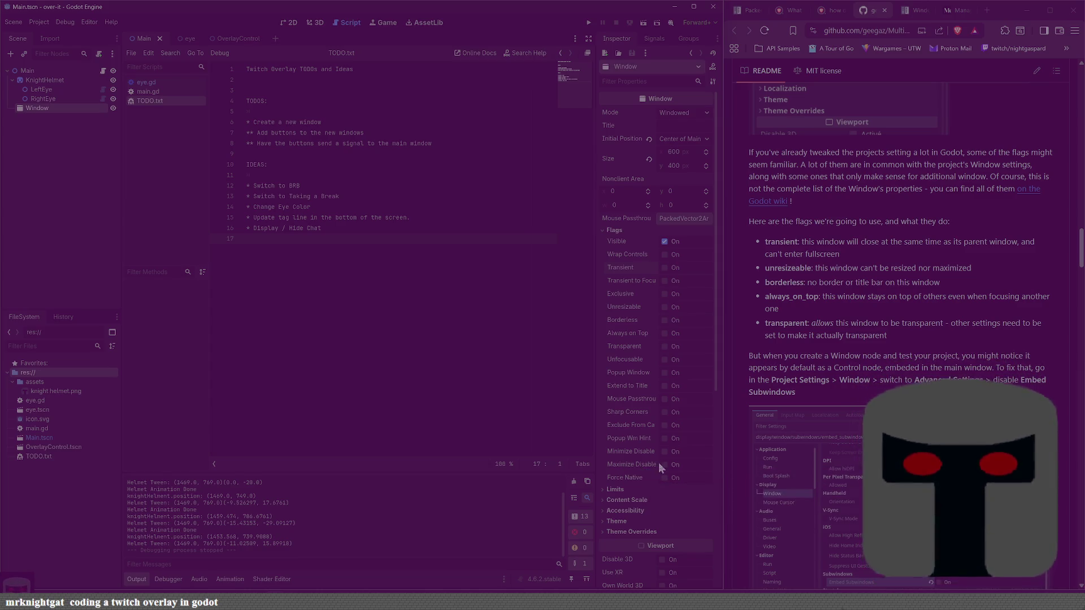
{"action": "left_click", "coordinate": [665, 465]}
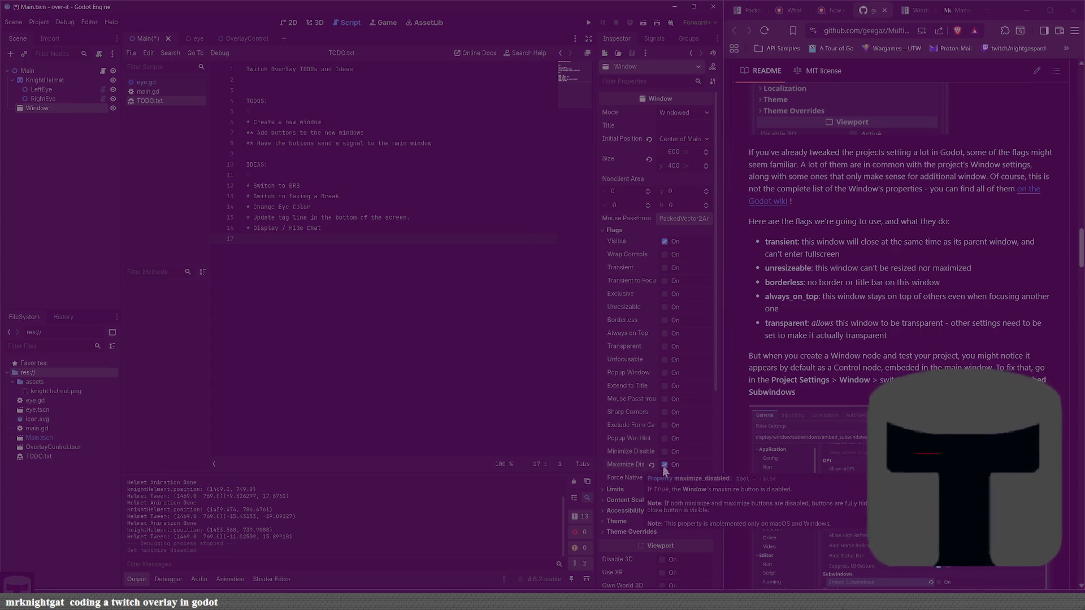
Step: Turn Maximize Disable off and set the Limits Max Size to 800 × 600
{"action": "left_click", "coordinate": [661, 466]}
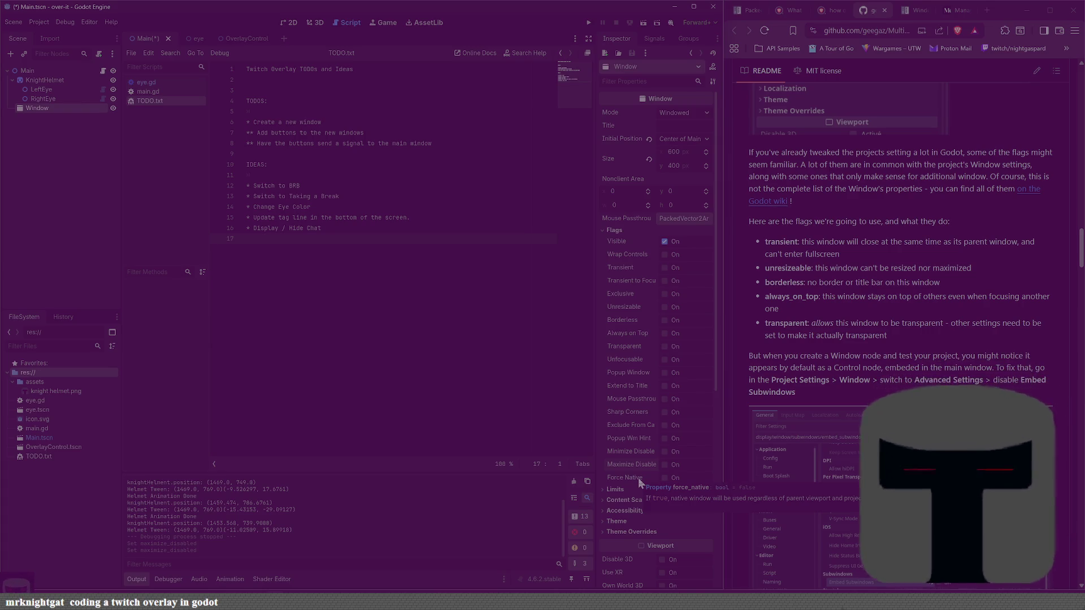
{"action": "left_click", "coordinate": [608, 489]}
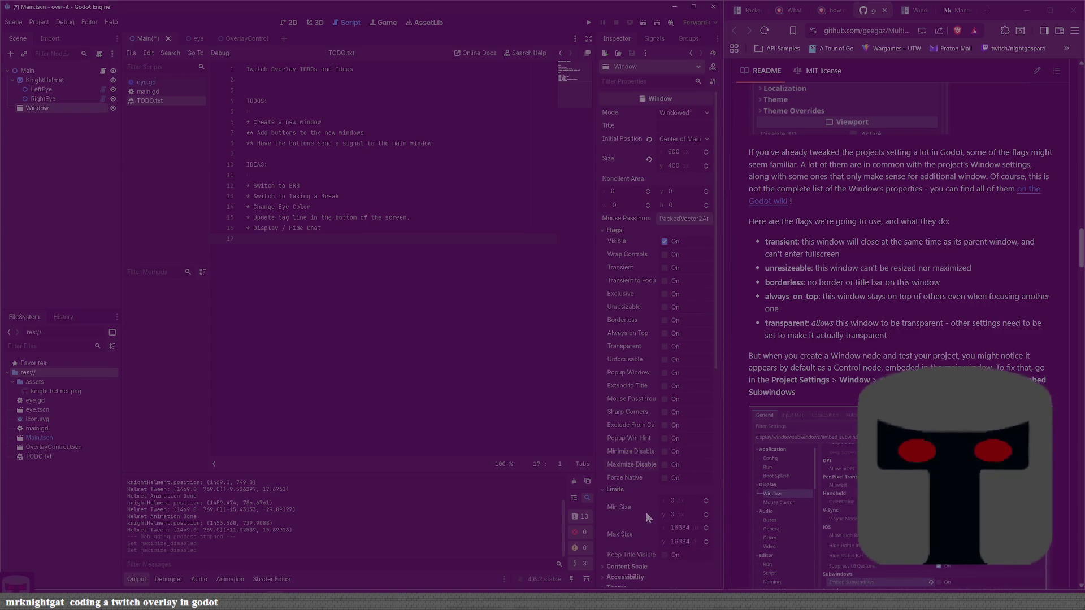
{"action": "scroll", "coordinate": [646, 512], "scroll_direction": "down", "scroll_amount": 2}
{"action": "left_click", "coordinate": [678, 468]}
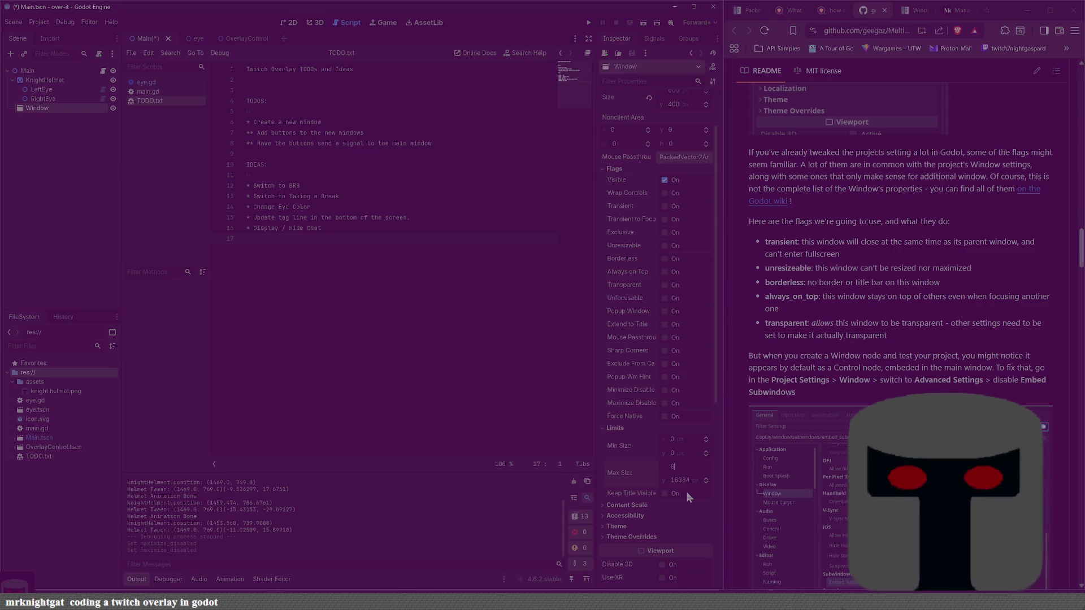
{"action": "key", "text": "Tab"}
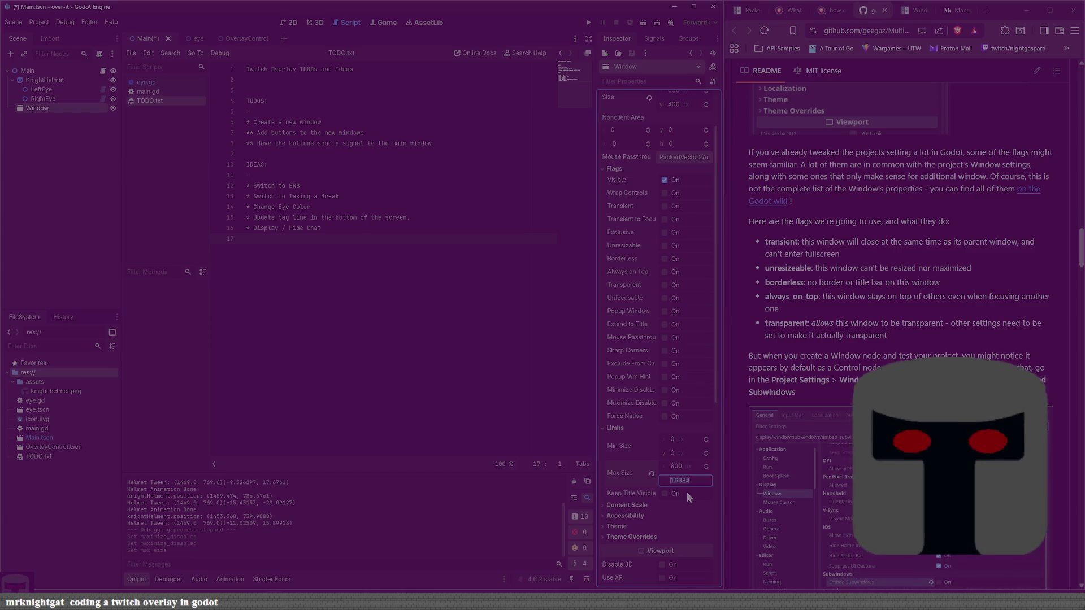
{"action": "left_click", "coordinate": [673, 439]}
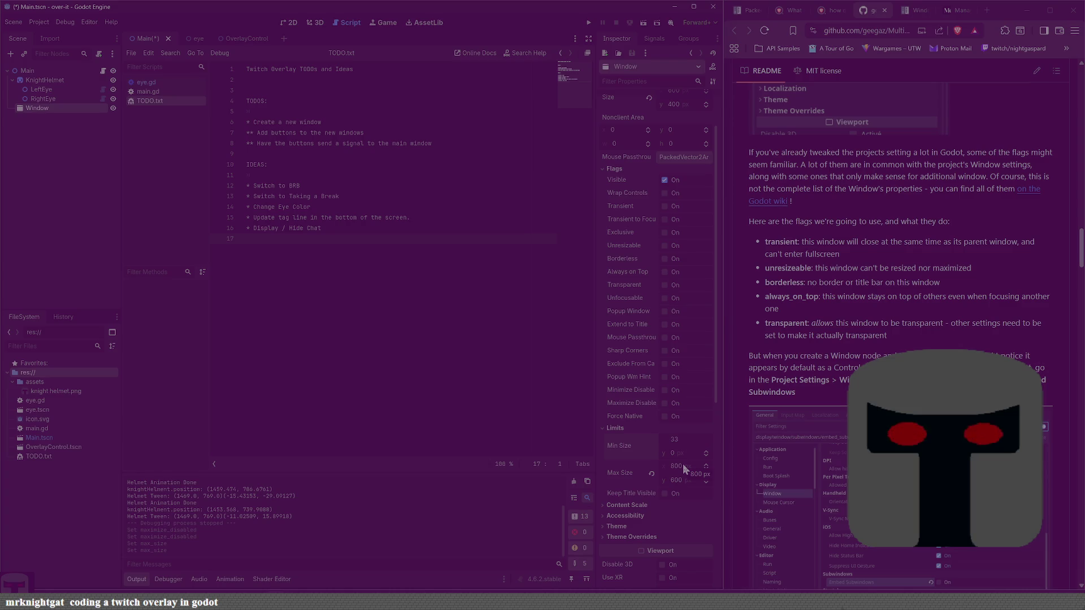
Step: Set Min Size to 300 × 200 and enable Keep Title Visible
{"action": "type", "text": "00"}
{"action": "key", "text": "Tab"}
{"action": "type", "text": "200"}
{"action": "key", "text": "Return"}
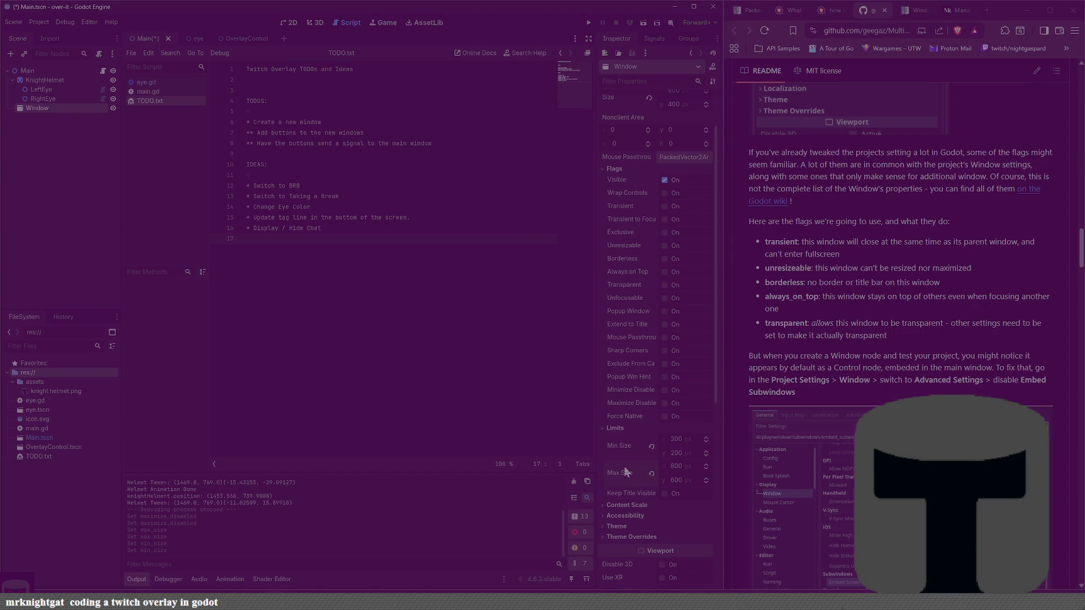
{"action": "left_click", "coordinate": [664, 494]}
{"action": "left_click", "coordinate": [661, 506]}
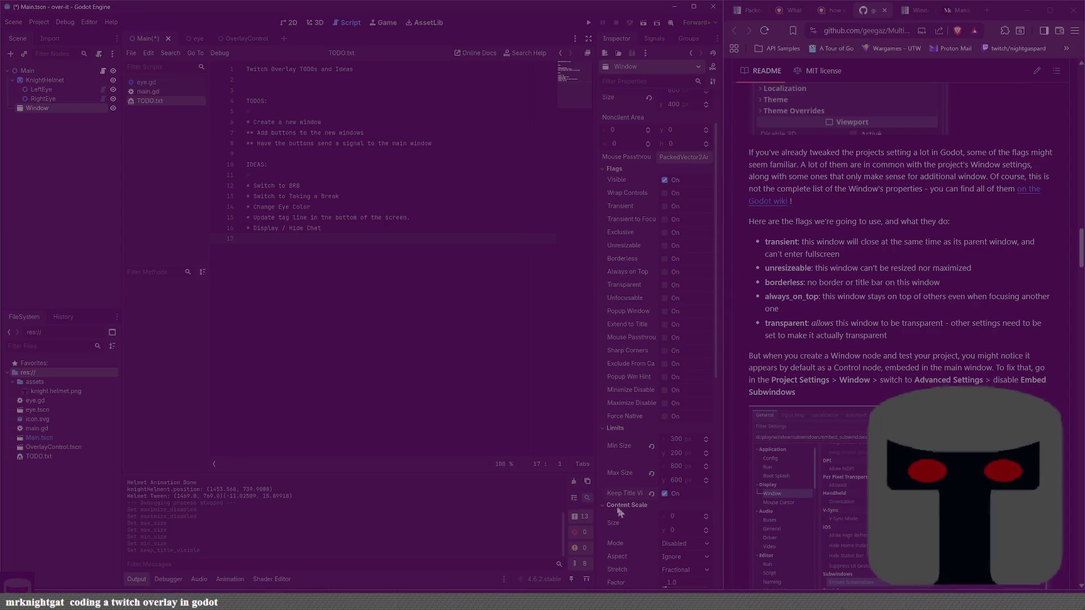
{"action": "scroll", "coordinate": [639, 501], "scroll_direction": "down", "scroll_amount": 4}
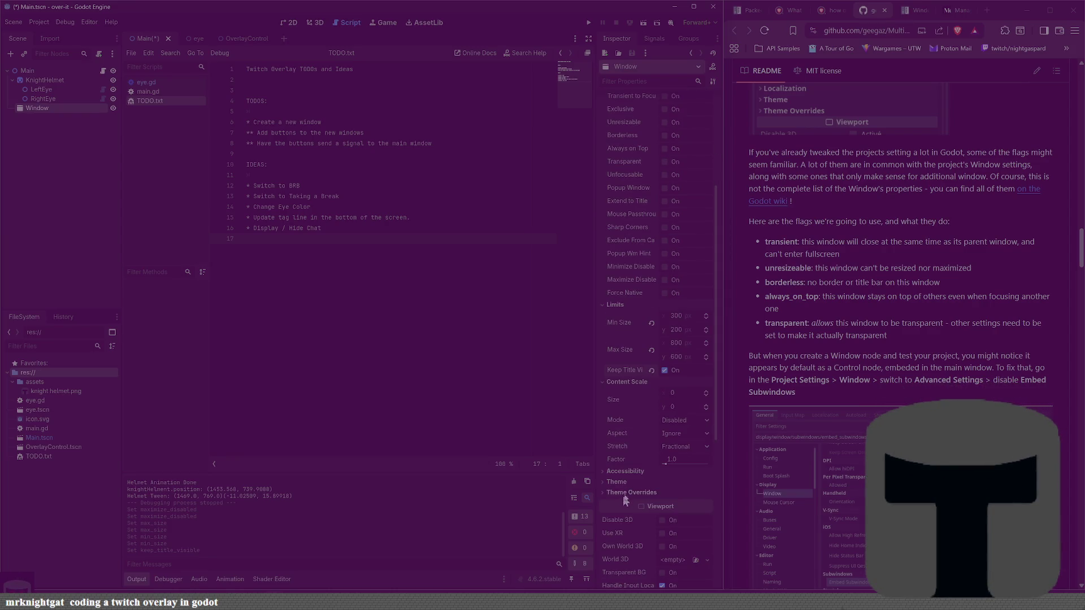
{"action": "scroll", "coordinate": [629, 466], "scroll_direction": "down", "scroll_amount": 4}
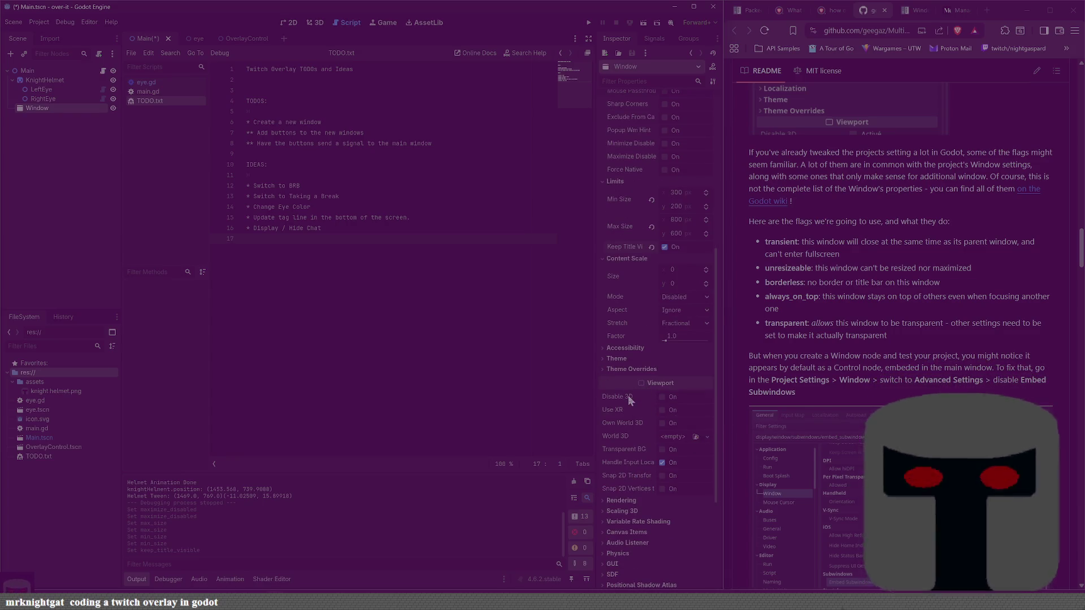
{"action": "left_click", "coordinate": [663, 397]}
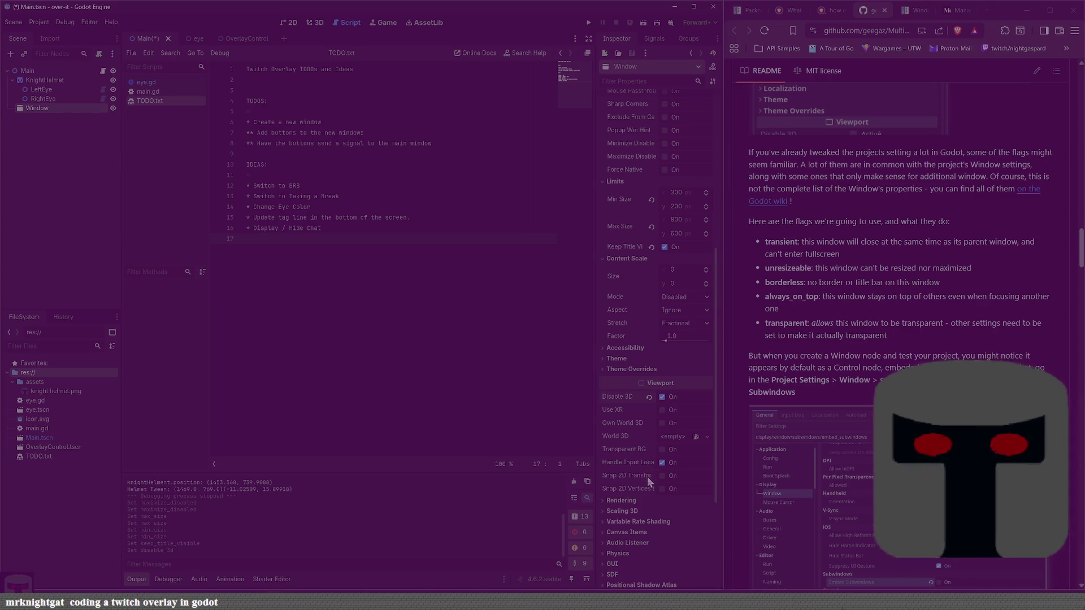
{"action": "left_click", "coordinate": [662, 397]}
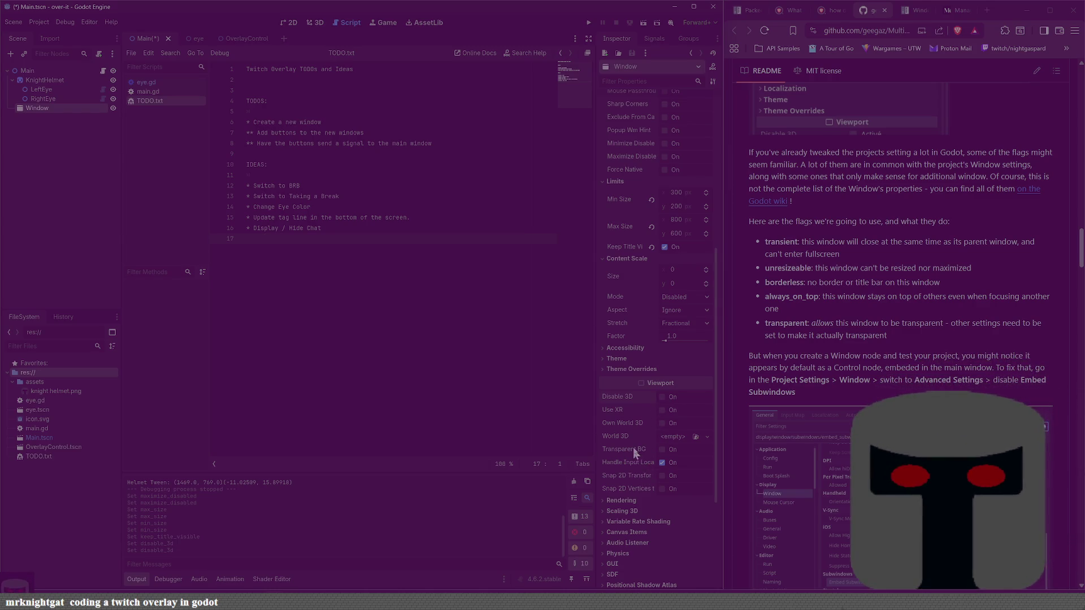
{"action": "scroll", "coordinate": [632, 447], "scroll_direction": "down", "scroll_amount": 3}
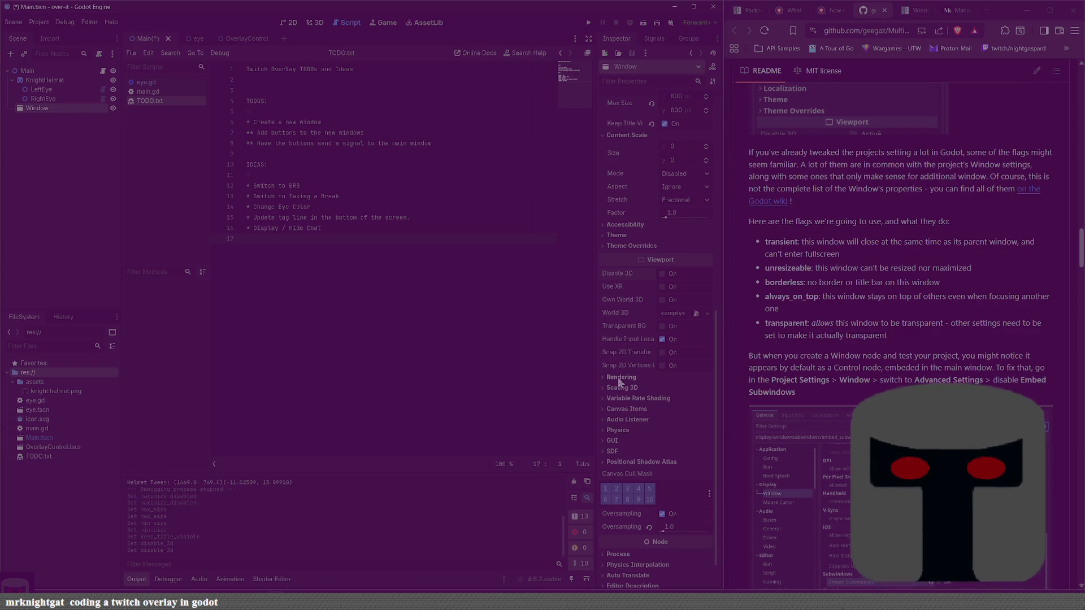
Step: Expand the GUI section, then briefly expand and collapse SDF, Positional Shadow Atlas and Editor Description
{"action": "left_click", "coordinate": [613, 441]}
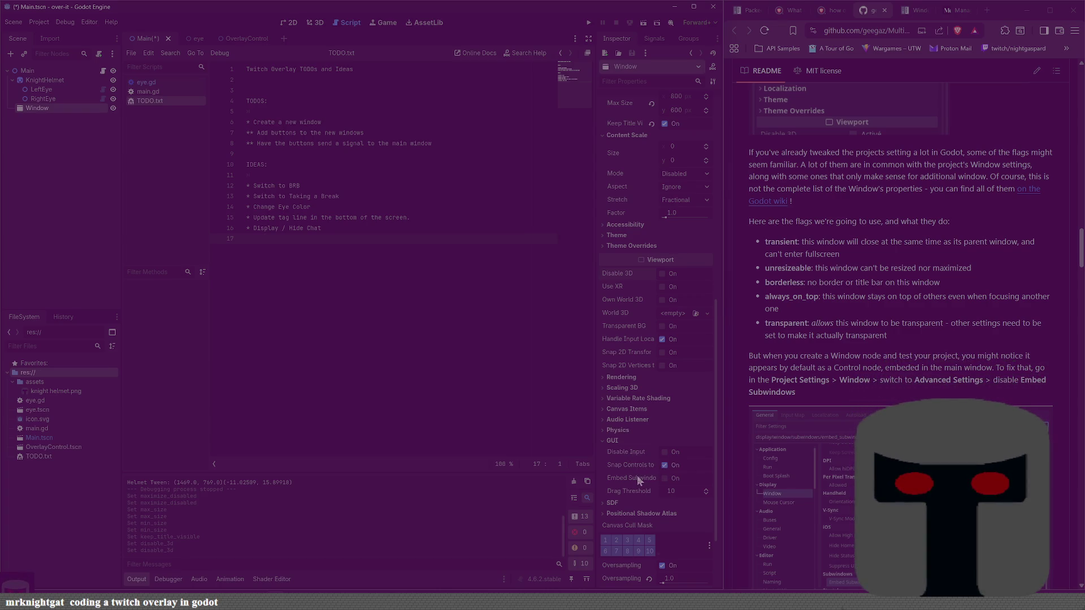
{"action": "mouse_move", "coordinate": [638, 479]}
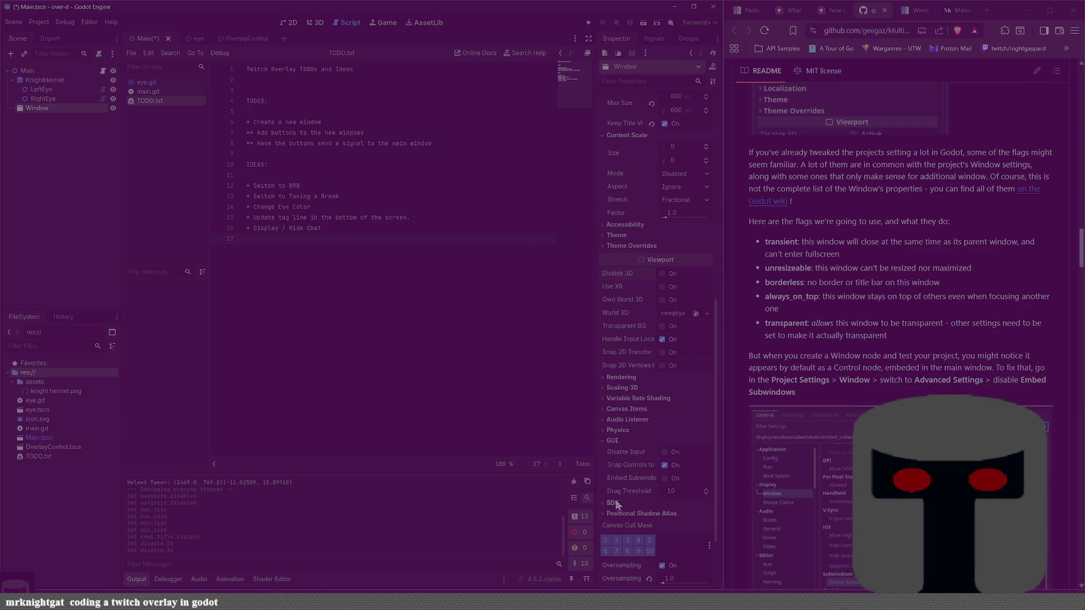
{"action": "left_click", "coordinate": [616, 505]}
{"action": "left_click", "coordinate": [616, 504]}
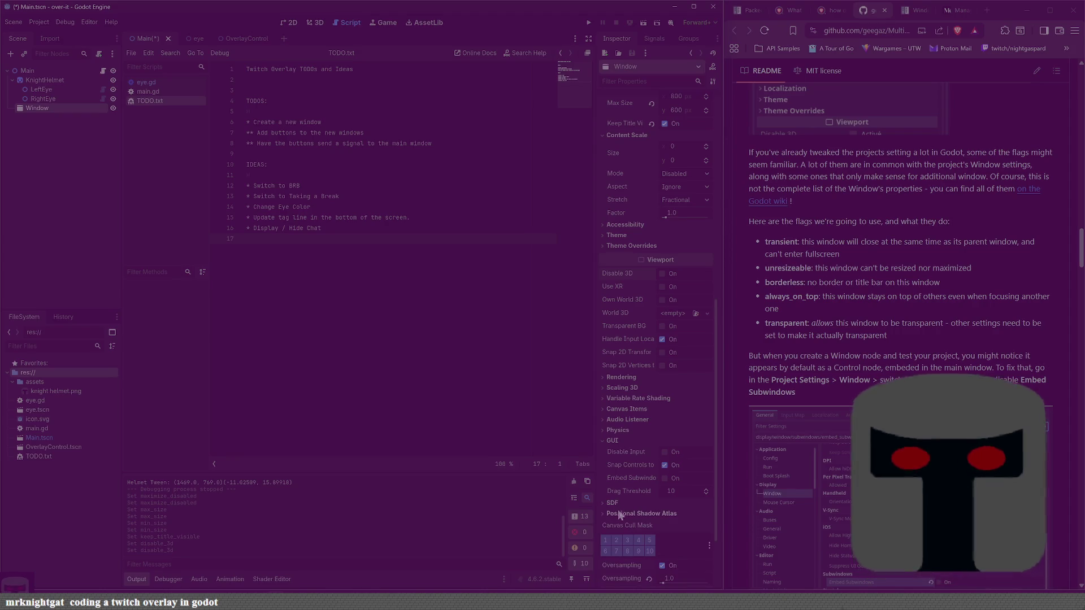
{"action": "left_click", "coordinate": [622, 516]}
{"action": "scroll", "coordinate": [636, 512], "scroll_direction": "down", "scroll_amount": 3}
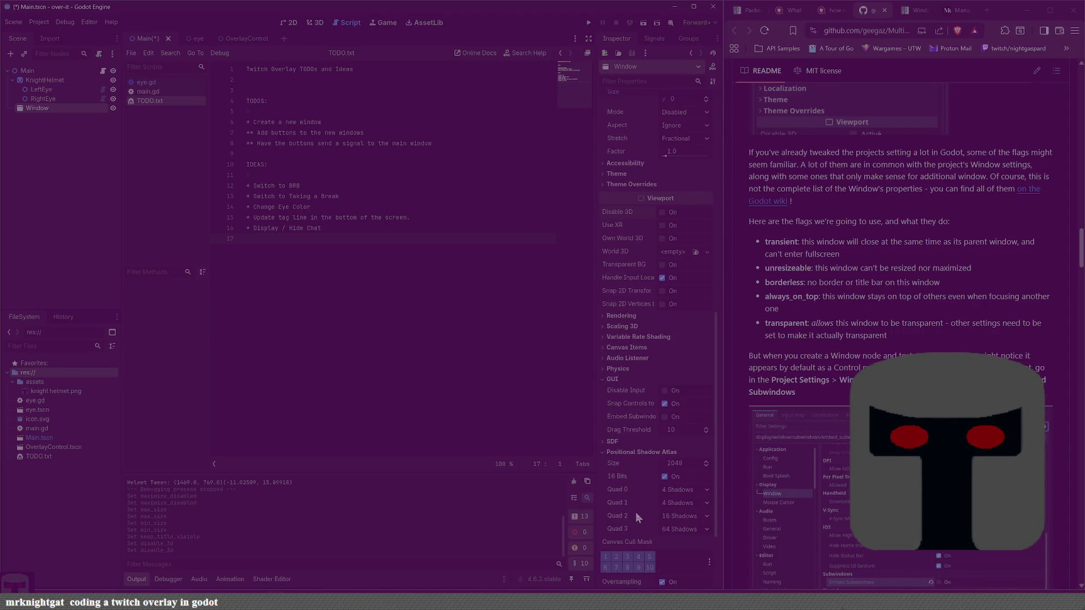
{"action": "left_click", "coordinate": [602, 454]}
{"action": "scroll", "coordinate": [624, 484], "scroll_direction": "down", "scroll_amount": 2}
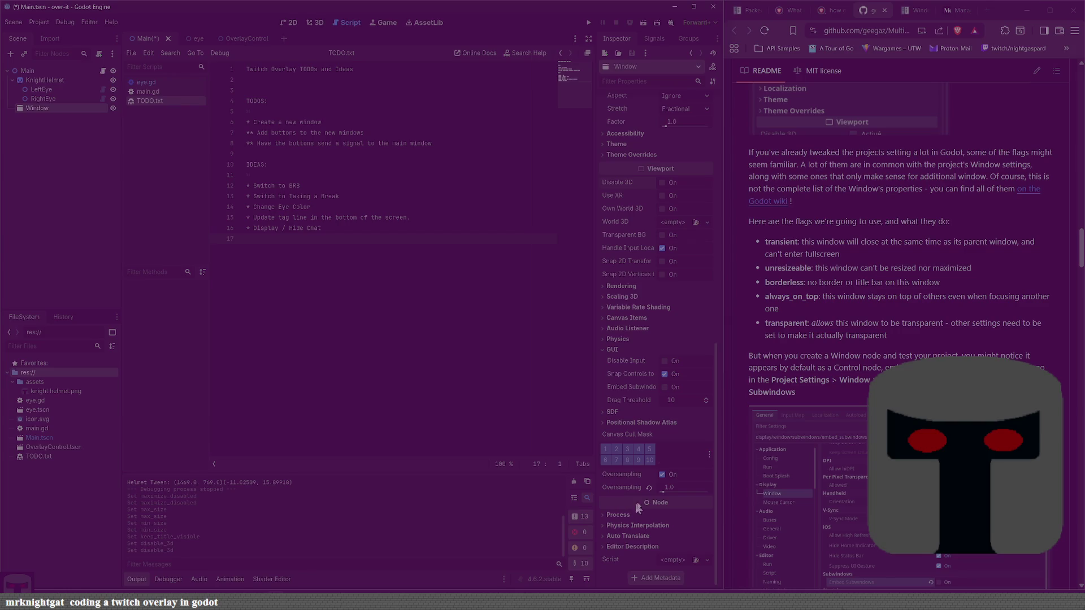
{"action": "left_click", "coordinate": [633, 547]}
{"action": "left_click", "coordinate": [634, 548]}
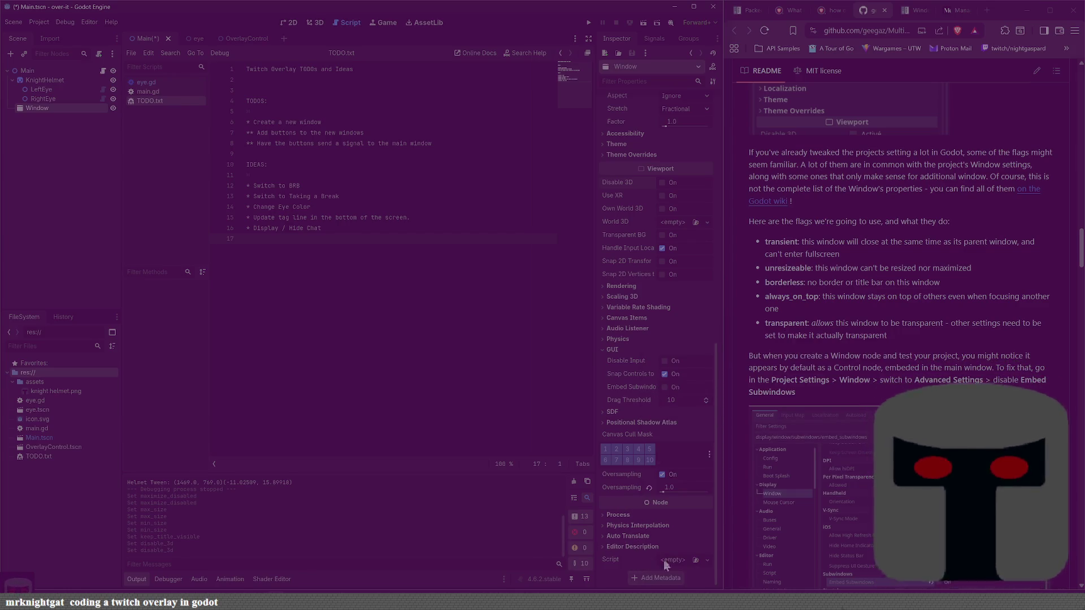
{"action": "scroll", "coordinate": [620, 550], "scroll_direction": "up", "scroll_amount": 10}
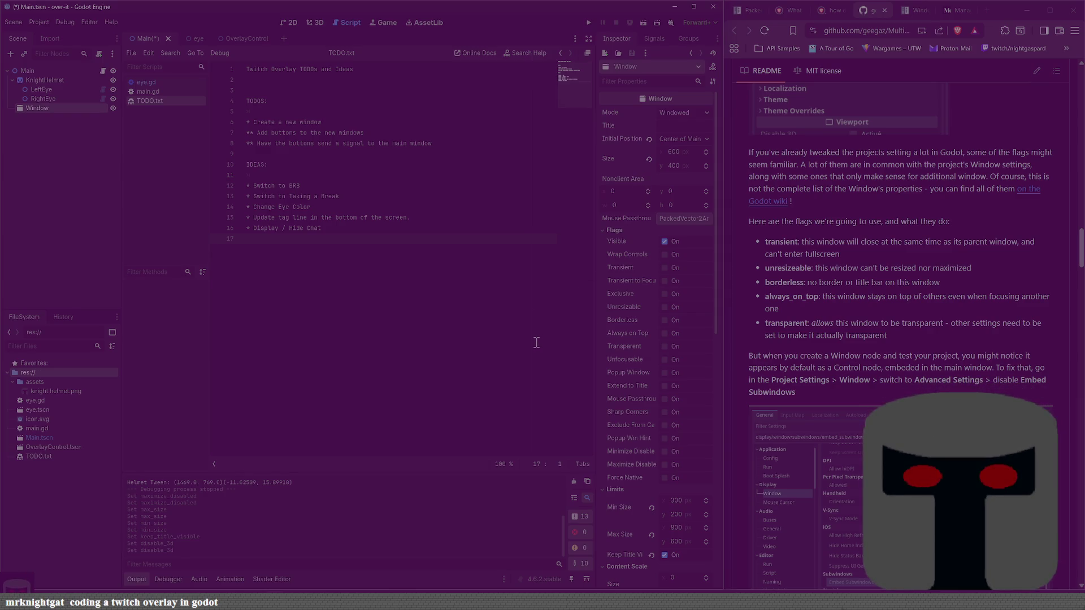
Step: Title the Window node 'Overlay Control' and save the Main scene with Ctrl+S
{"action": "scroll", "coordinate": [633, 531], "scroll_direction": "down", "scroll_amount": 10}
{"action": "scroll", "coordinate": [634, 532], "scroll_direction": "up", "scroll_amount": 8}
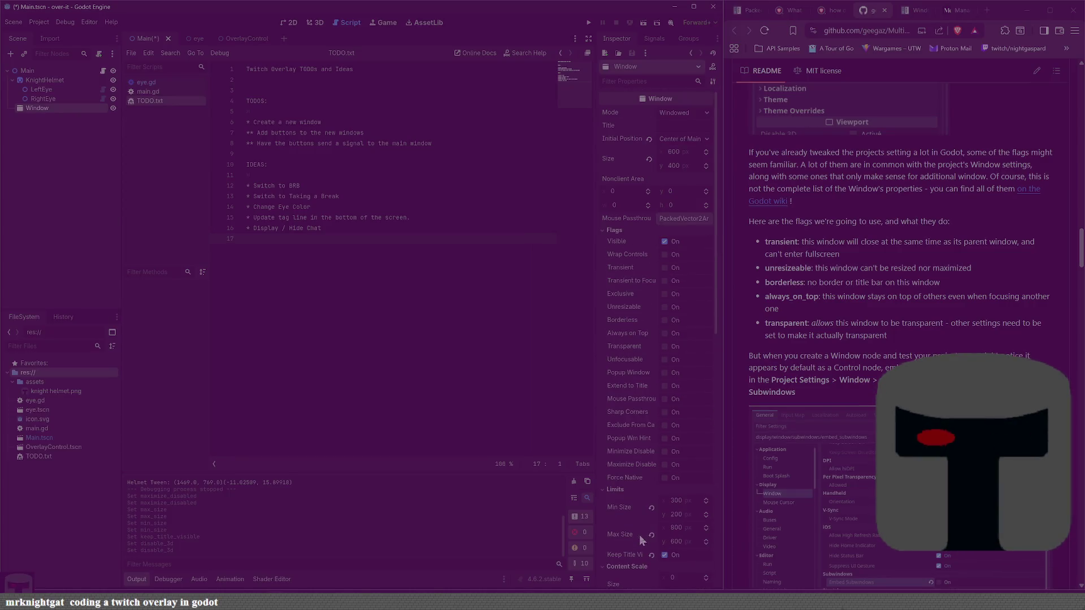
{"action": "left_click", "coordinate": [677, 129]}
{"action": "type", "text": "Overlay Control"}
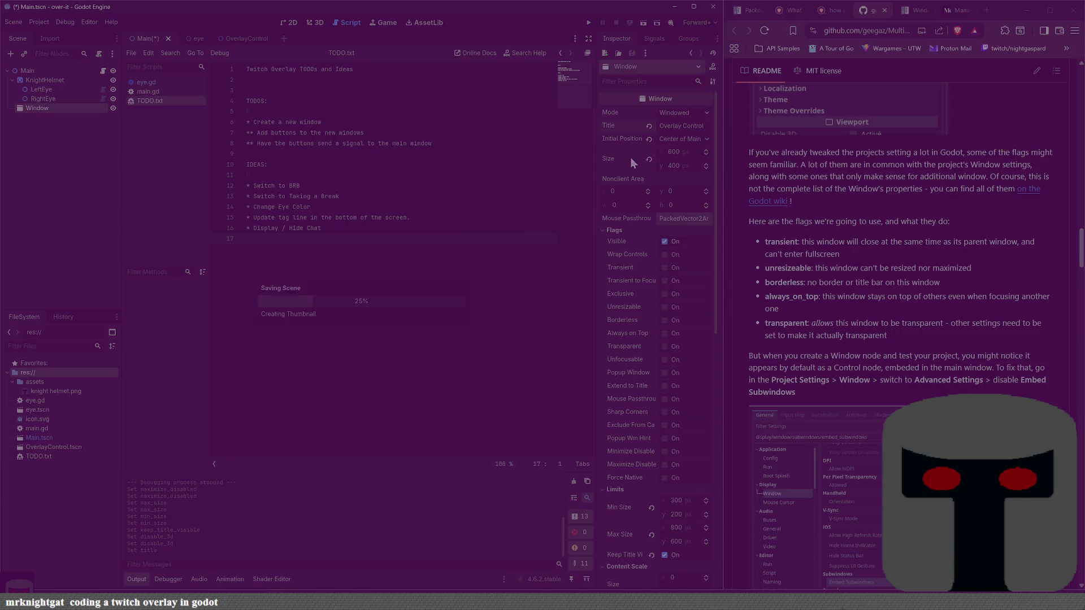
{"action": "key", "text": "ctrl+s"}
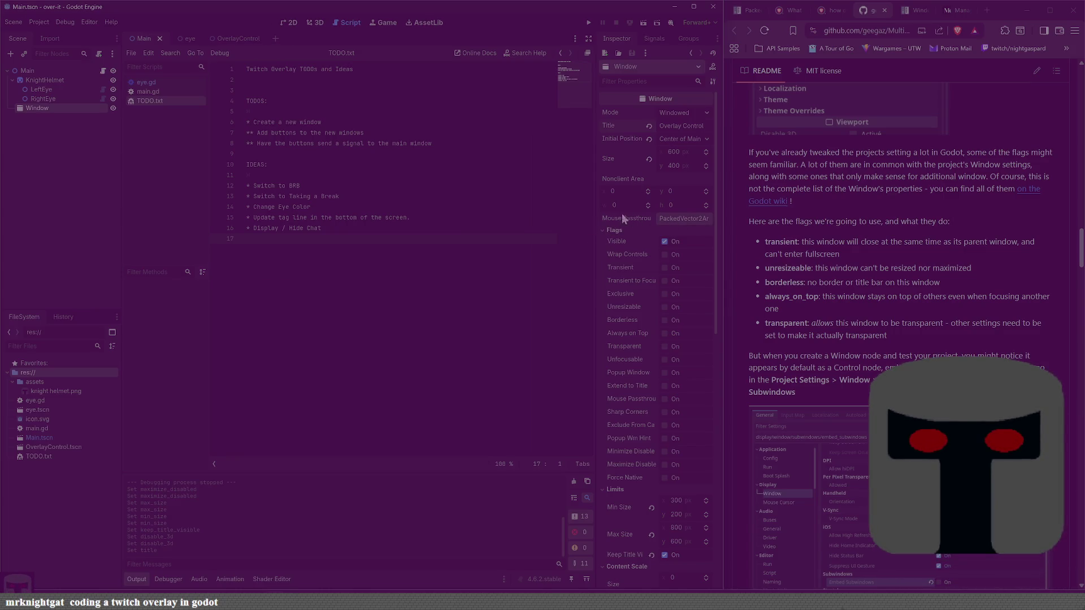
Step: Expand and collapse the Mouse Passthrough Polygon property, then run the project with F5
{"action": "mouse_move", "coordinate": [623, 219]}
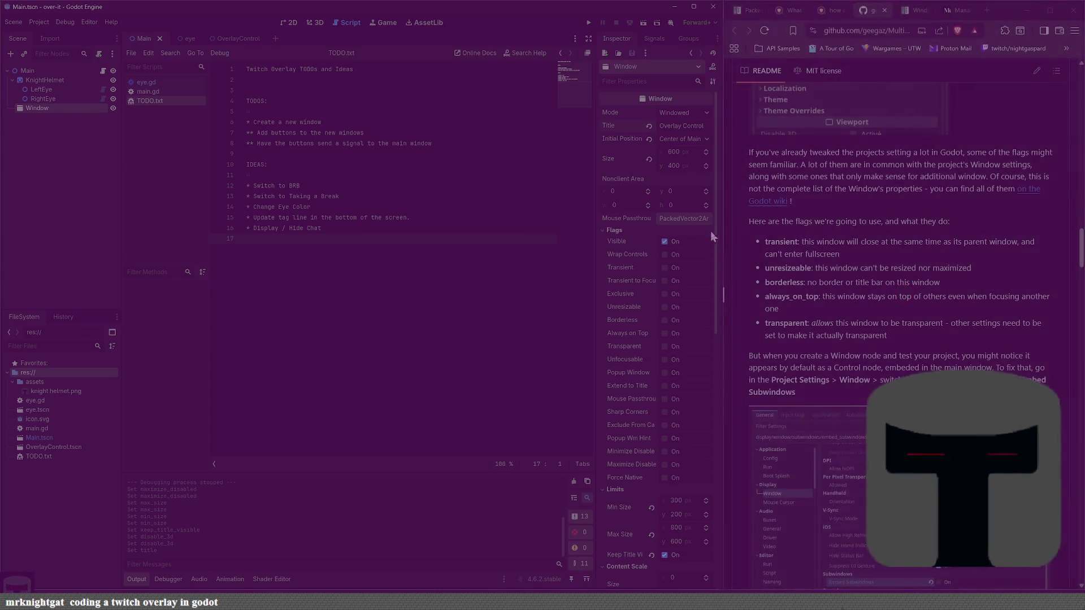
{"action": "left_click", "coordinate": [684, 219]}
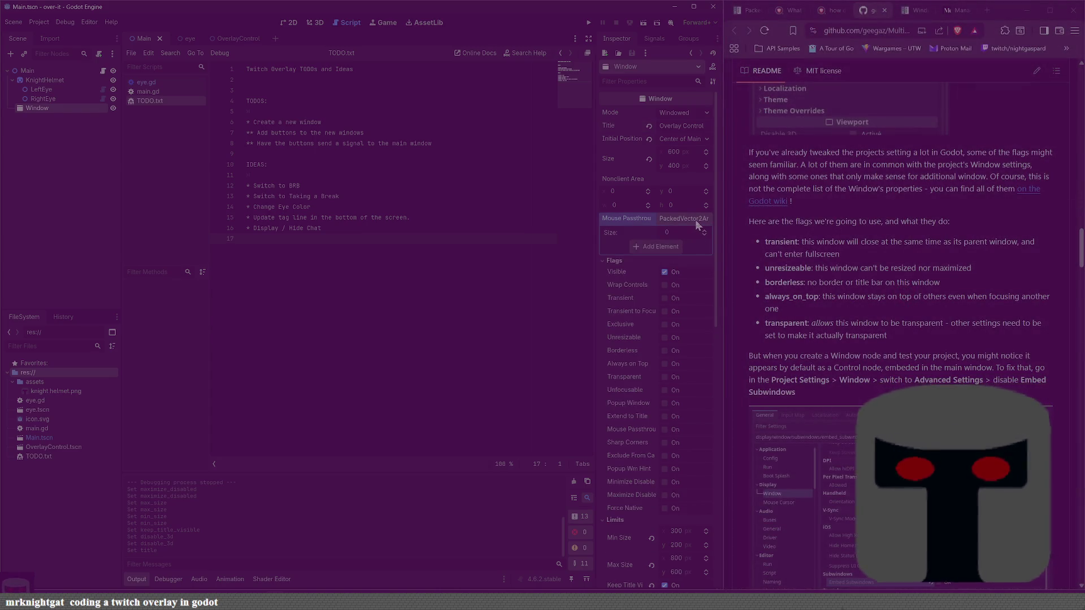
{"action": "left_click", "coordinate": [697, 220]}
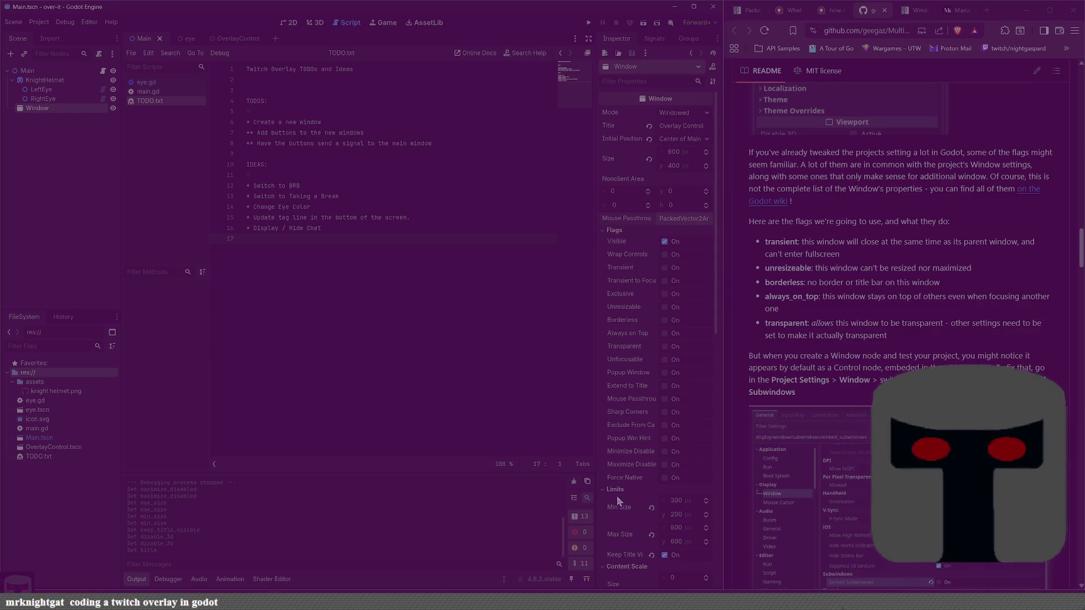
{"action": "scroll", "coordinate": [628, 452], "scroll_direction": "down", "scroll_amount": 3}
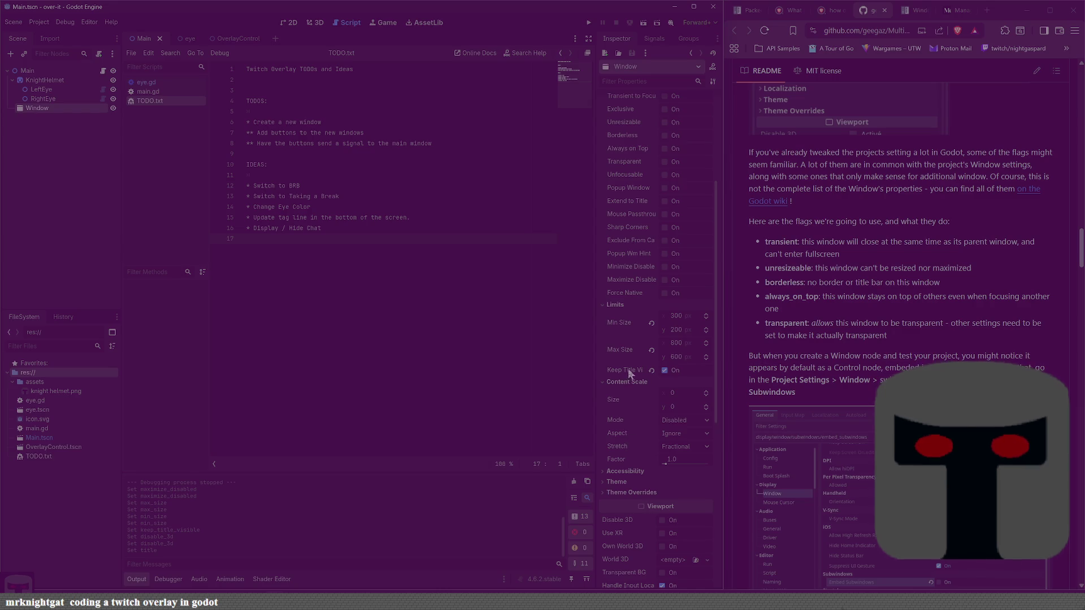
{"action": "left_click", "coordinate": [489, 323]}
{"action": "key", "text": "F5"}
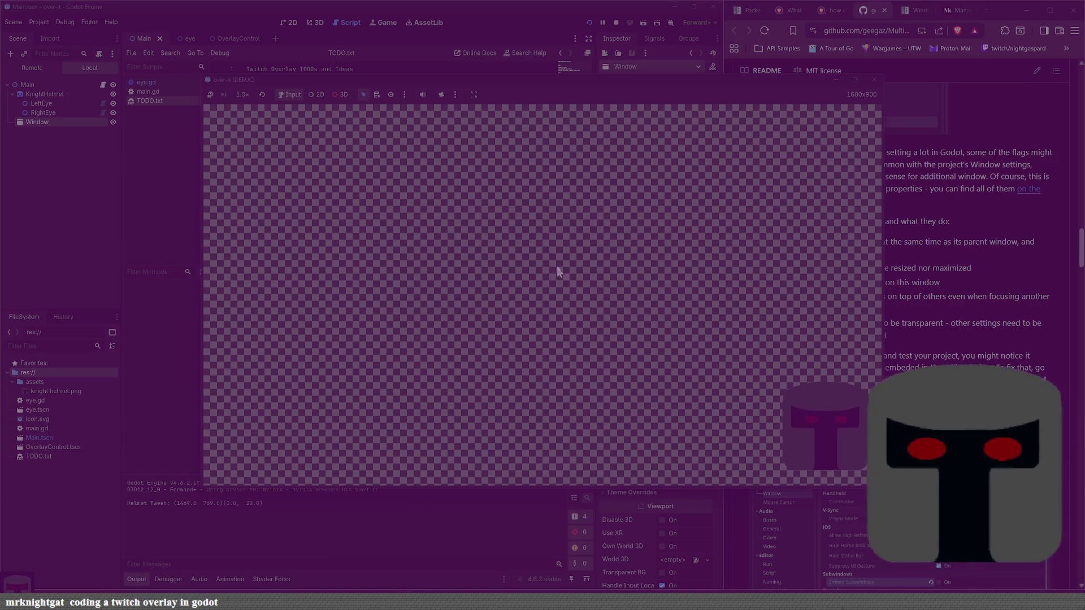
Step: Rearrange the running game windows, resize Overlay Control by its corner, then stop the game
{"action": "left_click_drag", "start_coordinate": [521, 79], "coordinate": [487, 237]}
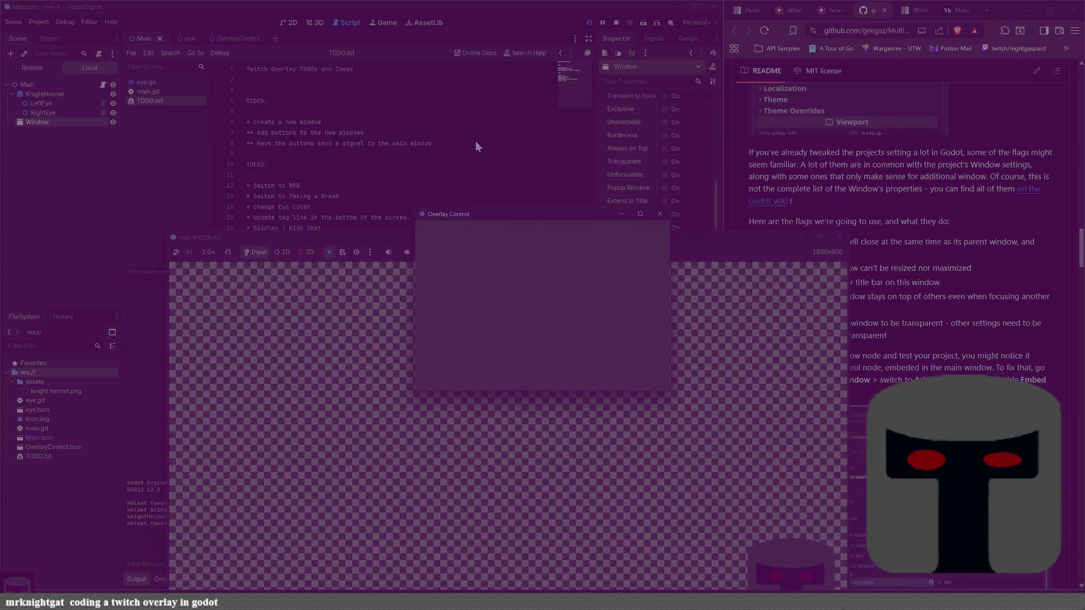
{"action": "left_click", "coordinate": [670, 394]}
{"action": "left_click", "coordinate": [547, 206]}
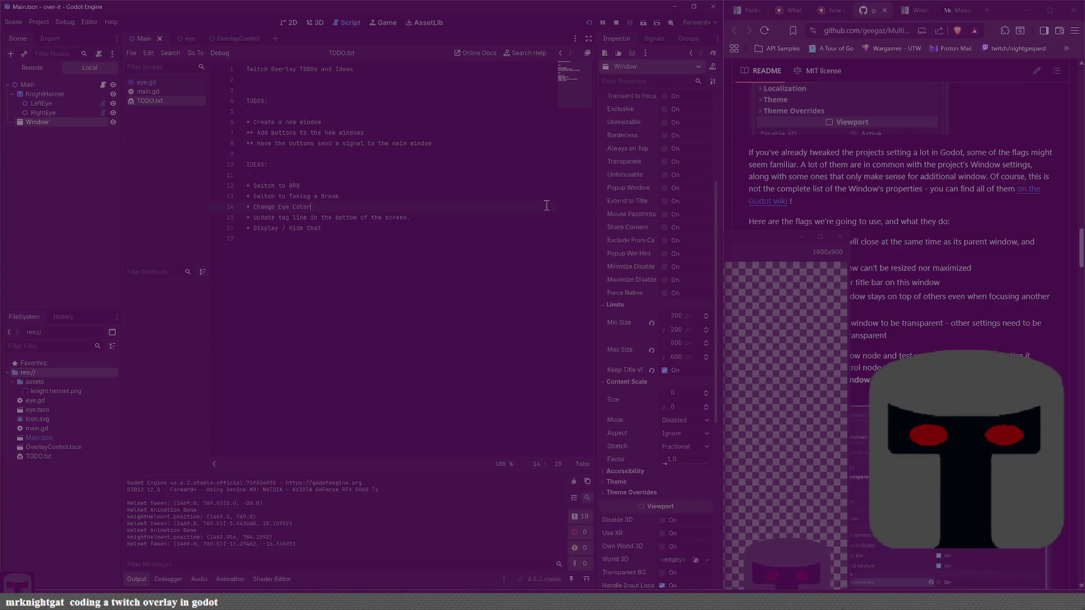
{"action": "left_click", "coordinate": [740, 389]}
{"action": "mouse_move", "coordinate": [547, 238]}
{"action": "left_mouse_down"}
{"action": "mouse_move", "coordinate": [718, 189]}
{"action": "mouse_move", "coordinate": [556, 75]}
{"action": "mouse_move", "coordinate": [565, 98]}
{"action": "left_mouse_up"}
{"action": "left_click", "coordinate": [484, 361]}
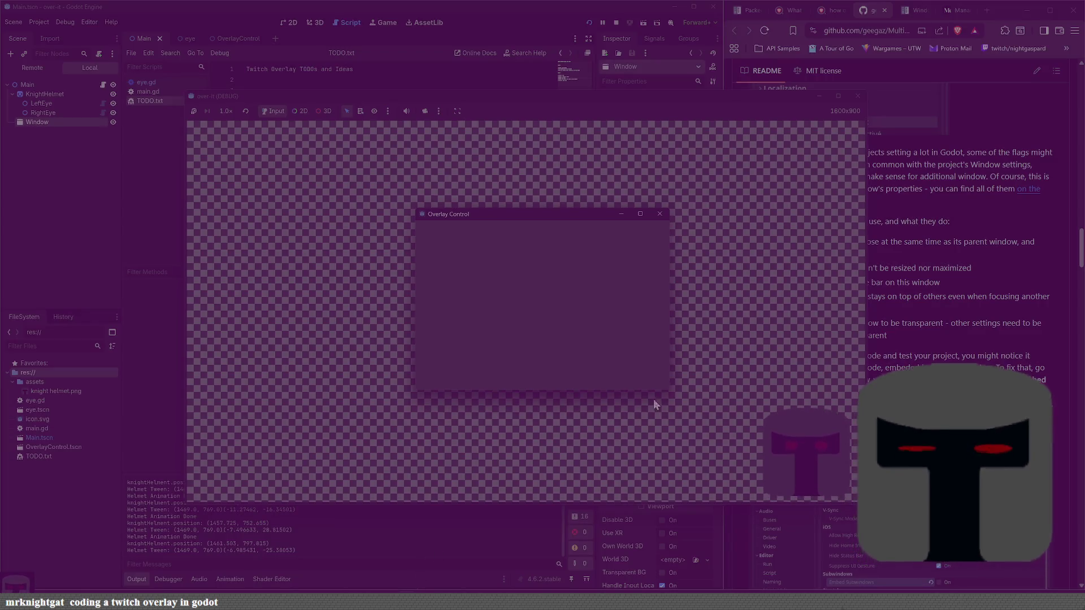
{"action": "mouse_move", "coordinate": [665, 390]}
{"action": "left_mouse_down"}
{"action": "mouse_move", "coordinate": [562, 441]}
{"action": "mouse_move", "coordinate": [666, 431]}
{"action": "mouse_move", "coordinate": [528, 330]}
{"action": "mouse_move", "coordinate": [646, 414]}
{"action": "mouse_move", "coordinate": [664, 379]}
{"action": "mouse_move", "coordinate": [654, 338]}
{"action": "left_mouse_up"}
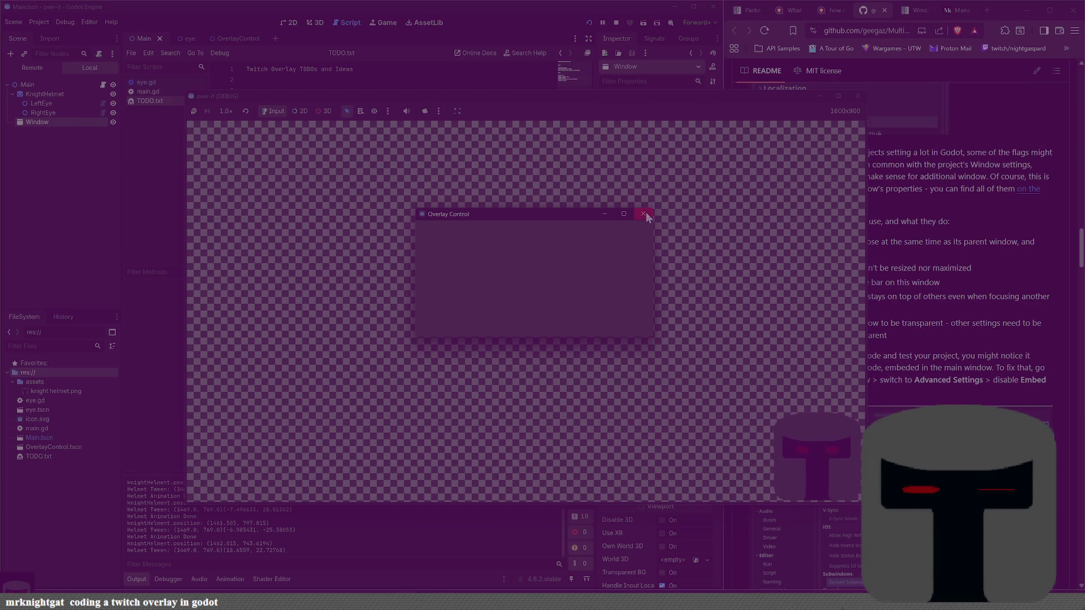
{"action": "left_click", "coordinate": [851, 102]}
Step: Read through the GitHub multiple-windows example README, then close that page
{"action": "scroll", "coordinate": [642, 296], "scroll_direction": "up", "scroll_amount": 5}
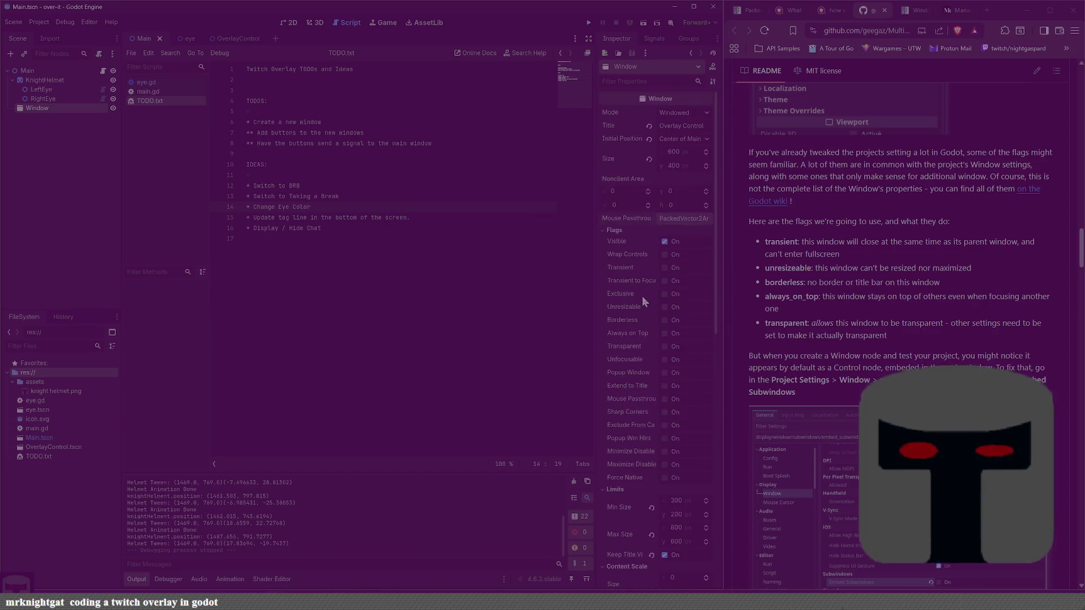
{"action": "scroll", "coordinate": [836, 273], "scroll_direction": "down", "scroll_amount": 3}
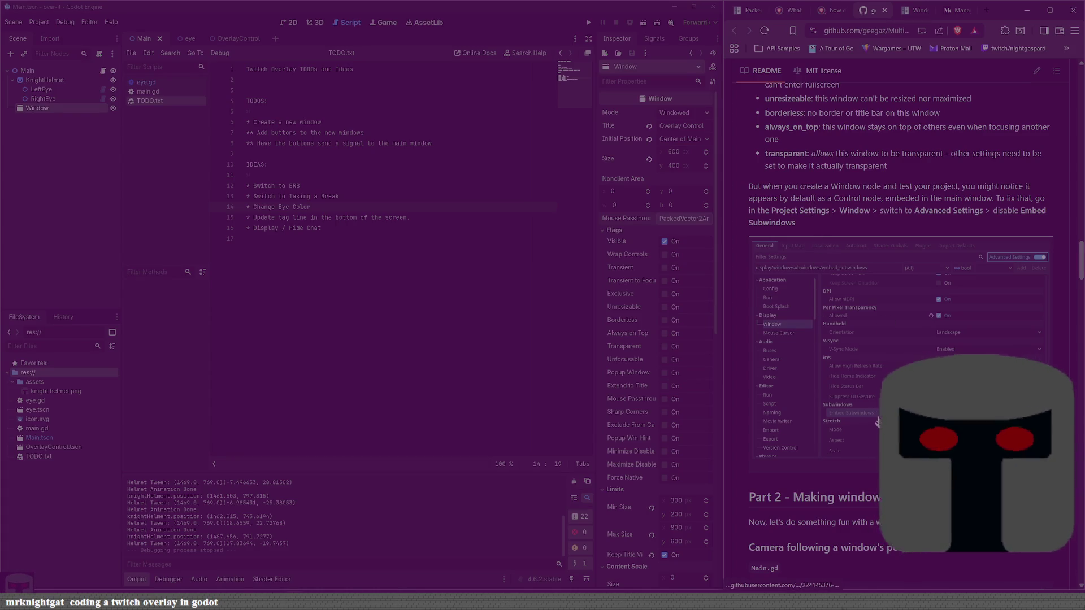
{"action": "scroll", "coordinate": [851, 278], "scroll_direction": "down", "scroll_amount": 8}
{"action": "scroll", "coordinate": [852, 278], "scroll_direction": "up", "scroll_amount": 3}
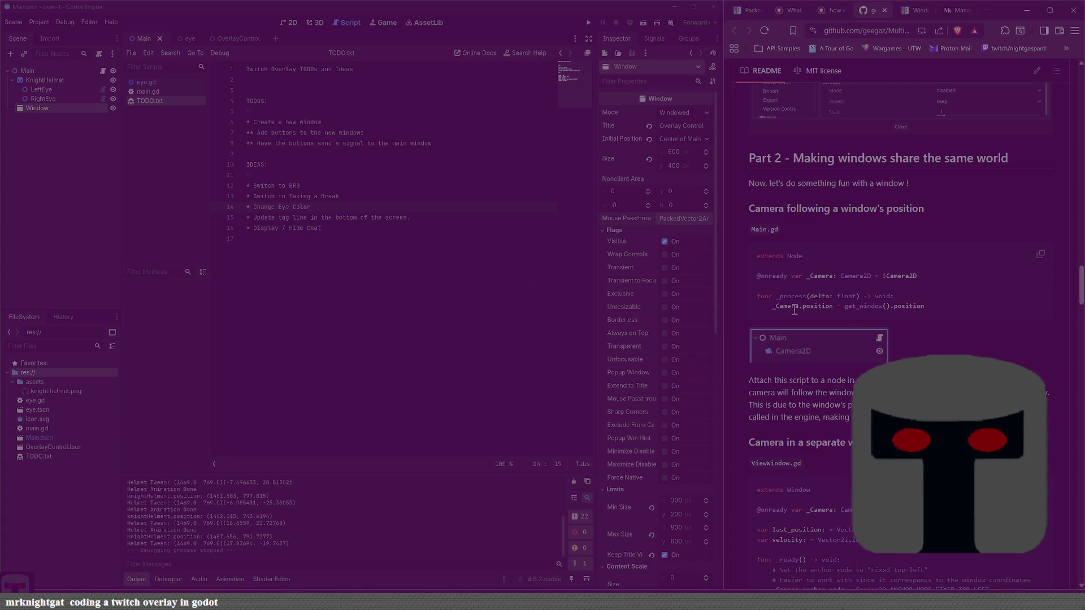
{"action": "scroll", "coordinate": [795, 309], "scroll_direction": "down", "scroll_amount": 6}
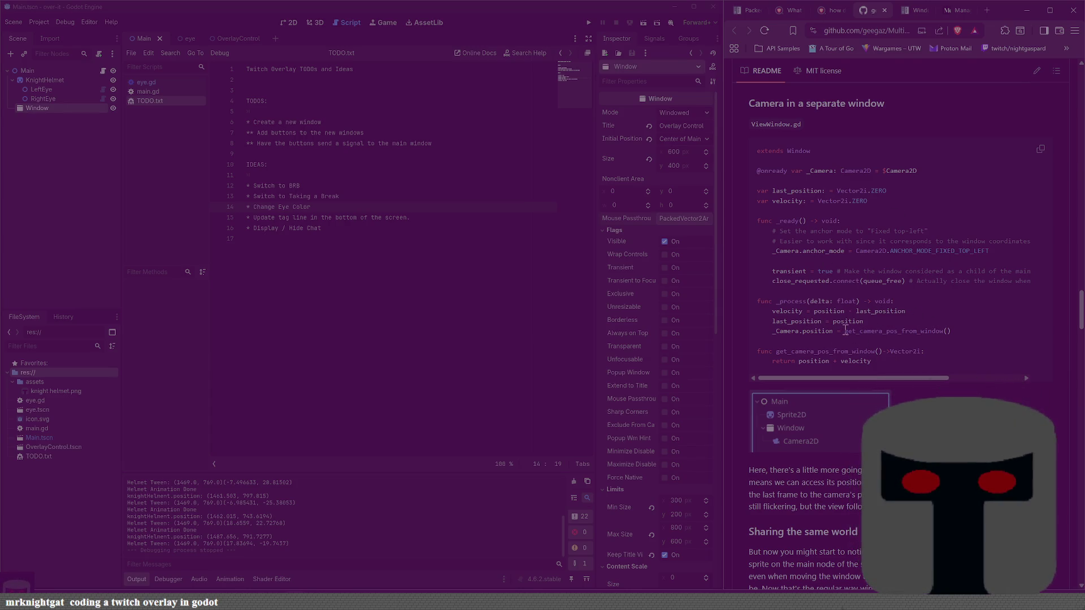
{"action": "scroll", "coordinate": [830, 299], "scroll_direction": "down", "scroll_amount": 6}
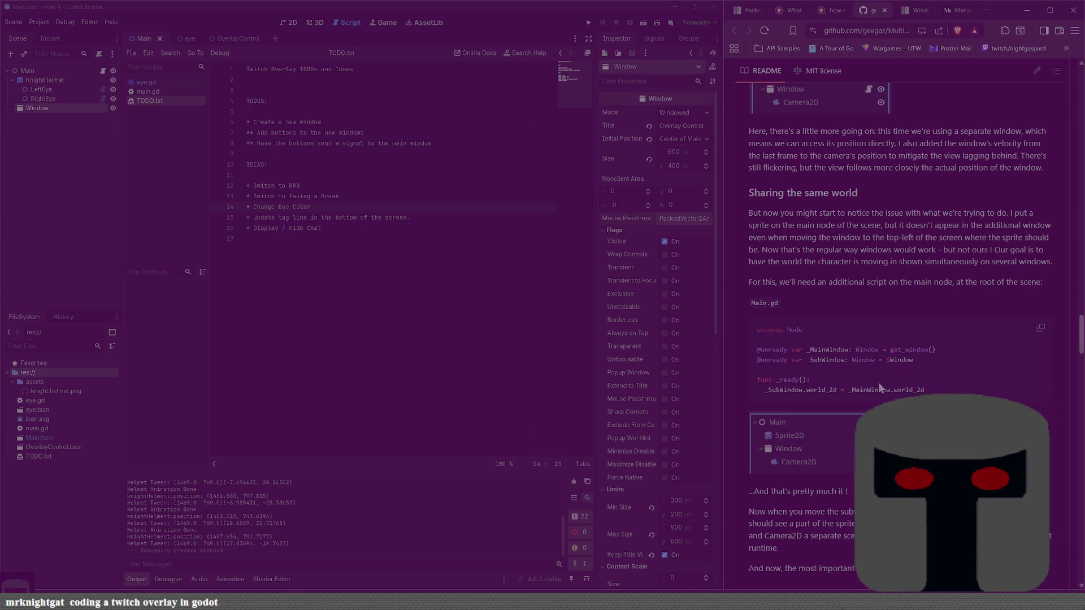
{"action": "scroll", "coordinate": [876, 337], "scroll_direction": "down", "scroll_amount": 6}
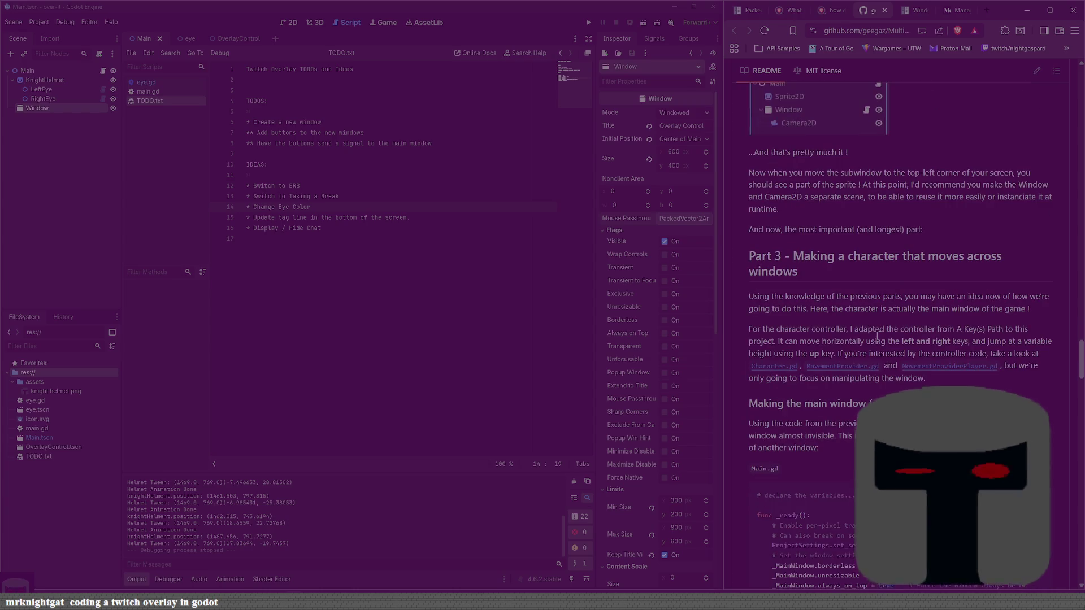
{"action": "scroll", "coordinate": [858, 306], "scroll_direction": "down", "scroll_amount": 6}
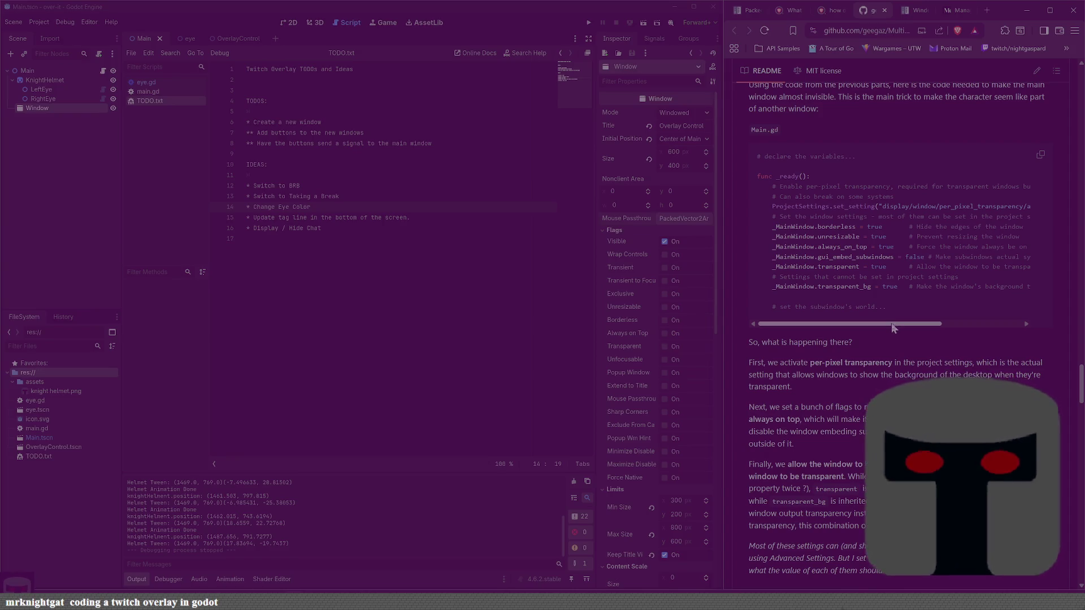
{"action": "mouse_move", "coordinate": [892, 329]}
{"action": "left_mouse_down"}
{"action": "mouse_move", "coordinate": [997, 326]}
{"action": "mouse_move", "coordinate": [877, 336]}
{"action": "left_mouse_up"}
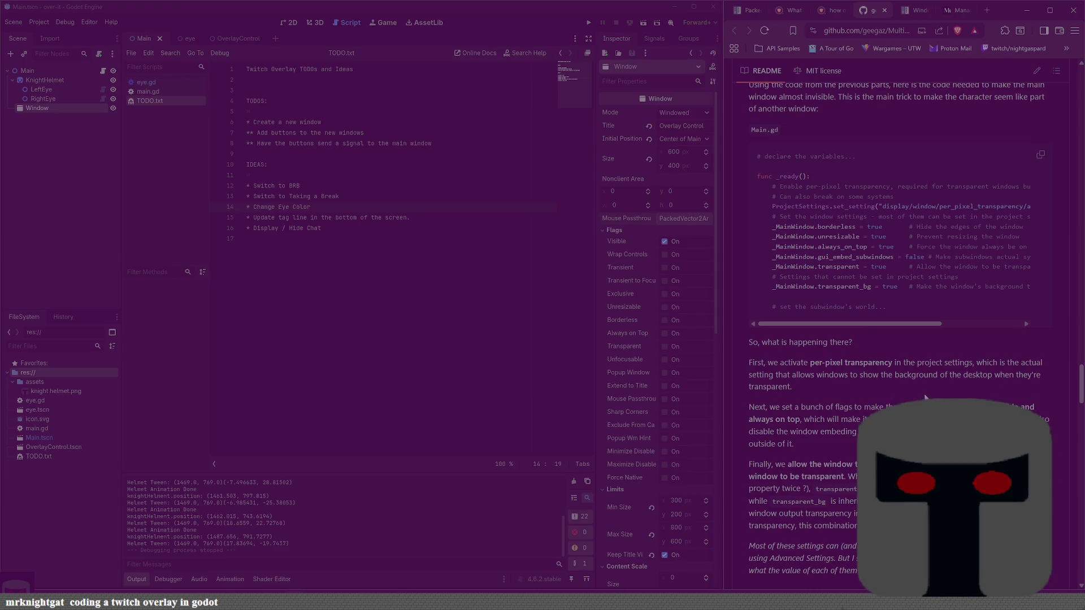
{"action": "scroll", "coordinate": [924, 398], "scroll_direction": "down", "scroll_amount": 2}
{"action": "scroll", "coordinate": [887, 200], "scroll_direction": "up", "scroll_amount": 2}
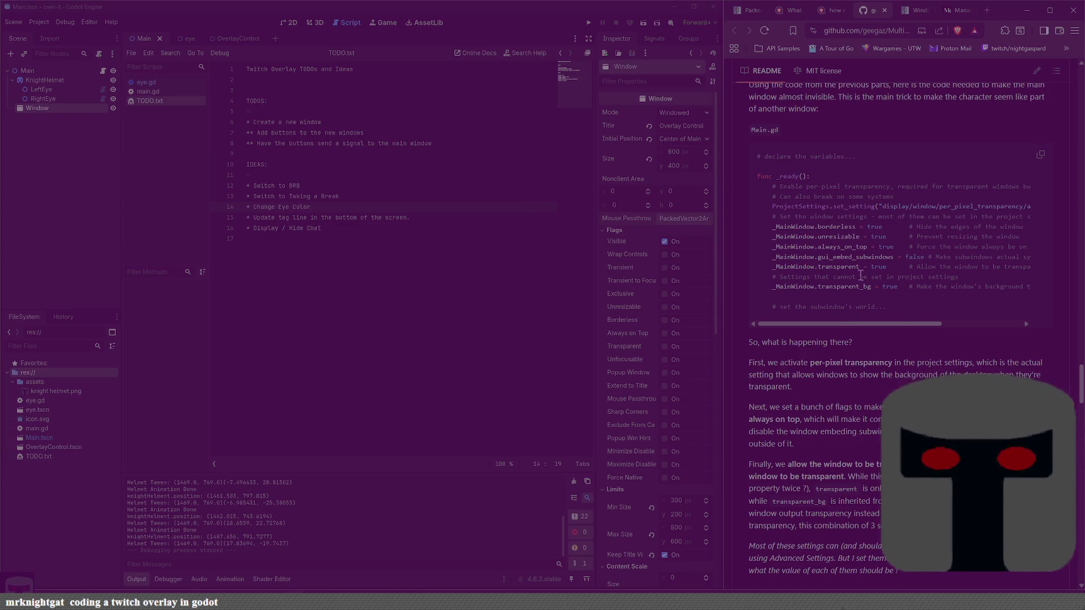
{"action": "scroll", "coordinate": [867, 323], "scroll_direction": "right", "scroll_amount": 3}
{"action": "scroll", "coordinate": [894, 329], "scroll_direction": "left", "scroll_amount": 3}
{"action": "scroll", "coordinate": [863, 410], "scroll_direction": "down", "scroll_amount": 6}
{"action": "scroll", "coordinate": [863, 412], "scroll_direction": "down", "scroll_amount": 6}
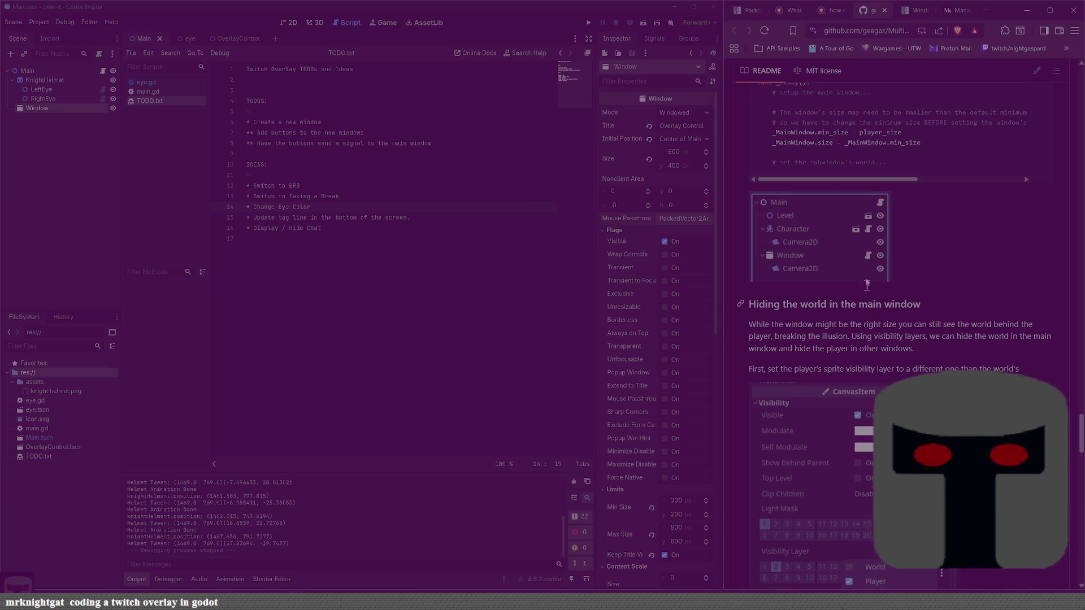
{"action": "scroll", "coordinate": [885, 165], "scroll_direction": "up", "scroll_amount": 3}
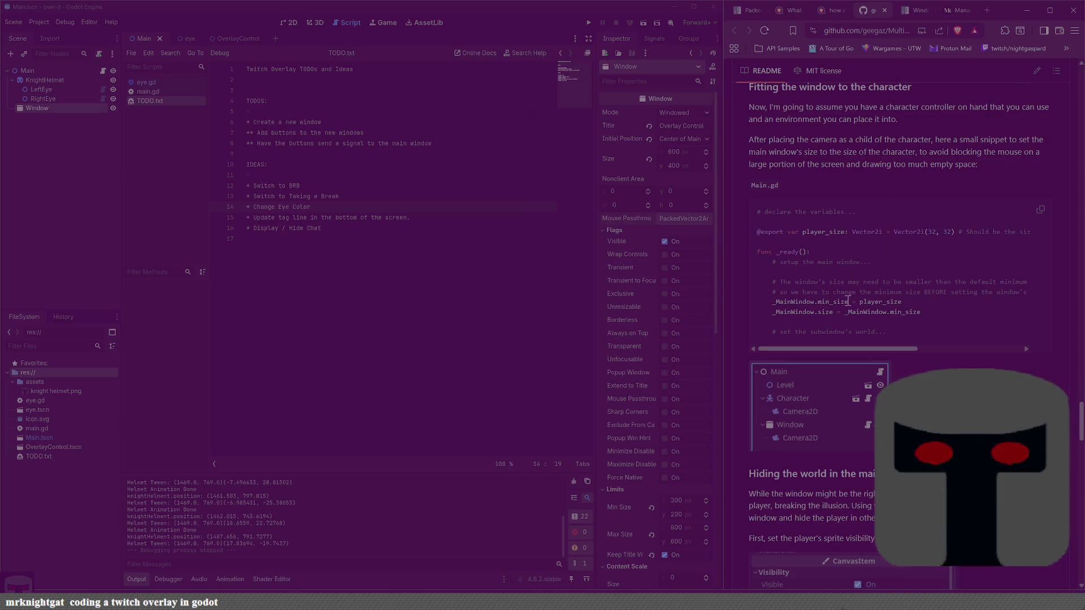
{"action": "scroll", "coordinate": [847, 300], "scroll_direction": "down", "scroll_amount": 5}
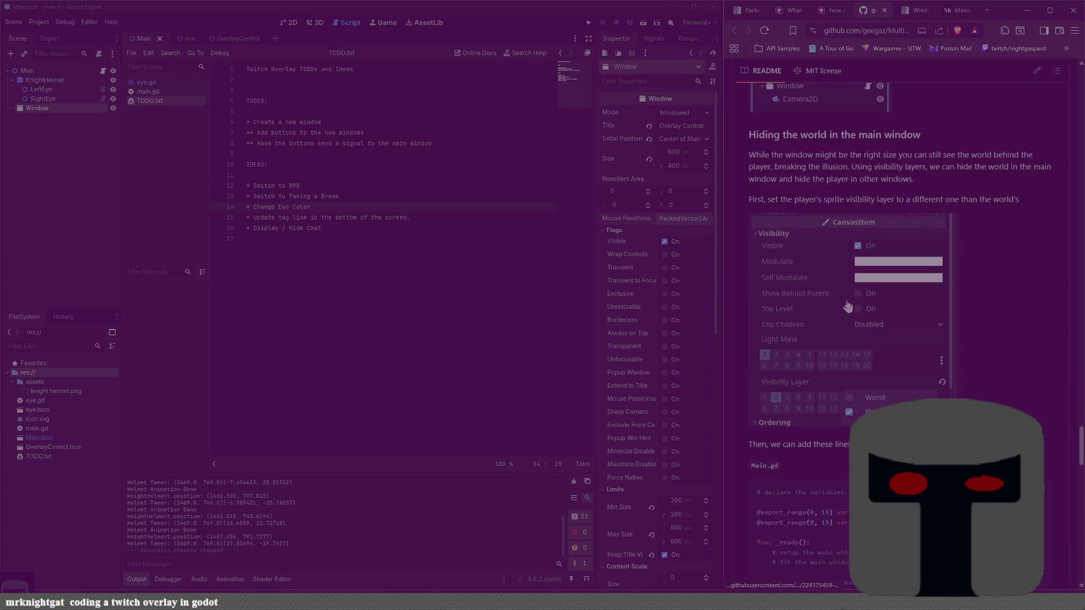
{"action": "scroll", "coordinate": [847, 300], "scroll_direction": "down", "scroll_amount": 3}
{"action": "scroll", "coordinate": [850, 298], "scroll_direction": "down", "scroll_amount": 3}
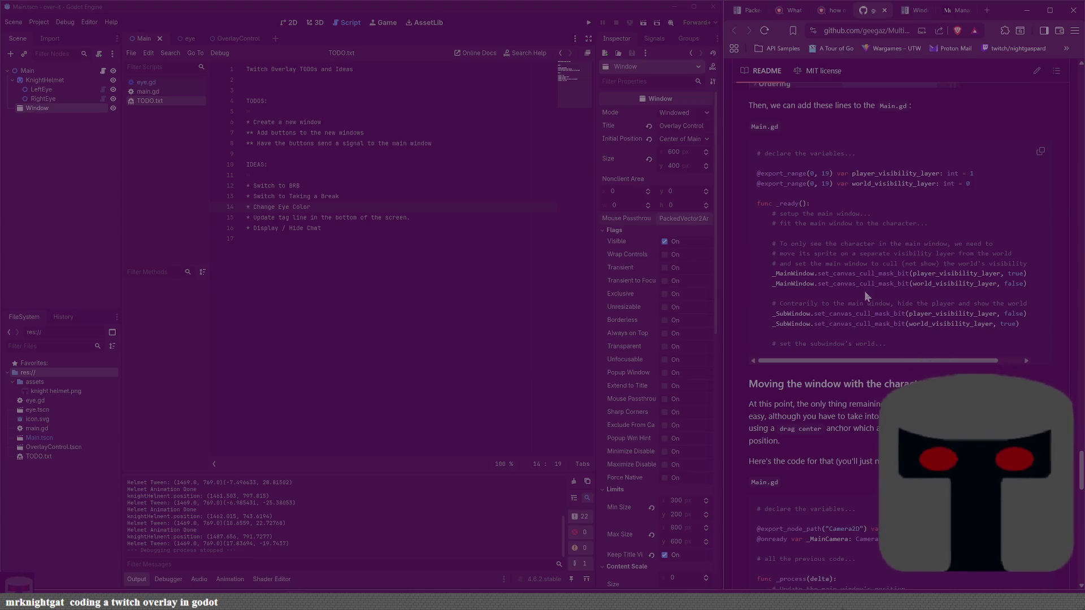
{"action": "scroll", "coordinate": [865, 290], "scroll_direction": "down", "scroll_amount": 3}
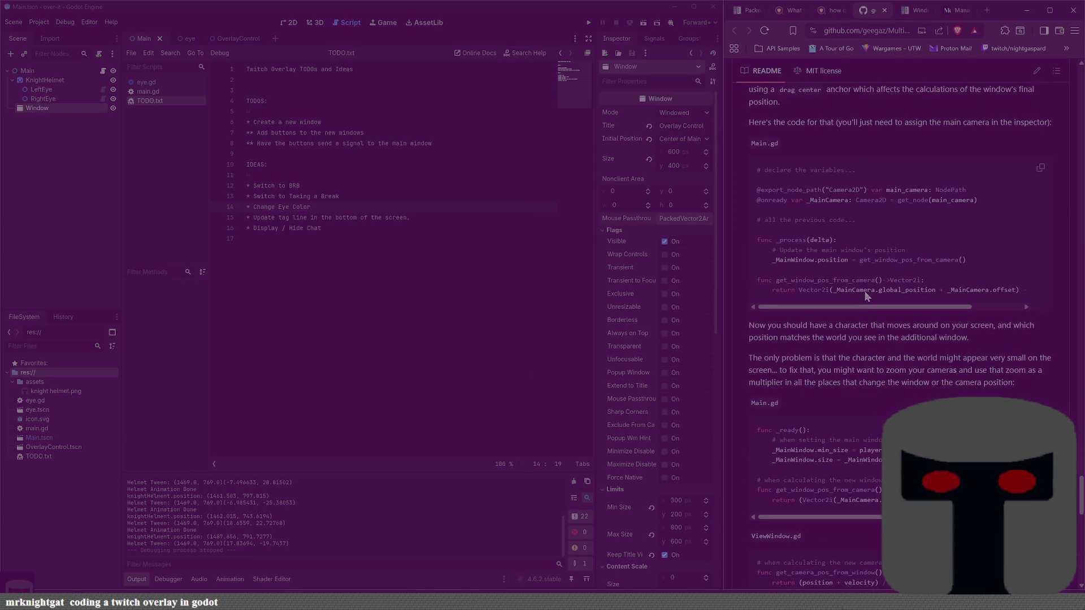
{"action": "scroll", "coordinate": [864, 290], "scroll_direction": "down", "scroll_amount": 10}
{"action": "scroll", "coordinate": [866, 292], "scroll_direction": "up", "scroll_amount": 10}
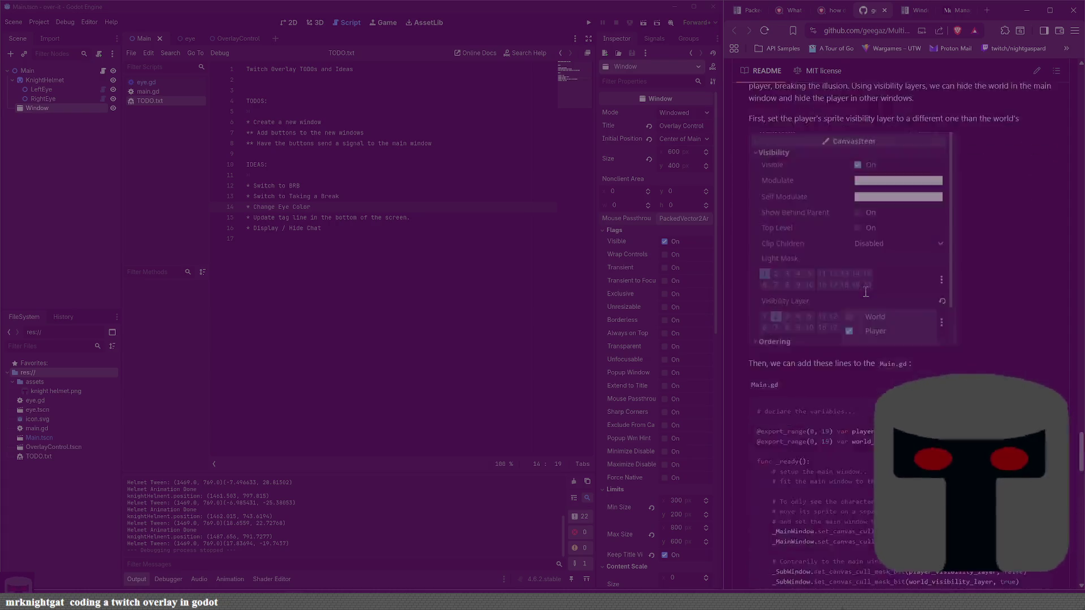
{"action": "left_click", "coordinate": [886, 11]}
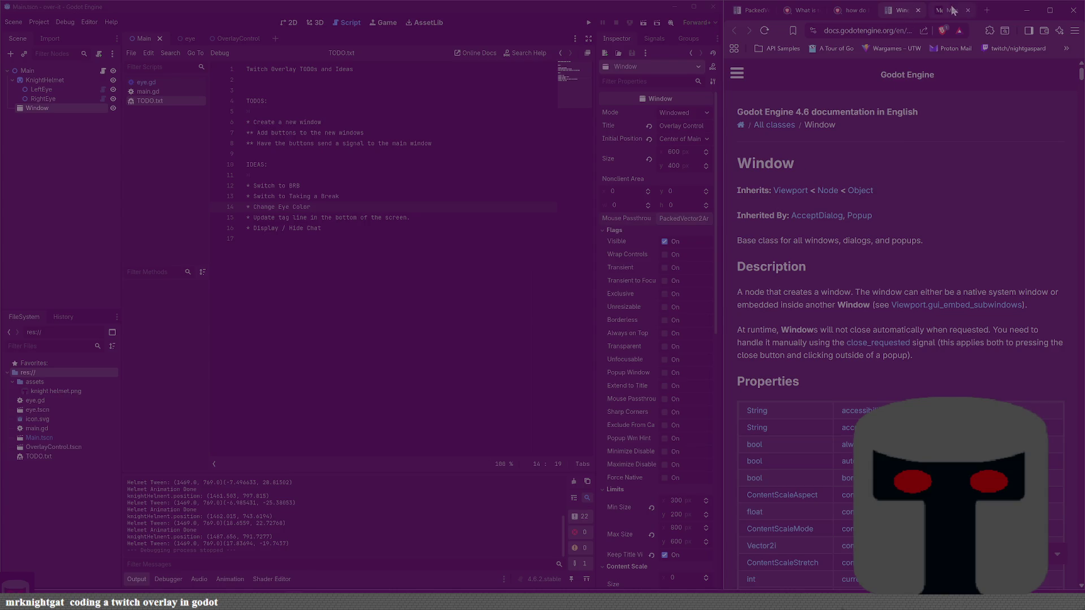
Step: Read the Medium article's Window instantiation paragraph and set_embedding_subwindows code, then close it
{"action": "left_click", "coordinate": [953, 11]}
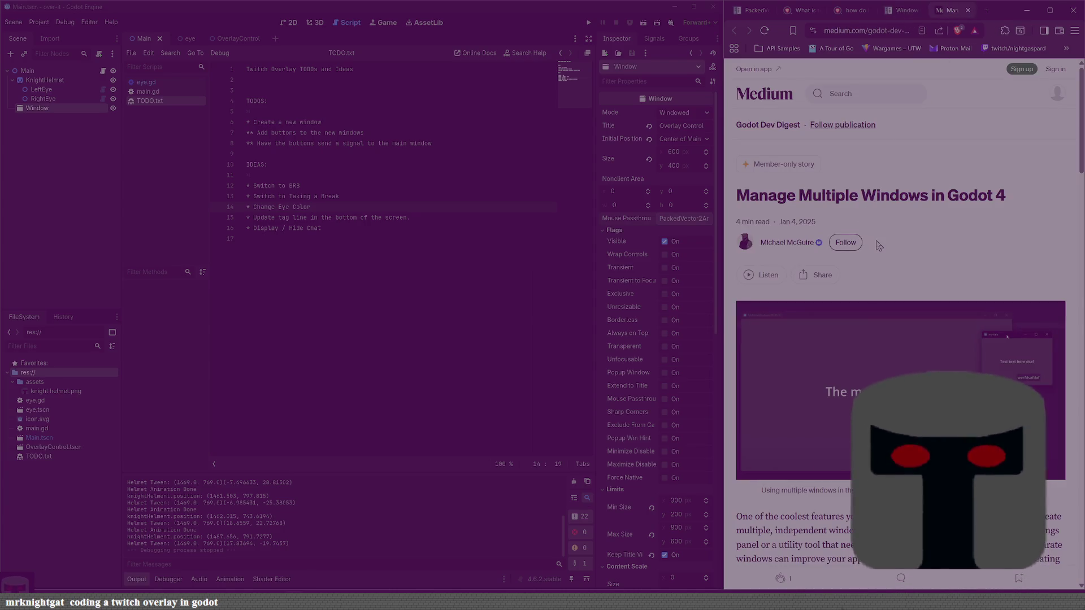
{"action": "scroll", "coordinate": [880, 245], "scroll_direction": "down", "scroll_amount": 5}
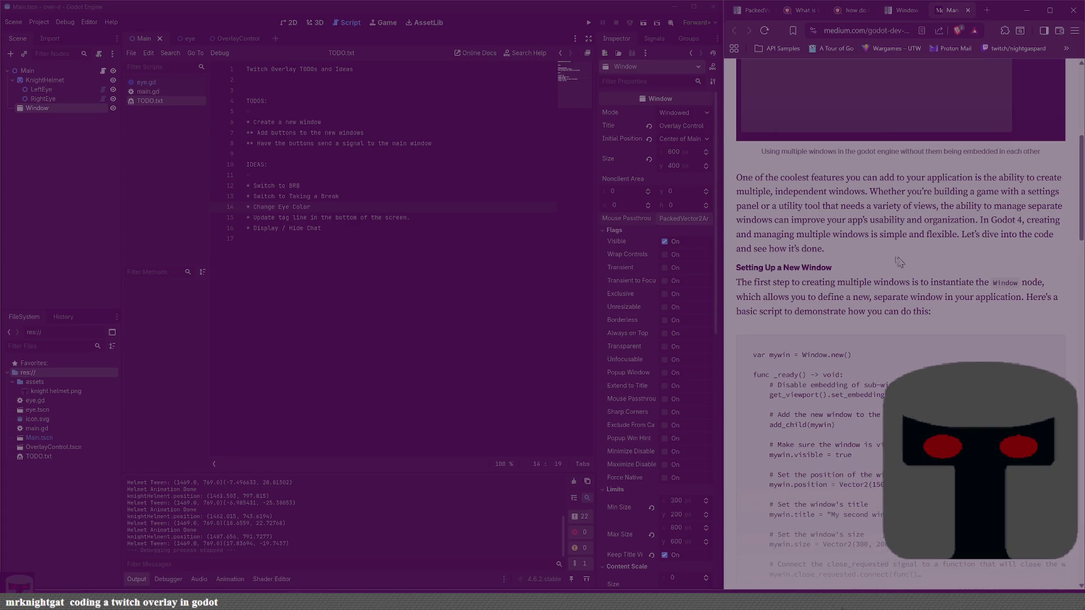
{"action": "scroll", "coordinate": [861, 270], "scroll_direction": "down", "scroll_amount": 3}
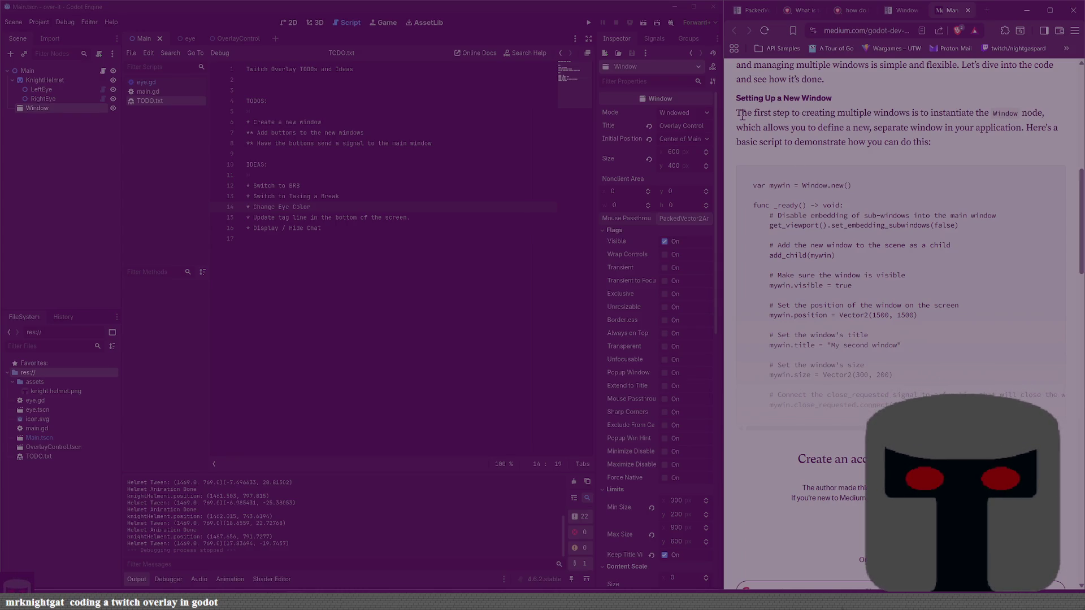
{"action": "left_click_drag", "start_coordinate": [742, 115], "coordinate": [932, 143]}
{"action": "left_click", "coordinate": [885, 169]}
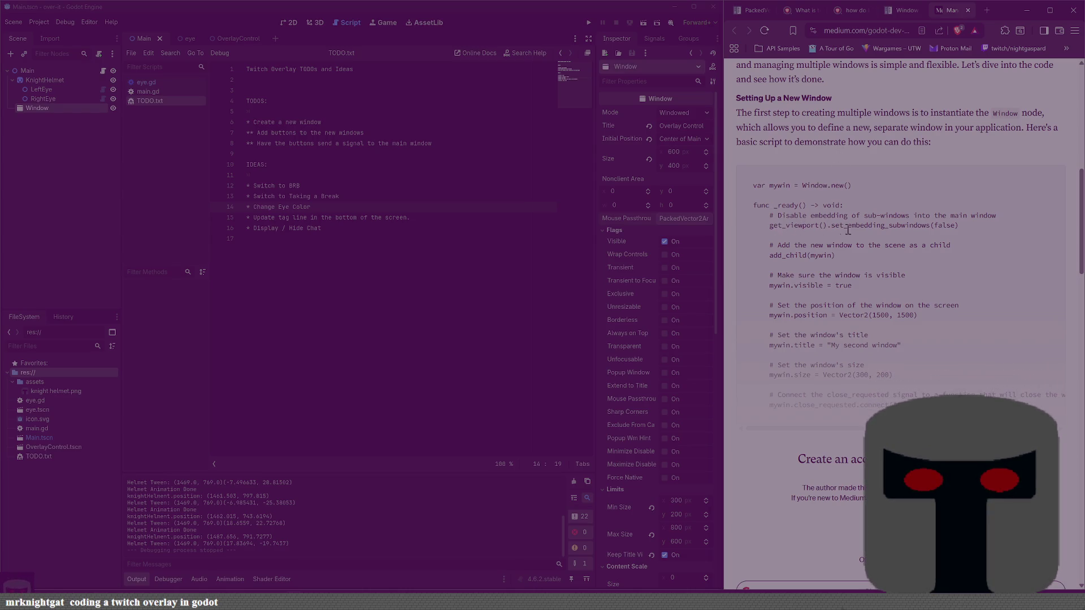
{"action": "double_click", "coordinate": [870, 225]}
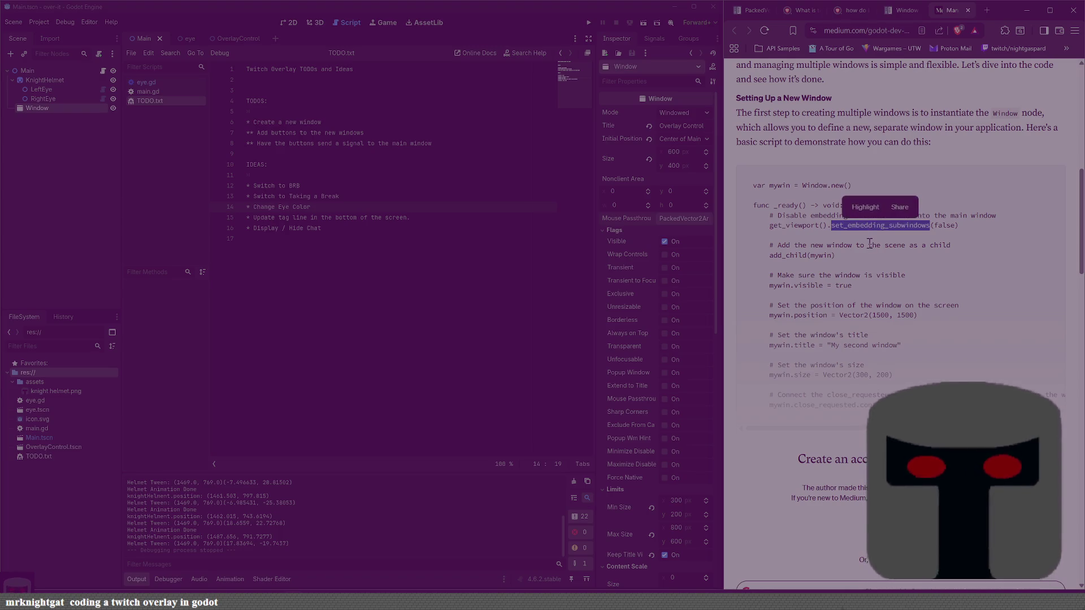
{"action": "left_click", "coordinate": [819, 240]}
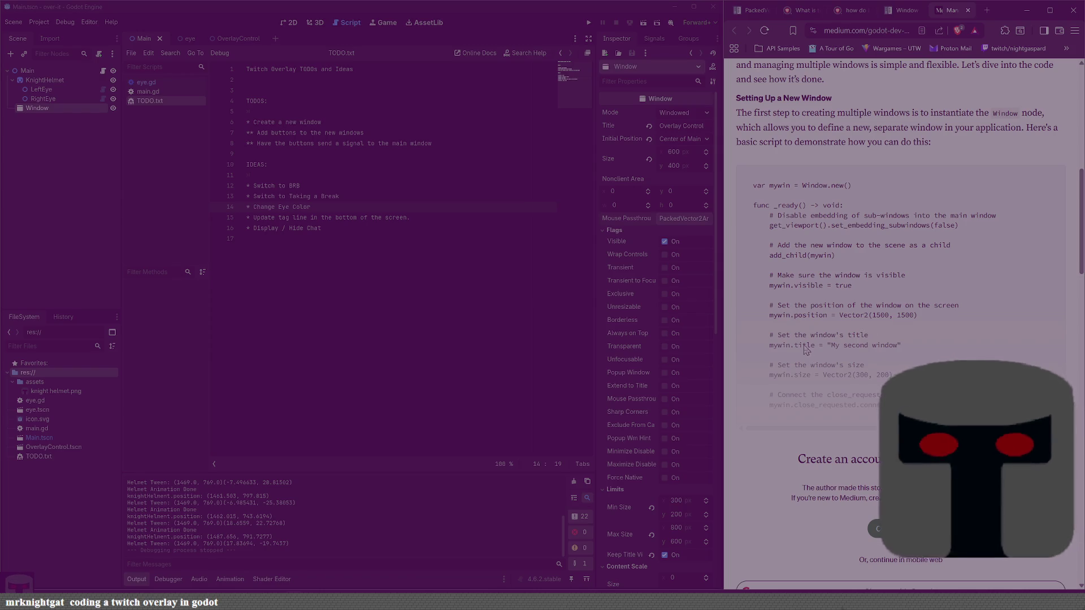
{"action": "scroll", "coordinate": [822, 376], "scroll_direction": "down", "scroll_amount": 3}
{"action": "scroll", "coordinate": [822, 376], "scroll_direction": "up", "scroll_amount": 10}
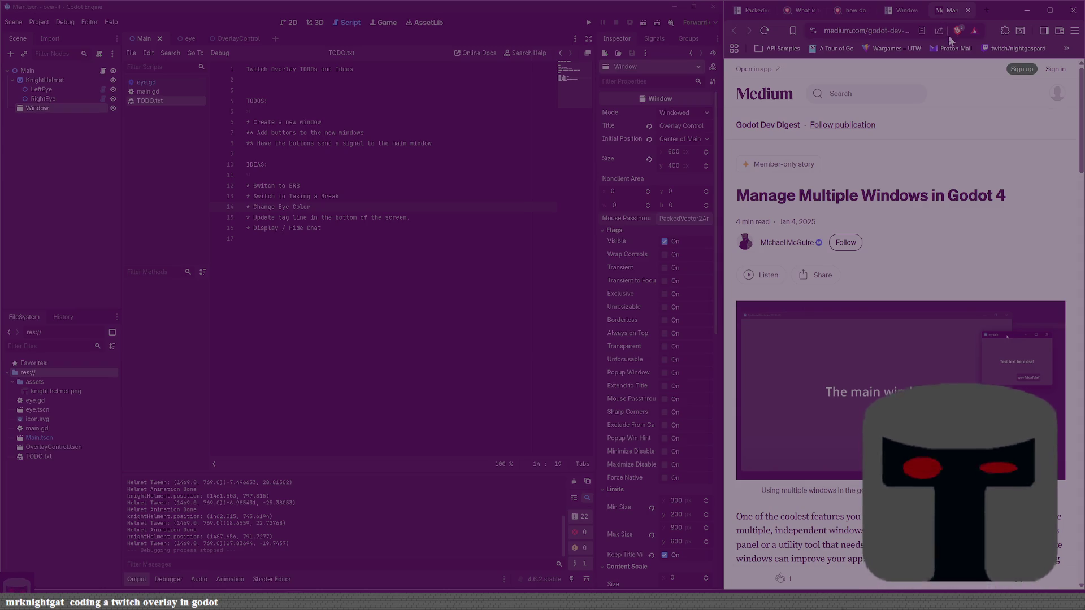
{"action": "left_click", "coordinate": [967, 11]}
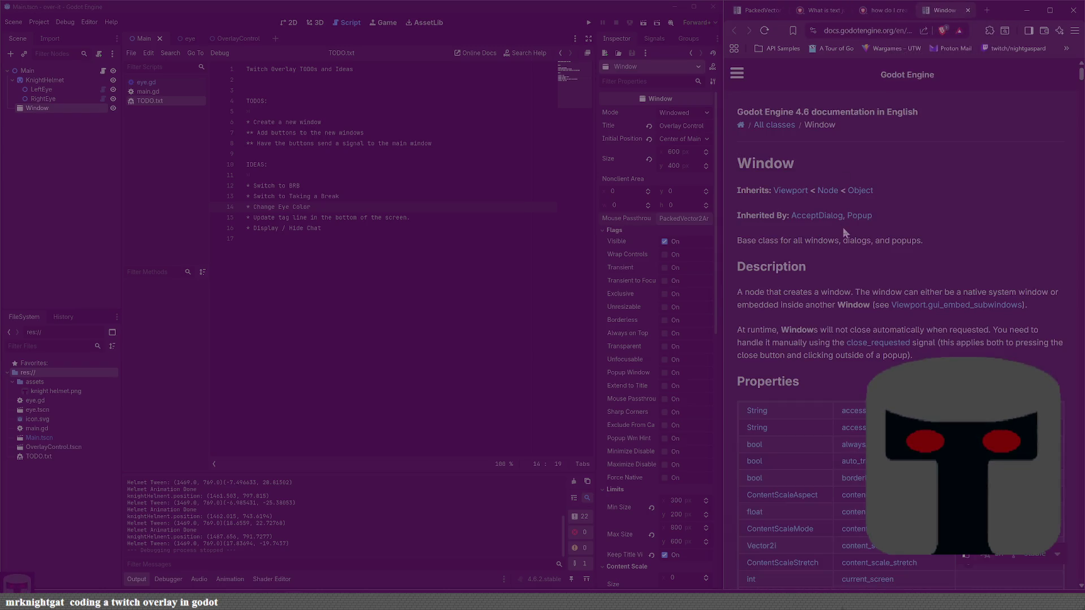
Step: Scroll the Window class reference from the enumerations down to the nonclient_area and popup_window descriptions
{"action": "scroll", "coordinate": [850, 251], "scroll_direction": "down", "scroll_amount": 3}
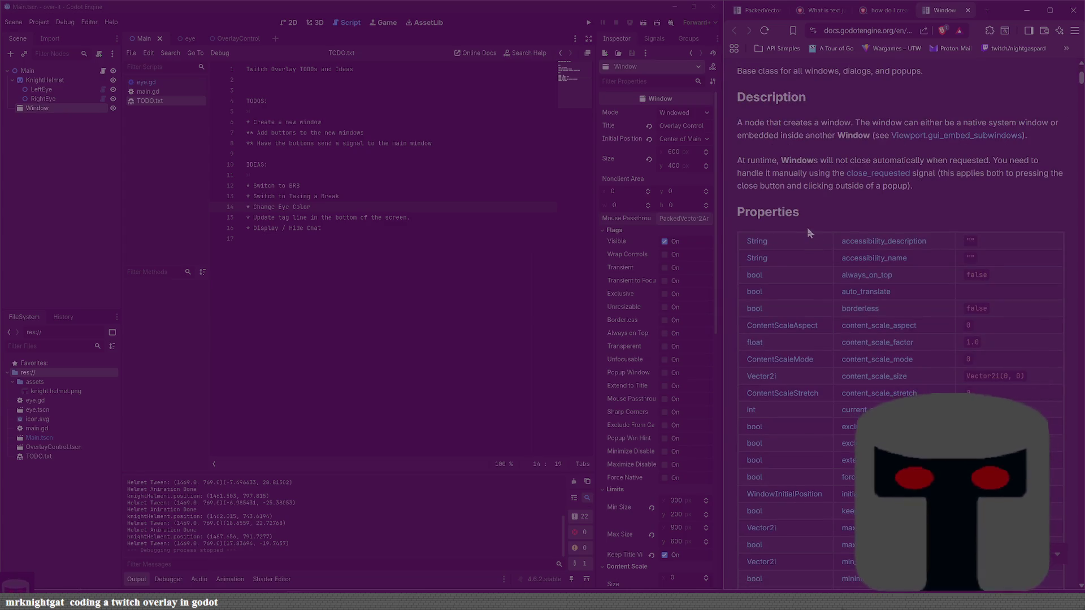
{"action": "scroll", "coordinate": [819, 237], "scroll_direction": "down", "scroll_amount": 15}
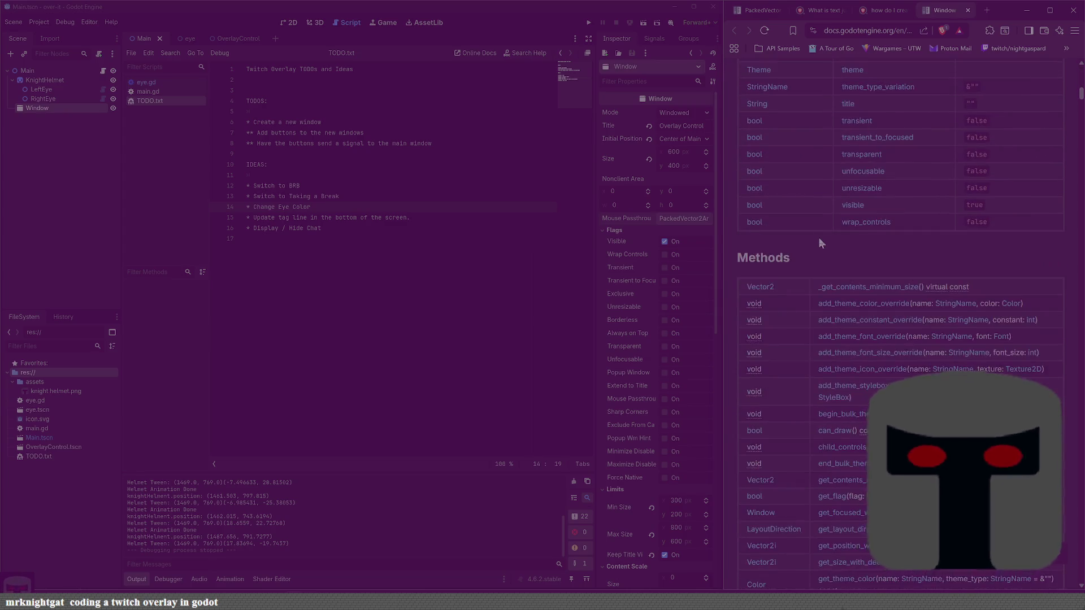
{"action": "scroll", "coordinate": [819, 237], "scroll_direction": "down", "scroll_amount": 20}
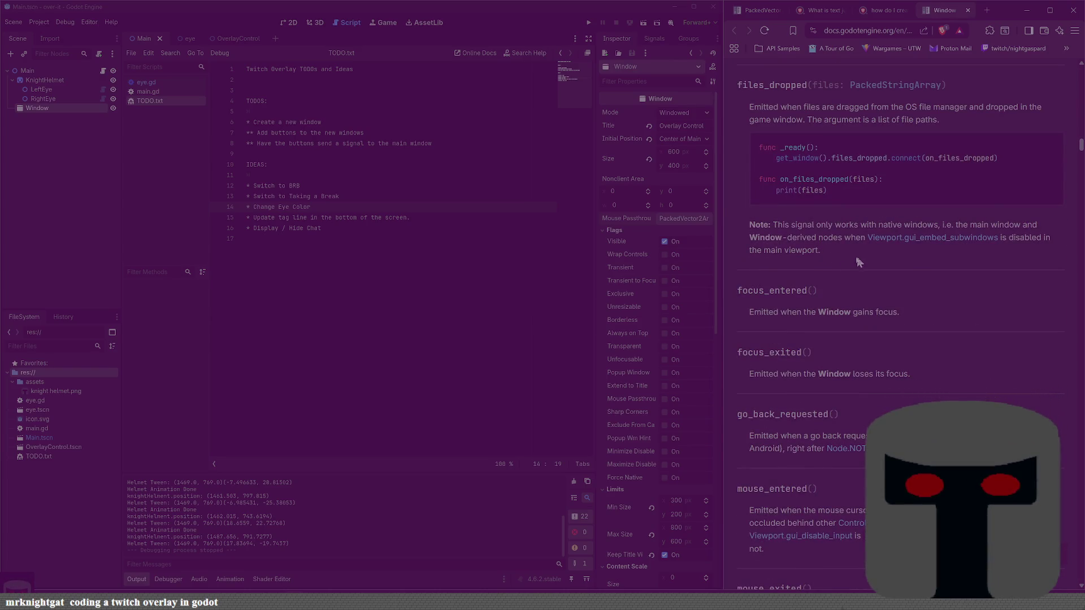
{"action": "scroll", "coordinate": [856, 256], "scroll_direction": "down", "scroll_amount": 3}
{"action": "scroll", "coordinate": [832, 282], "scroll_direction": "down", "scroll_amount": 9}
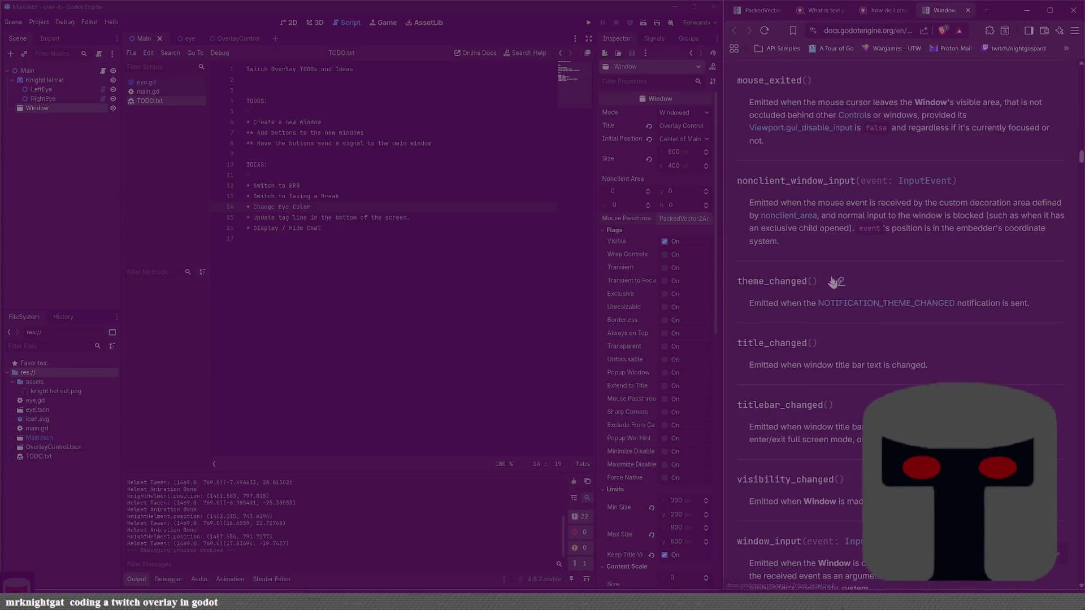
{"action": "scroll", "coordinate": [832, 276], "scroll_direction": "down", "scroll_amount": 6}
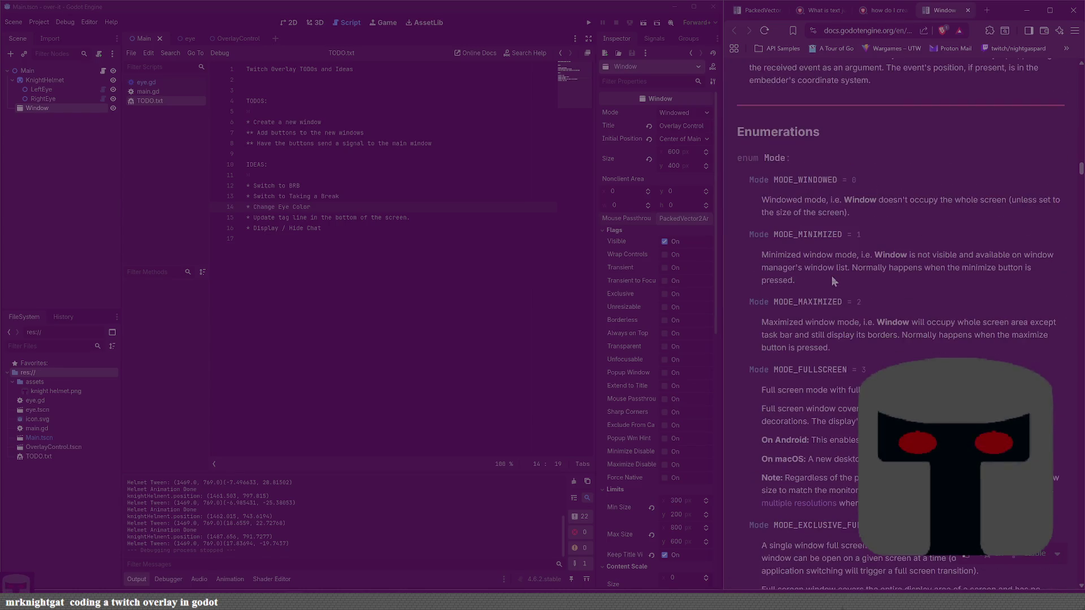
{"action": "scroll", "coordinate": [832, 276], "scroll_direction": "down", "scroll_amount": 3}
{"action": "scroll", "coordinate": [832, 275], "scroll_direction": "down", "scroll_amount": 18}
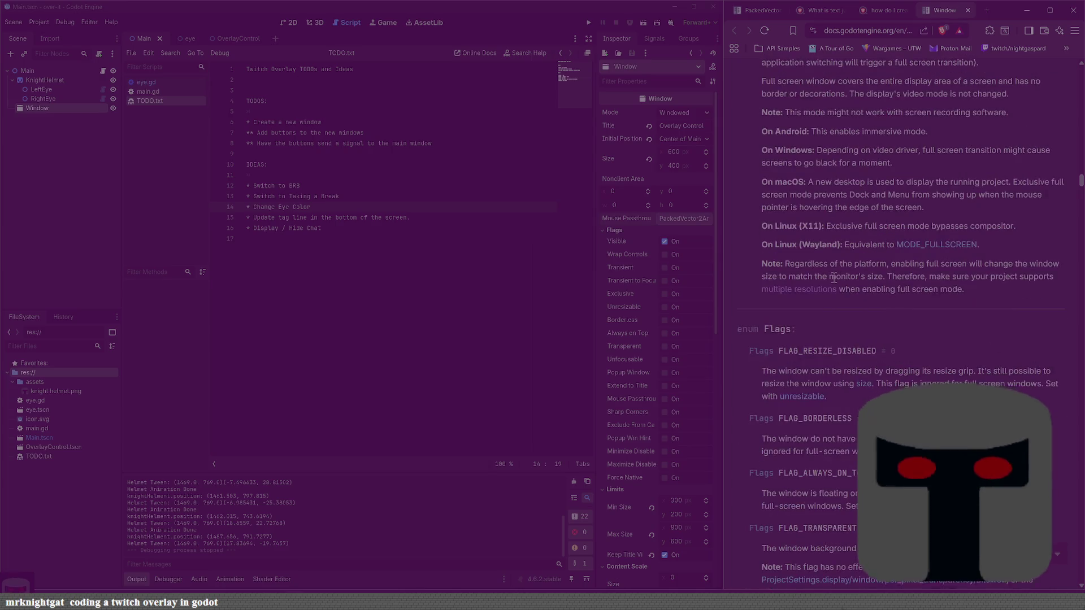
{"action": "scroll", "coordinate": [835, 277], "scroll_direction": "down", "scroll_amount": 20}
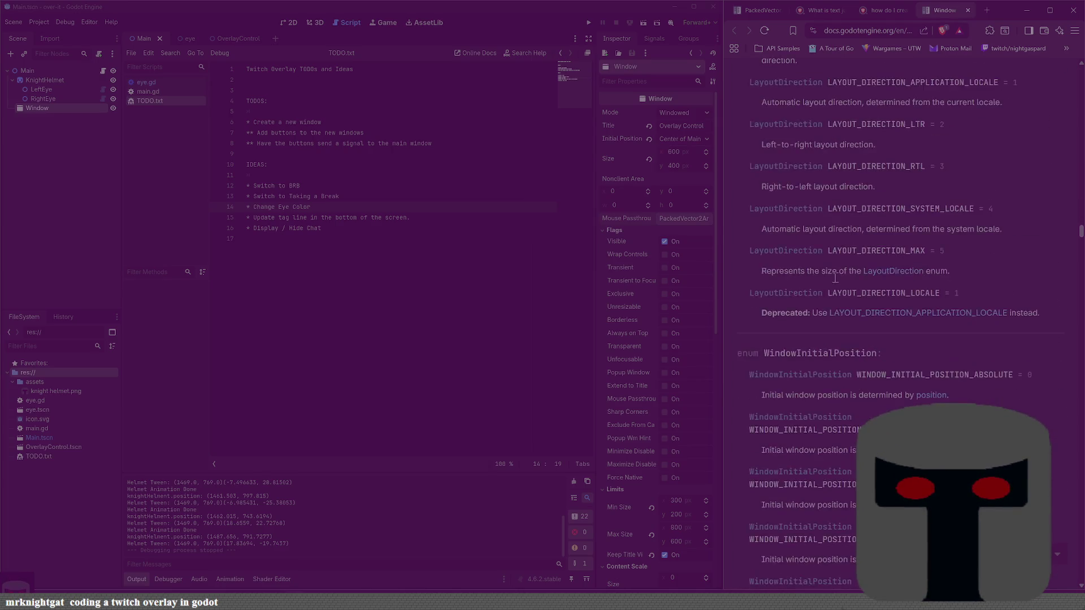
{"action": "scroll", "coordinate": [839, 293], "scroll_direction": "down", "scroll_amount": 15}
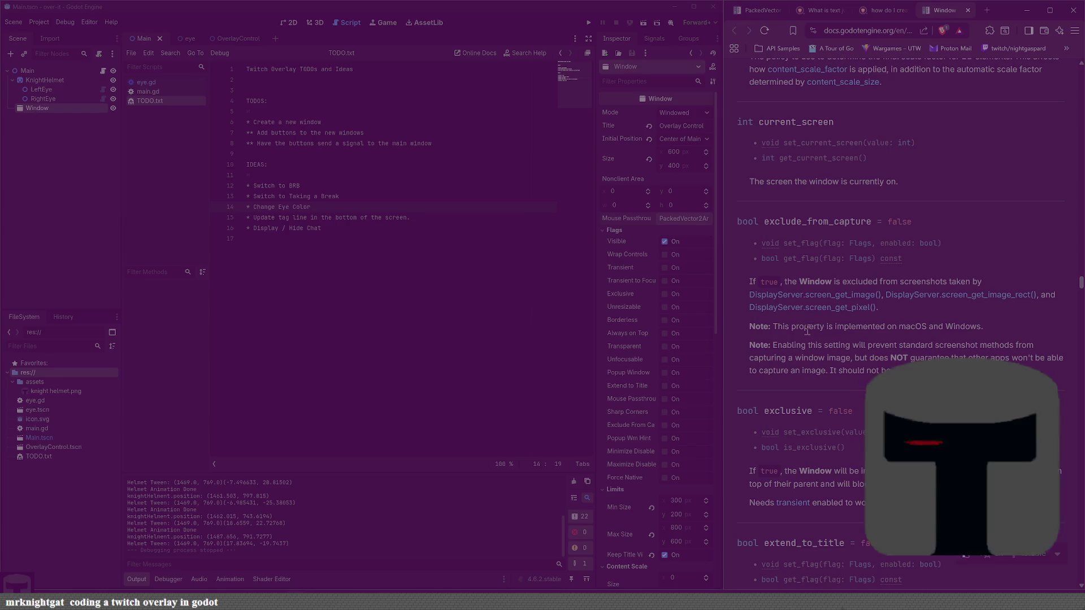
{"action": "scroll", "coordinate": [803, 381], "scroll_direction": "down", "scroll_amount": 10}
{"action": "scroll", "coordinate": [807, 435], "scroll_direction": "down", "scroll_amount": 10}
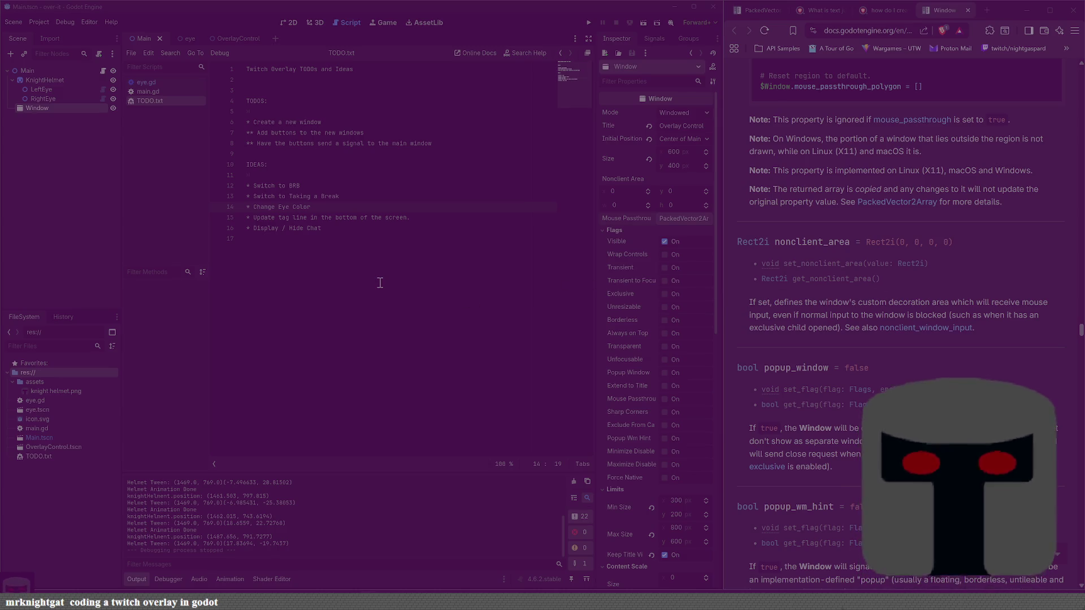
Step: Run the project with F5 and drag the over-it debug window back near the top
{"action": "left_click", "coordinate": [432, 340]}
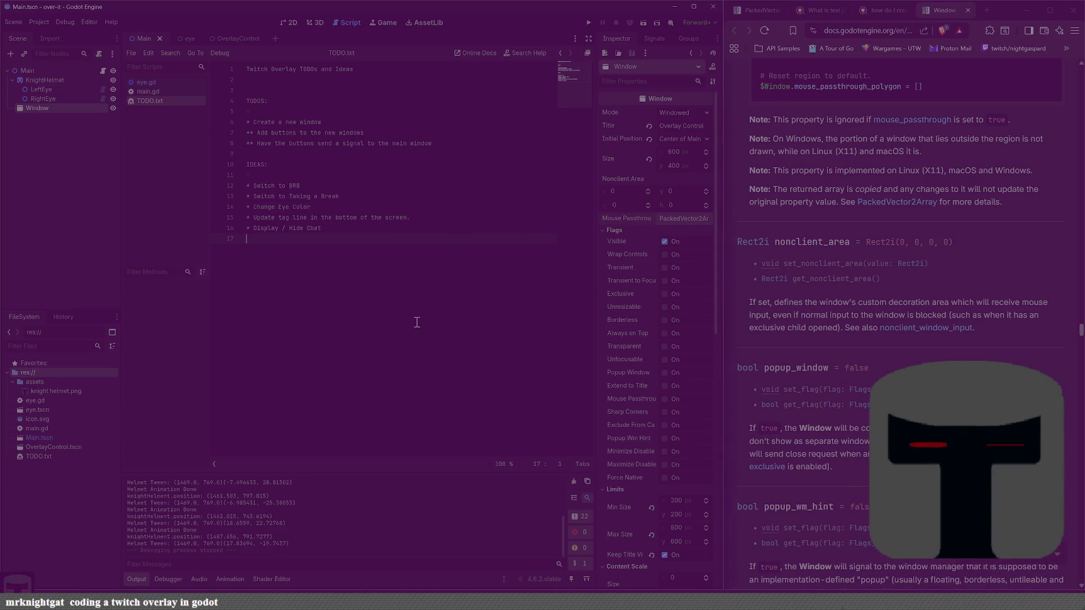
{"action": "key", "text": "F5"}
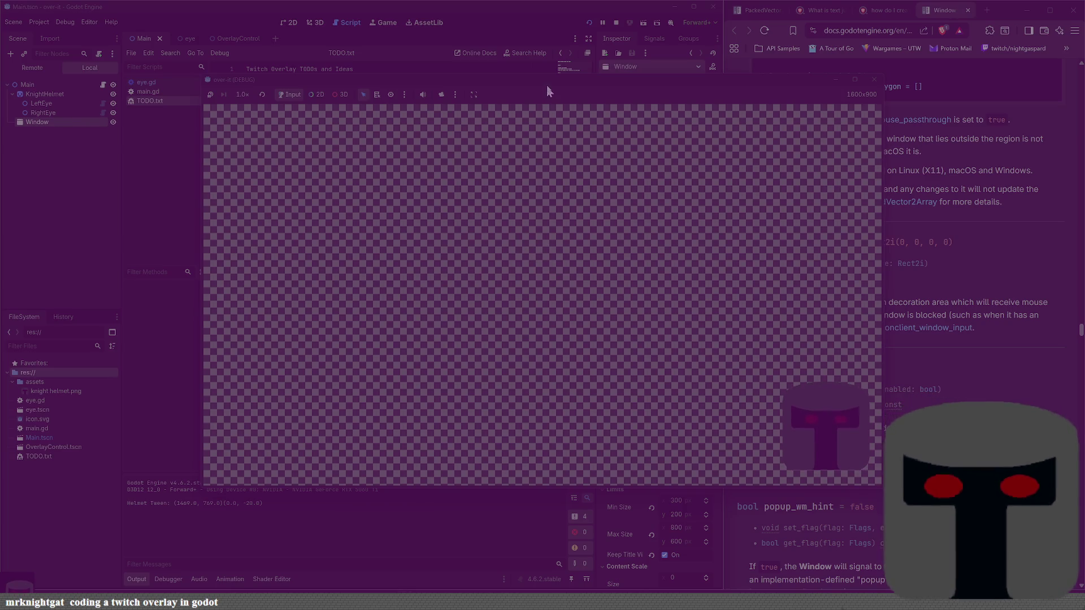
{"action": "left_click_drag", "start_coordinate": [542, 86], "coordinate": [609, 352]}
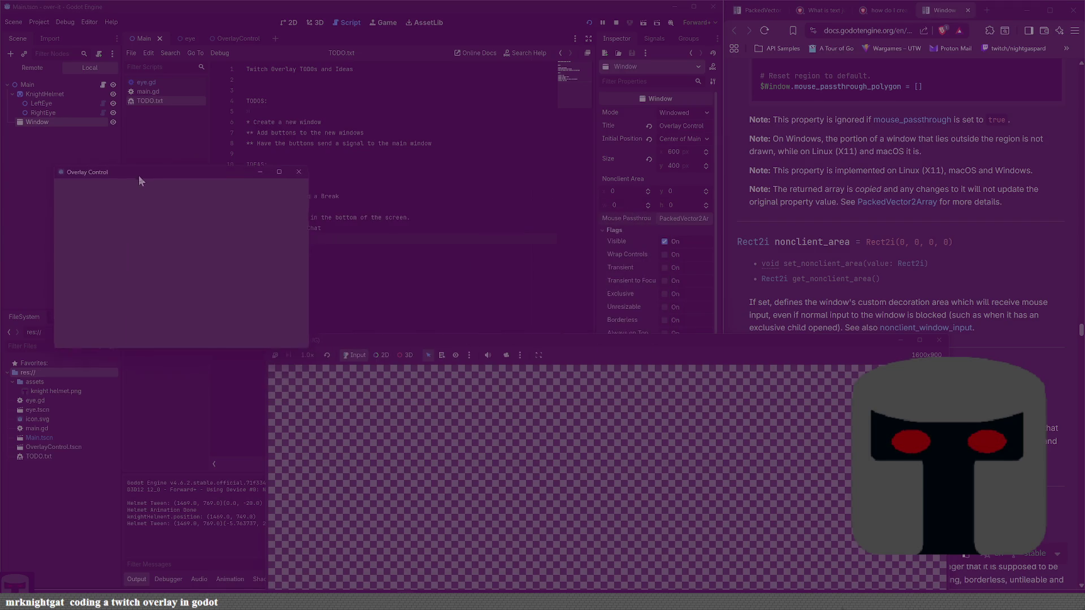
{"action": "left_click_drag", "start_coordinate": [508, 344], "coordinate": [503, 74]}
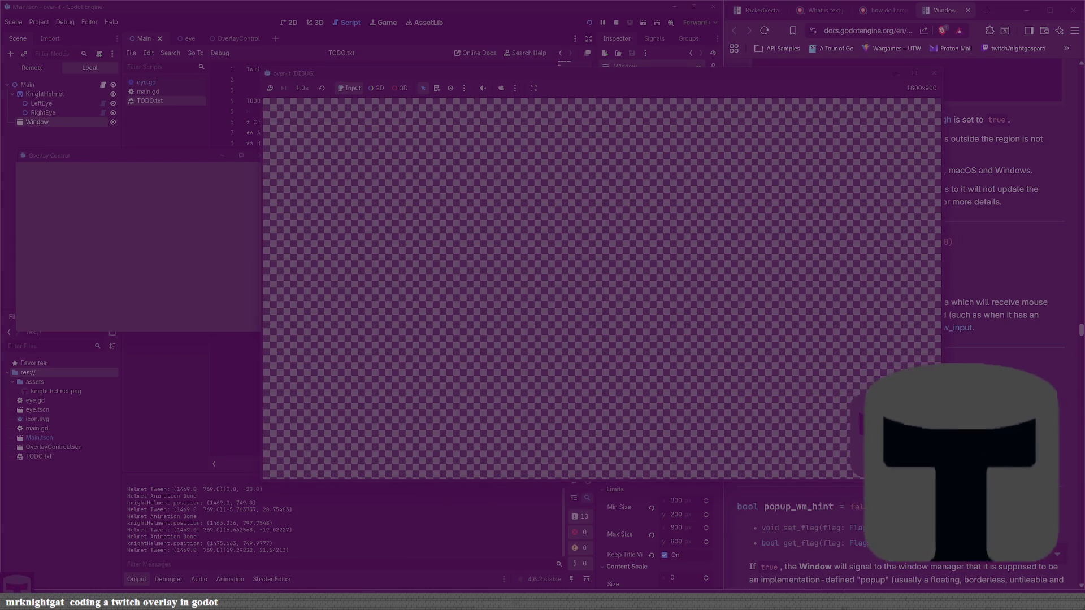
Step: Position the Overlay Control window to the left, beside the debug window
{"action": "mouse_move", "coordinate": [127, 156]}
{"action": "left_mouse_down"}
{"action": "mouse_move", "coordinate": [191, 188]}
{"action": "mouse_move", "coordinate": [307, 201]}
{"action": "left_mouse_up"}
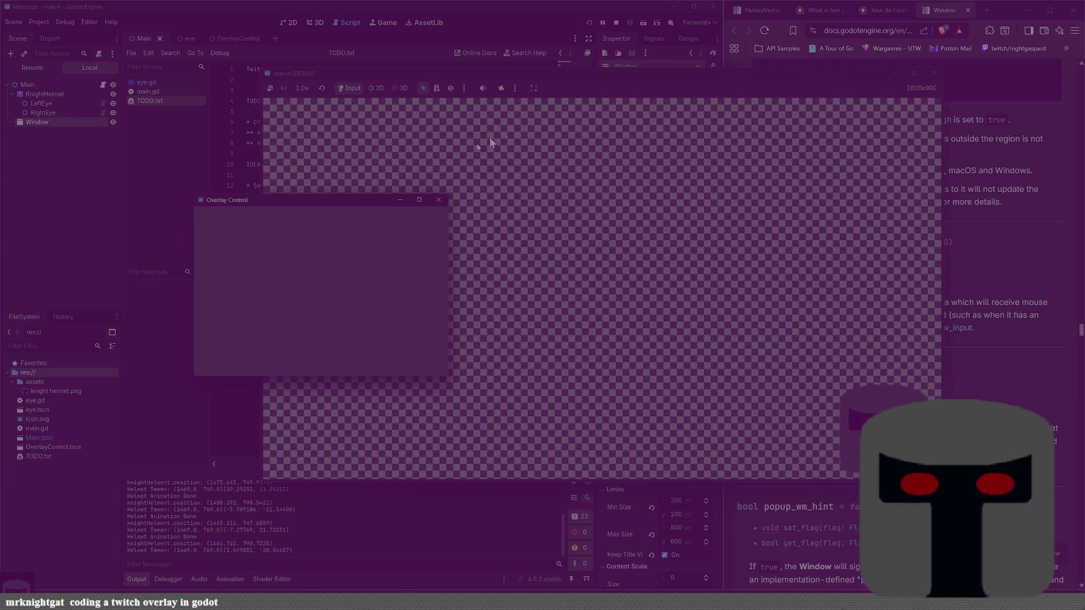
{"action": "mouse_move", "coordinate": [634, 83]}
{"action": "left_mouse_down"}
{"action": "mouse_move", "coordinate": [540, 141]}
{"action": "mouse_move", "coordinate": [456, 239]}
{"action": "mouse_move", "coordinate": [657, 136]}
{"action": "mouse_move", "coordinate": [676, 77]}
{"action": "mouse_move", "coordinate": [445, 267]}
{"action": "mouse_move", "coordinate": [392, 218]}
{"action": "mouse_move", "coordinate": [400, 145]}
{"action": "mouse_move", "coordinate": [585, 70]}
{"action": "mouse_move", "coordinate": [578, 78]}
{"action": "left_mouse_up"}
{"action": "left_click", "coordinate": [276, 247]}
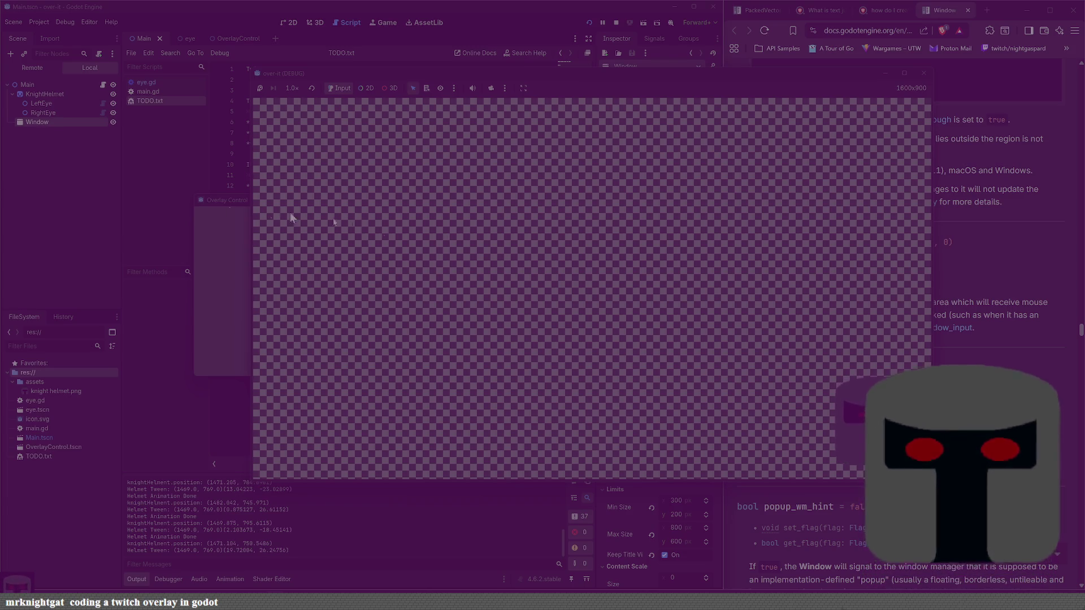
{"action": "left_click", "coordinate": [250, 249]}
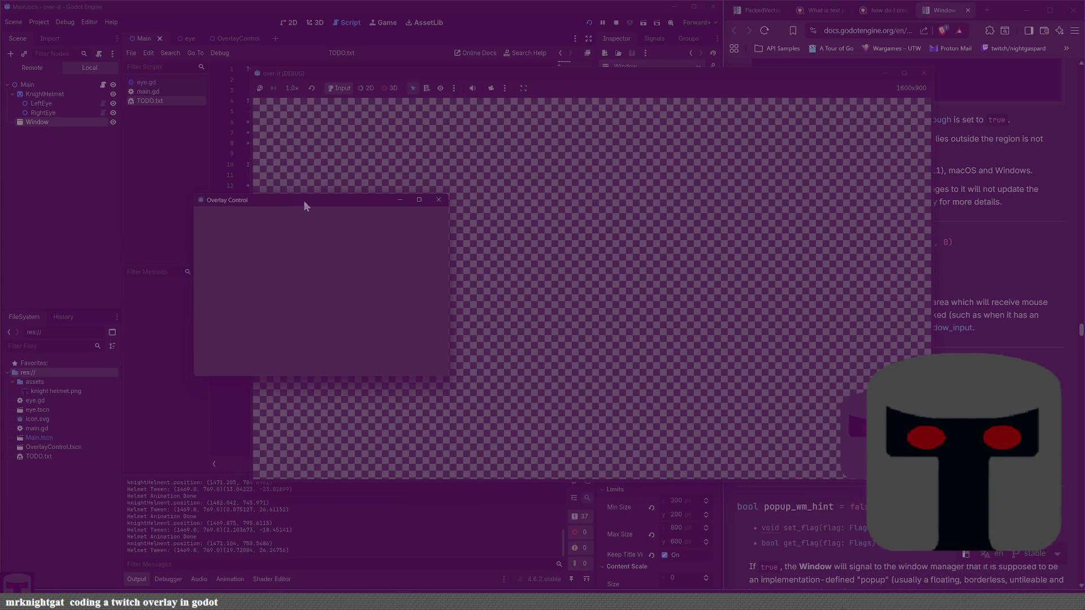
{"action": "left_click_drag", "start_coordinate": [304, 201], "coordinate": [232, 189]}
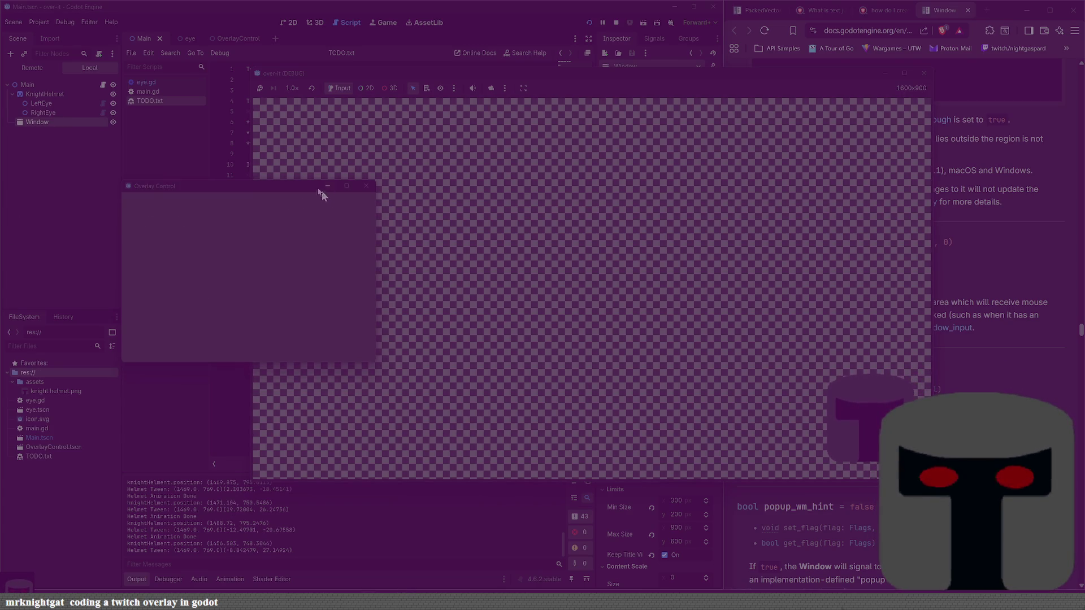
{"action": "mouse_move", "coordinate": [305, 186]}
{"action": "left_mouse_down"}
{"action": "mouse_move", "coordinate": [562, 295]}
{"action": "mouse_move", "coordinate": [334, 250]}
{"action": "left_mouse_up"}
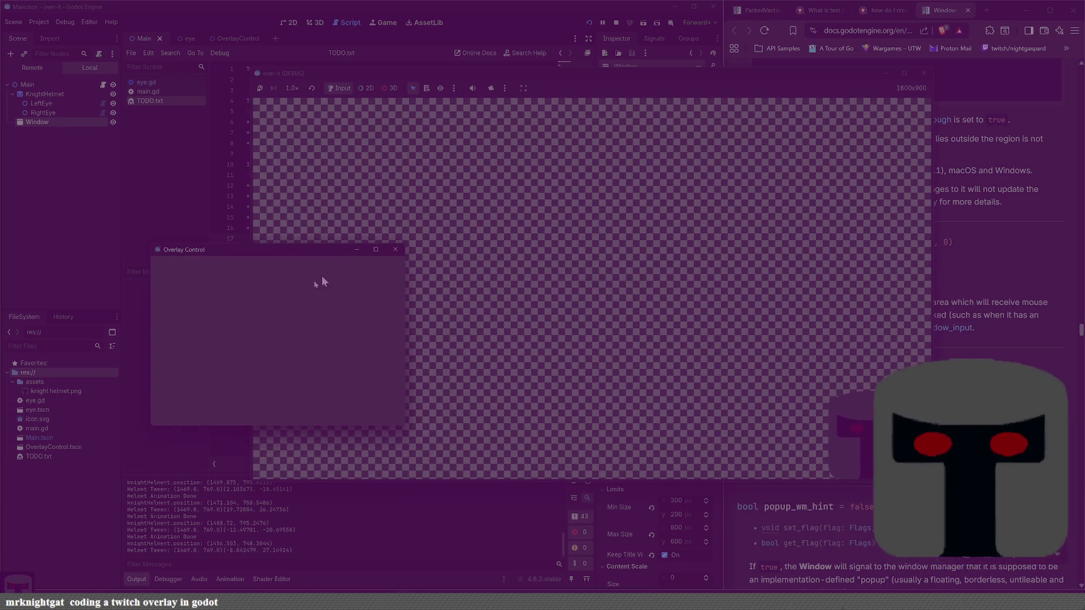
{"action": "left_click", "coordinate": [385, 166]}
{"action": "mouse_move", "coordinate": [487, 71]}
{"action": "left_mouse_down"}
{"action": "mouse_move", "coordinate": [498, 84]}
{"action": "mouse_move", "coordinate": [519, 273]}
{"action": "mouse_move", "coordinate": [403, 136]}
{"action": "mouse_move", "coordinate": [492, 125]}
{"action": "left_mouse_up"}
Step: Scroll the Window docs through the Methods and Theme Properties sections
{"action": "scroll", "coordinate": [995, 279], "scroll_direction": "down", "scroll_amount": 15}
{"action": "scroll", "coordinate": [863, 403], "scroll_direction": "down", "scroll_amount": 20}
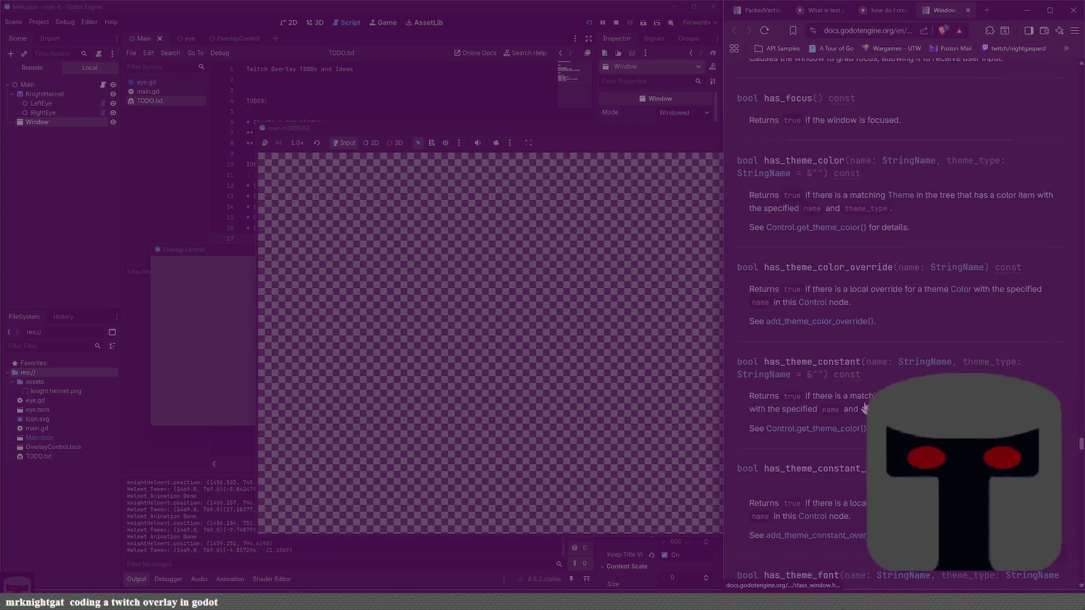
{"action": "scroll", "coordinate": [864, 407], "scroll_direction": "down", "scroll_amount": 20}
{"action": "scroll", "coordinate": [864, 404], "scroll_direction": "down", "scroll_amount": 20}
{"action": "scroll", "coordinate": [864, 403], "scroll_direction": "up", "scroll_amount": 12}
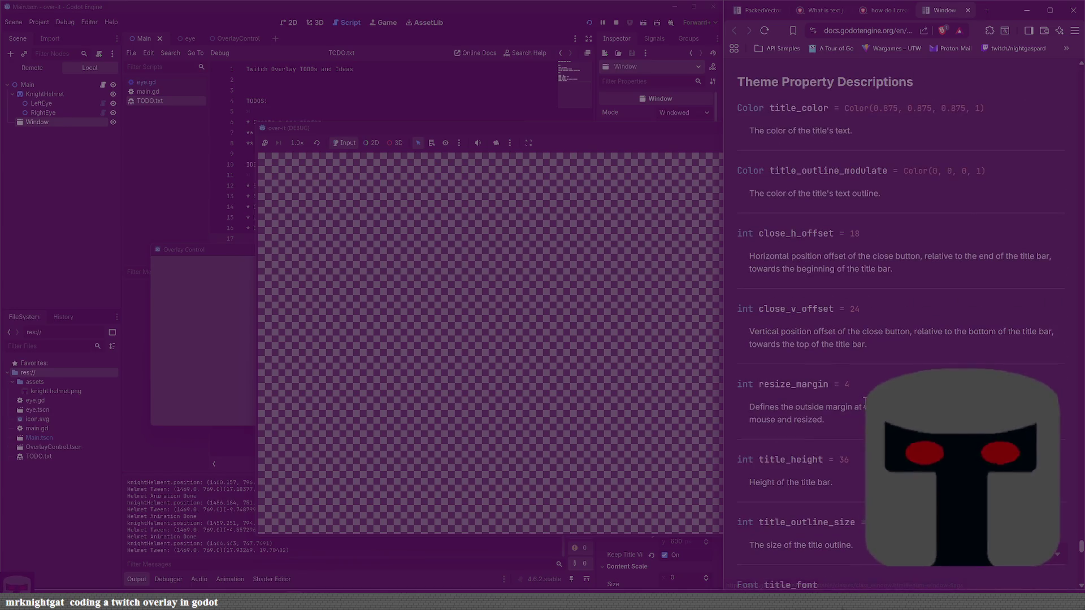
{"action": "scroll", "coordinate": [864, 402], "scroll_direction": "up", "scroll_amount": 8}
{"action": "scroll", "coordinate": [865, 404], "scroll_direction": "up", "scroll_amount": 15}
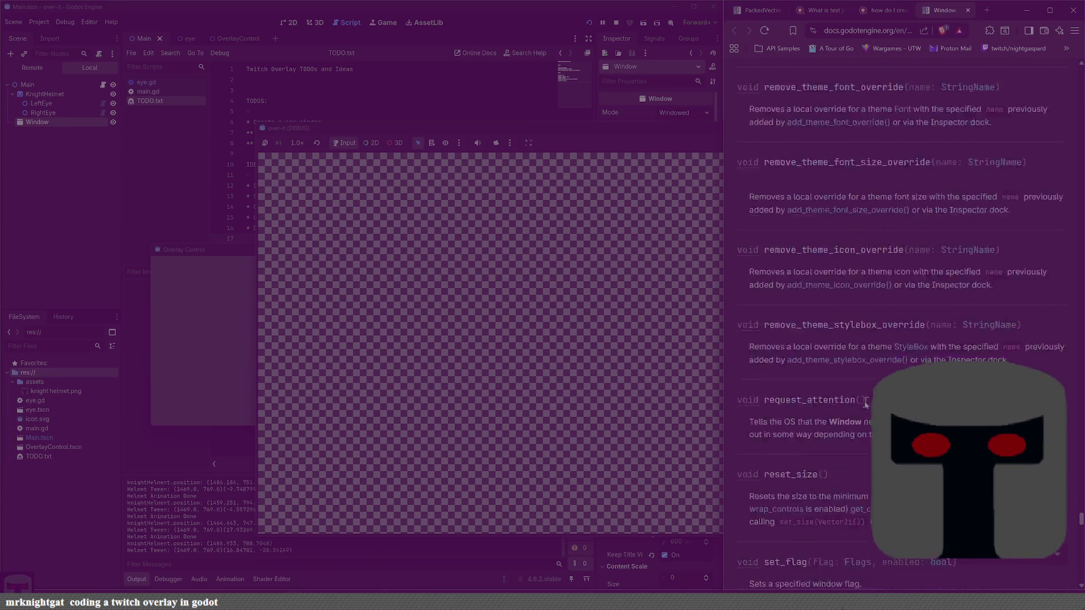
{"action": "scroll", "coordinate": [865, 402], "scroll_direction": "up", "scroll_amount": 20}
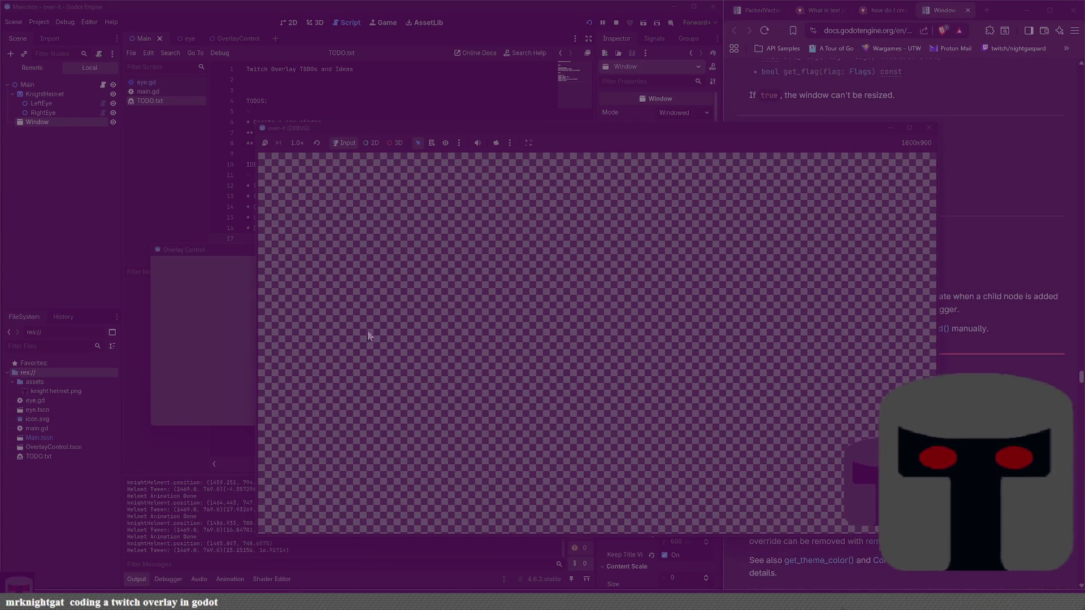
Step: Bring the Godot editor back in front and select the Window node in the scene tree
{"action": "left_click", "coordinate": [162, 333]}
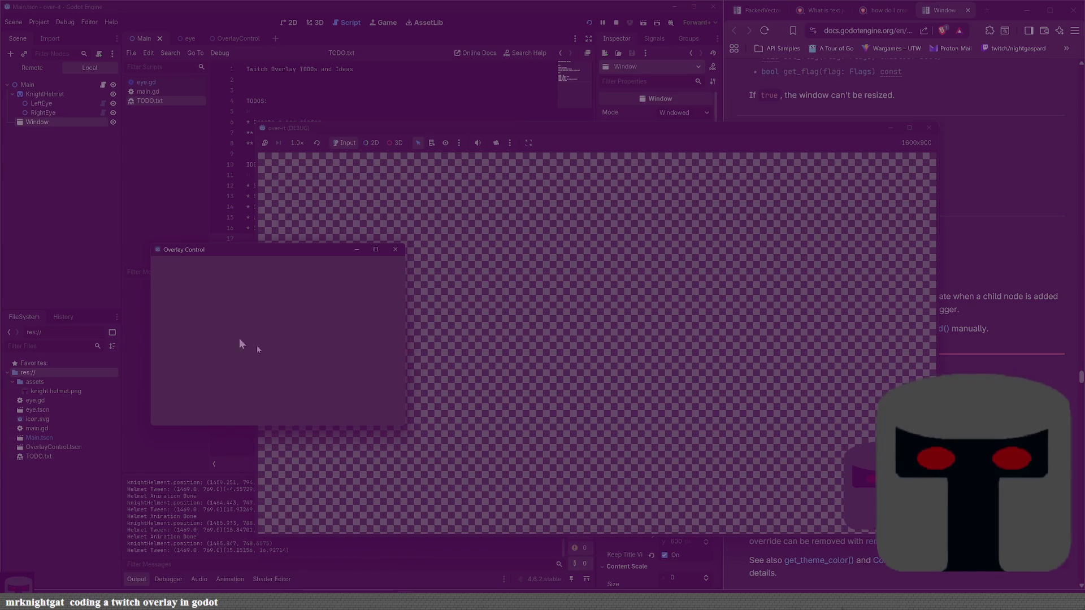
{"action": "key", "text": "F8"}
{"action": "left_click", "coordinate": [45, 121]}
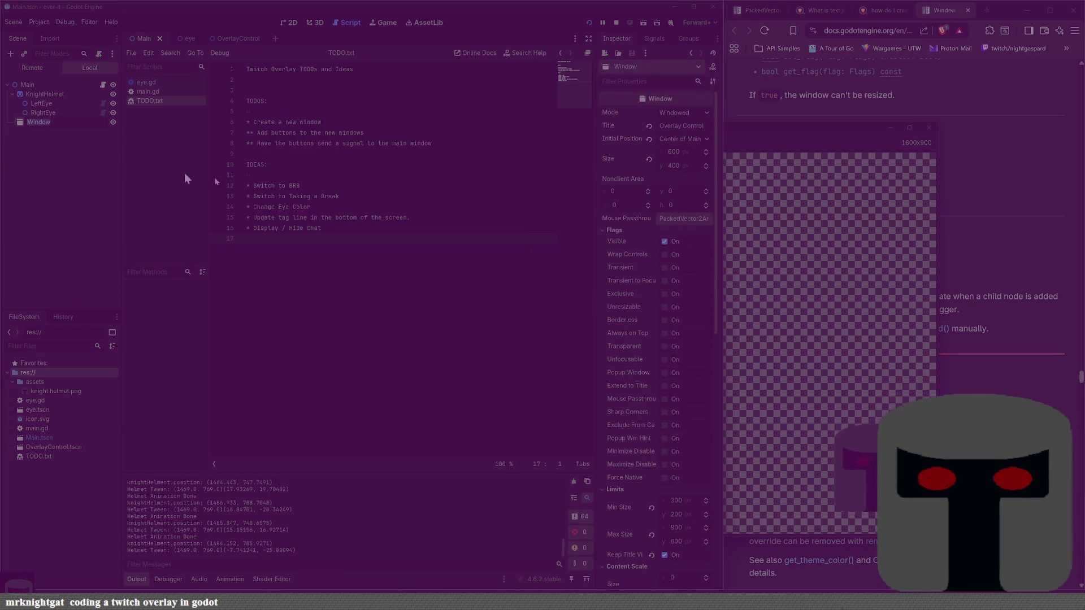
{"action": "key", "text": "Escape"}
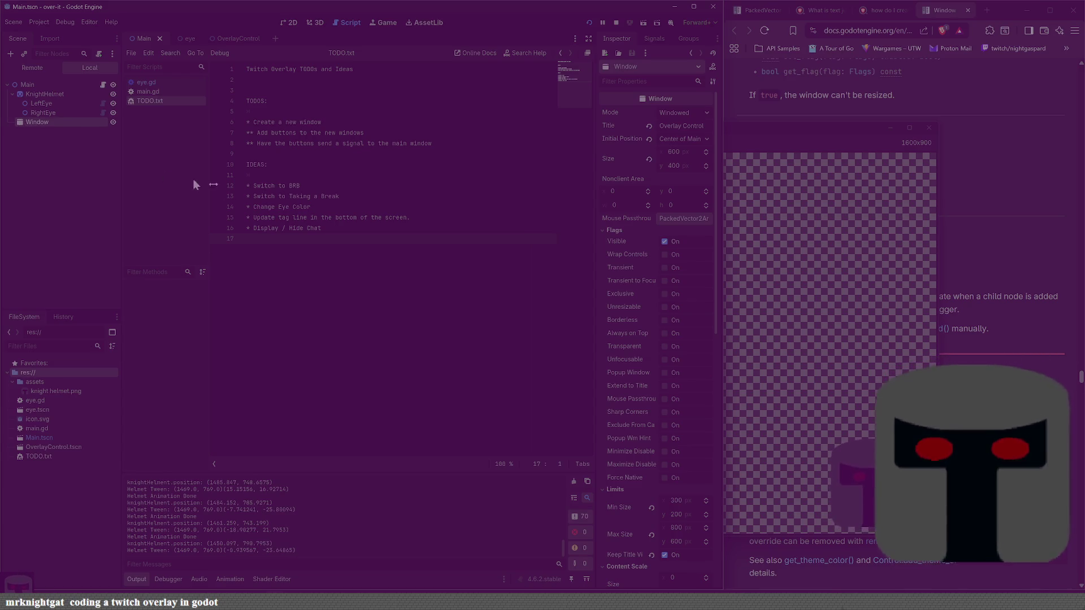
{"action": "right_click", "coordinate": [19, 124]}
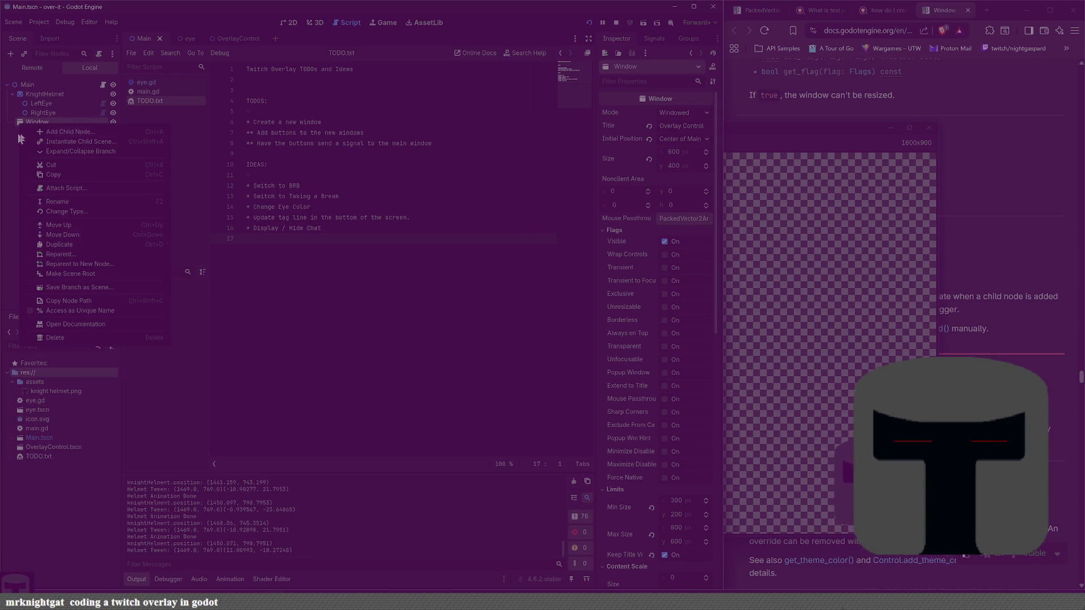
{"action": "left_click", "coordinate": [95, 190]}
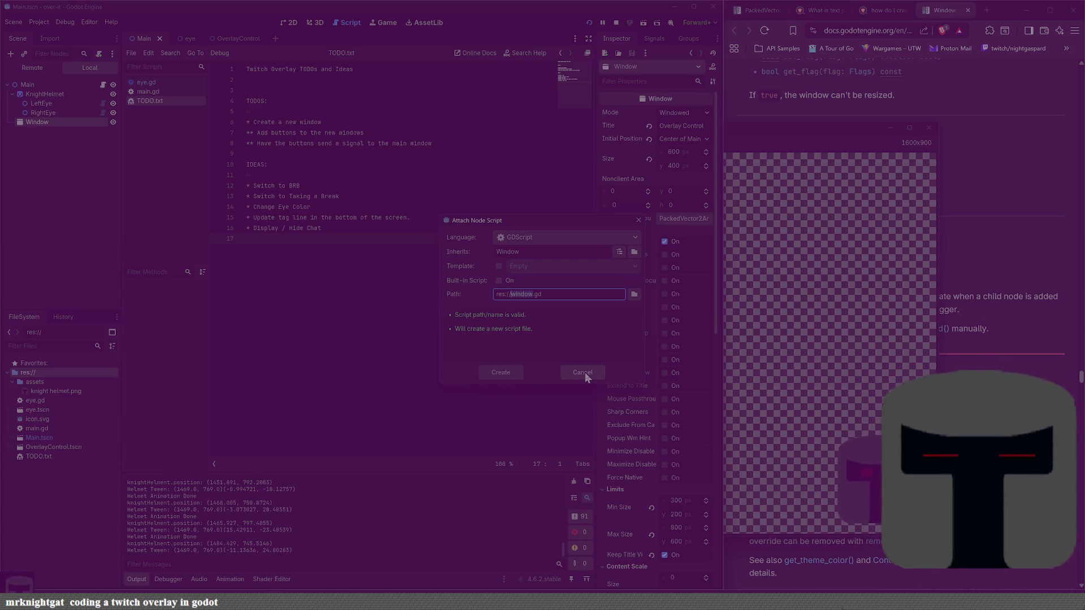
{"action": "left_click", "coordinate": [585, 372]}
{"action": "left_click", "coordinate": [976, 209]}
Step: Go from the top of the Window docs to the Viewport class page via the Inherits link
{"action": "scroll", "coordinate": [949, 249], "scroll_direction": "up", "scroll_amount": 20}
{"action": "scroll", "coordinate": [939, 266], "scroll_direction": "up", "scroll_amount": 20}
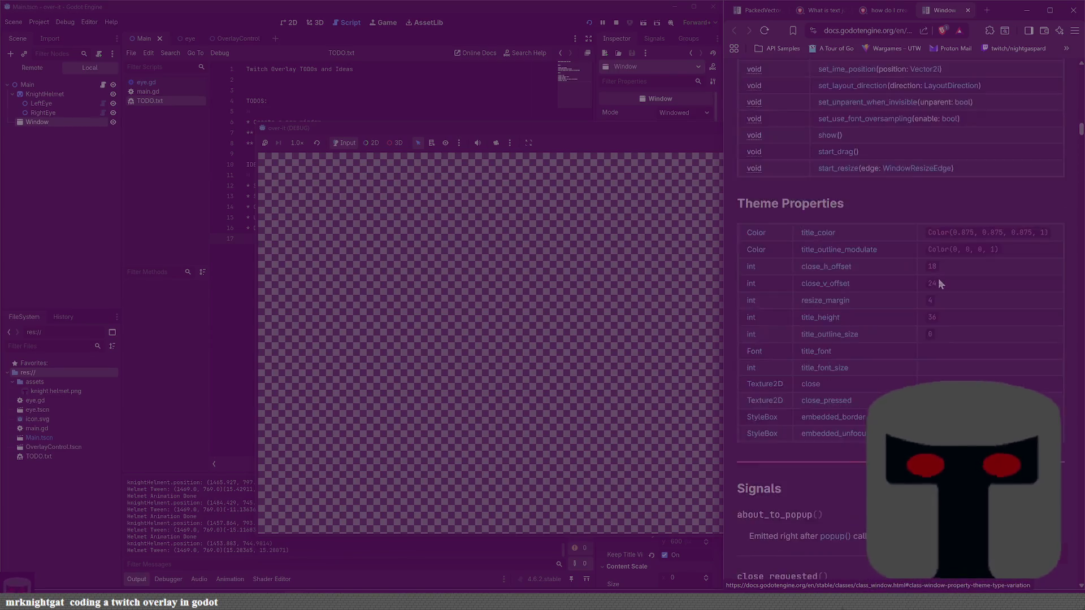
{"action": "scroll", "coordinate": [938, 279], "scroll_direction": "up", "scroll_amount": 20}
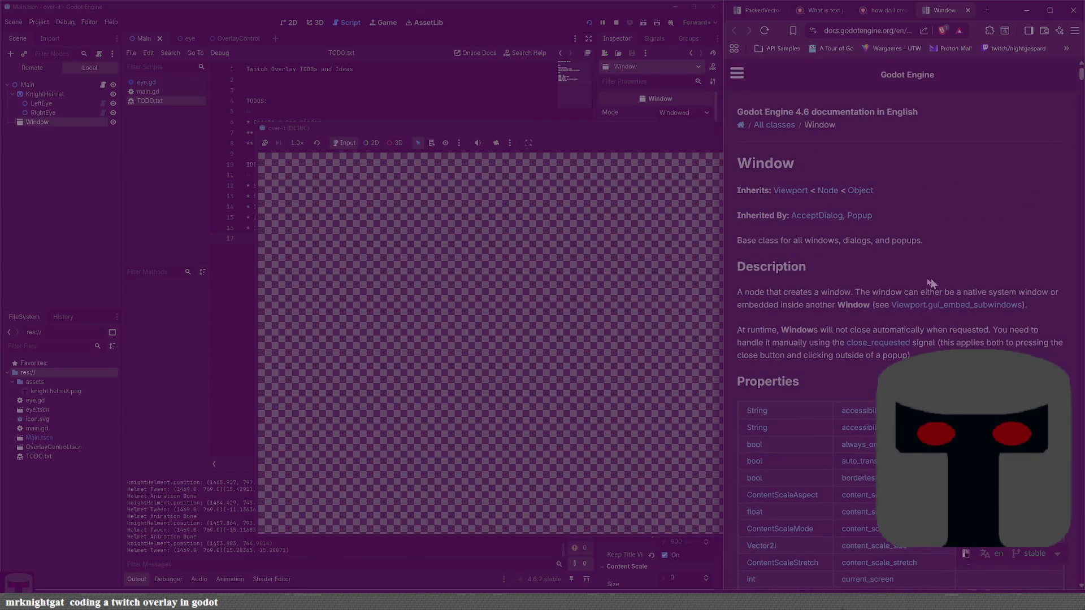
{"action": "left_click", "coordinate": [782, 195]}
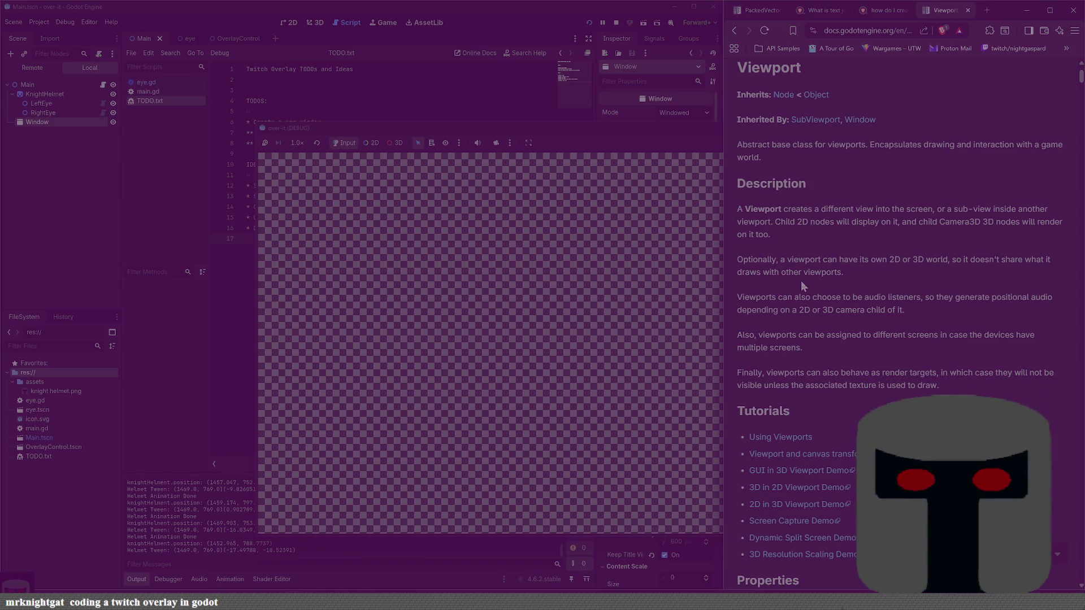
{"action": "scroll", "coordinate": [795, 283], "scroll_direction": "down", "scroll_amount": 3}
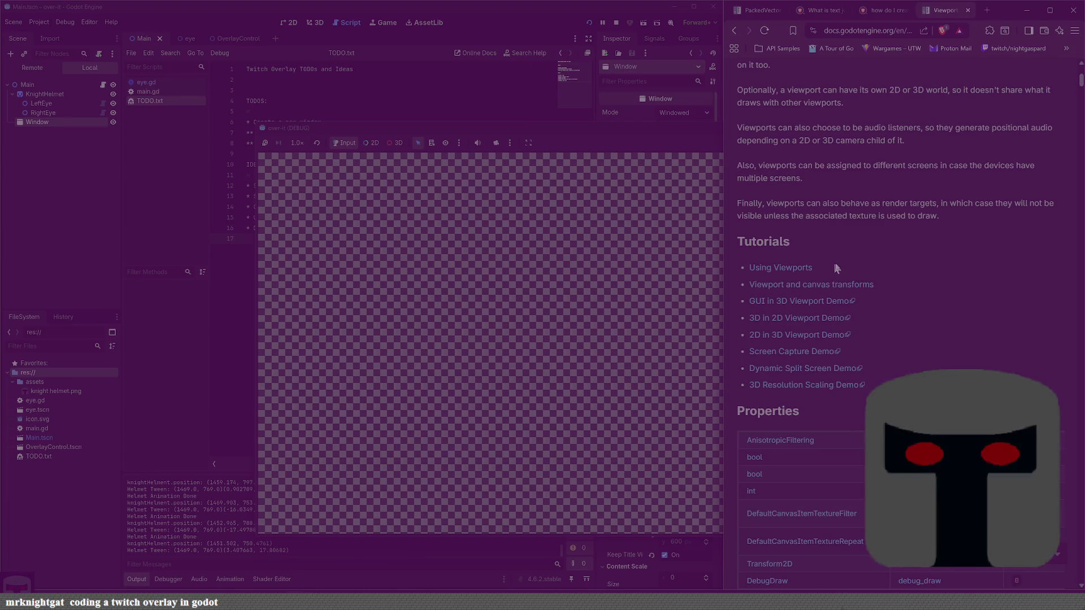
{"action": "scroll", "coordinate": [834, 266], "scroll_direction": "down", "scroll_amount": 3}
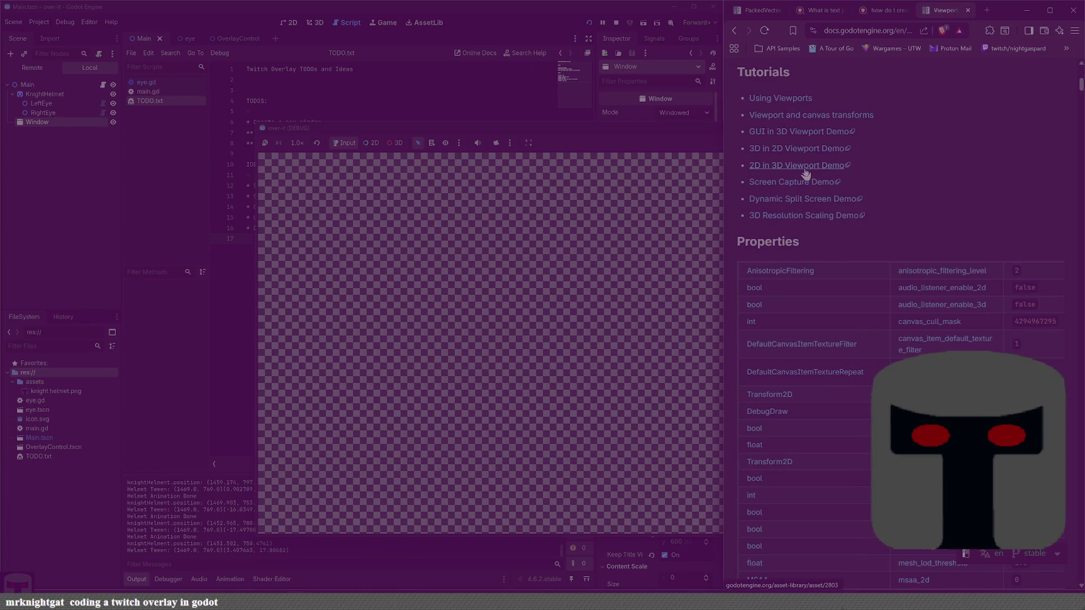
Step: Open the Using Viewports tutorial from the Viewport page's Tutorials list and read its SubViewport introduction
{"action": "left_click", "coordinate": [792, 99]}
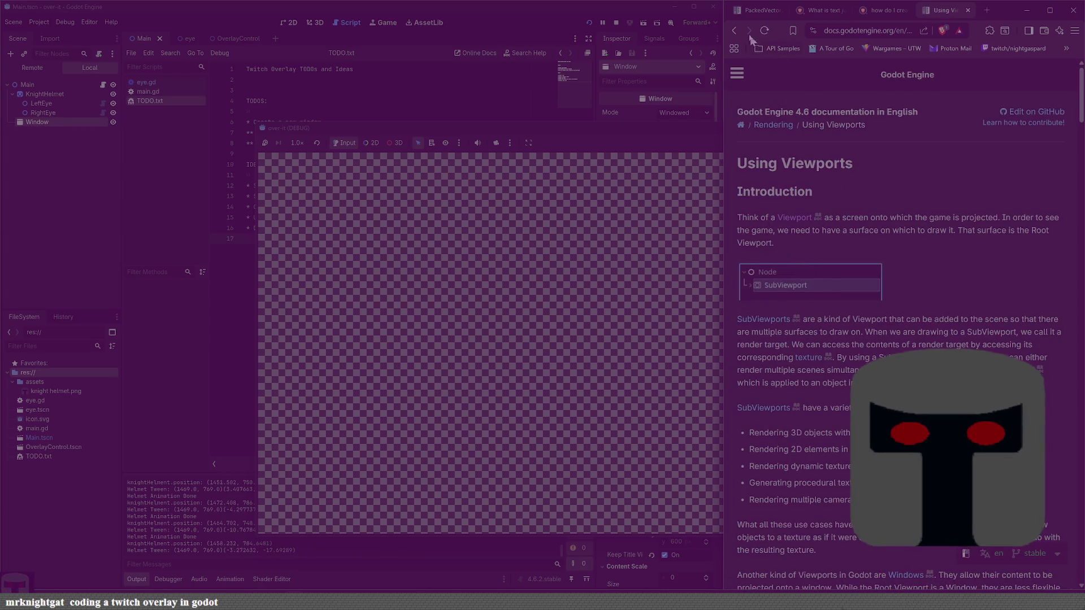
{"action": "key", "text": "alt+Left"}
{"action": "scroll", "coordinate": [794, 171], "scroll_direction": "down", "scroll_amount": 5}
{"action": "scroll", "coordinate": [794, 172], "scroll_direction": "down", "scroll_amount": 20}
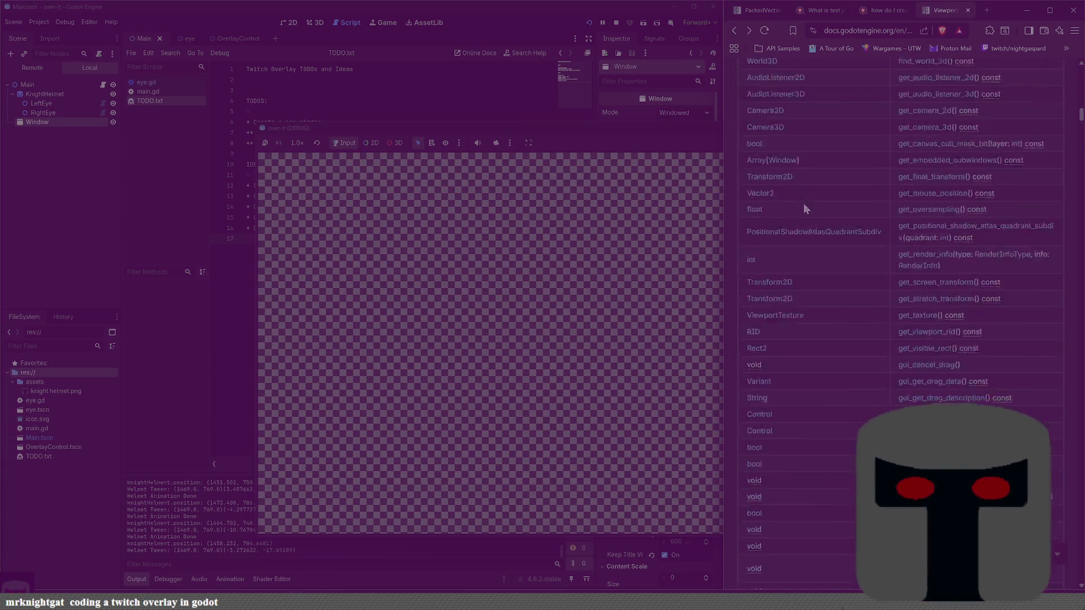
{"action": "scroll", "coordinate": [777, 243], "scroll_direction": "up", "scroll_amount": 20}
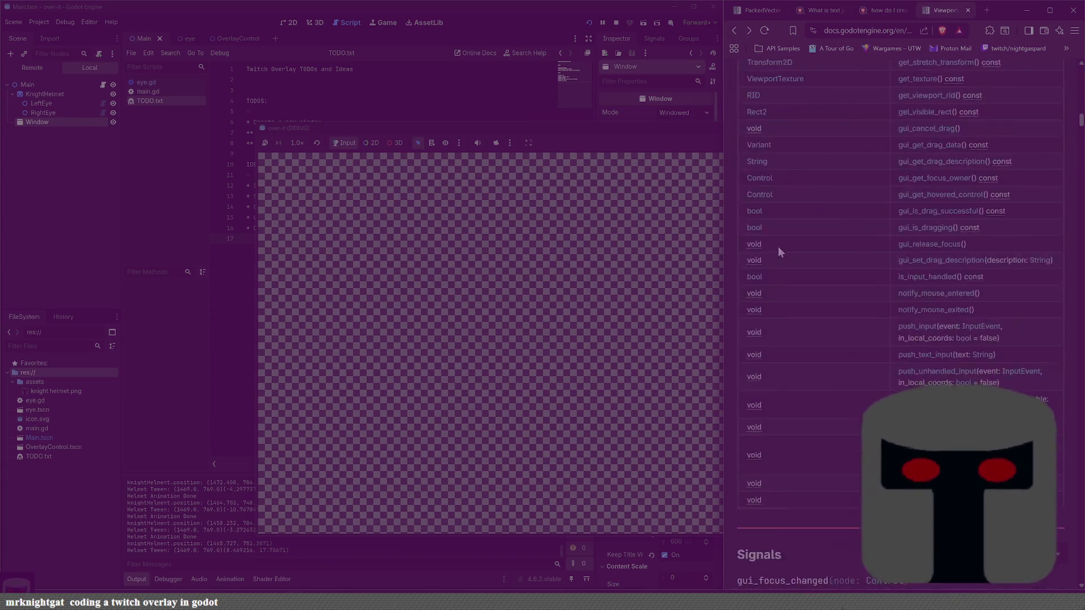
{"action": "scroll", "coordinate": [873, 267], "scroll_direction": "down", "scroll_amount": 3}
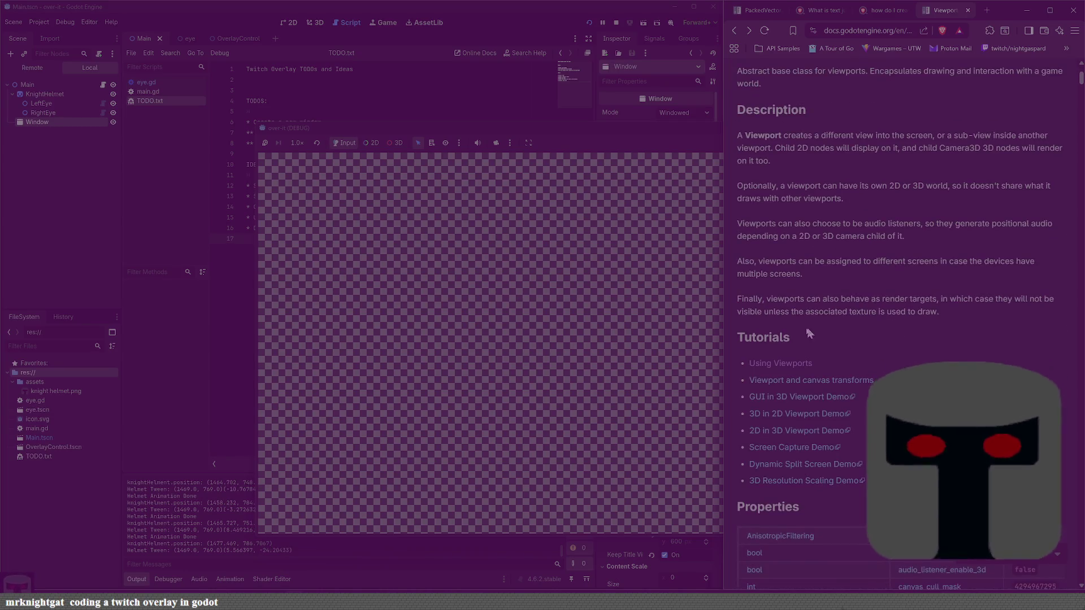
{"action": "left_click", "coordinate": [797, 366]}
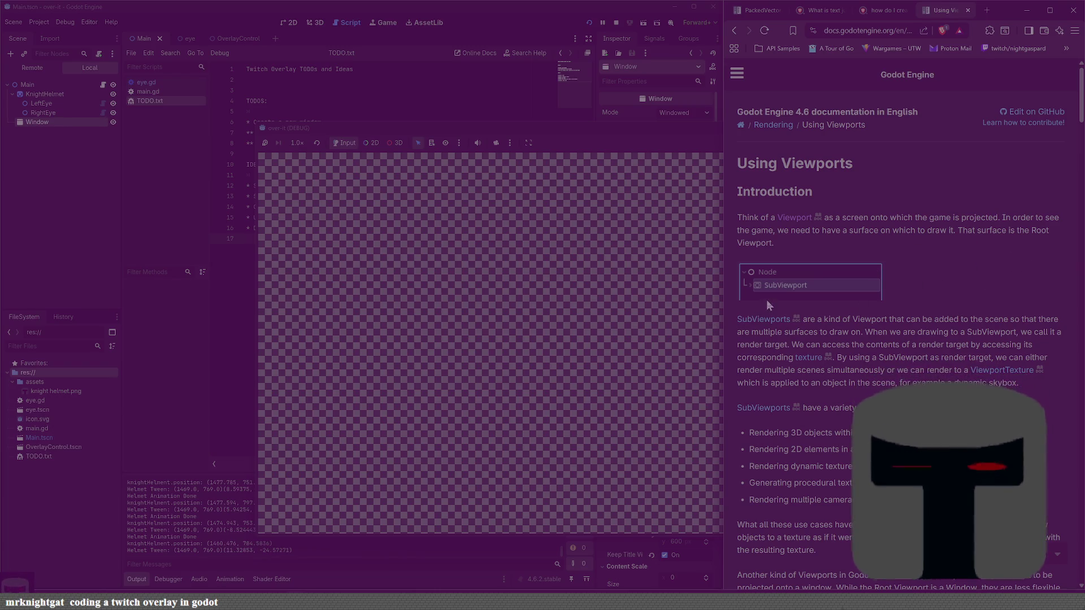
{"action": "scroll", "coordinate": [819, 320], "scroll_direction": "down", "scroll_amount": 3}
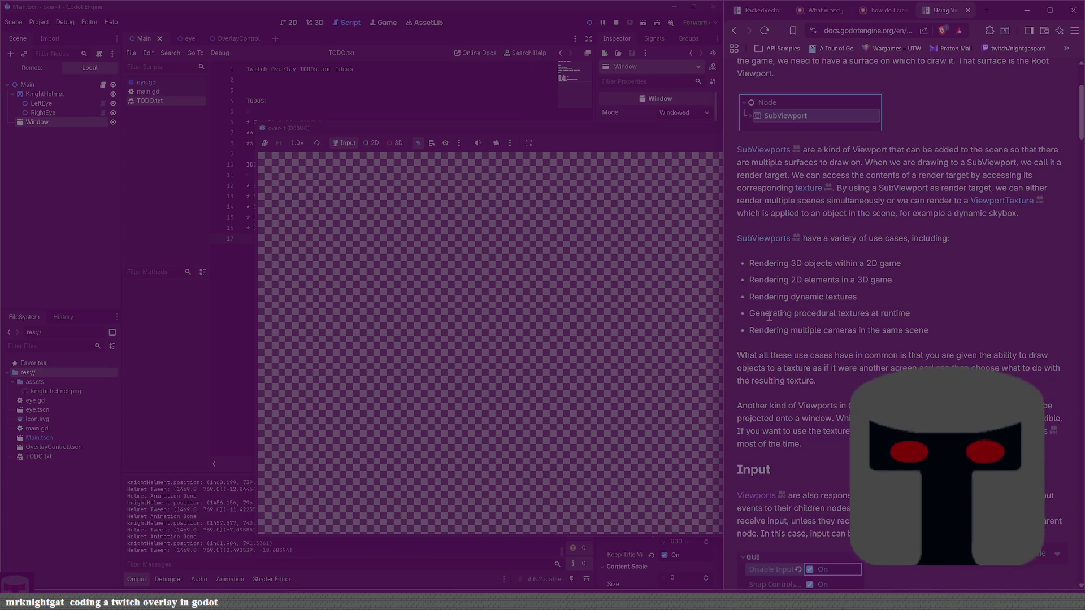
{"action": "scroll", "coordinate": [868, 328], "scroll_direction": "down", "scroll_amount": 6}
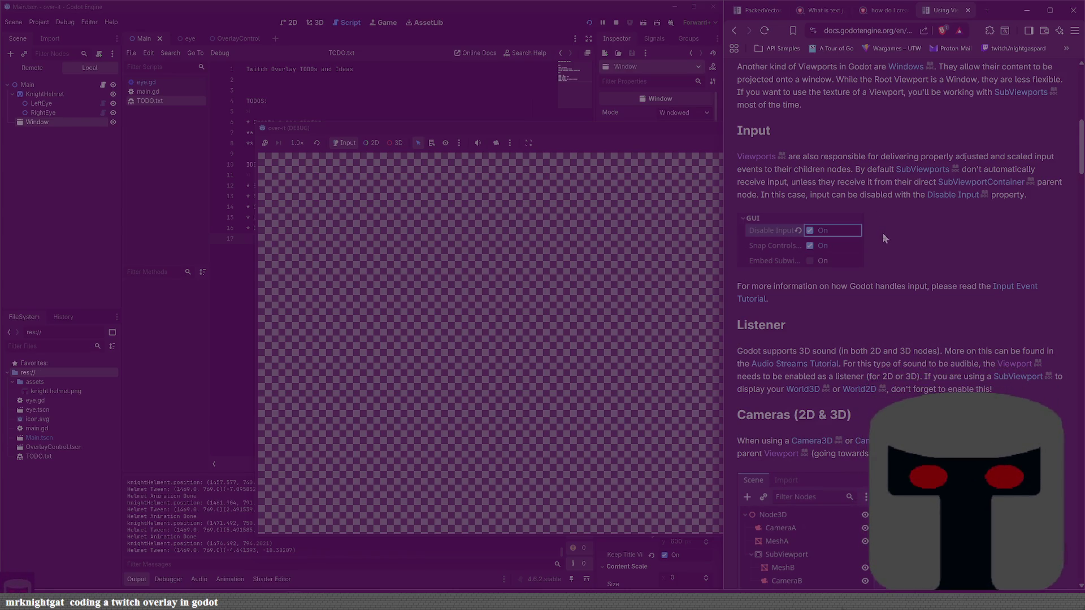
{"action": "scroll", "coordinate": [880, 233], "scroll_direction": "down", "scroll_amount": 3}
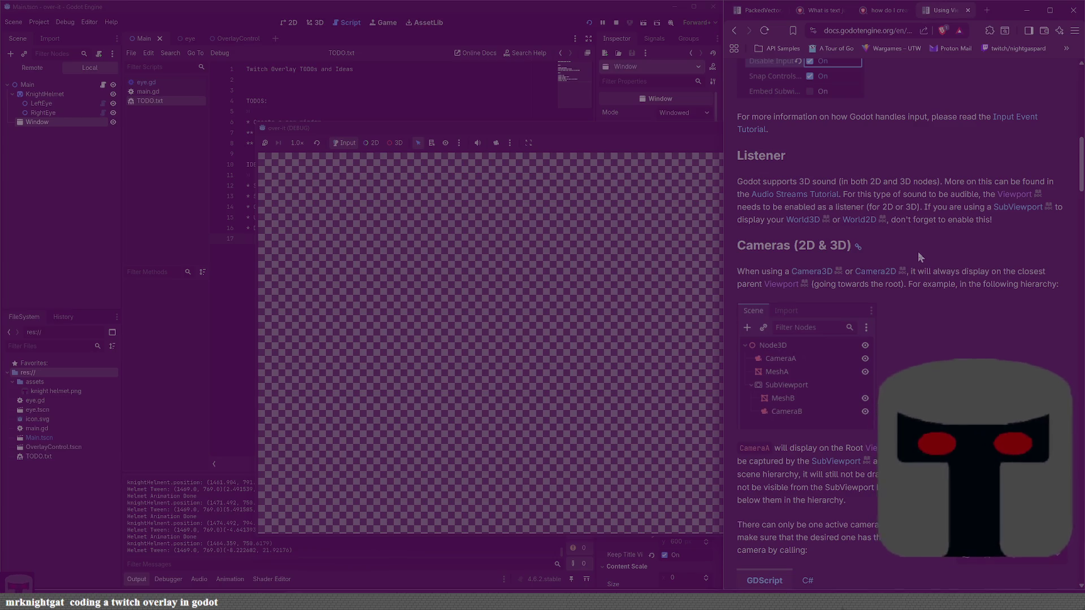
{"action": "scroll", "coordinate": [918, 252], "scroll_direction": "down", "scroll_amount": 3}
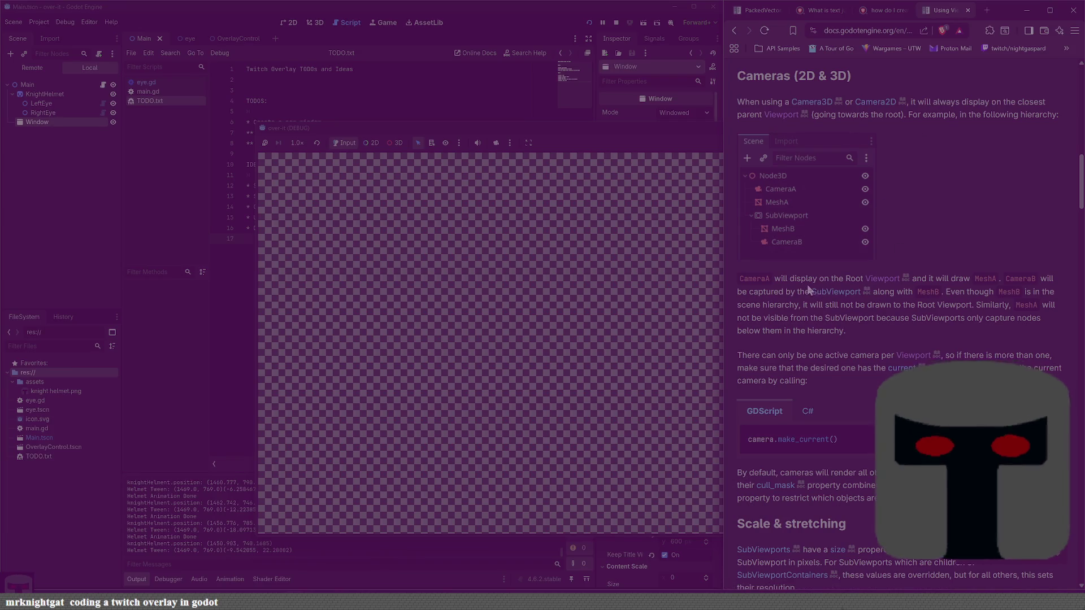
{"action": "scroll", "coordinate": [807, 284], "scroll_direction": "down", "scroll_amount": 3}
{"action": "scroll", "coordinate": [852, 183], "scroll_direction": "down", "scroll_amount": 3}
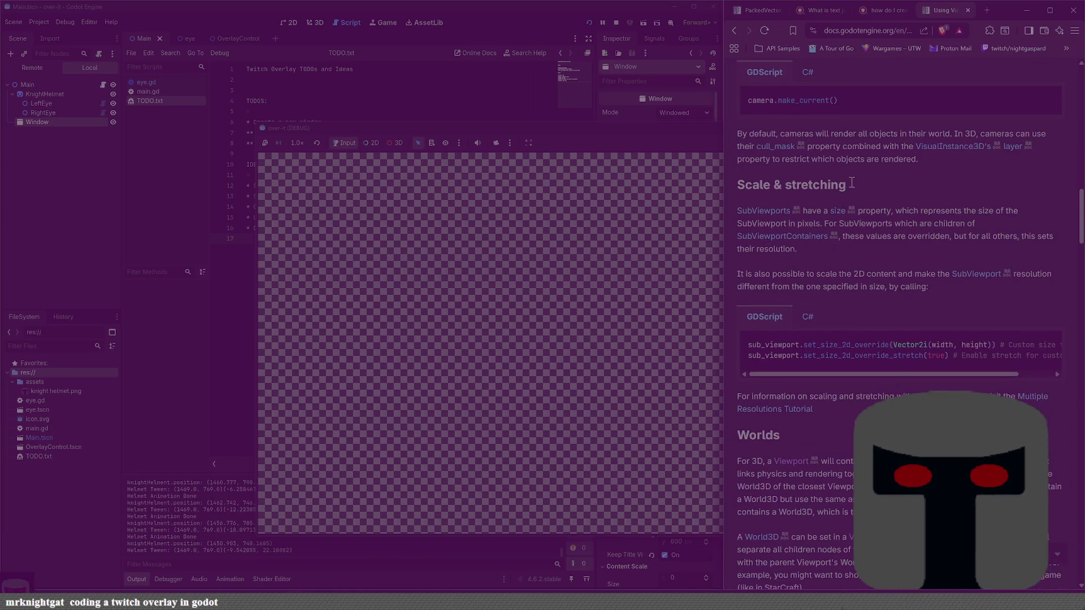
{"action": "scroll", "coordinate": [865, 217], "scroll_direction": "down", "scroll_amount": 3}
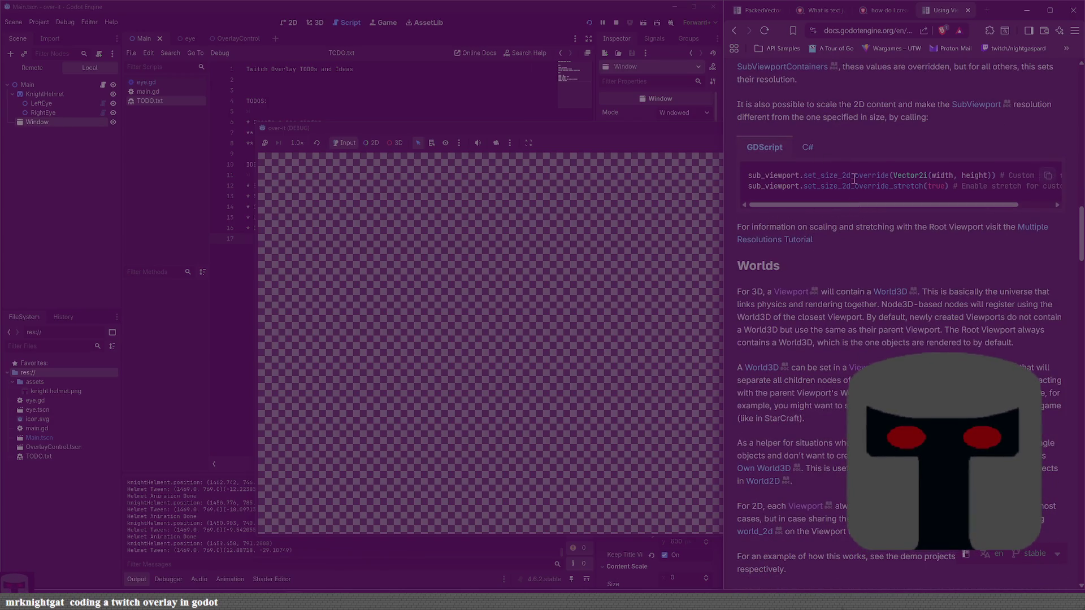
{"action": "scroll", "coordinate": [852, 189], "scroll_direction": "up", "scroll_amount": 3}
{"action": "scroll", "coordinate": [837, 295], "scroll_direction": "down", "scroll_amount": 6}
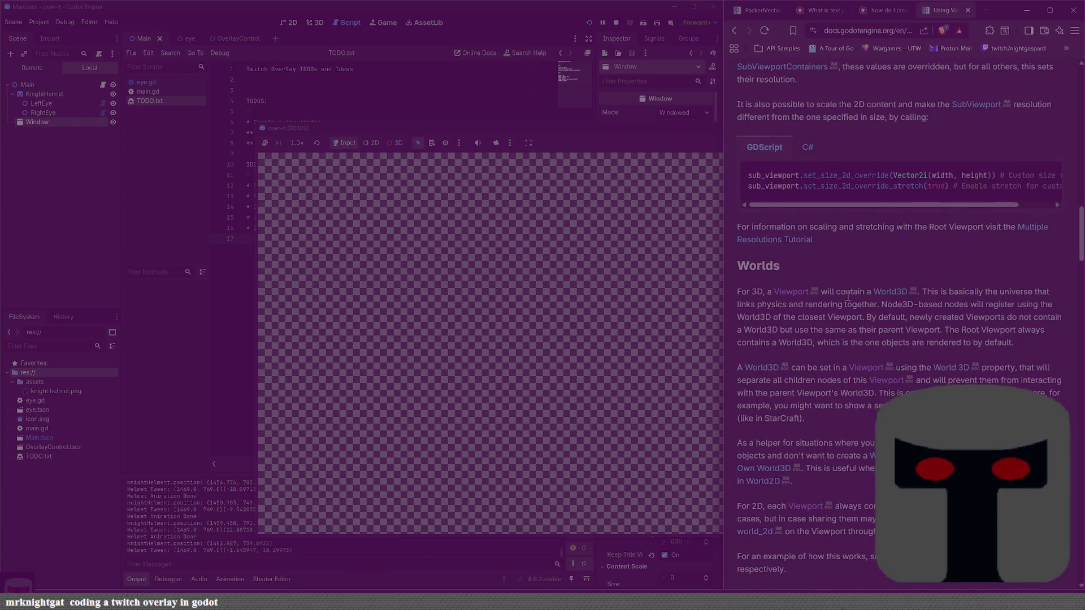
{"action": "scroll", "coordinate": [860, 349], "scroll_direction": "down", "scroll_amount": 6}
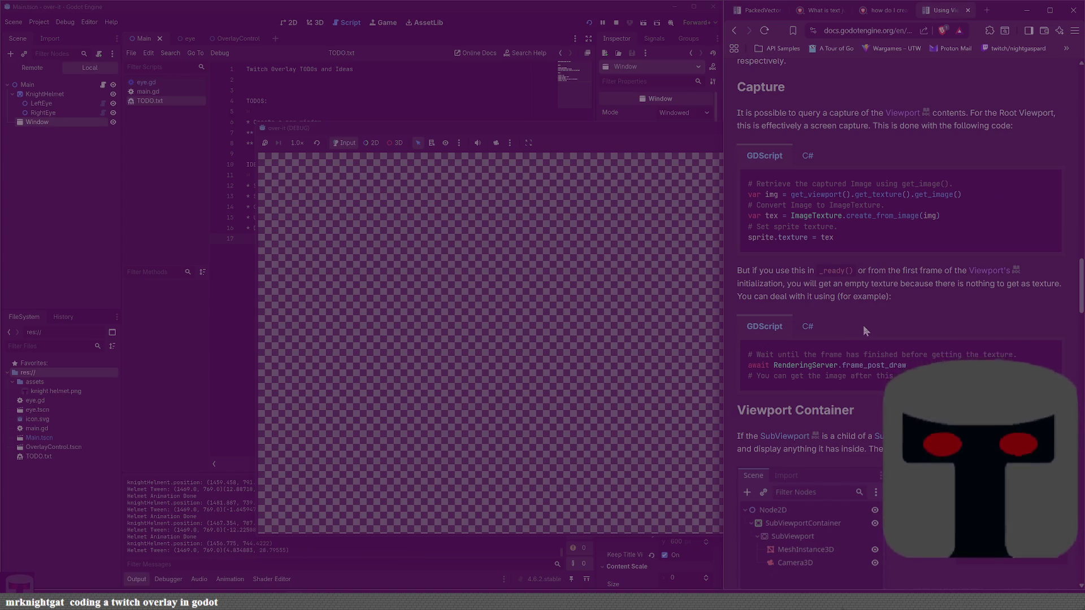
{"action": "scroll", "coordinate": [864, 326], "scroll_direction": "down", "scroll_amount": 6}
{"action": "scroll", "coordinate": [864, 326], "scroll_direction": "up", "scroll_amount": 6}
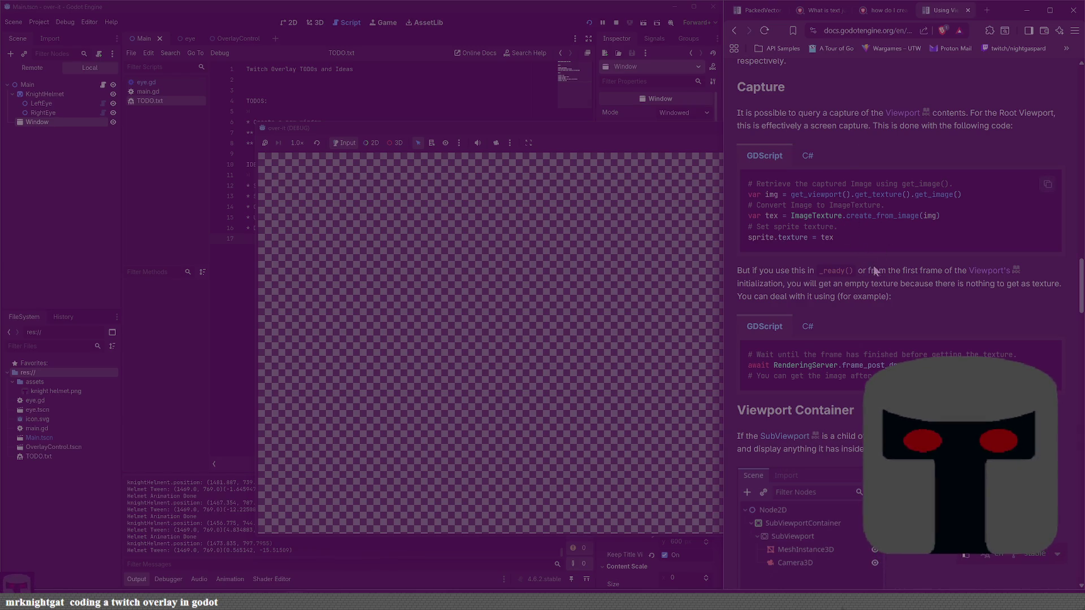
{"action": "scroll", "coordinate": [868, 282], "scroll_direction": "down", "scroll_amount": 3}
{"action": "scroll", "coordinate": [869, 283], "scroll_direction": "down", "scroll_amount": 5}
{"action": "scroll", "coordinate": [869, 282], "scroll_direction": "up", "scroll_amount": 5}
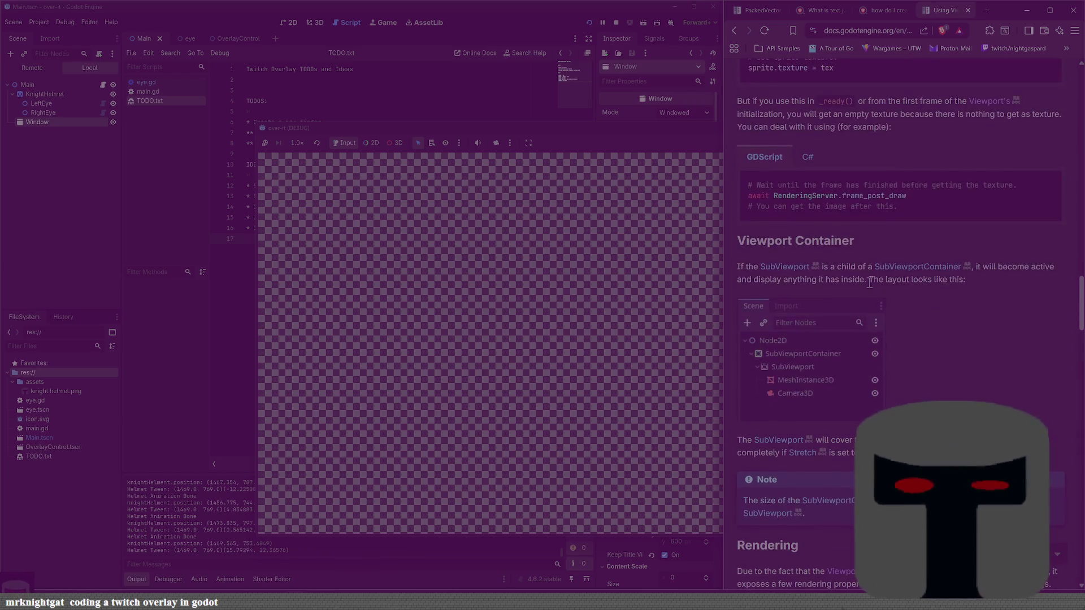
{"action": "scroll", "coordinate": [838, 261], "scroll_direction": "down", "scroll_amount": 9}
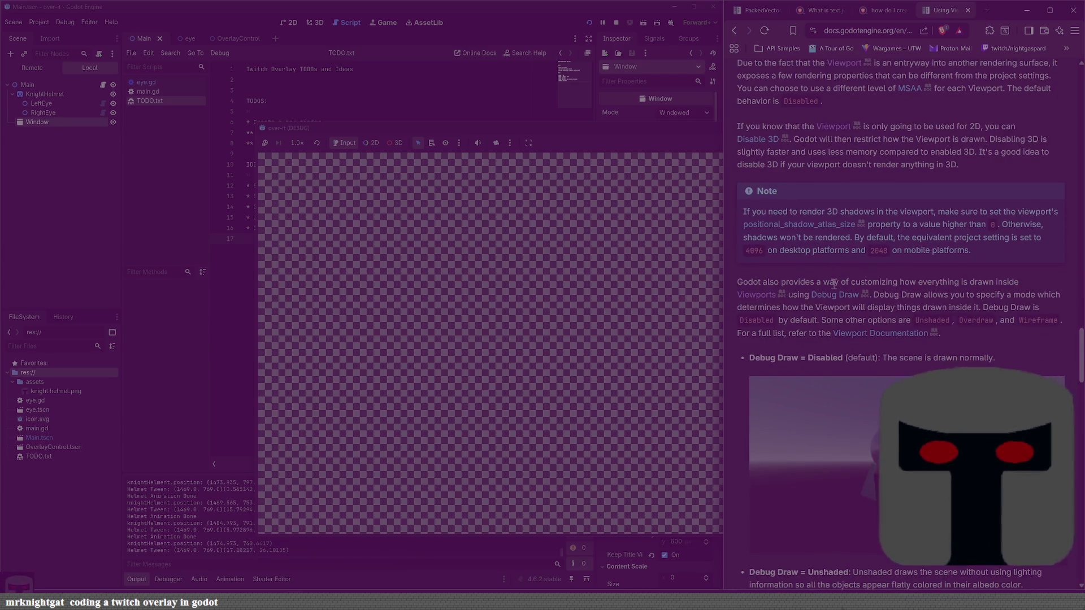
{"action": "scroll", "coordinate": [837, 264], "scroll_direction": "down", "scroll_amount": 3}
{"action": "scroll", "coordinate": [822, 261], "scroll_direction": "down", "scroll_amount": 18}
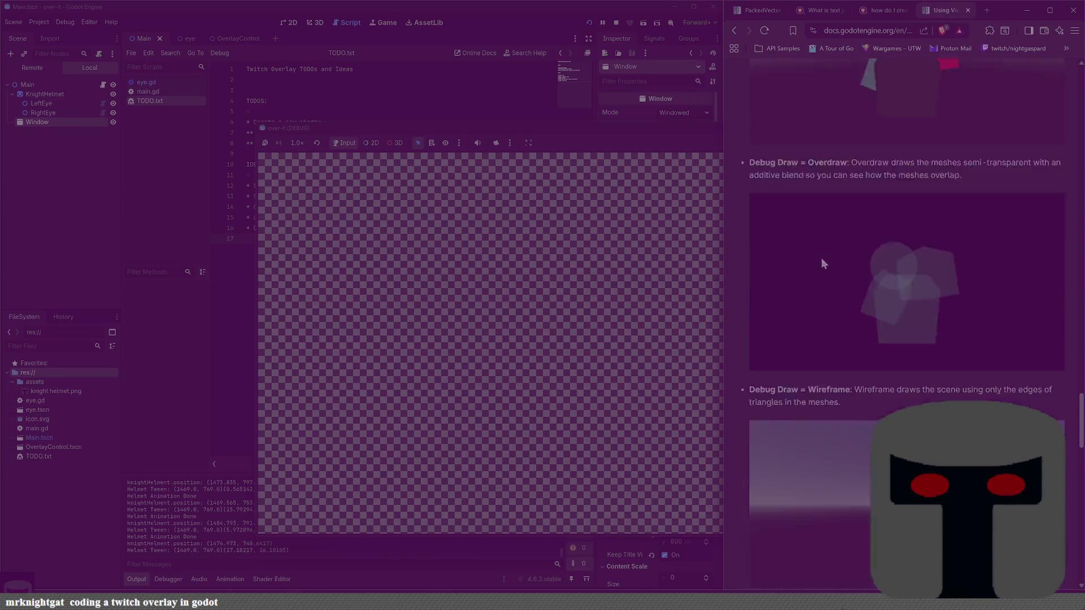
{"action": "scroll", "coordinate": [822, 260], "scroll_direction": "down", "scroll_amount": 15}
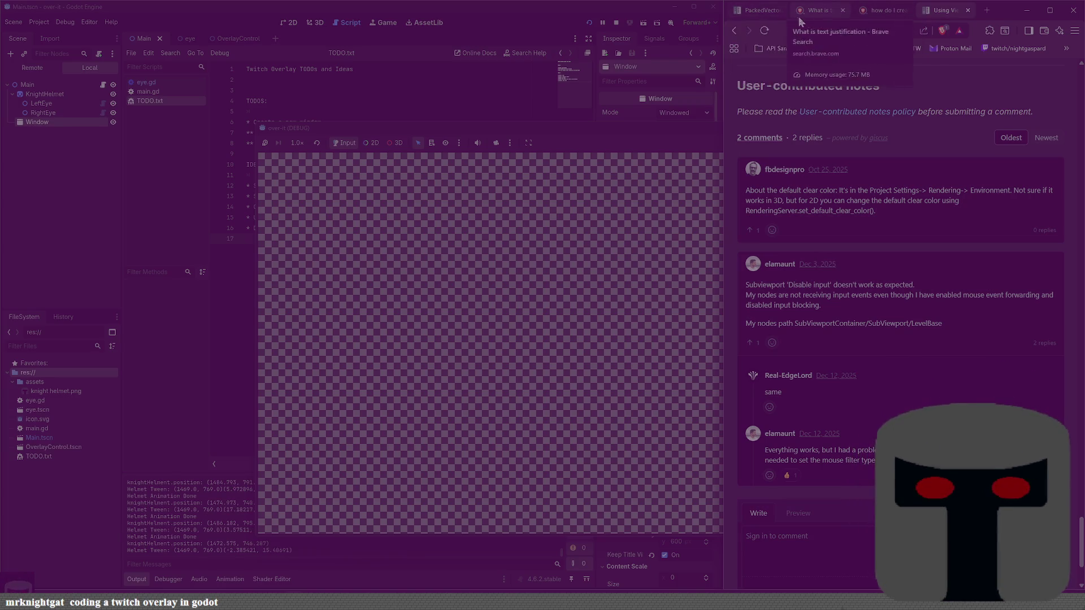
{"action": "scroll", "coordinate": [878, 237], "scroll_direction": "up", "scroll_amount": 10}
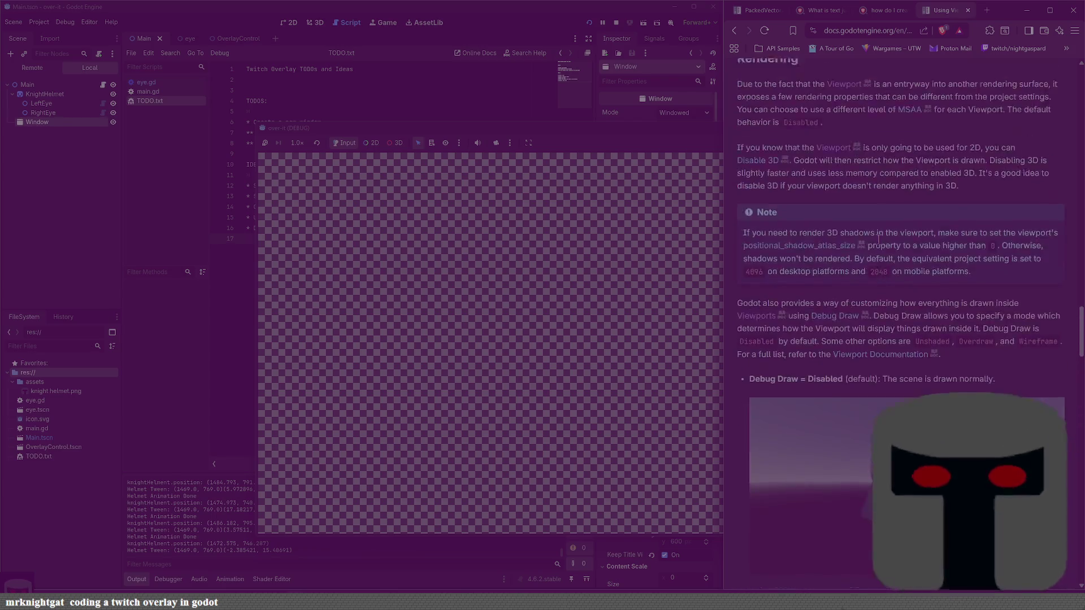
Step: Open the Multiple-Windows-tutorial repo from search results, view view_window.tscn, and return to scenes
{"action": "left_click", "coordinate": [888, 16]}
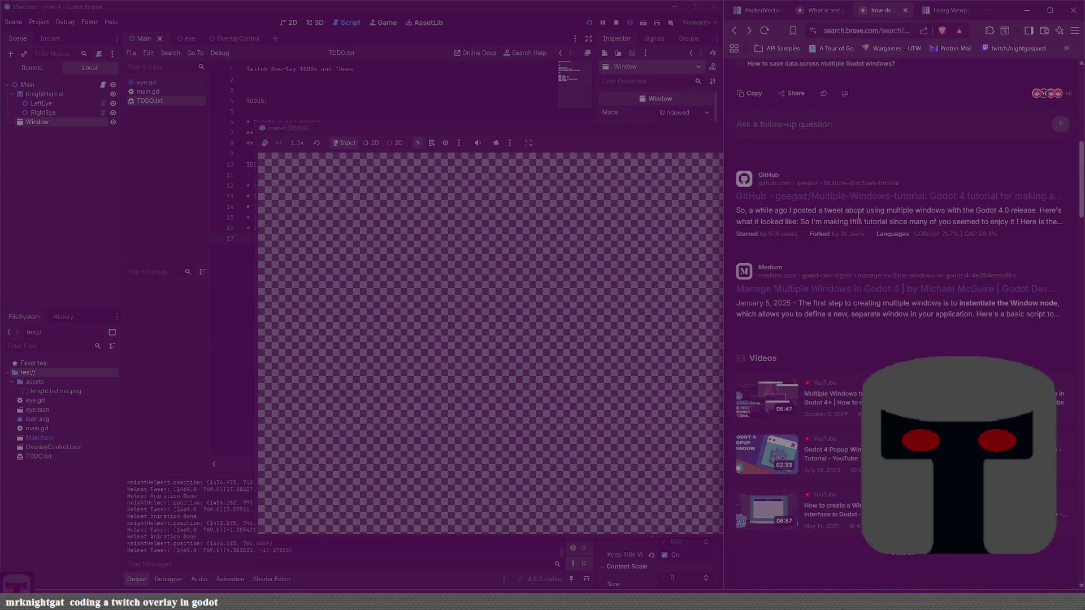
{"action": "left_click", "coordinate": [851, 196]}
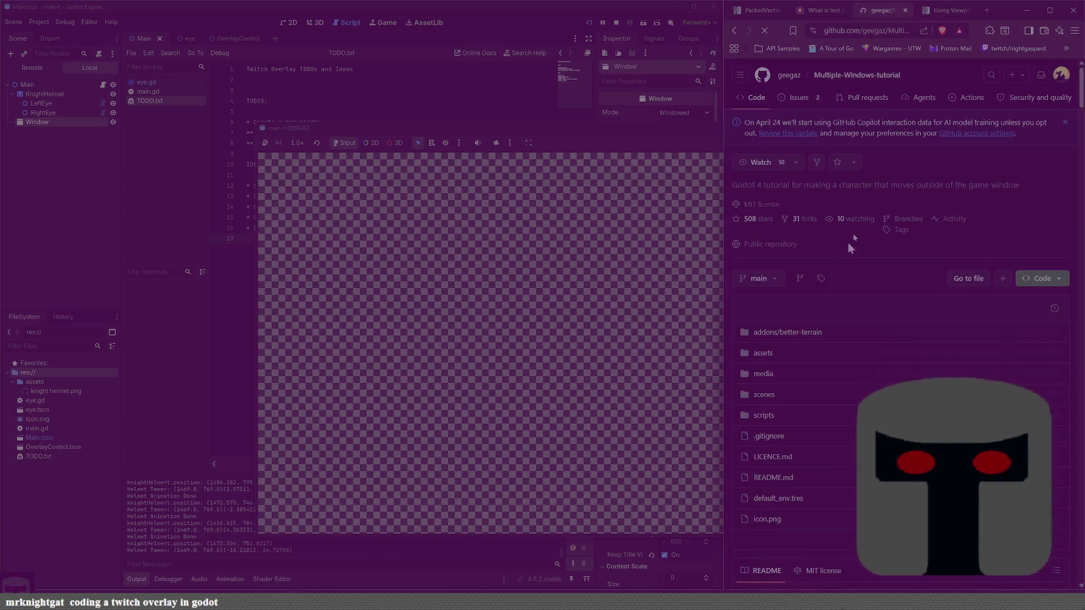
{"action": "scroll", "coordinate": [848, 251], "scroll_direction": "down", "scroll_amount": 3}
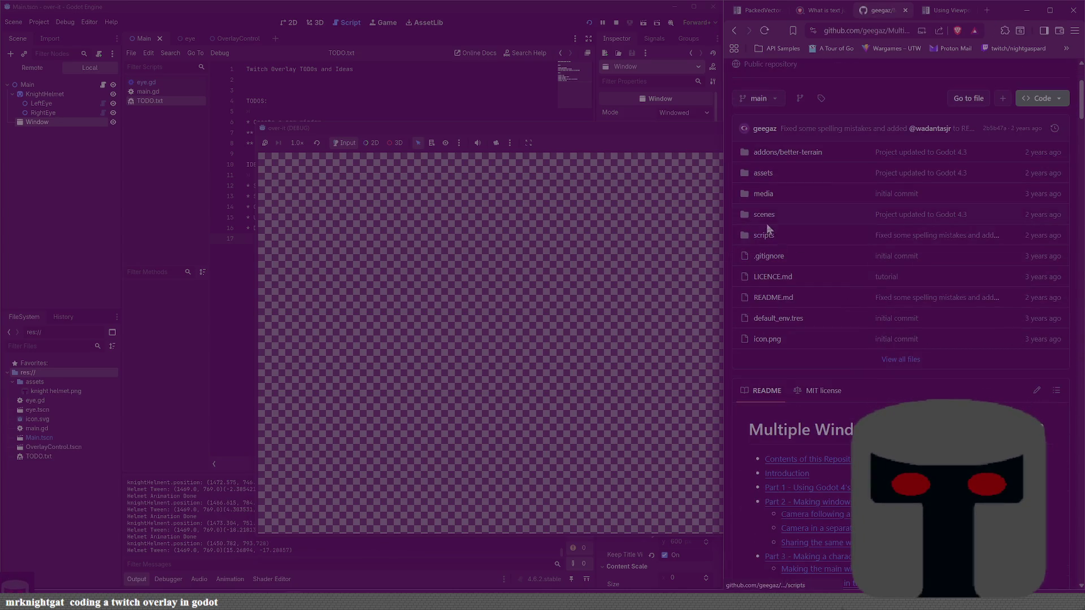
{"action": "left_click", "coordinate": [772, 221]}
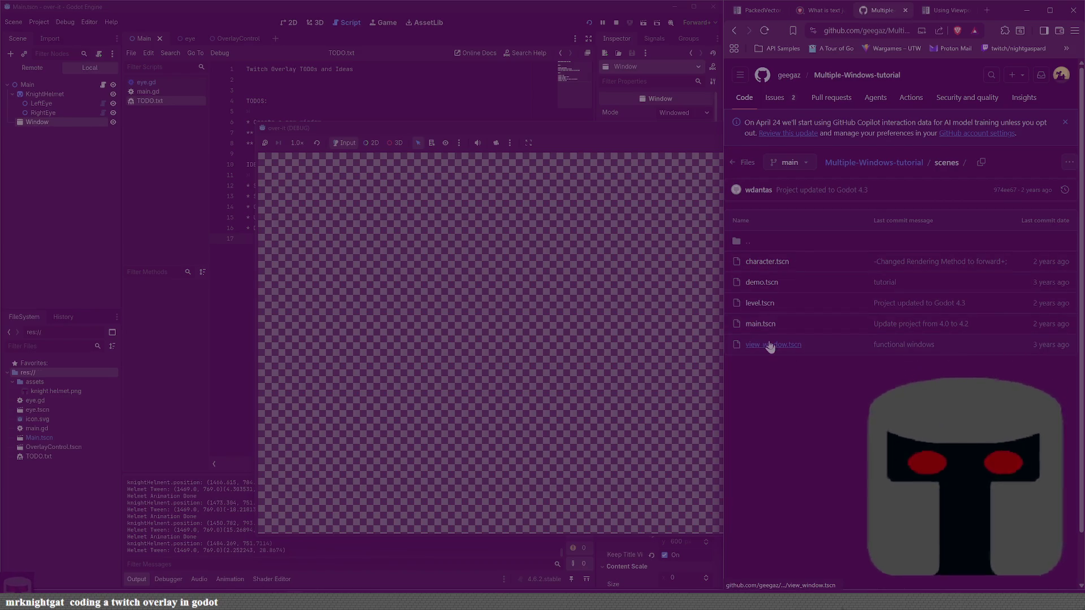
{"action": "left_click", "coordinate": [774, 352]}
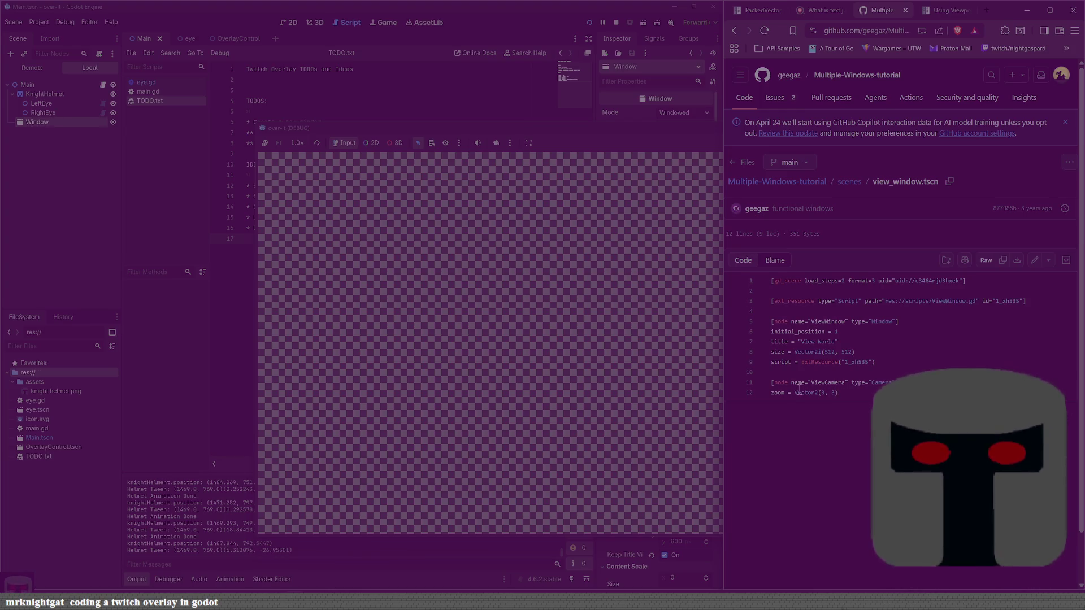
{"action": "left_click", "coordinate": [735, 32]}
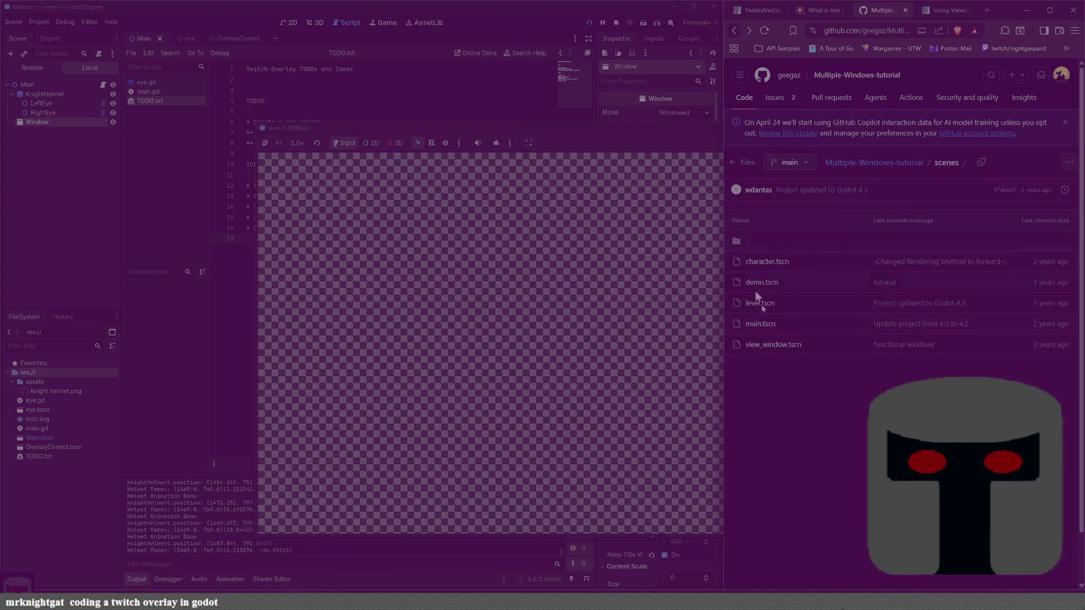
Step: View the tutorial's level.tscn scene file and scroll through its contents
{"action": "left_click", "coordinate": [760, 303]}
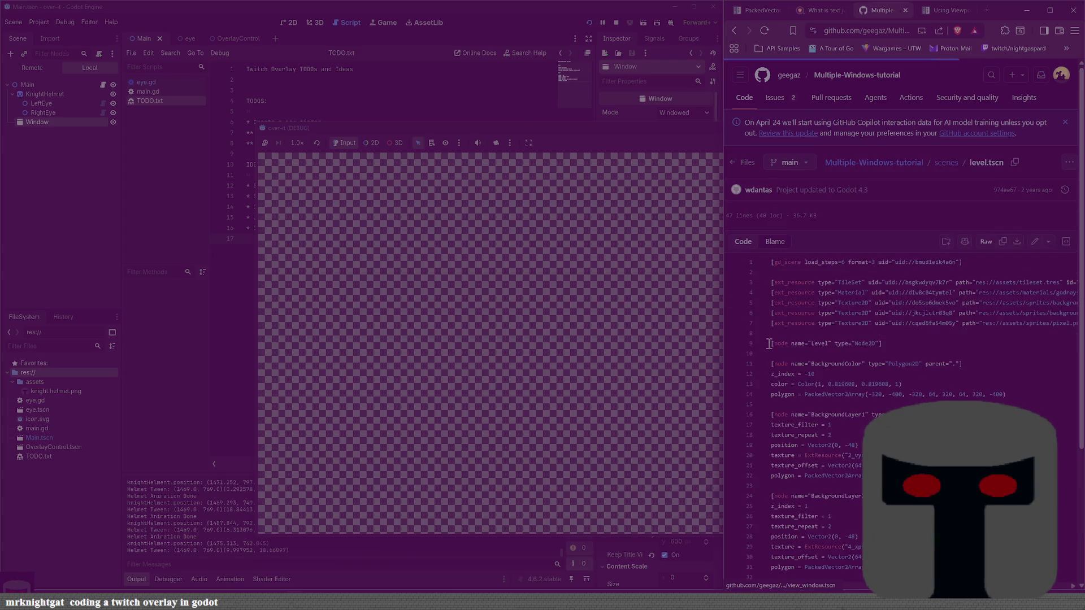
{"action": "scroll", "coordinate": [819, 365], "scroll_direction": "down", "scroll_amount": 4}
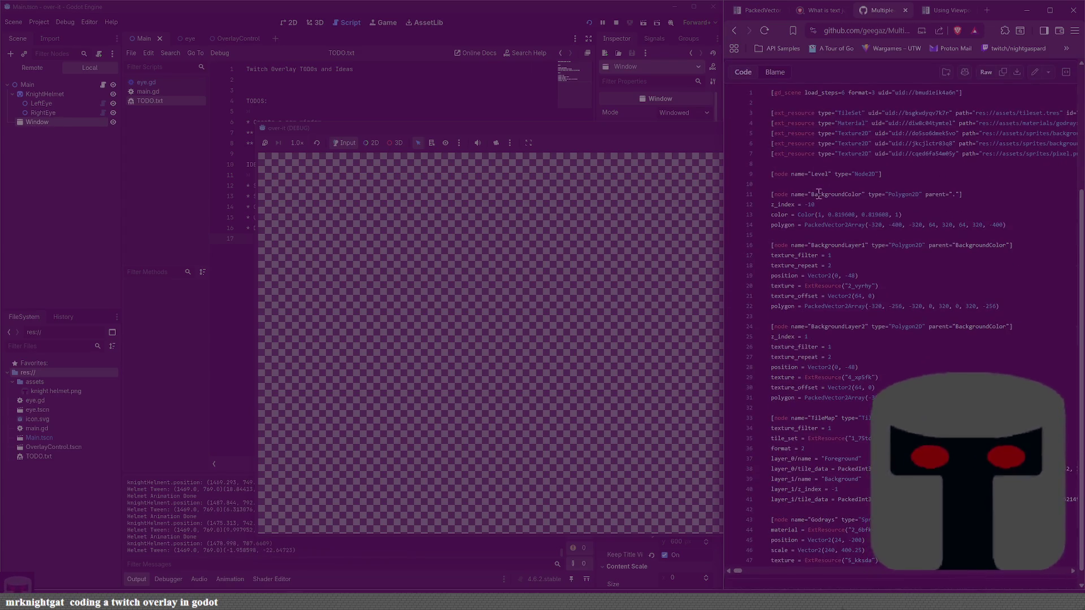
{"action": "scroll", "coordinate": [803, 364], "scroll_direction": "down", "scroll_amount": 1}
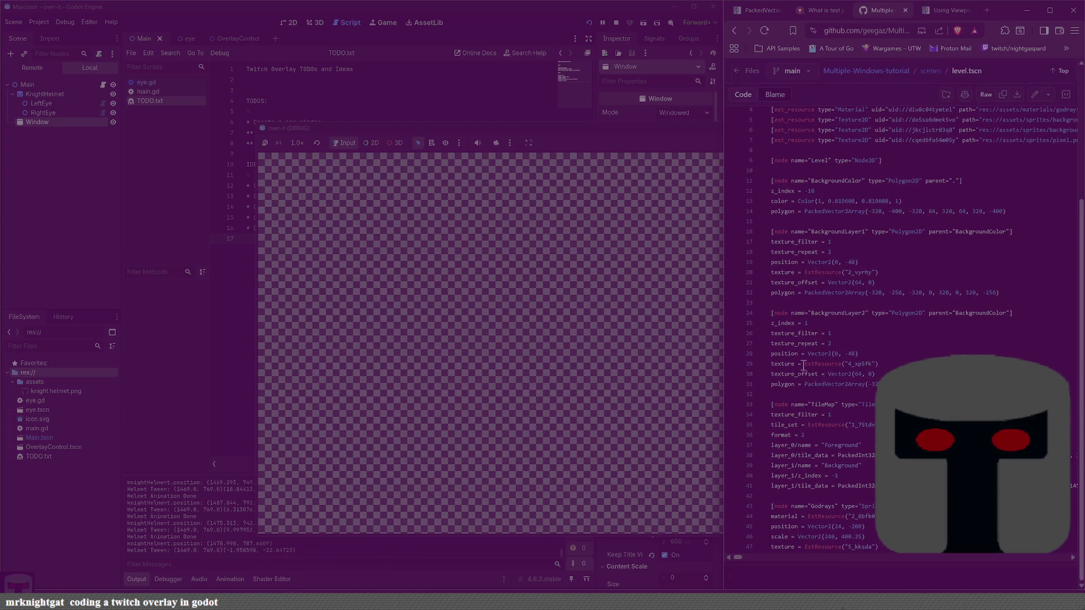
Step: Open scripts/ViewWindow.gd from the repo file tree and briefly check the world_offset references
{"action": "left_click", "coordinate": [749, 71]}
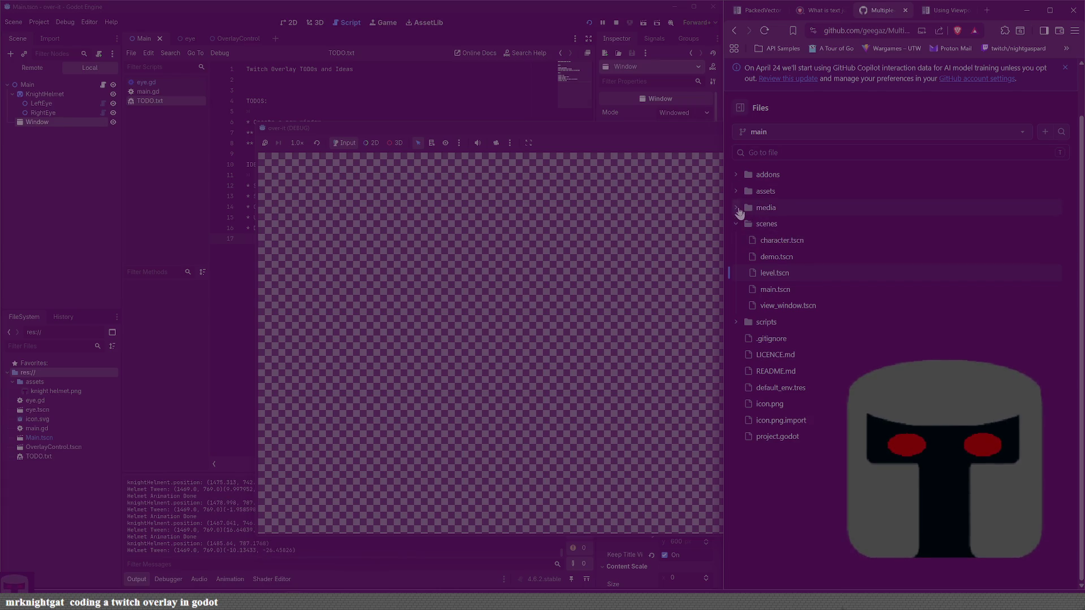
{"action": "left_click", "coordinate": [741, 323]}
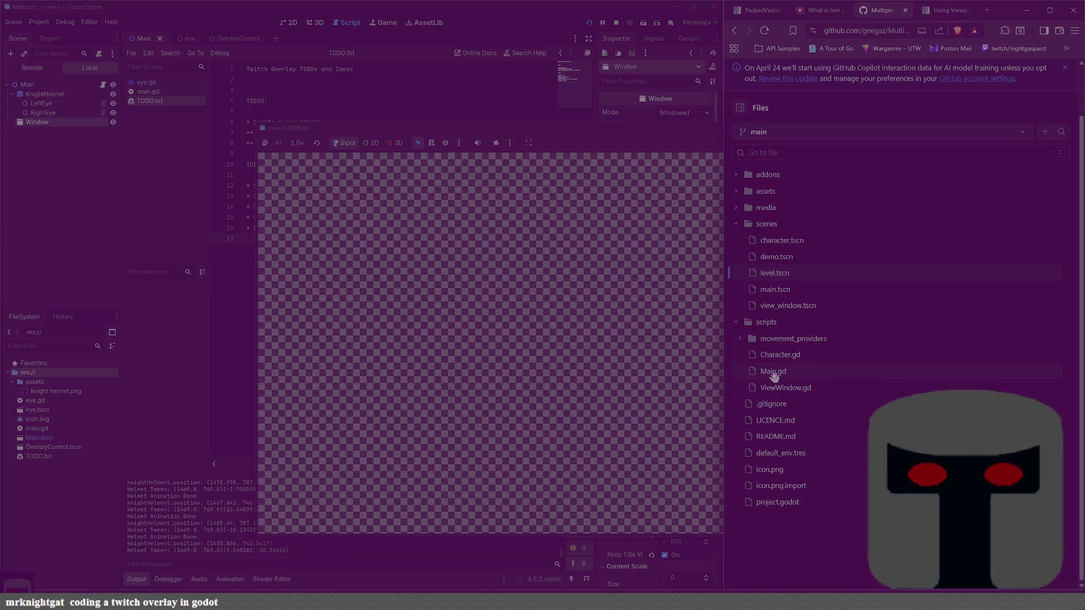
{"action": "left_click", "coordinate": [773, 386]}
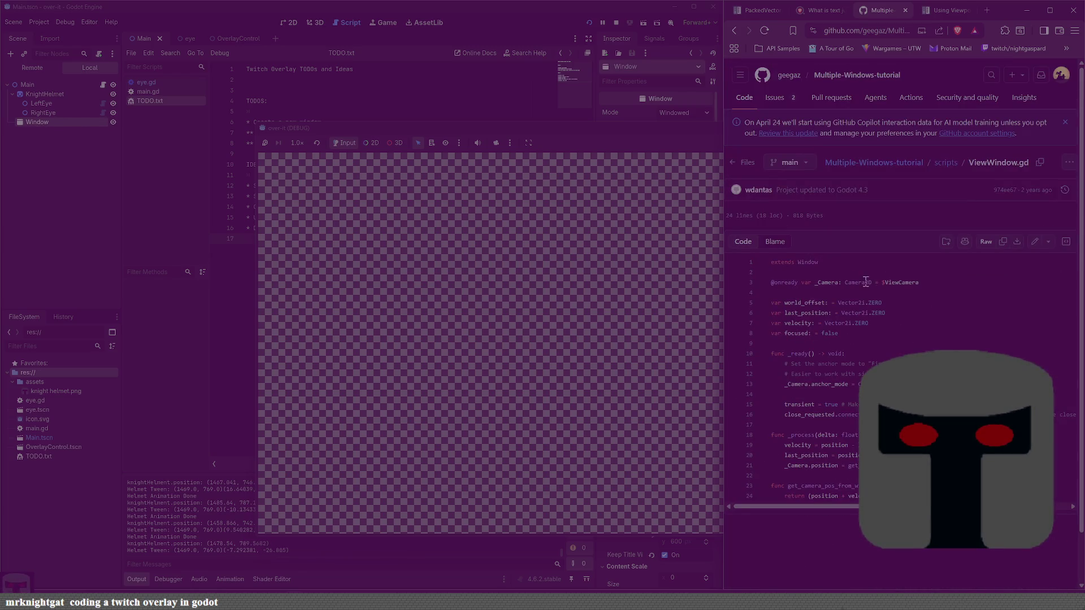
{"action": "left_click", "coordinate": [819, 304]}
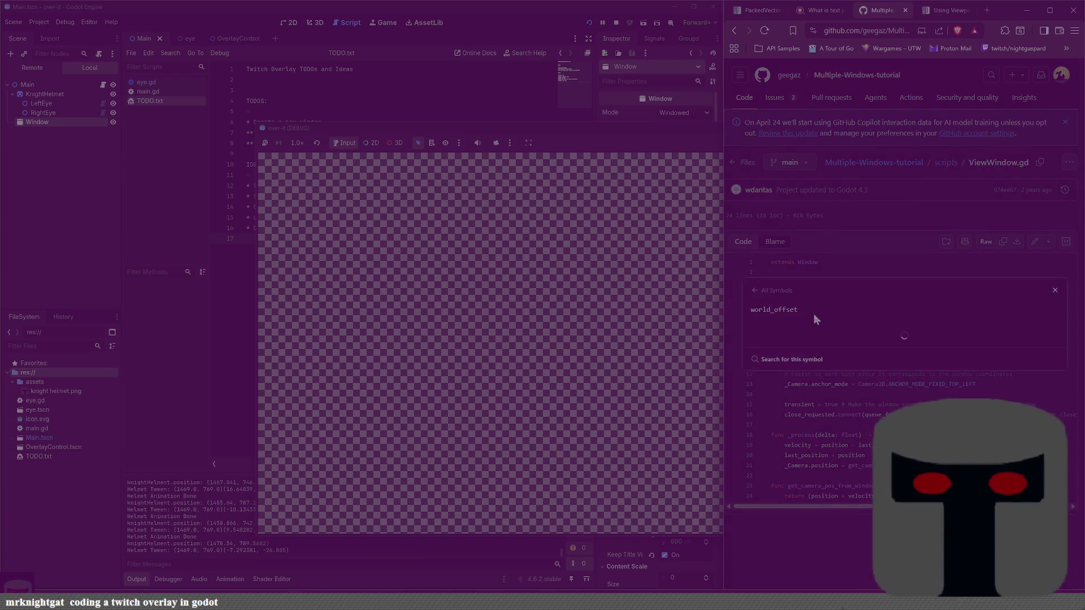
{"action": "left_click", "coordinate": [1055, 269]}
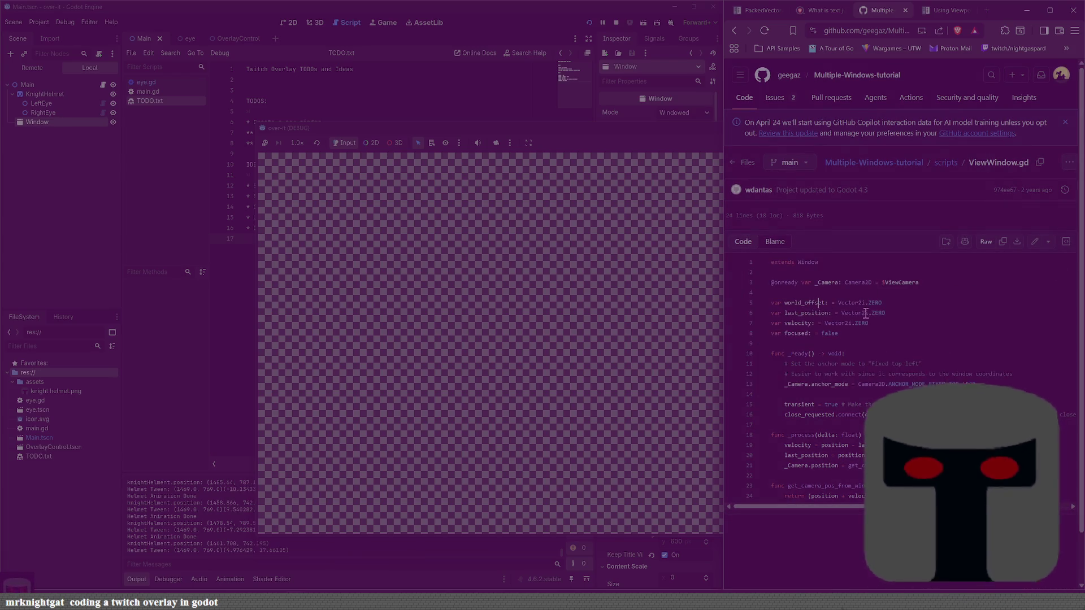
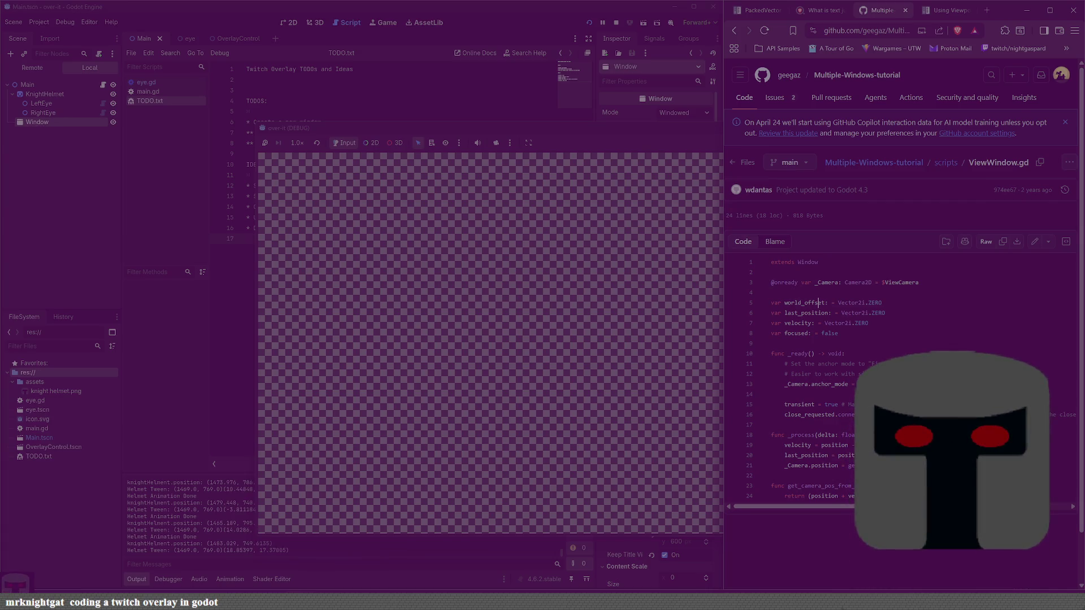
Step: Browse the repo's scenes folder and main.tscn, then return to the full file tree
{"action": "scroll", "coordinate": [902, 379], "scroll_direction": "right", "scroll_amount": 1}
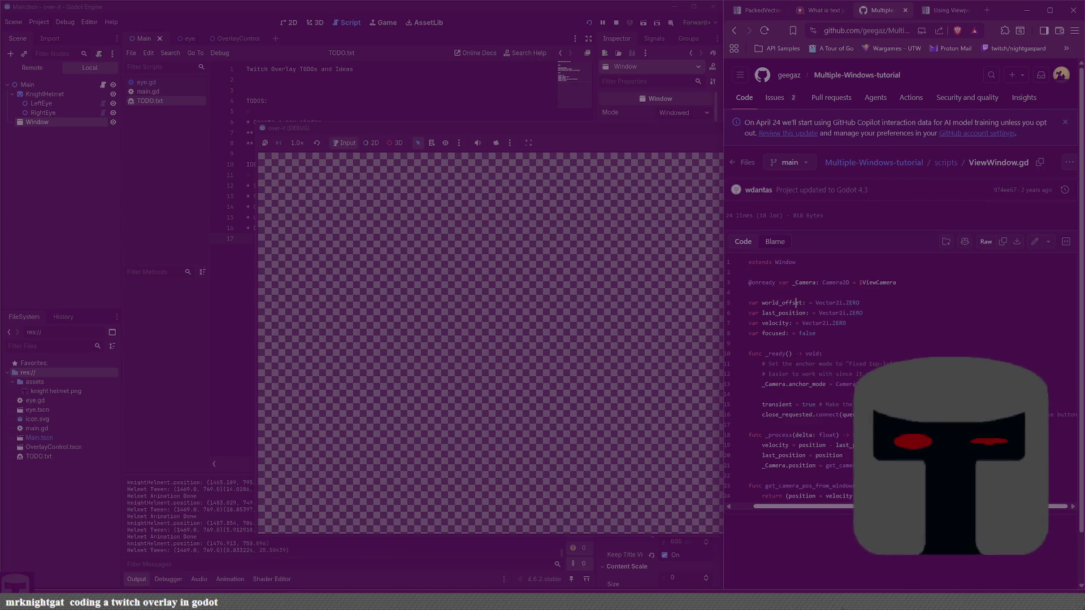
{"action": "scroll", "coordinate": [879, 390], "scroll_direction": "left", "scroll_amount": 1}
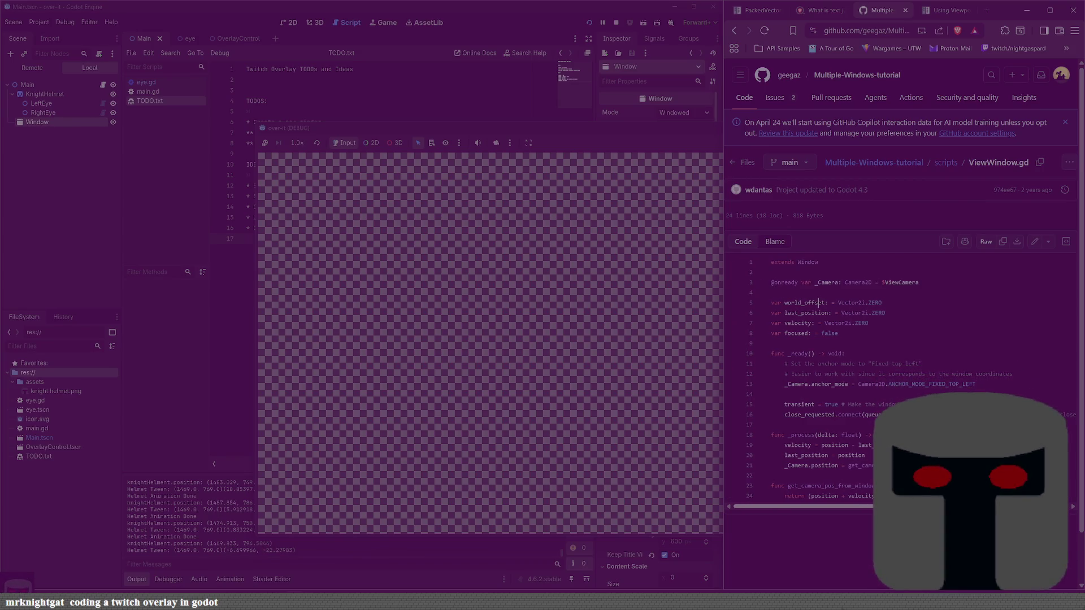
{"action": "scroll", "coordinate": [879, 390], "scroll_direction": "down", "scroll_amount": 1}
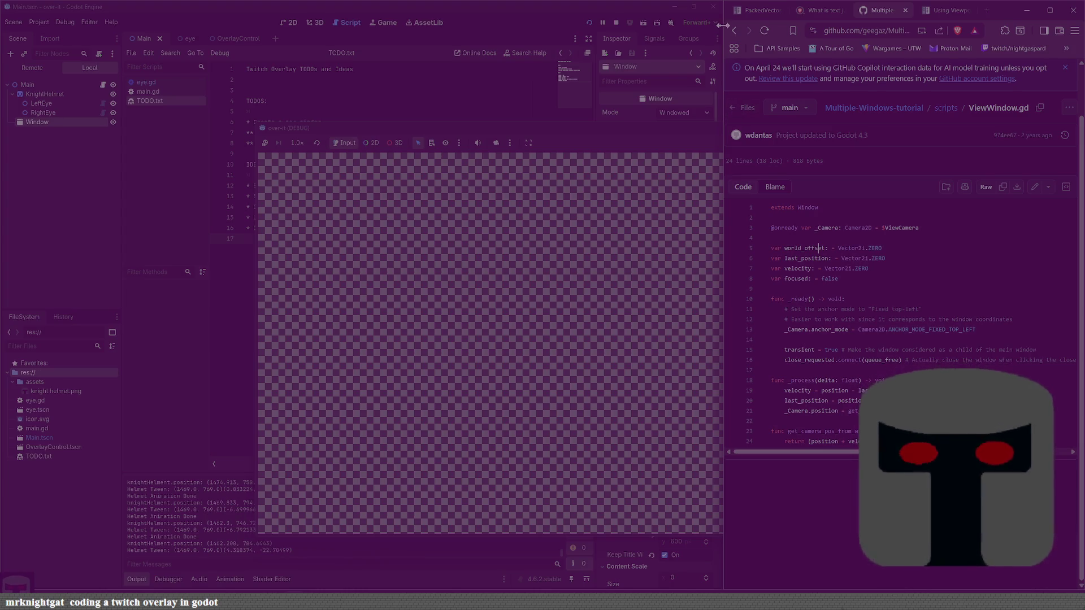
{"action": "left_click", "coordinate": [734, 31]}
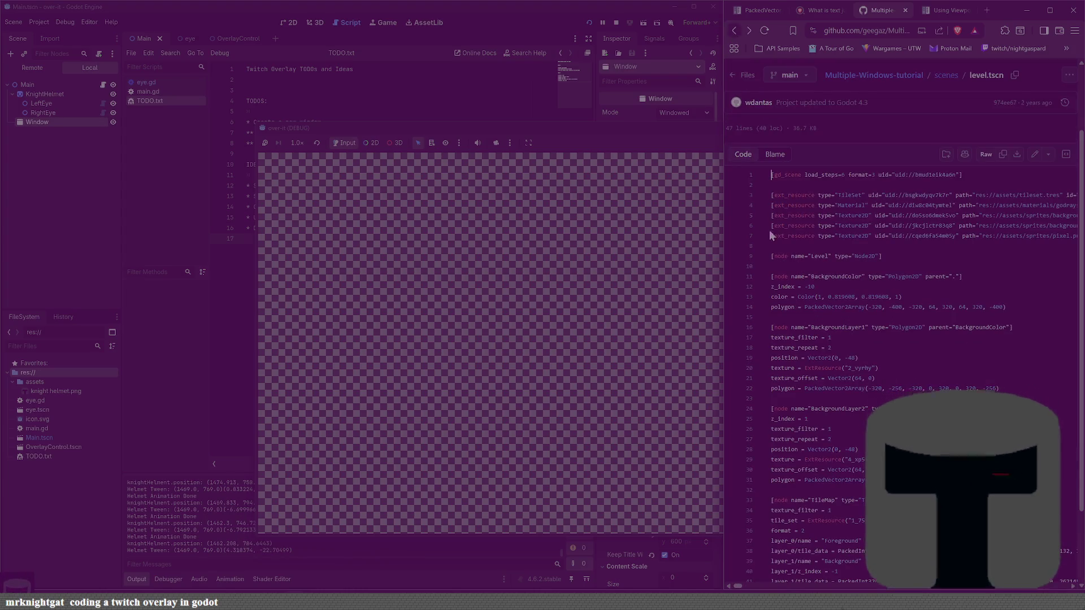
{"action": "left_click", "coordinate": [734, 30]}
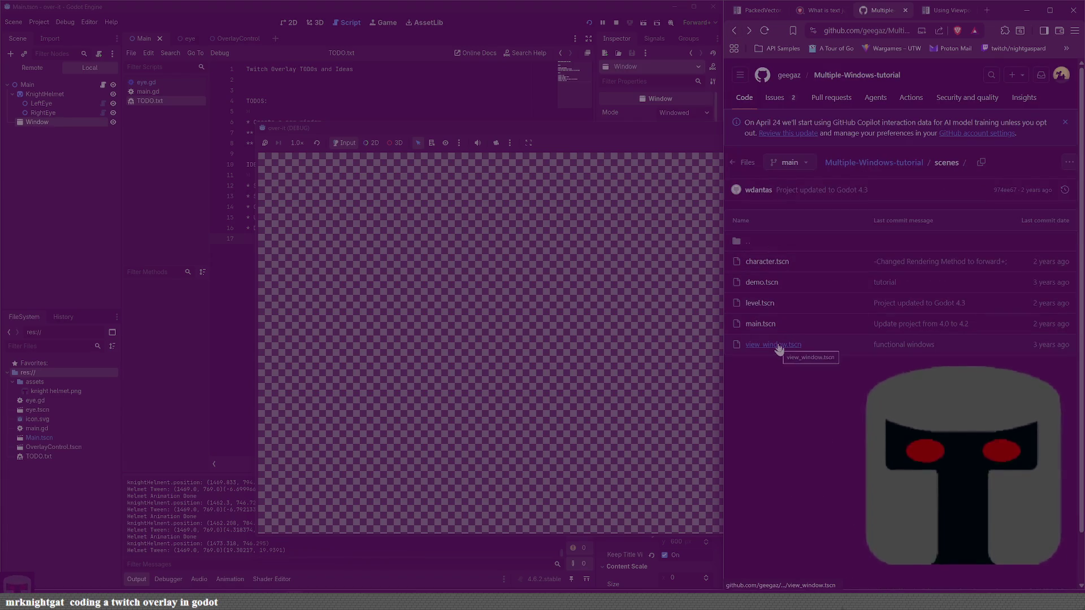
{"action": "left_click", "coordinate": [772, 325]}
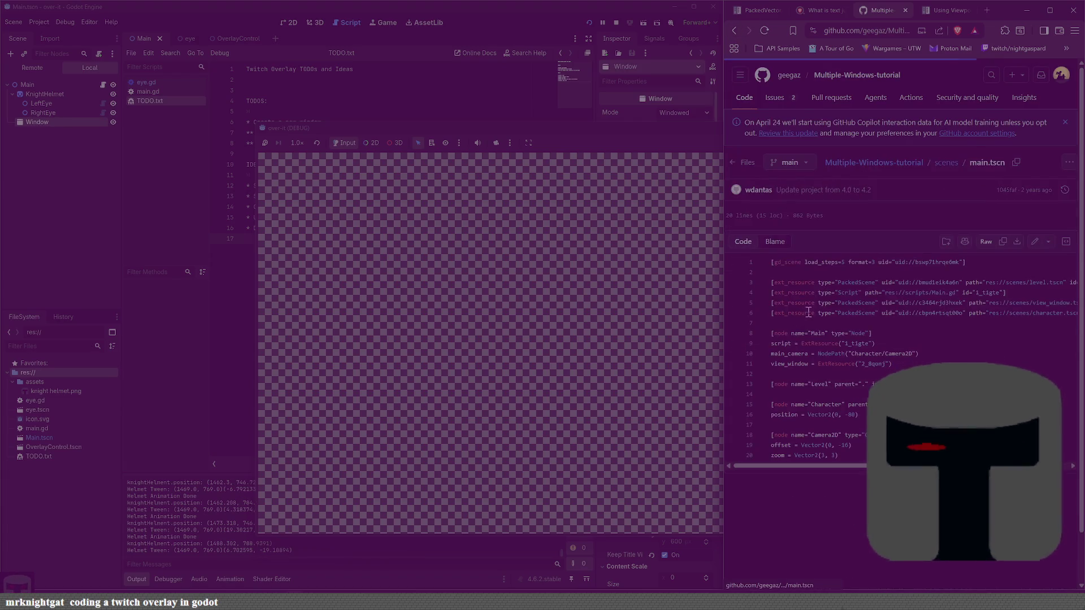
{"action": "left_click", "coordinate": [735, 31]}
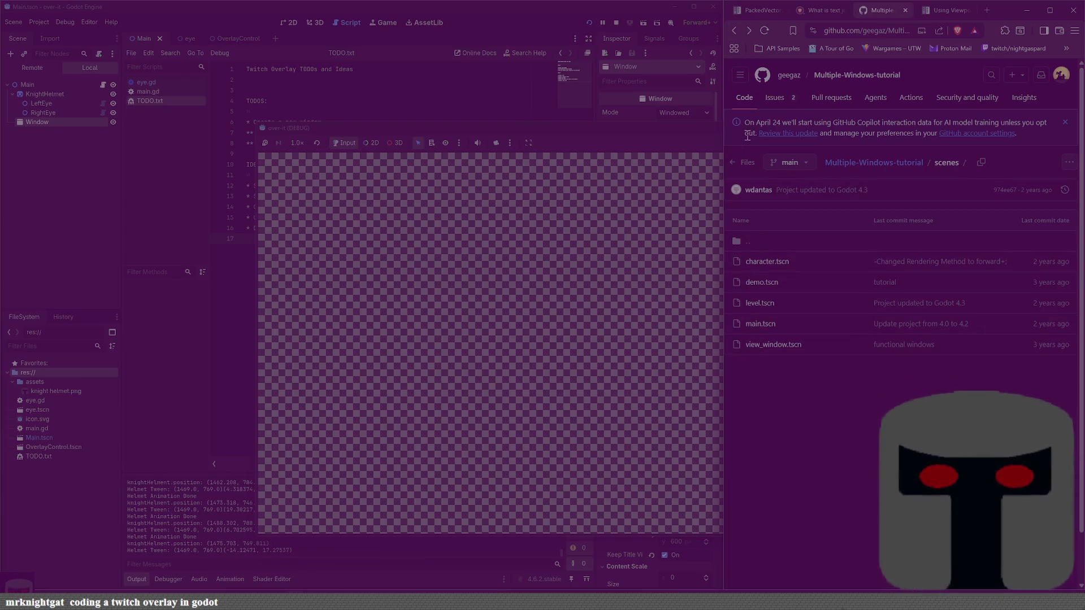
{"action": "left_click", "coordinate": [743, 162]}
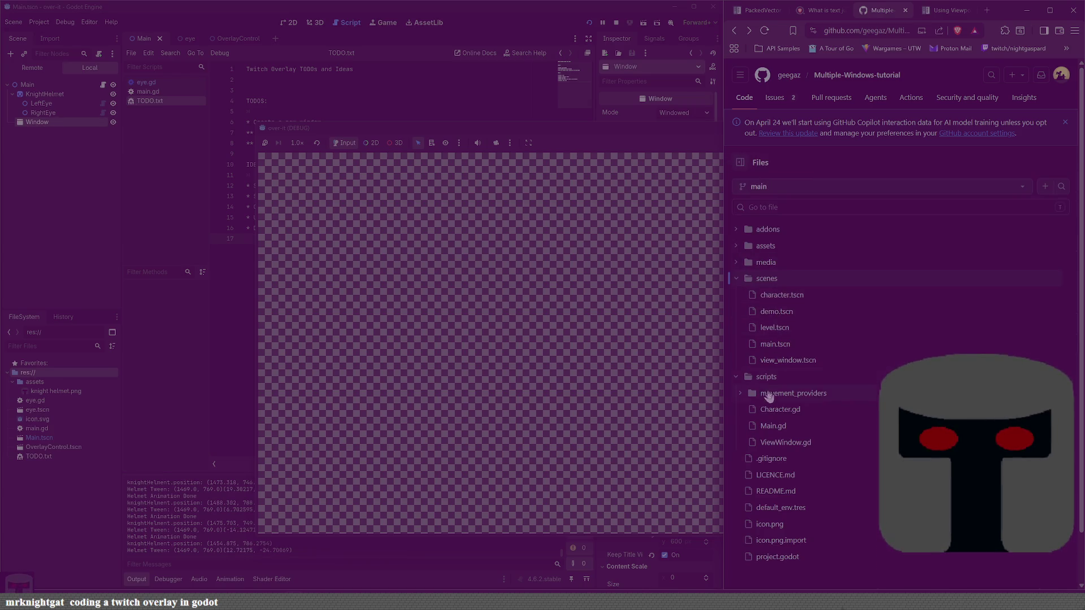
{"action": "left_click", "coordinate": [769, 430]}
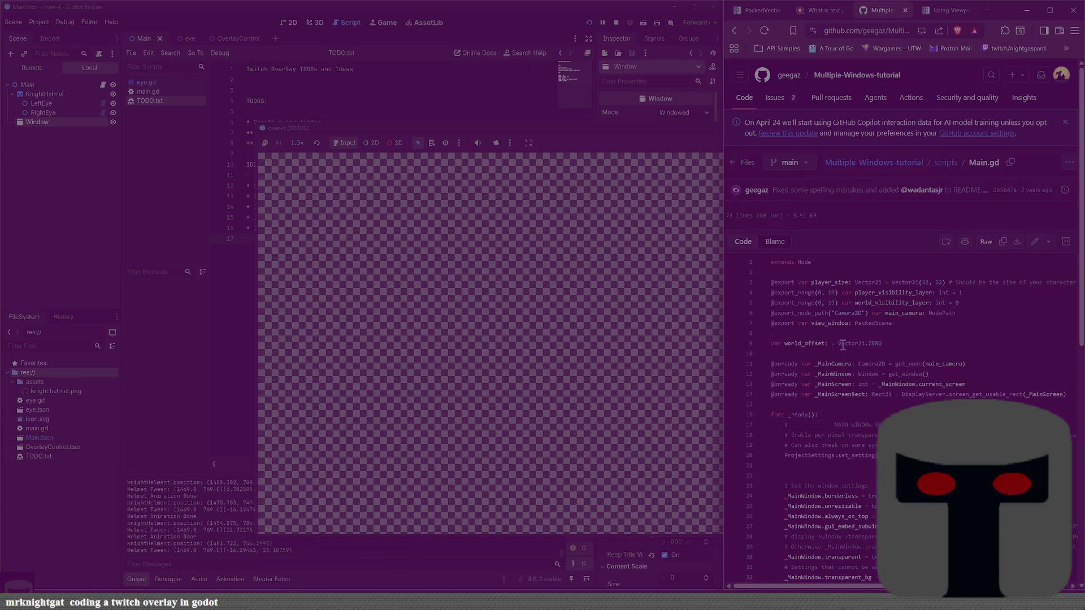
{"action": "scroll", "coordinate": [842, 345], "scroll_direction": "down", "scroll_amount": 5}
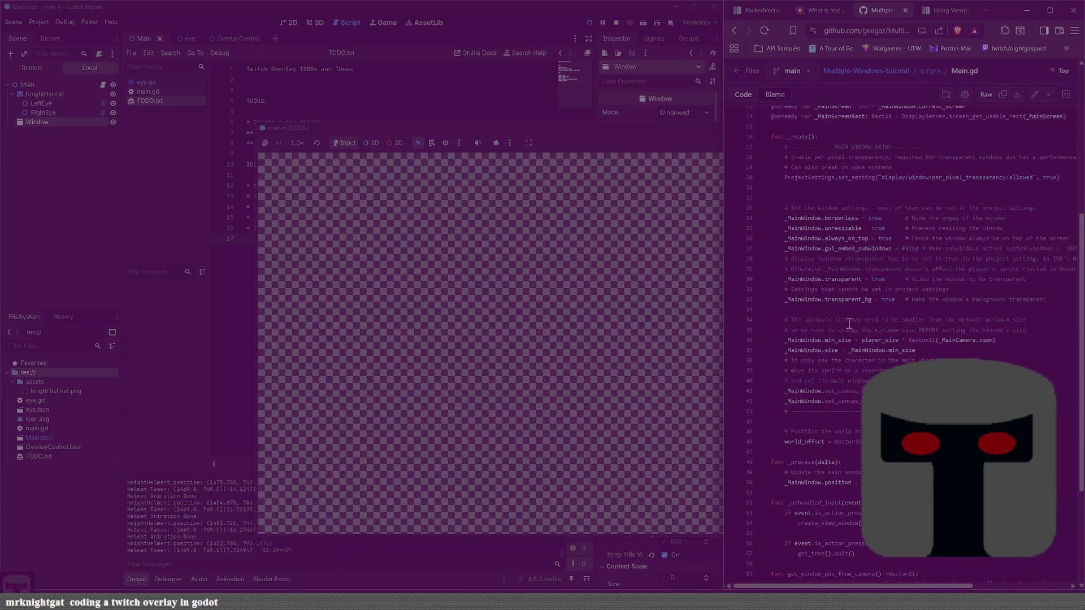
{"action": "scroll", "coordinate": [819, 221], "scroll_direction": "up", "scroll_amount": 3}
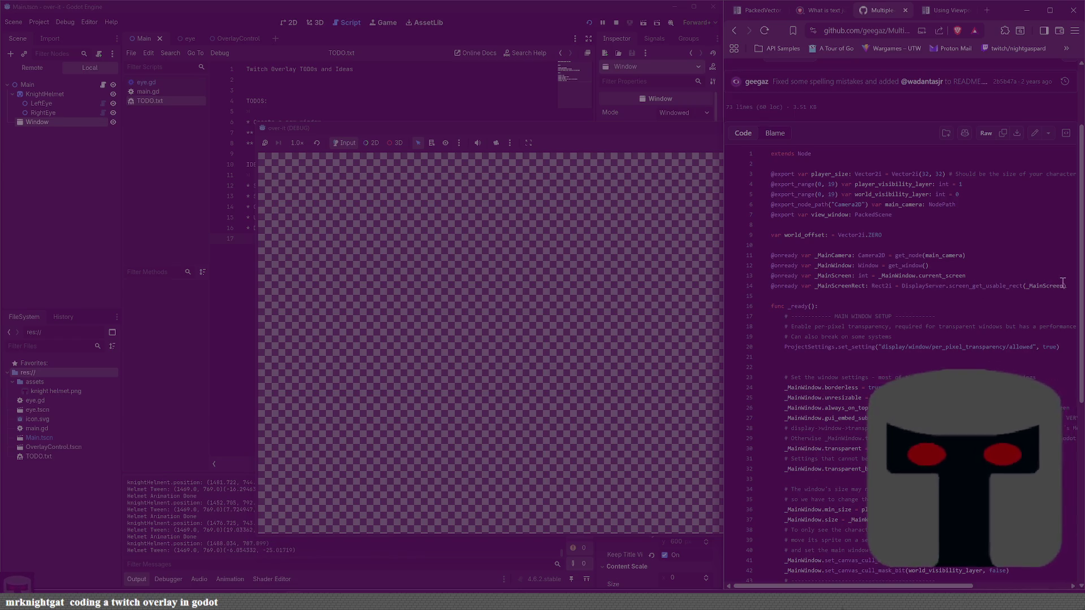
{"action": "mouse_move", "coordinate": [1069, 284]}
{"action": "left_mouse_down"}
{"action": "mouse_move", "coordinate": [780, 240]}
{"action": "mouse_move", "coordinate": [761, 259]}
{"action": "left_mouse_up"}
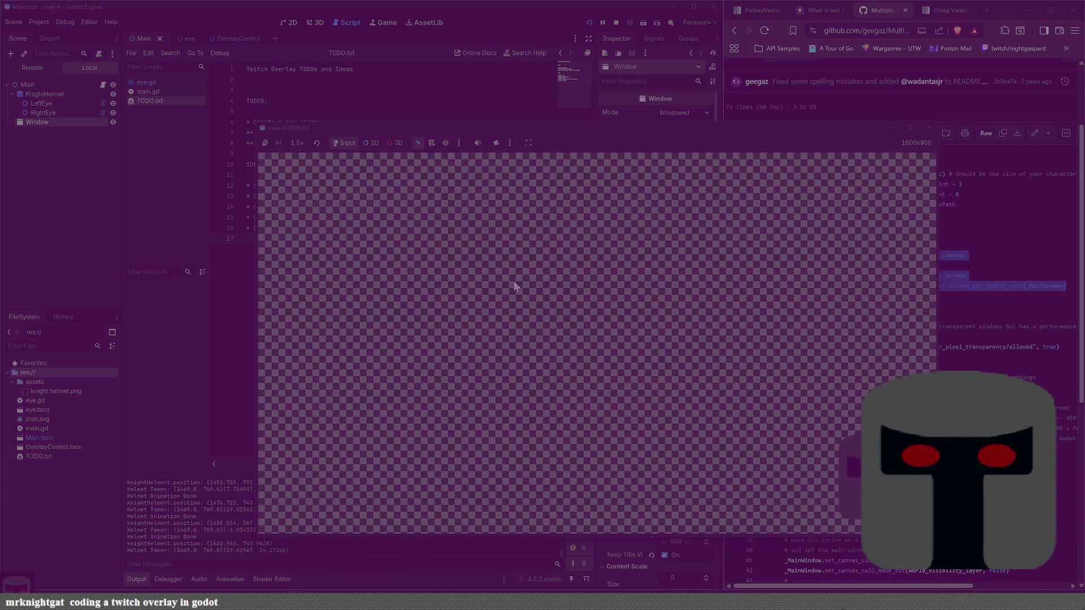
Step: Bring Godot forward and open main.gd in the script editor
{"action": "left_click", "coordinate": [48, 88]}
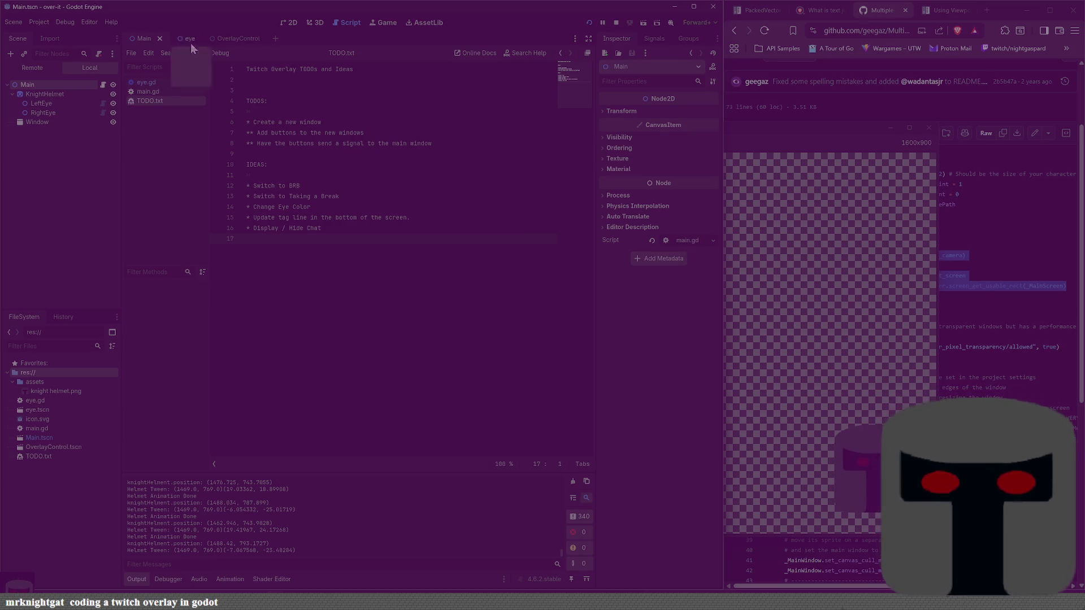
{"action": "left_click", "coordinate": [147, 91]}
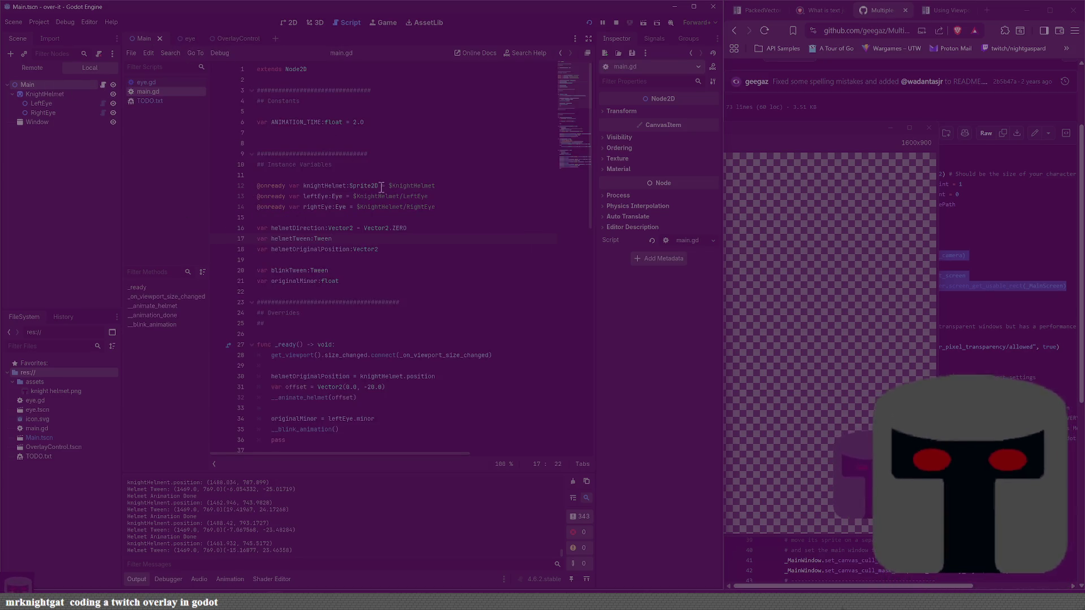
{"action": "left_click", "coordinate": [332, 185]}
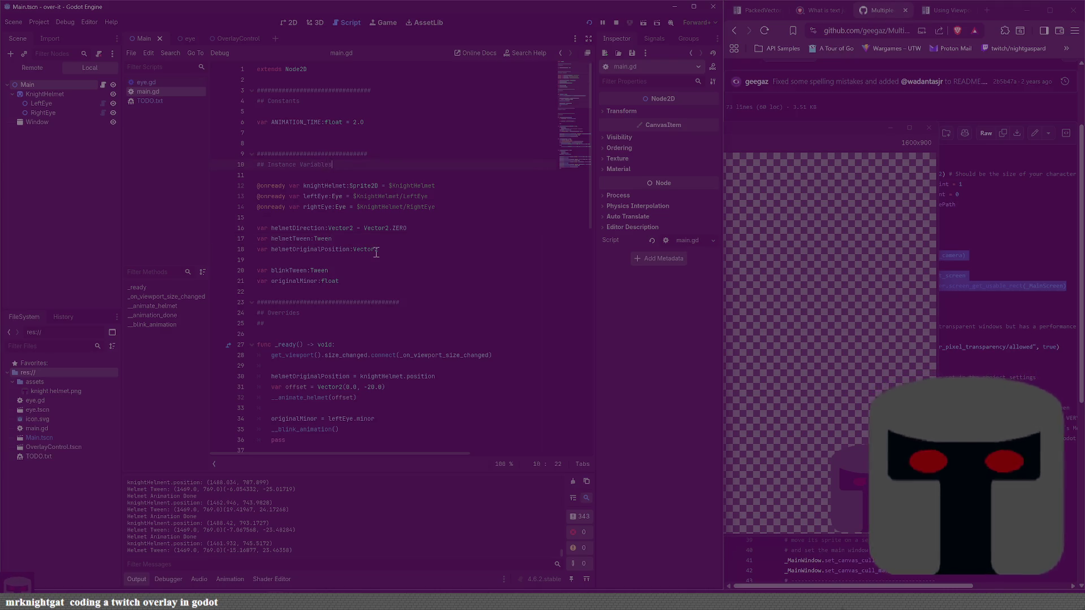
{"action": "key", "text": "Down"}
{"action": "key", "text": "Down"}
{"action": "key", "text": "Down"}
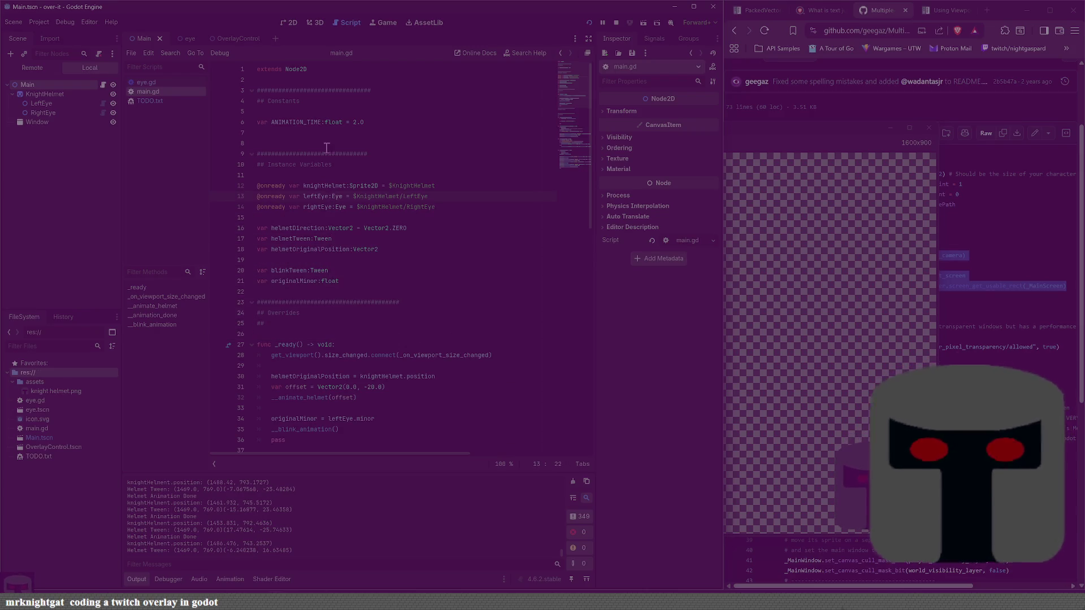
Step: Below extends Node2D, add a ### separator and PLAY AREA header, then paste the four declarations
{"action": "left_click", "coordinate": [327, 79]}
{"action": "key", "text": "Return"}
{"action": "key", "text": "Return"}
{"action": "key", "text": "Return"}
{"action": "key", "text": "Return"}
{"action": "key", "text": "Return"}
{"action": "key", "text": "Up"}
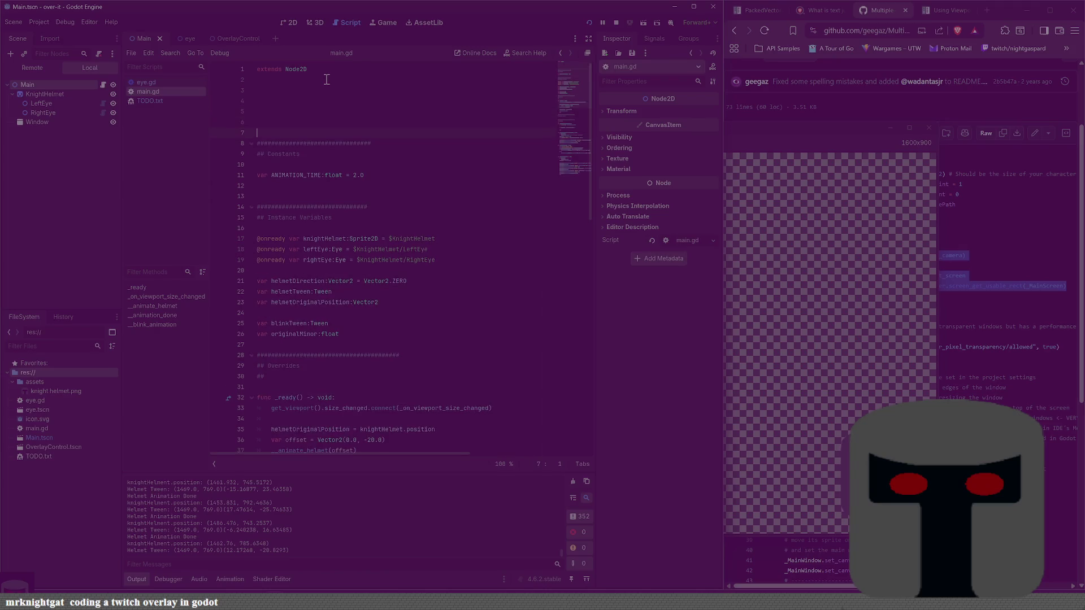
{"action": "type", "text": "###################################"}
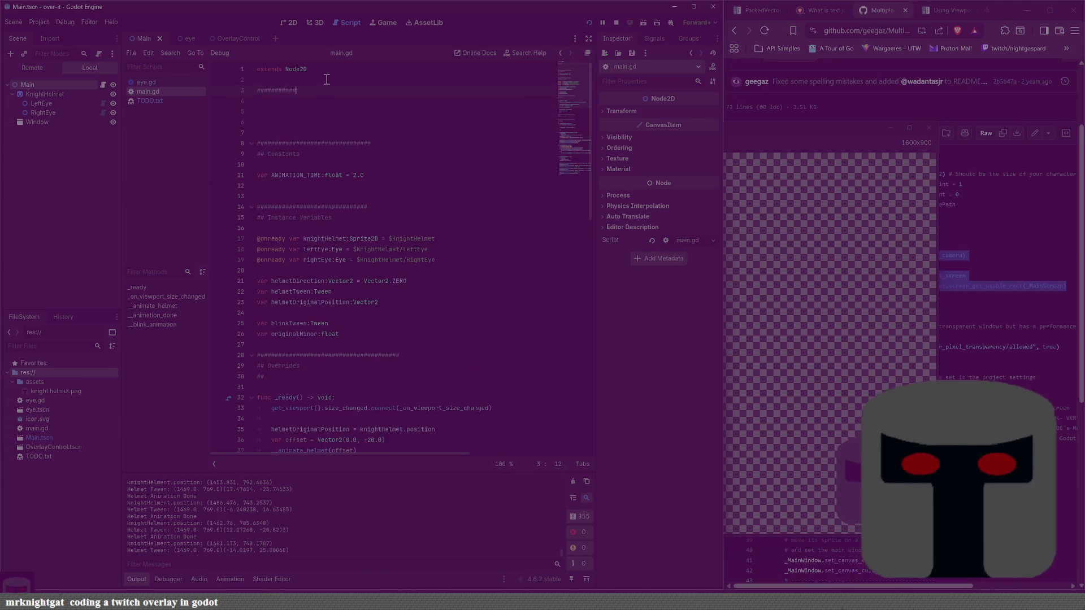
{"action": "key", "text": "Return"}
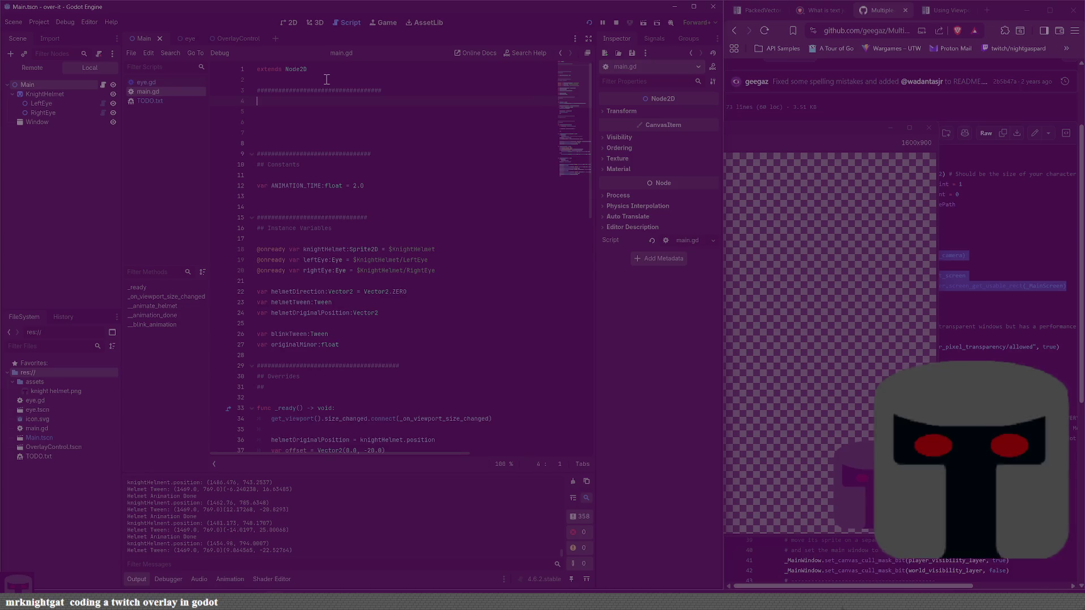
{"action": "type", "text": "PLAY AREA"}
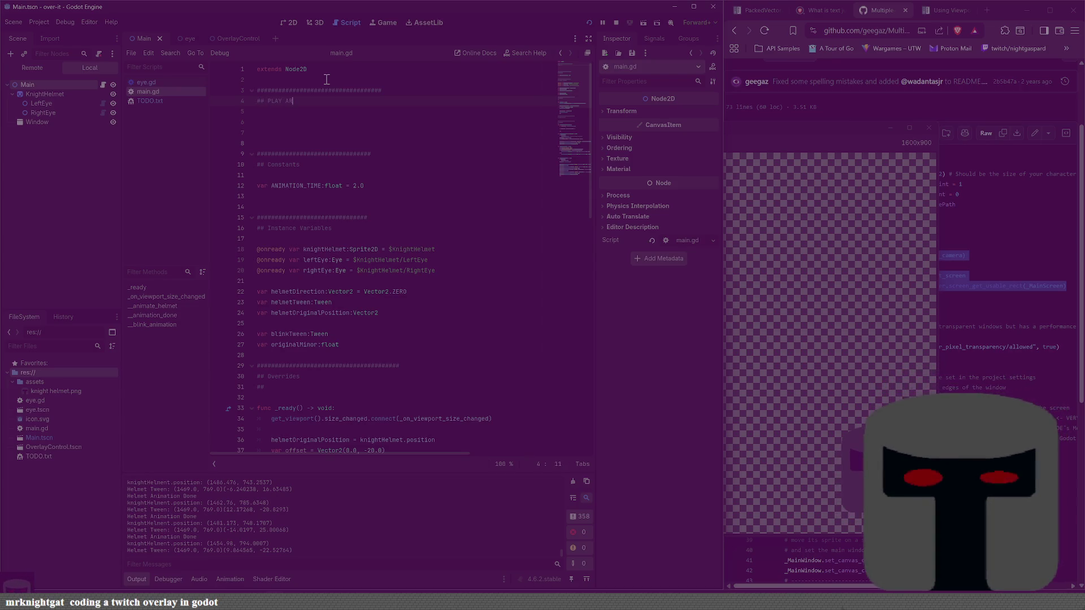
{"action": "key", "text": "Return"}
{"action": "key", "text": "Return"}
{"action": "key", "text": "Return"}
{"action": "key", "text": "ctrl+v"}
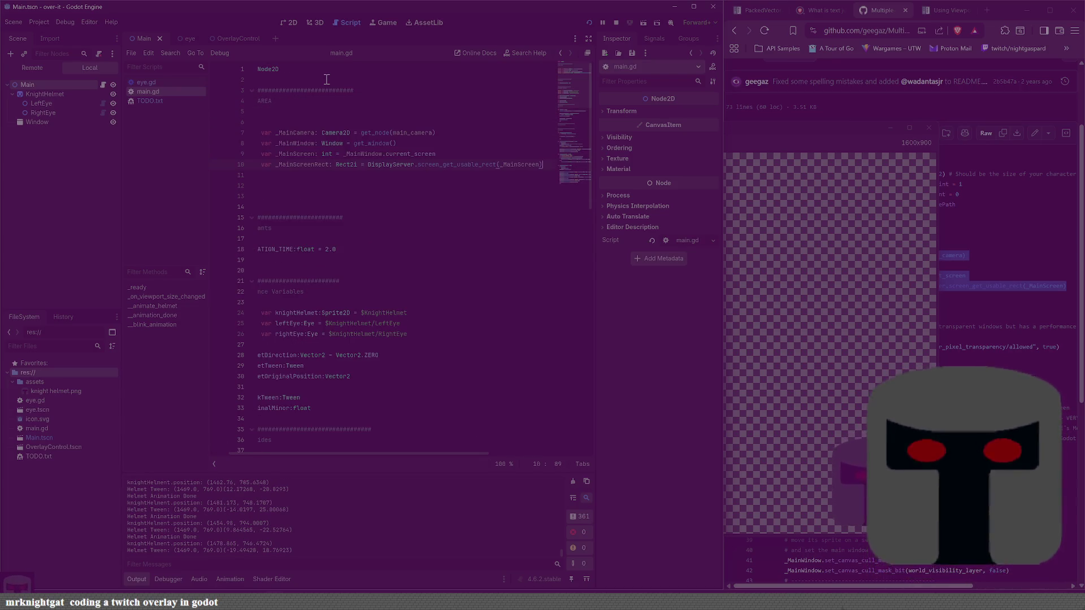
Step: Delete the _MainCamera declaration and rename _MainWindow to _main_window
{"action": "left_click", "coordinate": [328, 132]}
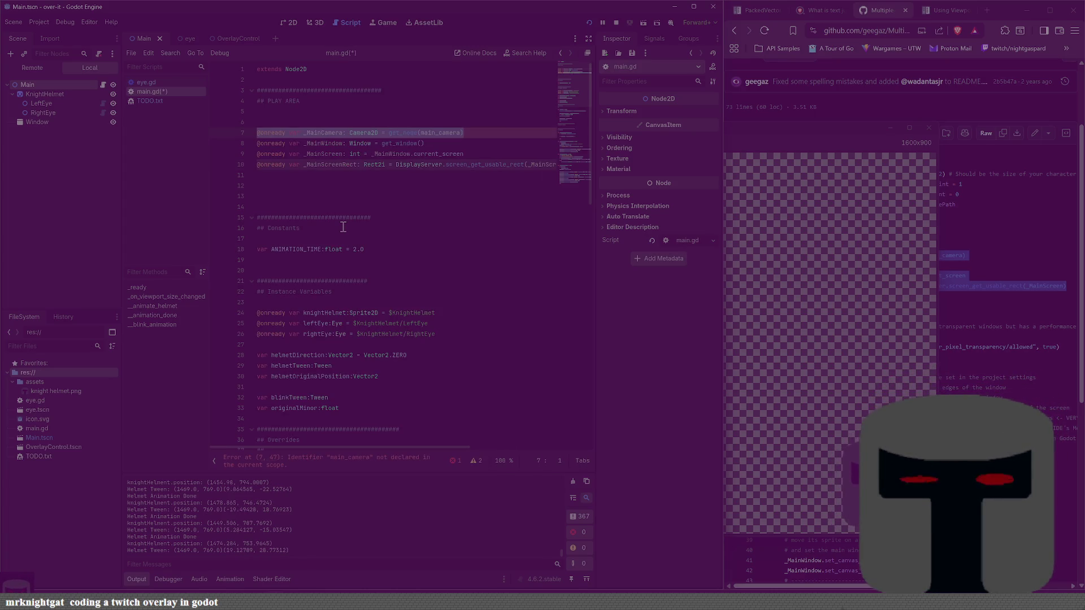
{"action": "key", "text": "Delete"}
{"action": "key", "text": "BackSpace"}
{"action": "key", "text": "BackSpace"}
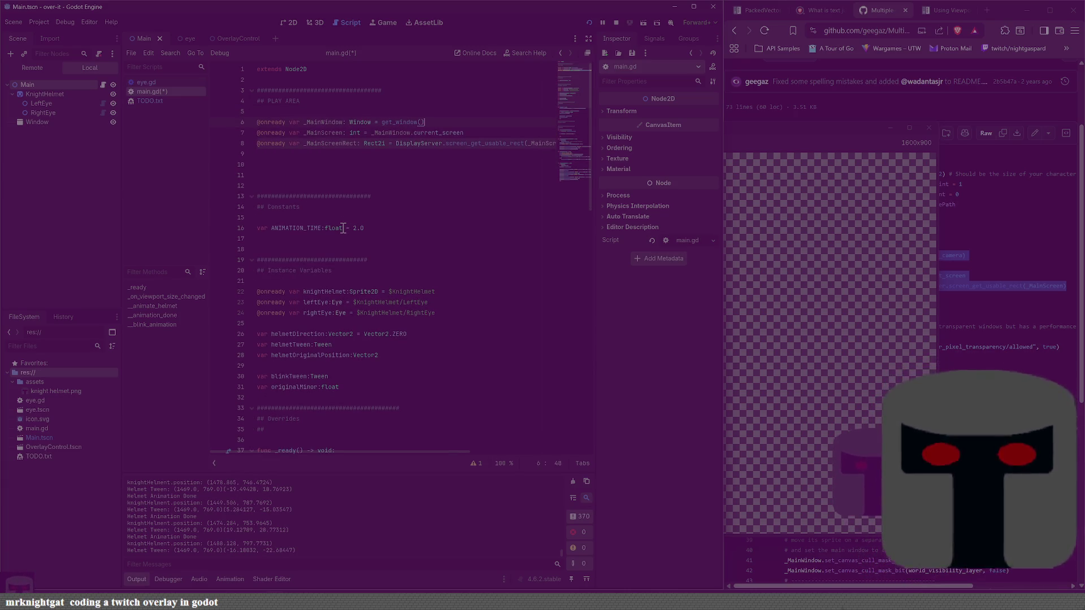
{"action": "key", "text": "Down"}
{"action": "key", "text": "Up"}
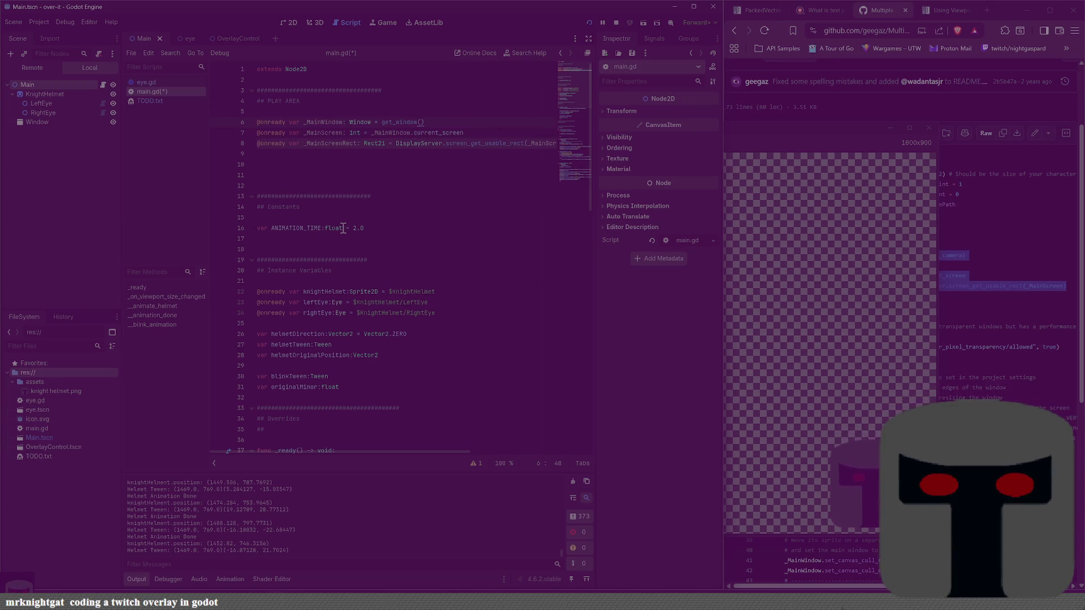
{"action": "key", "text": "Left"}
{"action": "key", "text": "Left"}
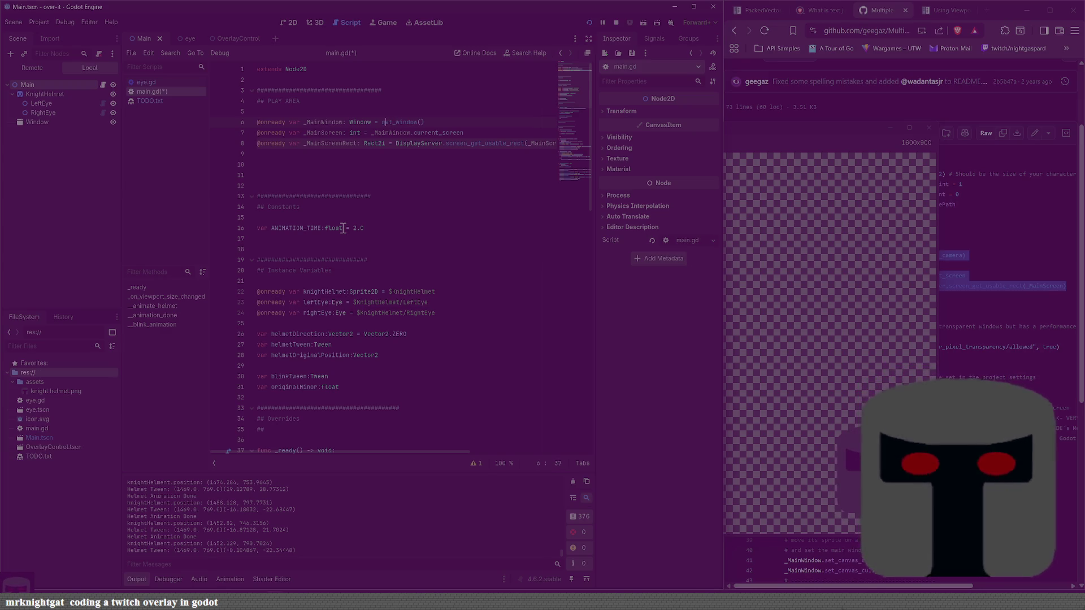
{"action": "key", "text": "Left"}
{"action": "key", "text": "Left"}
{"action": "key", "text": "Left"}
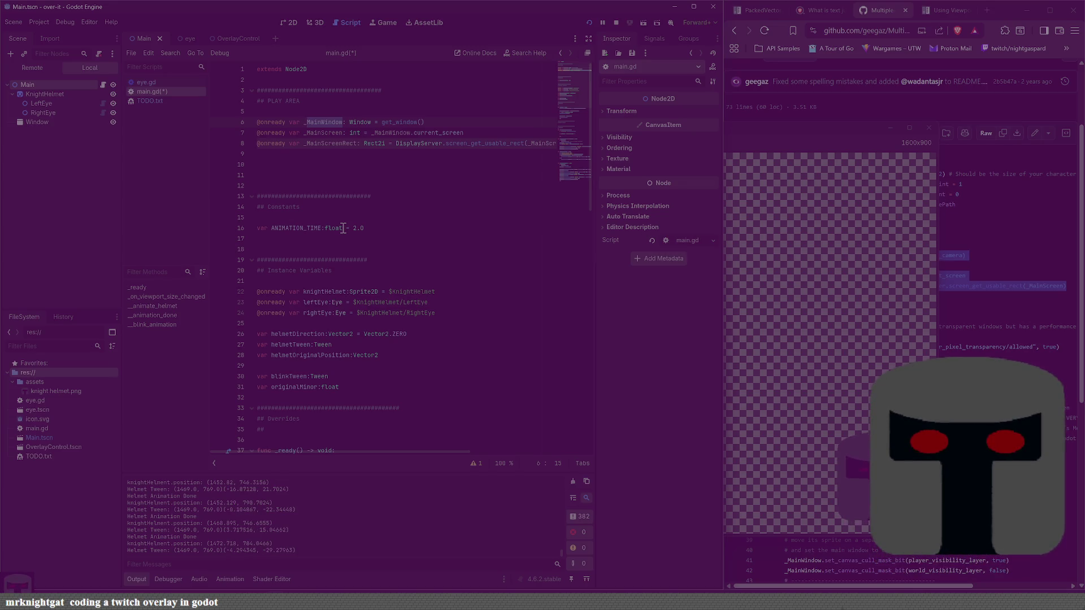
{"action": "type", "text": "main"}
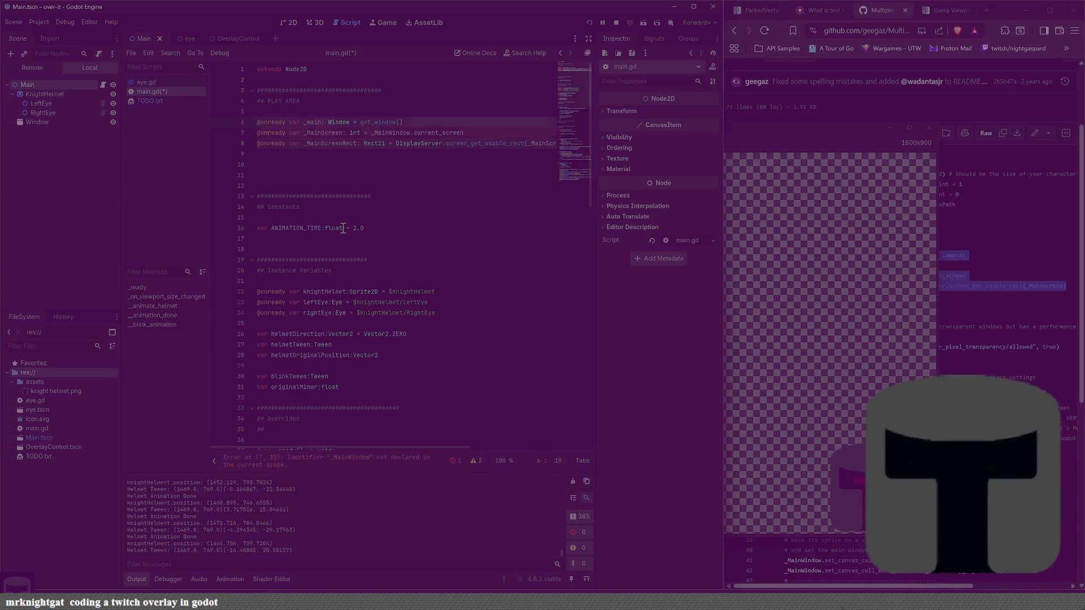
{"action": "type", "text": "_window"}
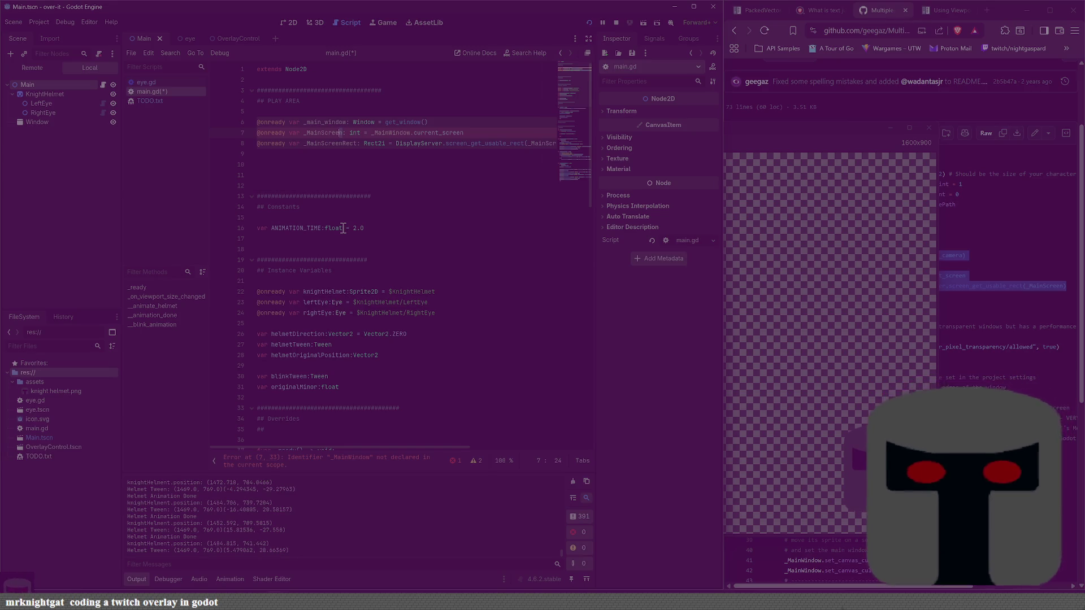
Step: Delete the _MainScreen and _MainScreenRect declaration lines
{"action": "key", "text": "shift+Left"}
{"action": "key", "text": "shift+Left"}
{"action": "key", "text": "shift+Left"}
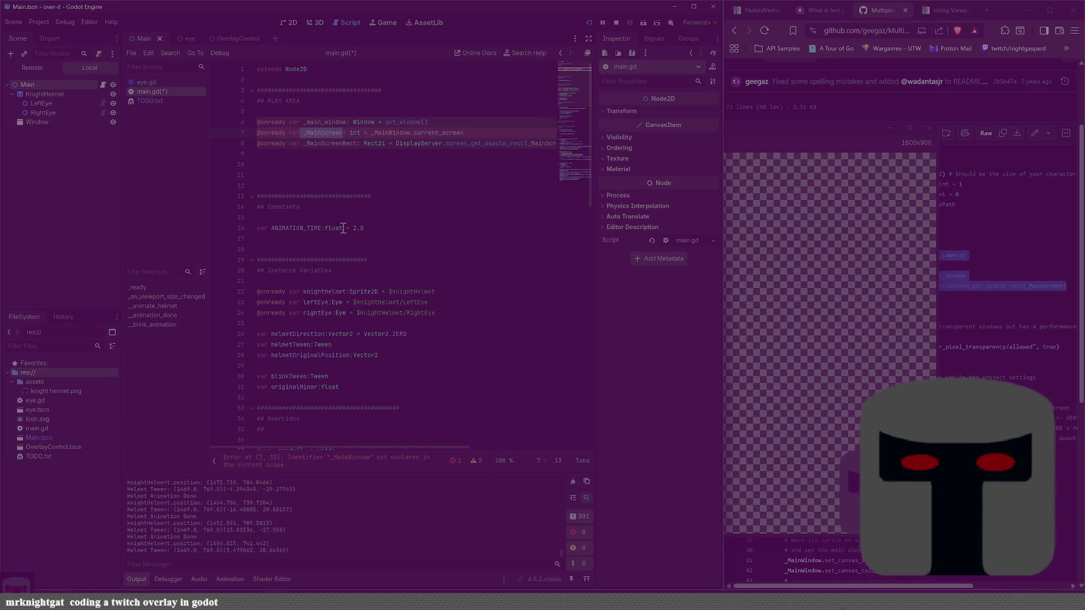
{"action": "key", "text": "End"}
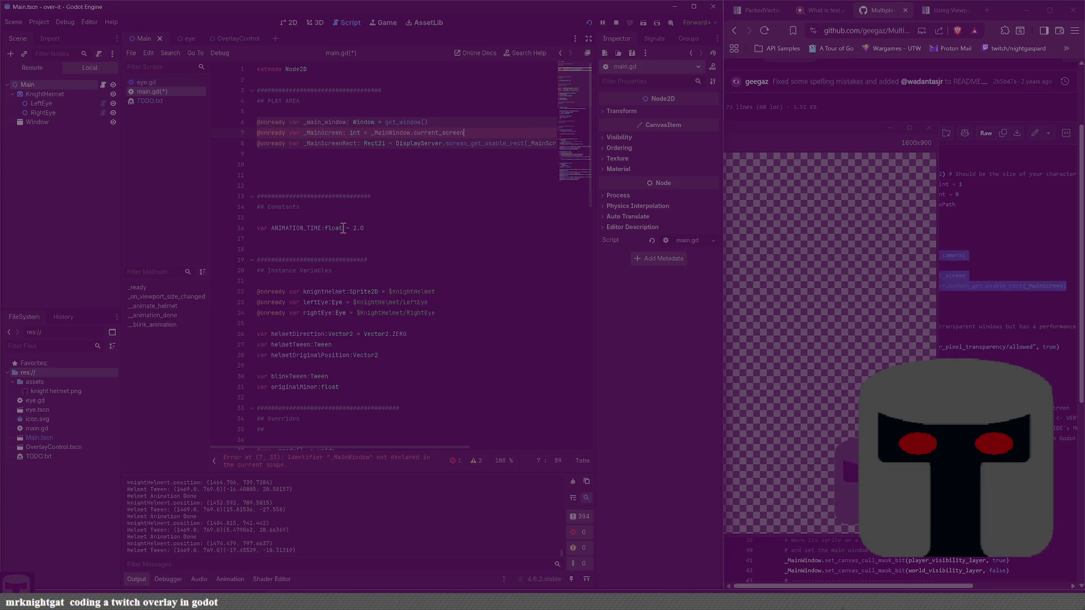
{"action": "key", "text": "shift+Home"}
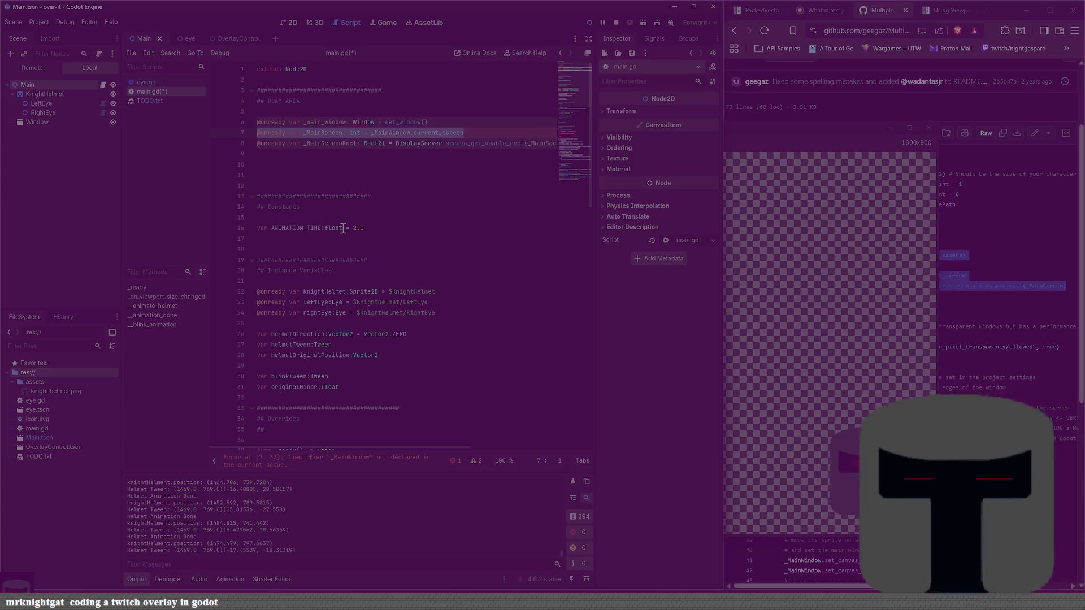
{"action": "key", "text": "BackSpace"}
{"action": "key", "text": "Delete"}
{"action": "key", "text": "Left"}
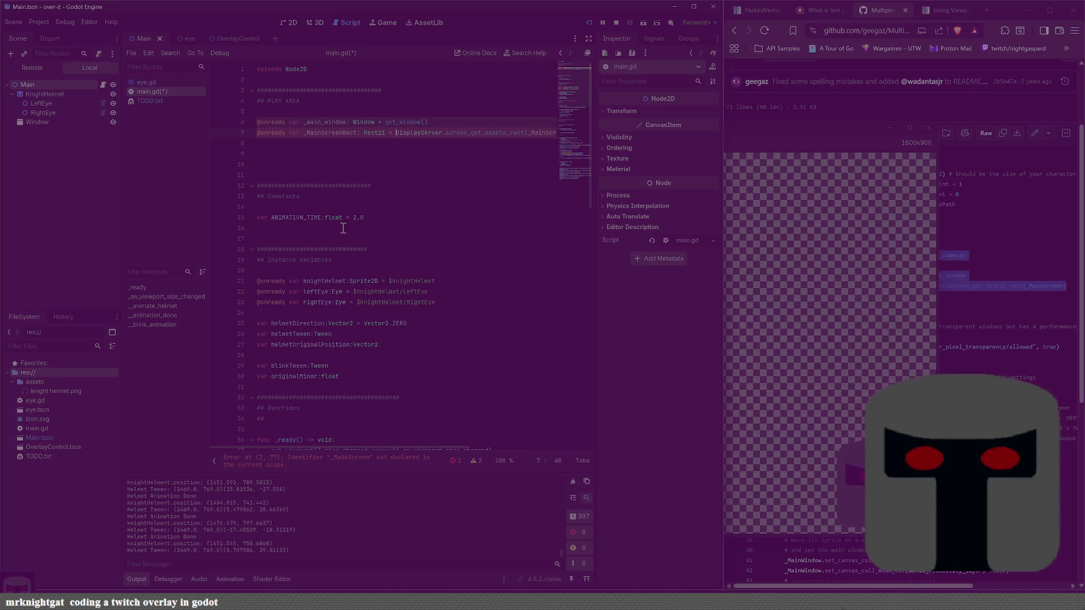
{"action": "key", "text": "End"}
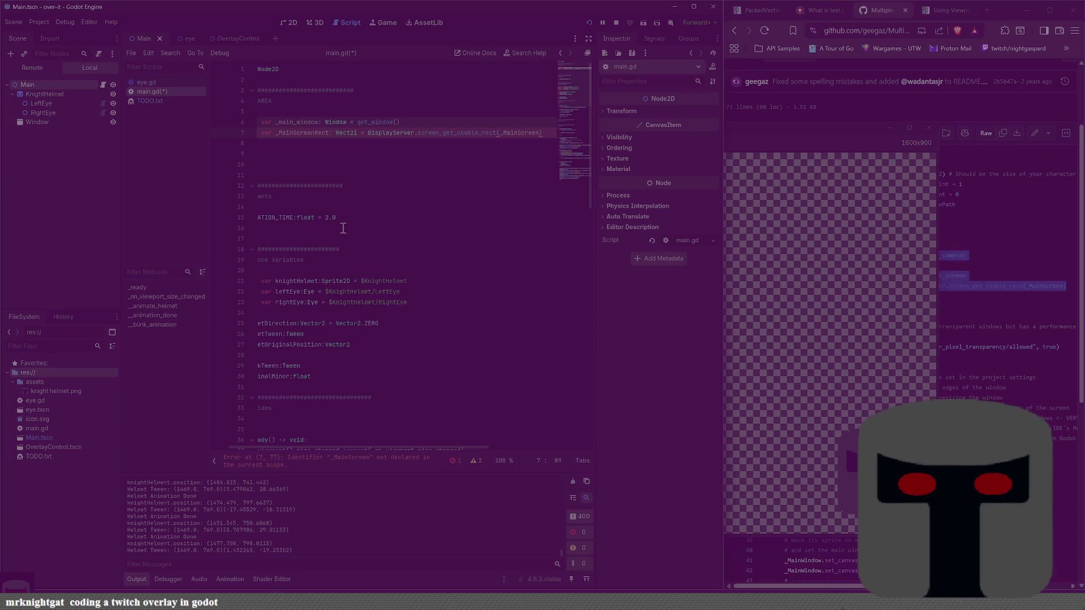
{"action": "key", "text": "shift+Home"}
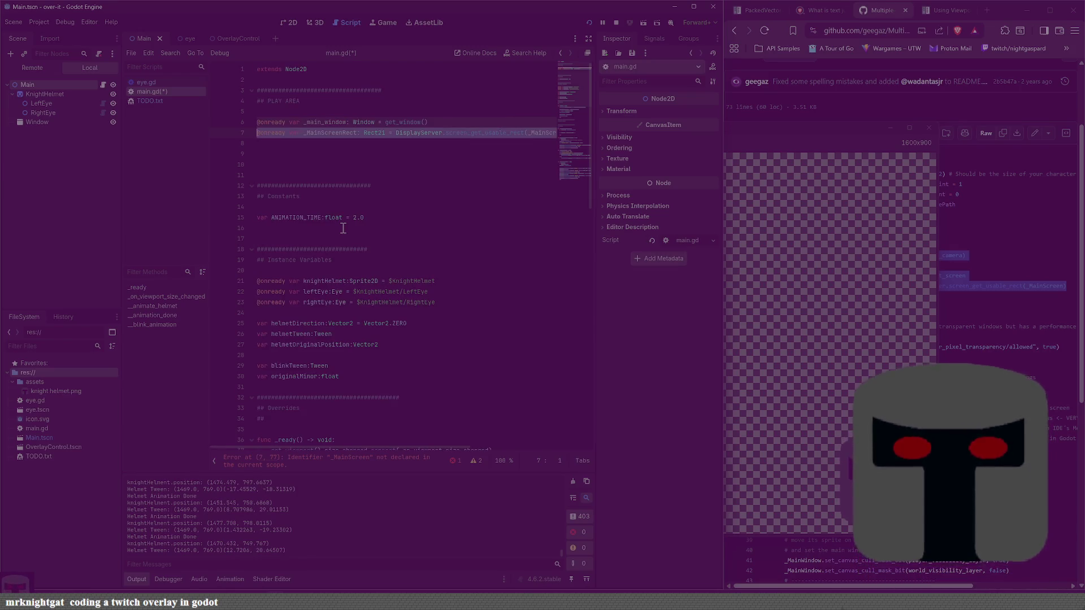
{"action": "key", "text": "BackSpace"}
{"action": "key", "text": "BackSpace"}
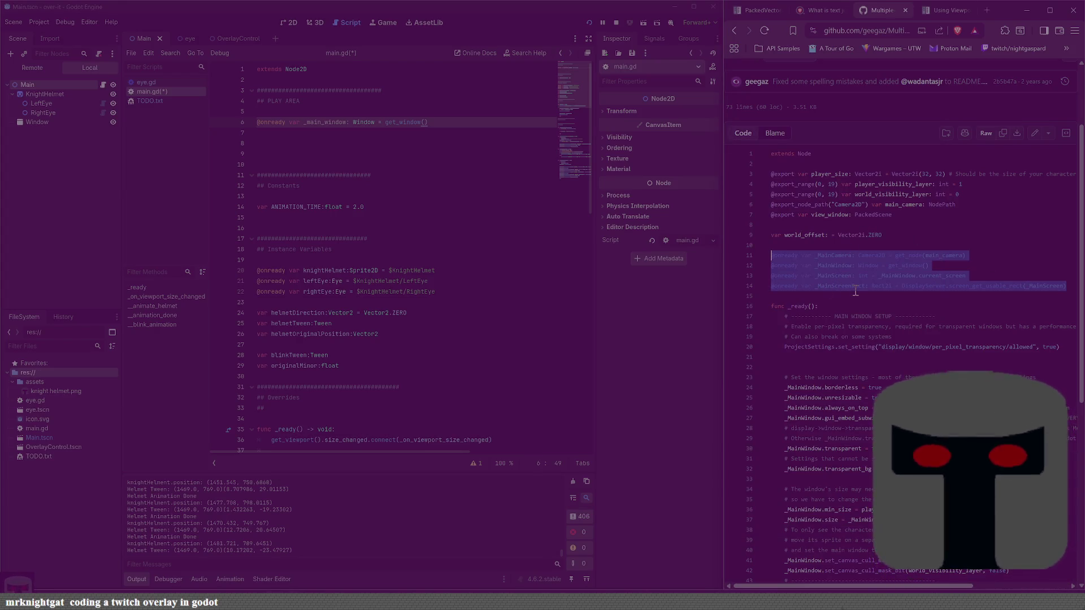
Step: Go back through the GitHub pages to the Medium article 'Manage Multiple Windows in Godot 4'
{"action": "scroll", "coordinate": [842, 339], "scroll_direction": "down", "scroll_amount": 5}
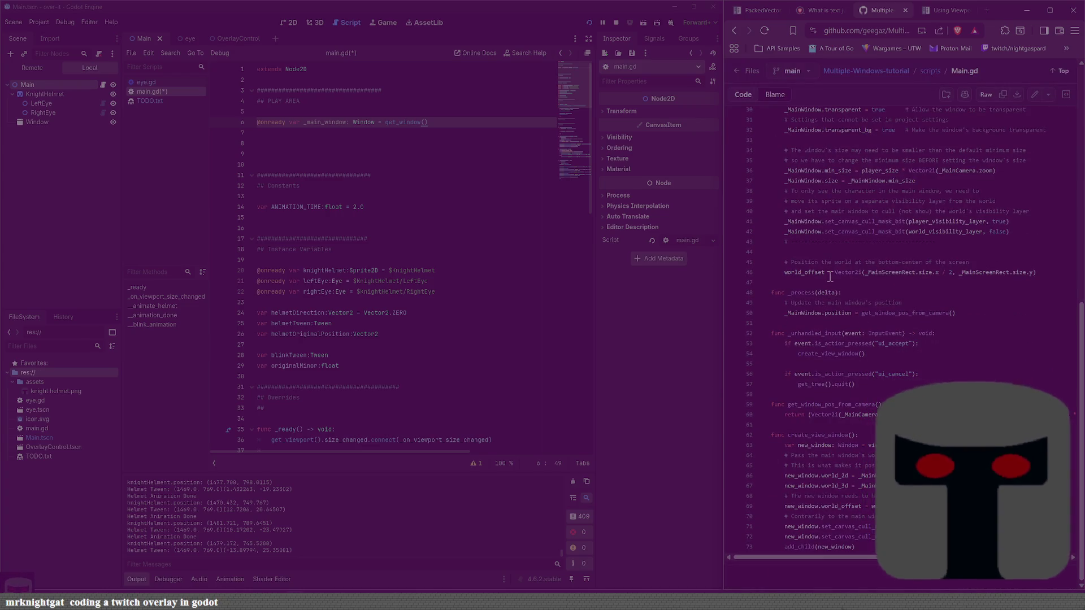
{"action": "left_click", "coordinate": [735, 31]}
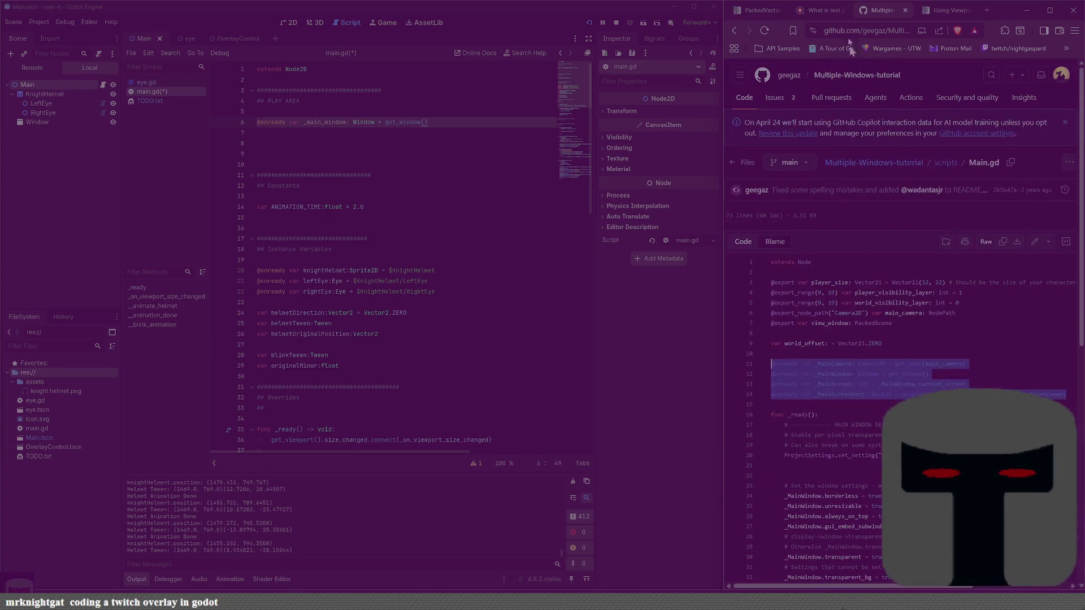
{"action": "left_click", "coordinate": [734, 32]}
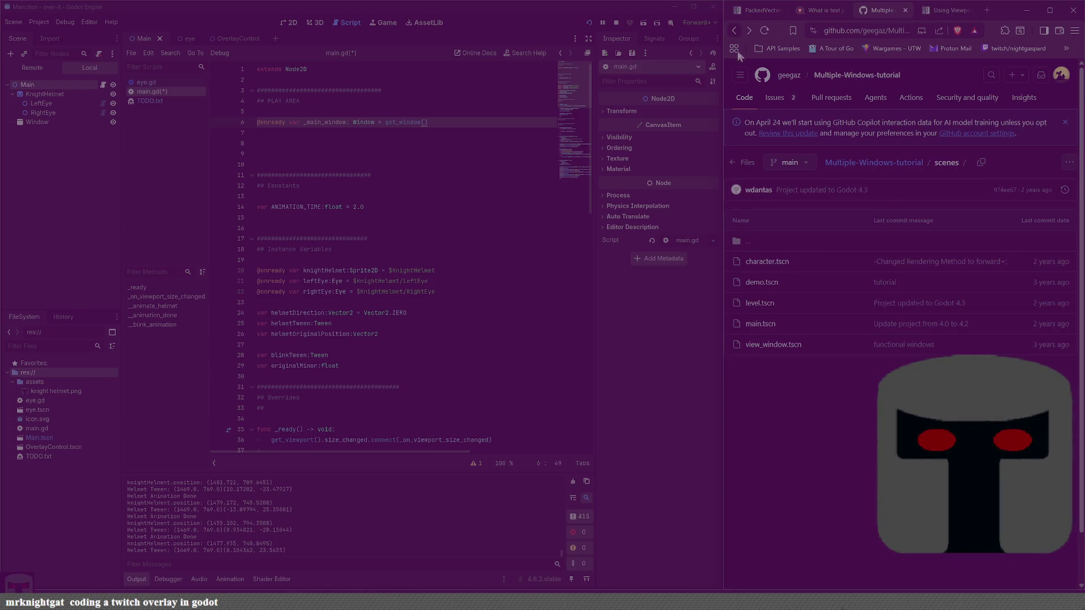
{"action": "left_click", "coordinate": [734, 31]}
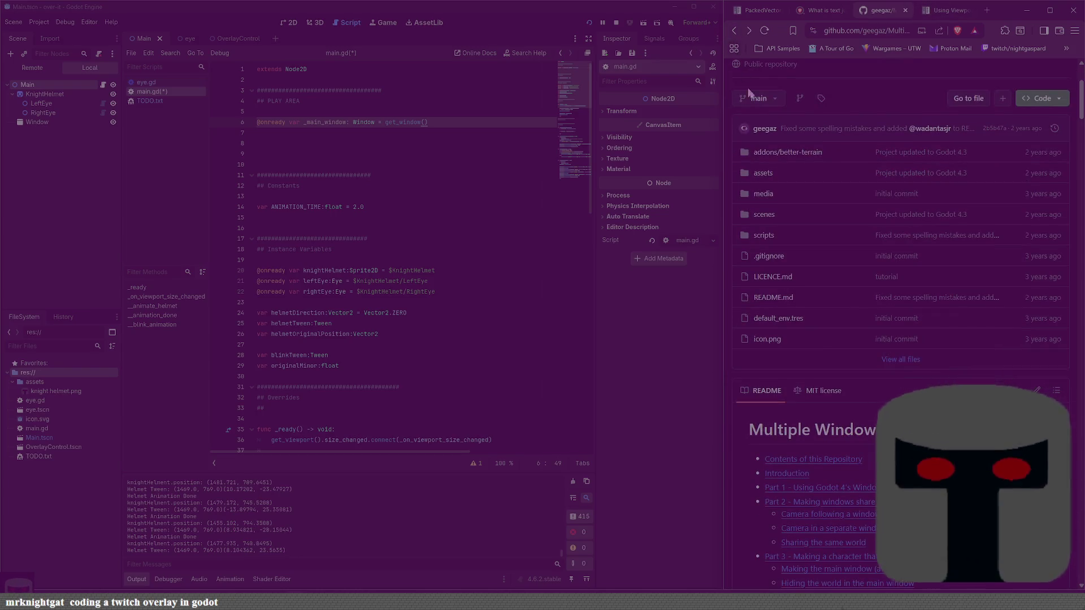
{"action": "left_click", "coordinate": [735, 31]}
{"action": "left_click", "coordinate": [856, 288]}
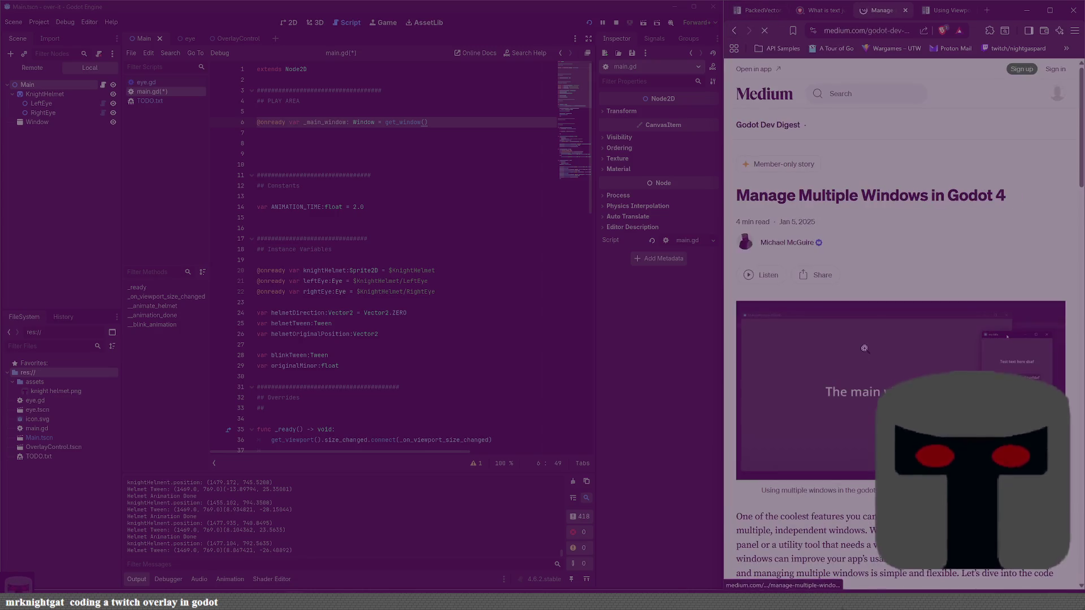
Step: Skim the members-only Medium article on multiple windows
{"action": "scroll", "coordinate": [820, 316], "scroll_direction": "down", "scroll_amount": 5}
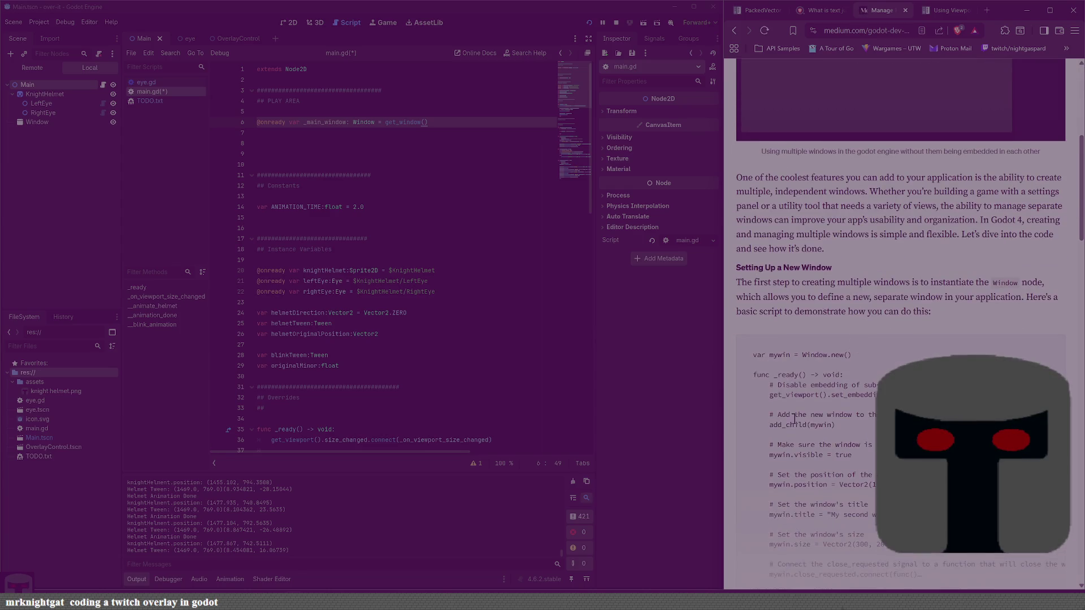
{"action": "scroll", "coordinate": [794, 420], "scroll_direction": "down", "scroll_amount": 5}
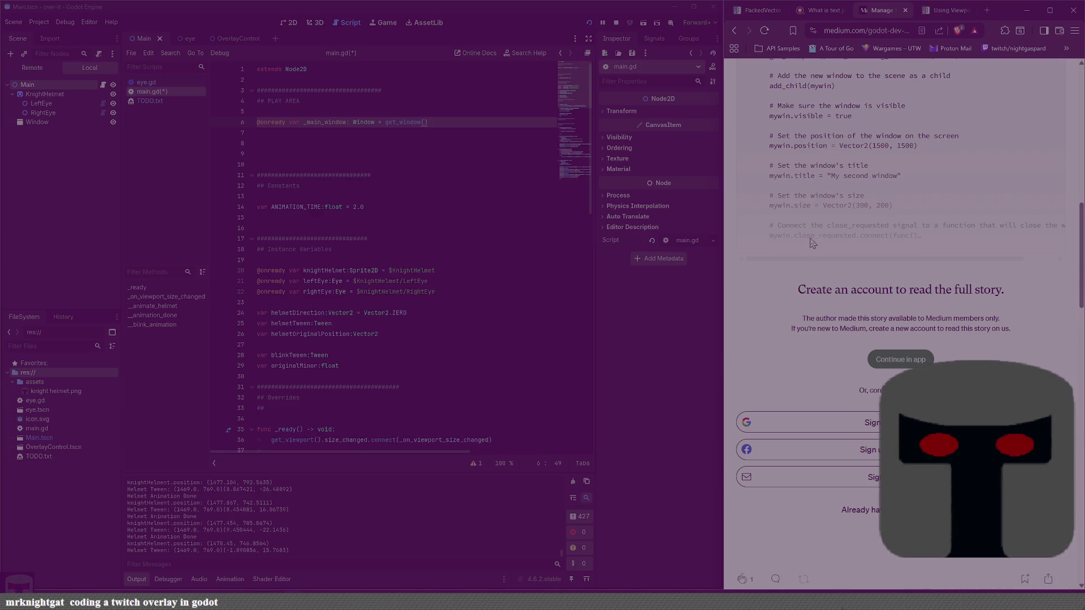
{"action": "scroll", "coordinate": [812, 241], "scroll_direction": "up", "scroll_amount": 5}
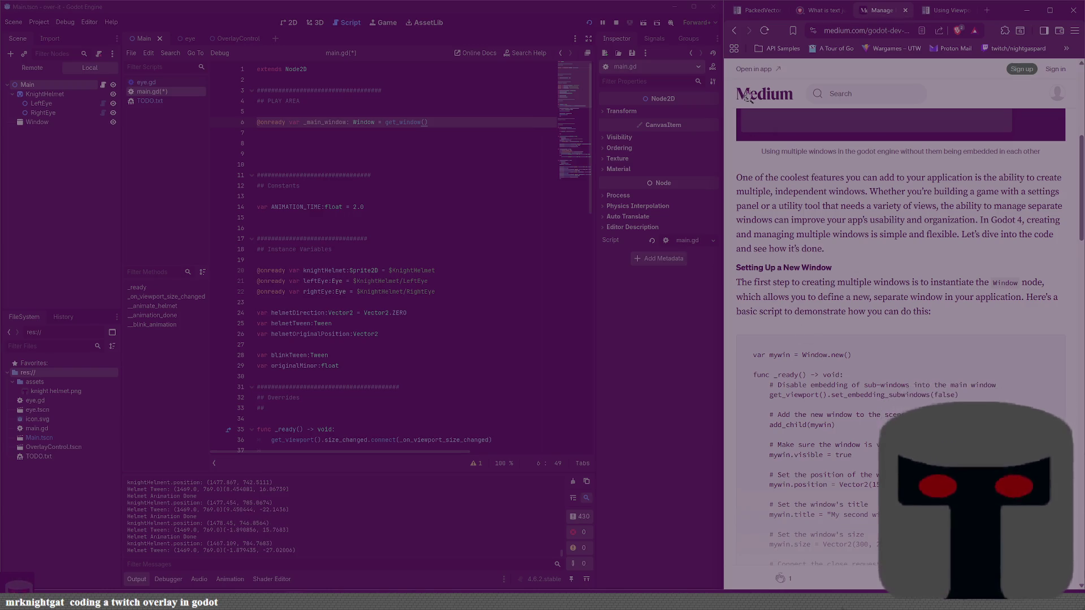
Step: Return to the Brave search results and scroll to the Reddit and forum answers
{"action": "key", "text": "alt+Left"}
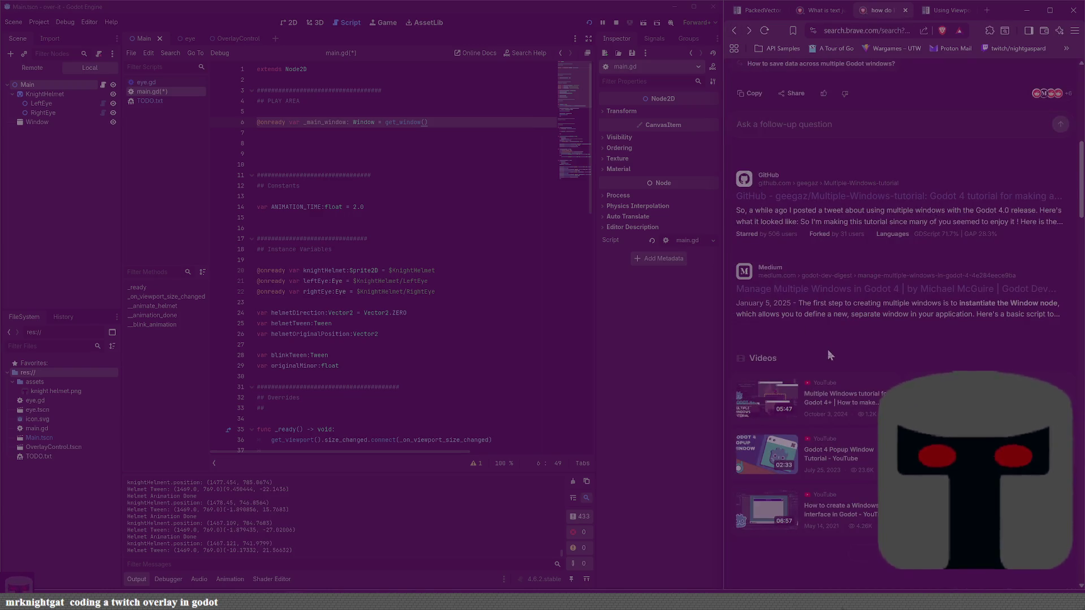
{"action": "scroll", "coordinate": [828, 355], "scroll_direction": "down", "scroll_amount": 5}
{"action": "scroll", "coordinate": [851, 251], "scroll_direction": "up", "scroll_amount": 3}
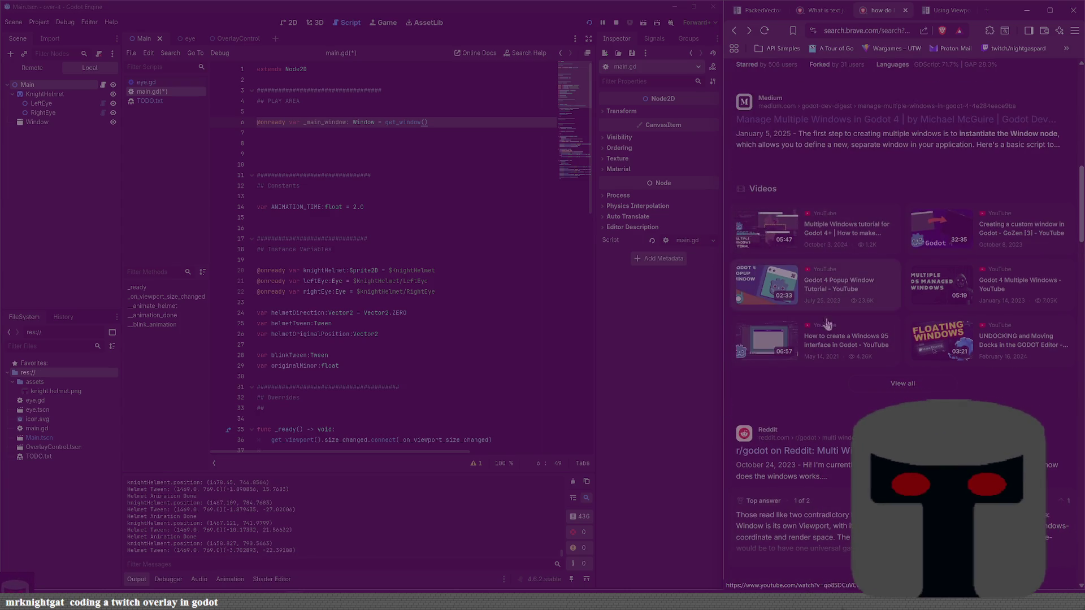
{"action": "scroll", "coordinate": [814, 379], "scroll_direction": "down", "scroll_amount": 3}
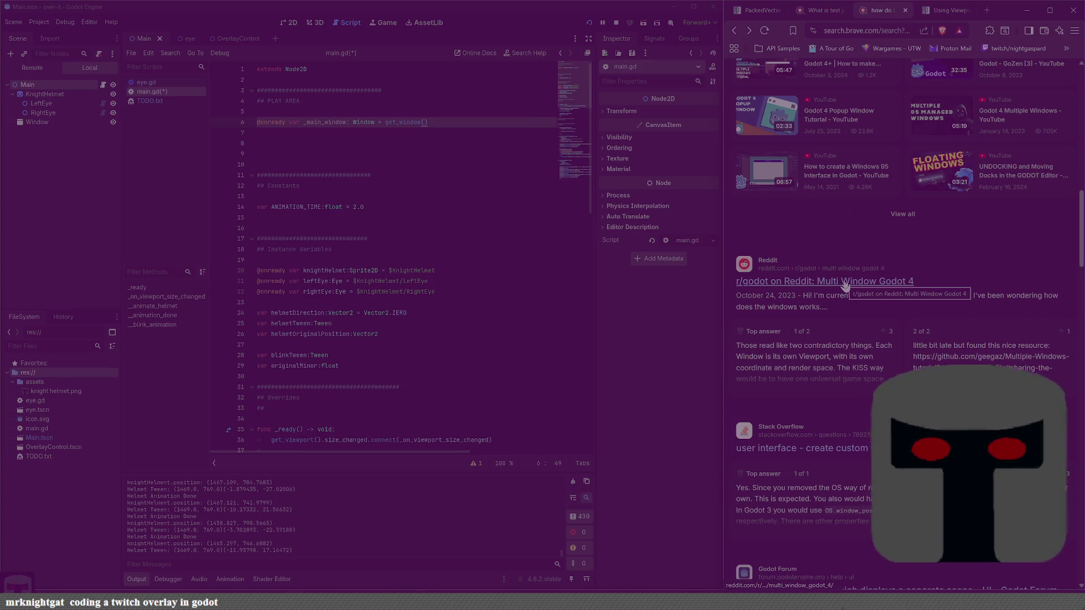
{"action": "scroll", "coordinate": [844, 287], "scroll_direction": "down", "scroll_amount": 3}
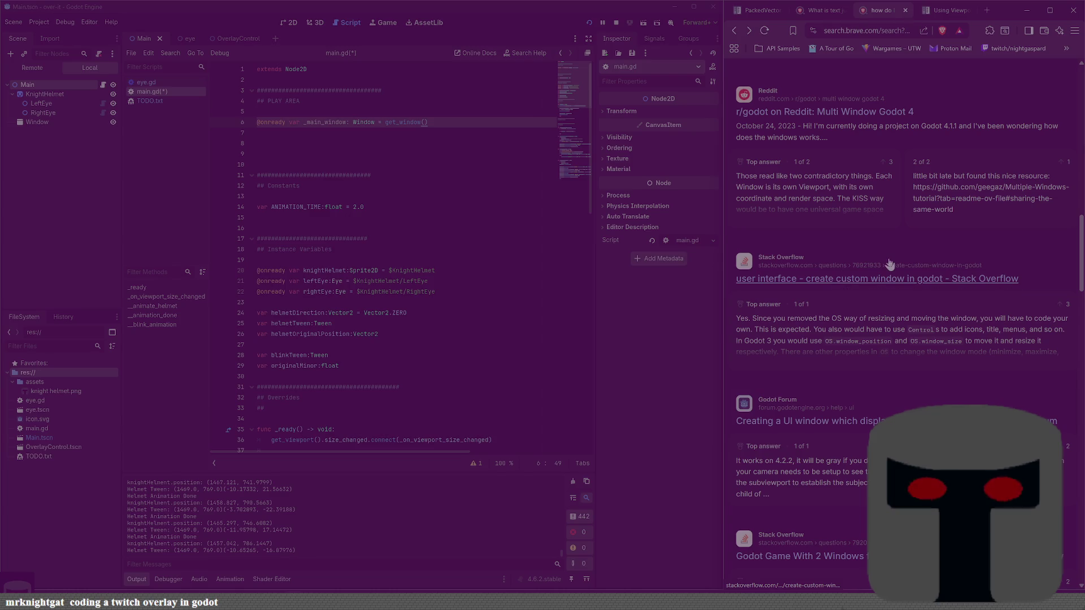
Step: Open the Godot Forum thread and view the enlarged screenshot in the answer
{"action": "left_click", "coordinate": [848, 426]}
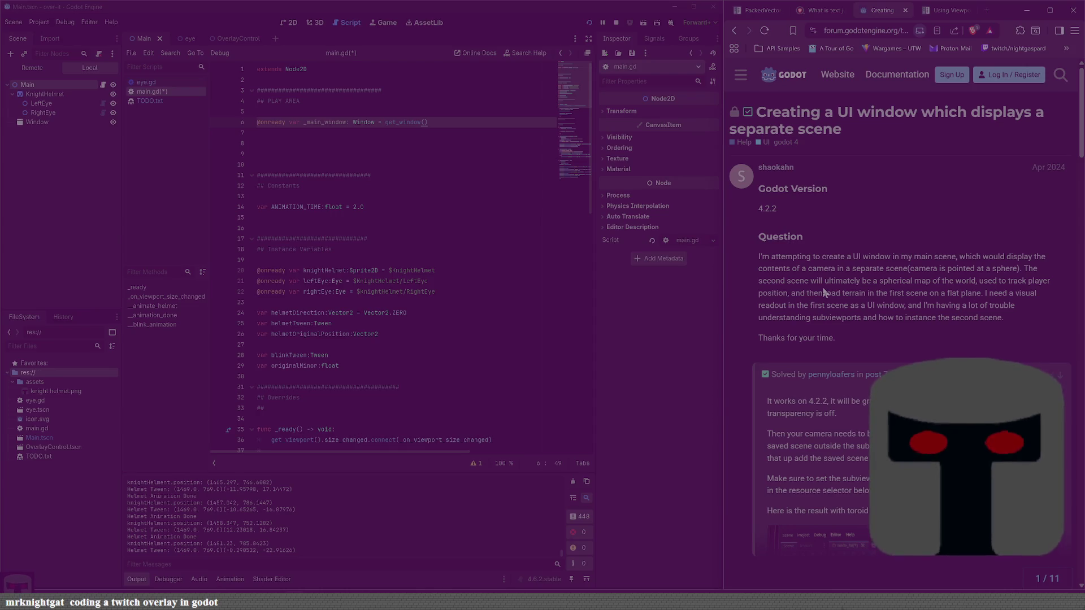
{"action": "scroll", "coordinate": [823, 290], "scroll_direction": "down", "scroll_amount": 1}
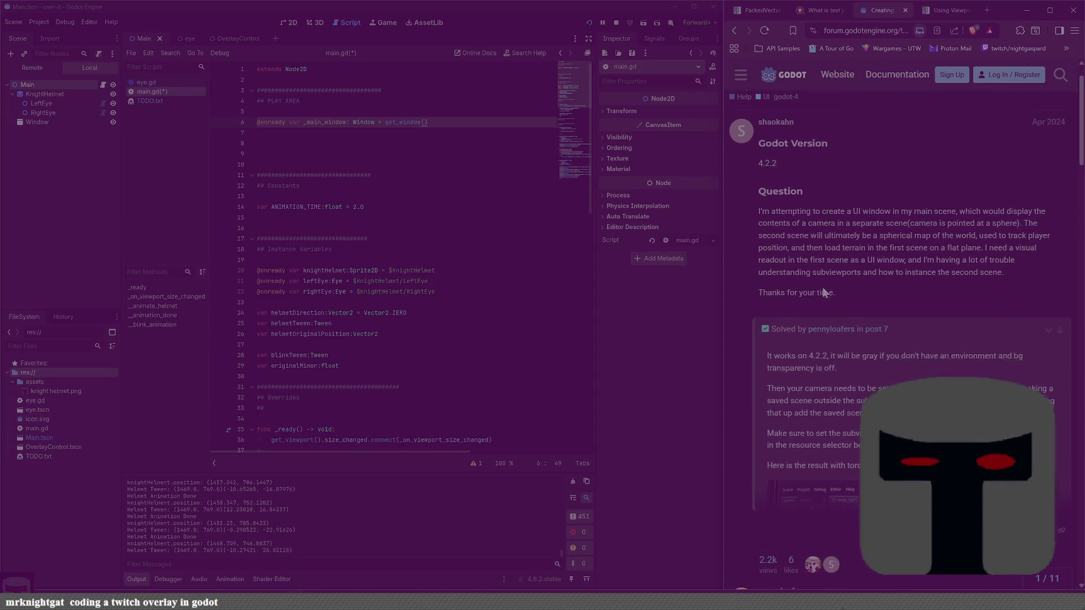
{"action": "scroll", "coordinate": [823, 292], "scroll_direction": "down", "scroll_amount": 3}
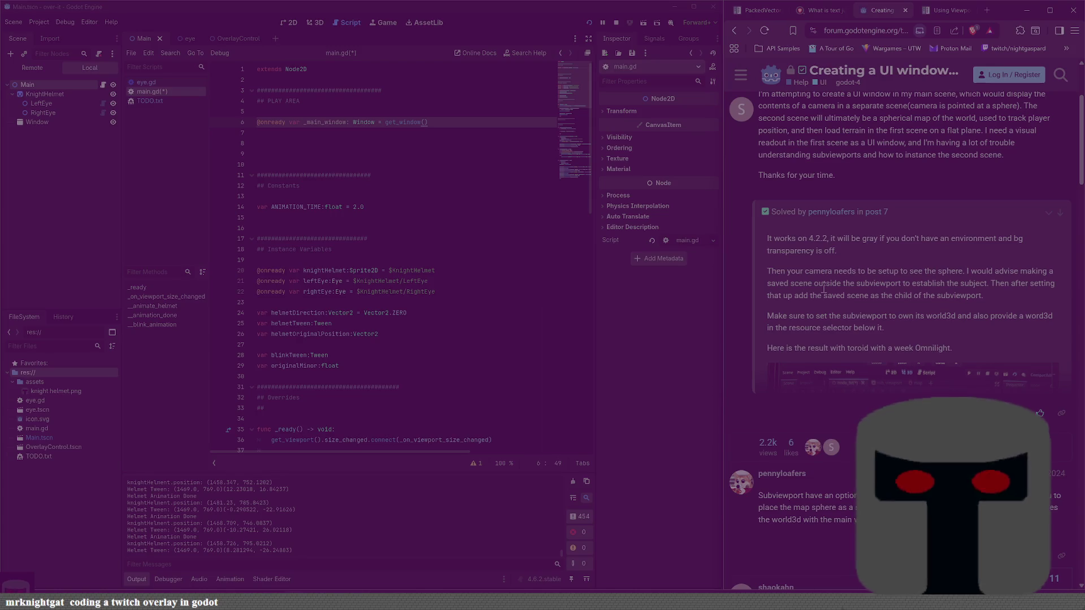
{"action": "scroll", "coordinate": [824, 289], "scroll_direction": "down", "scroll_amount": 1}
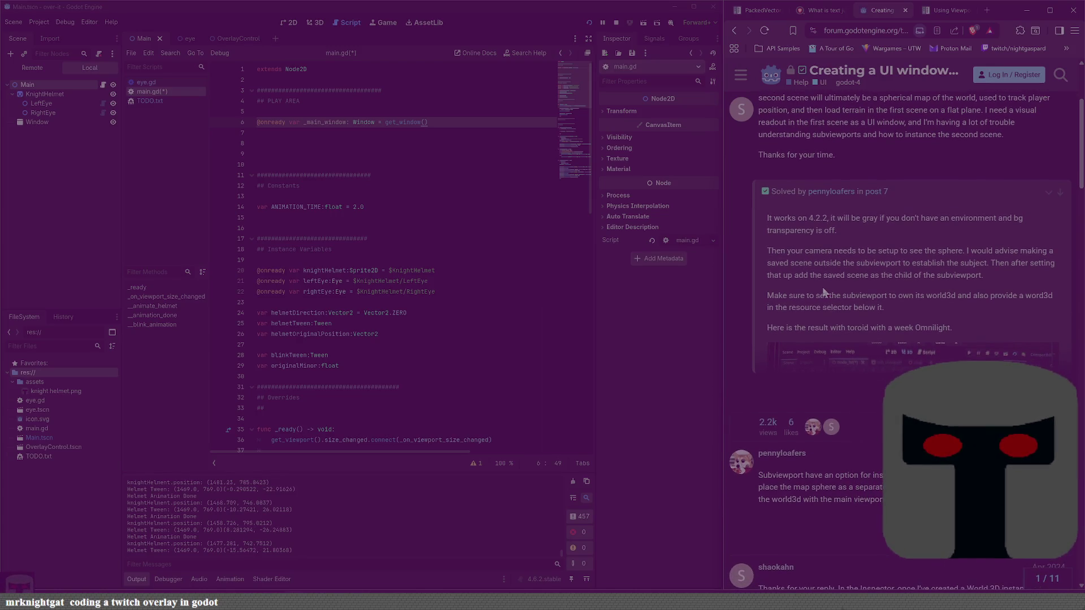
{"action": "scroll", "coordinate": [824, 291], "scroll_direction": "down", "scroll_amount": 3}
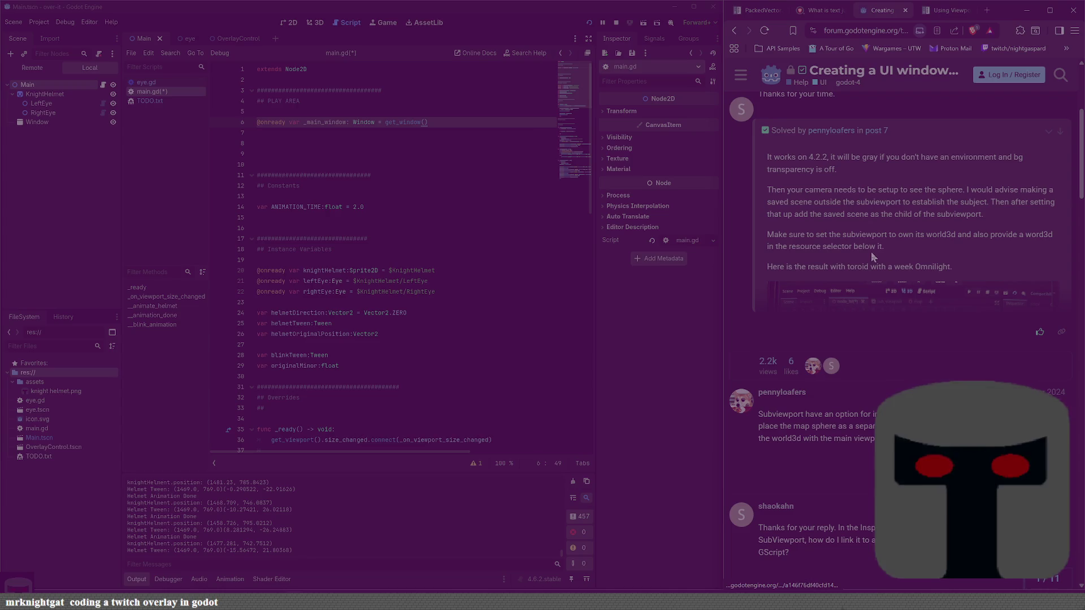
{"action": "left_click", "coordinate": [845, 302]}
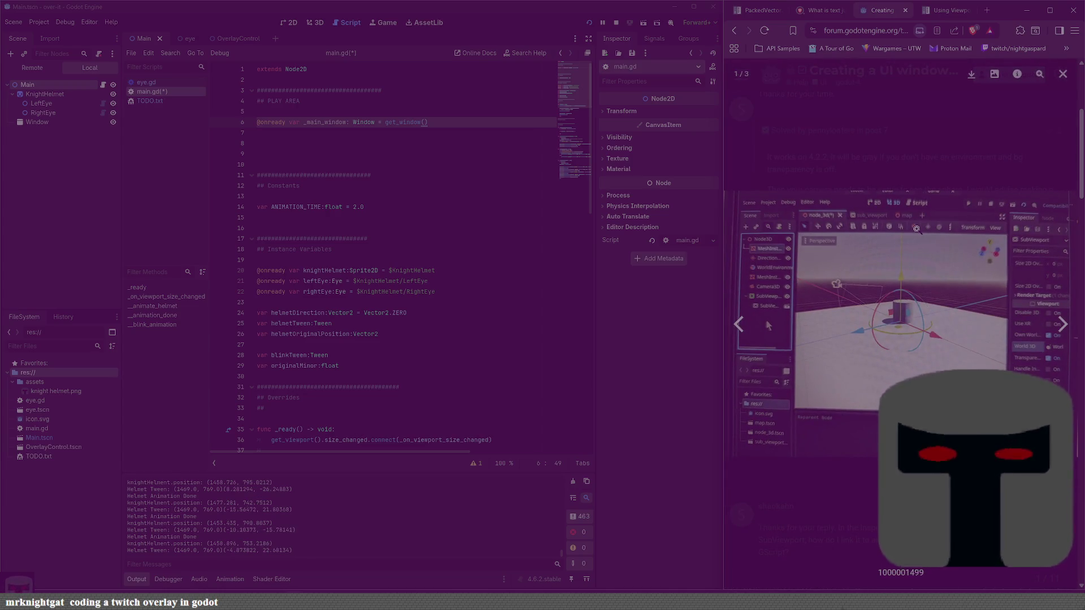
{"action": "left_click", "coordinate": [884, 190]}
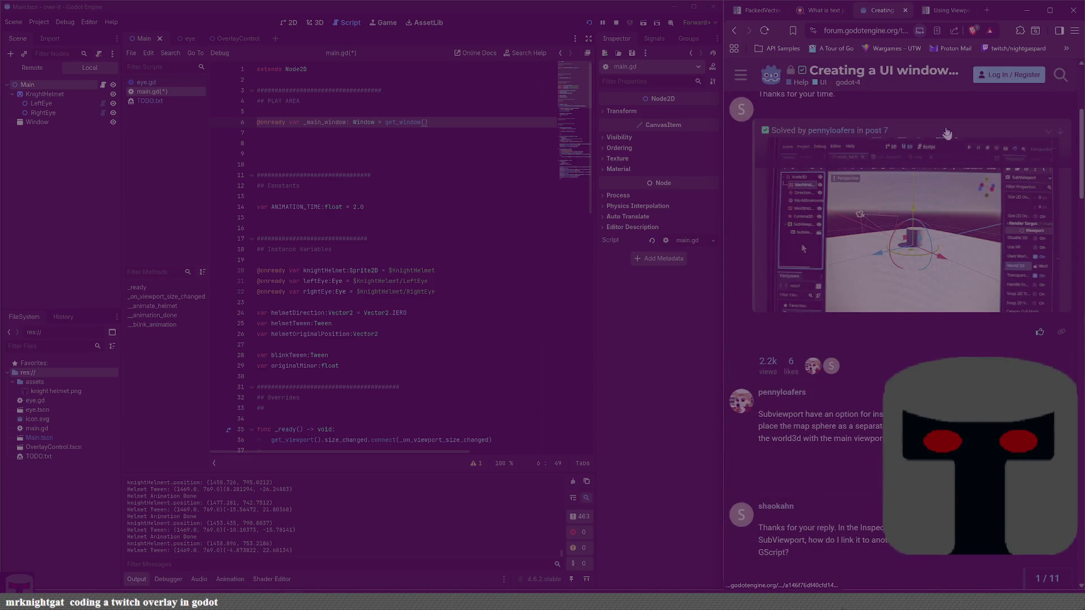
Step: Expand the solved answer and read the replies about placing the scene under a SubViewport
{"action": "left_click", "coordinate": [947, 133]}
{"action": "mouse_move", "coordinate": [767, 158]}
{"action": "left_mouse_down"}
{"action": "mouse_move", "coordinate": [835, 170]}
{"action": "mouse_move", "coordinate": [879, 195]}
{"action": "mouse_move", "coordinate": [886, 215]}
{"action": "left_mouse_up"}
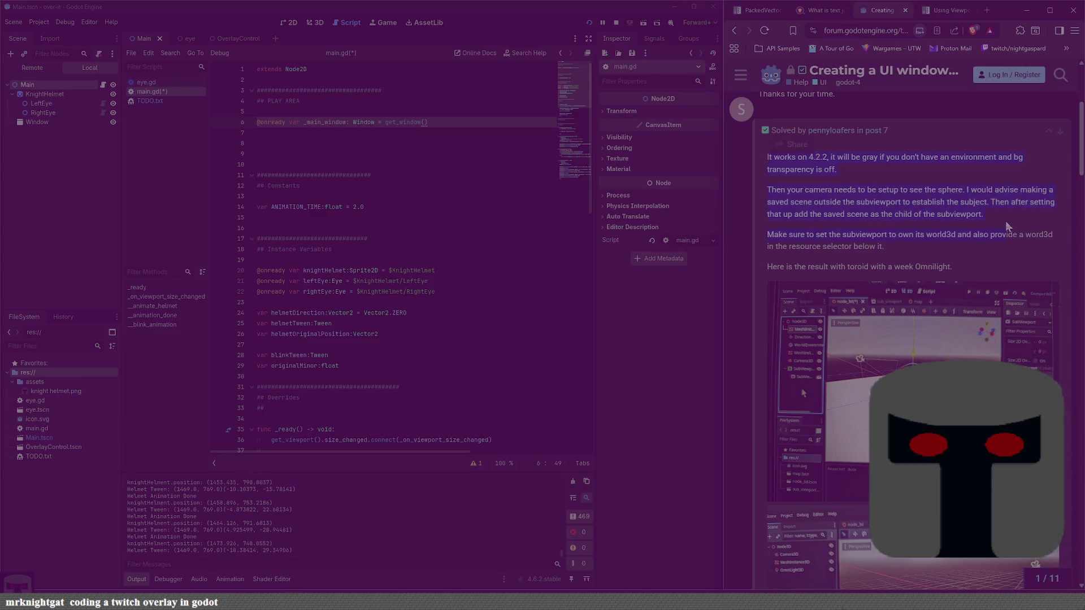
{"action": "left_click", "coordinate": [893, 252]}
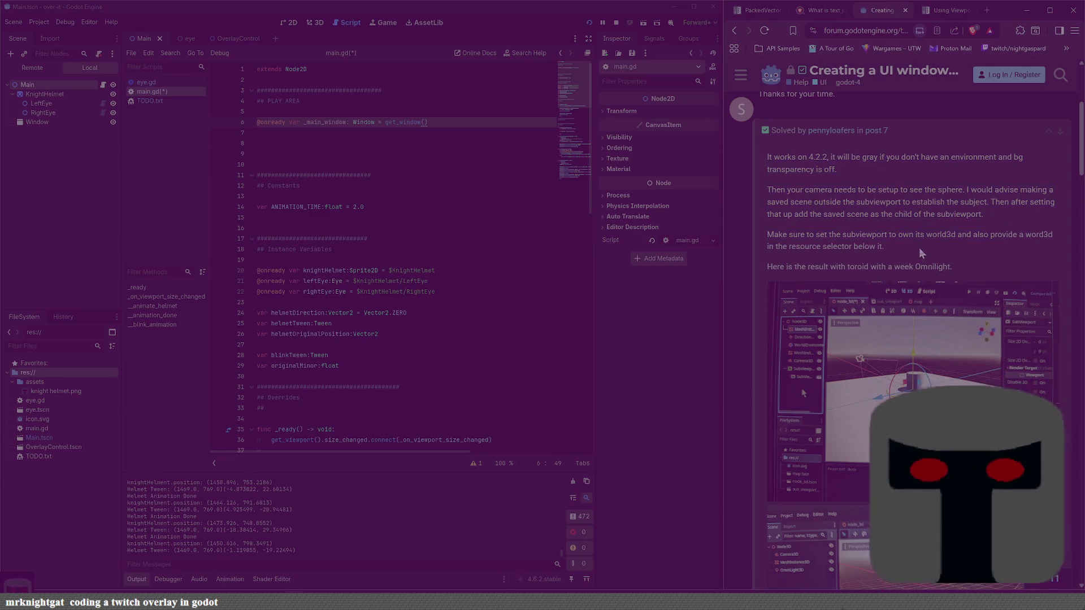
{"action": "scroll", "coordinate": [919, 254], "scroll_direction": "down", "scroll_amount": 5}
{"action": "scroll", "coordinate": [919, 253], "scroll_direction": "down", "scroll_amount": 1}
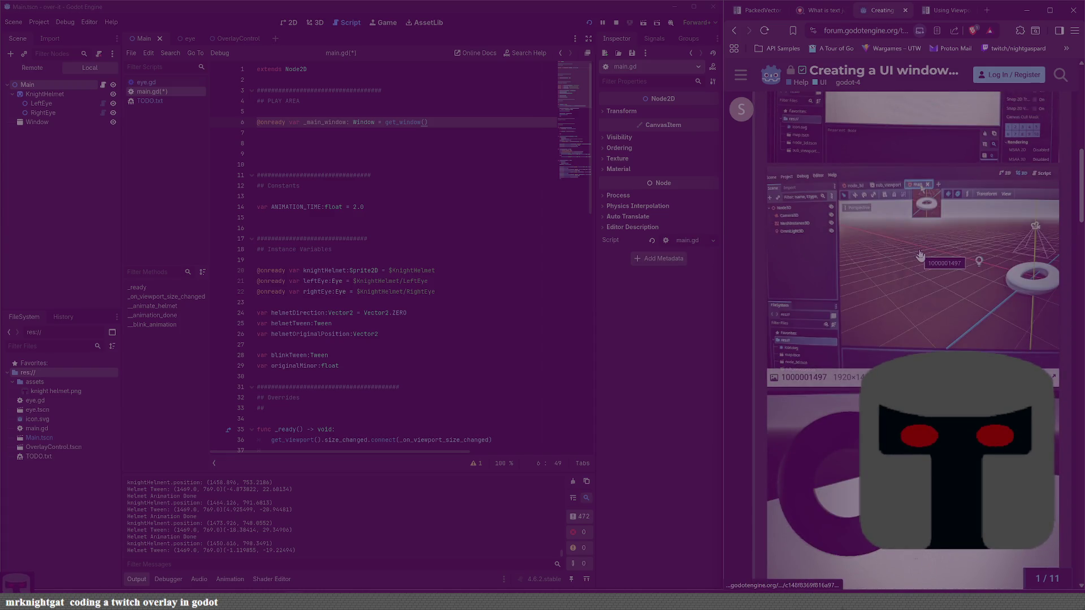
{"action": "scroll", "coordinate": [919, 254], "scroll_direction": "down", "scroll_amount": 8}
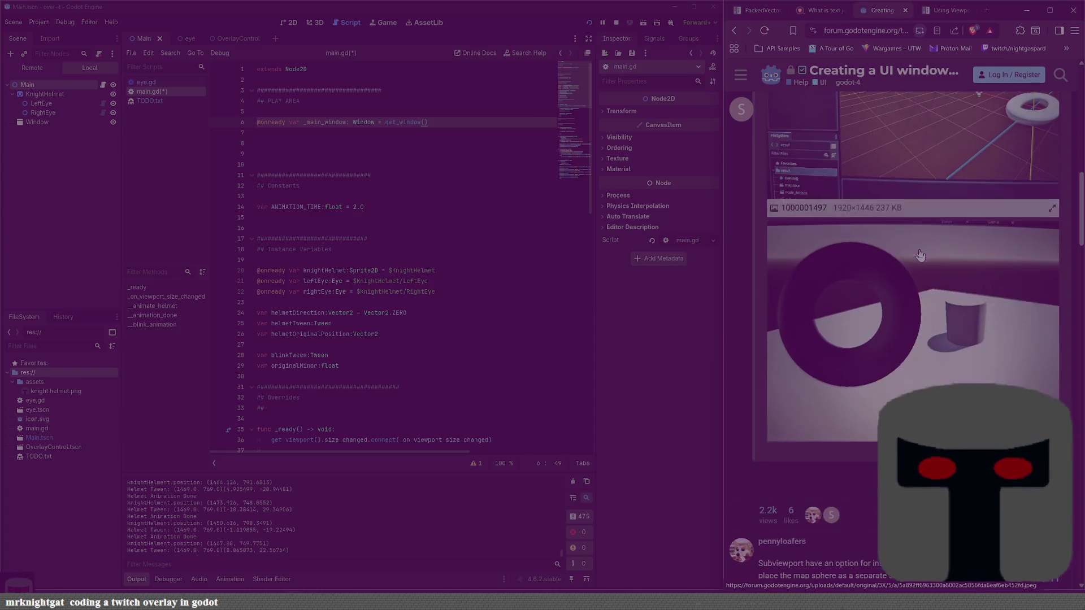
{"action": "scroll", "coordinate": [919, 248], "scroll_direction": "up", "scroll_amount": 4}
{"action": "scroll", "coordinate": [919, 248], "scroll_direction": "up", "scroll_amount": 3}
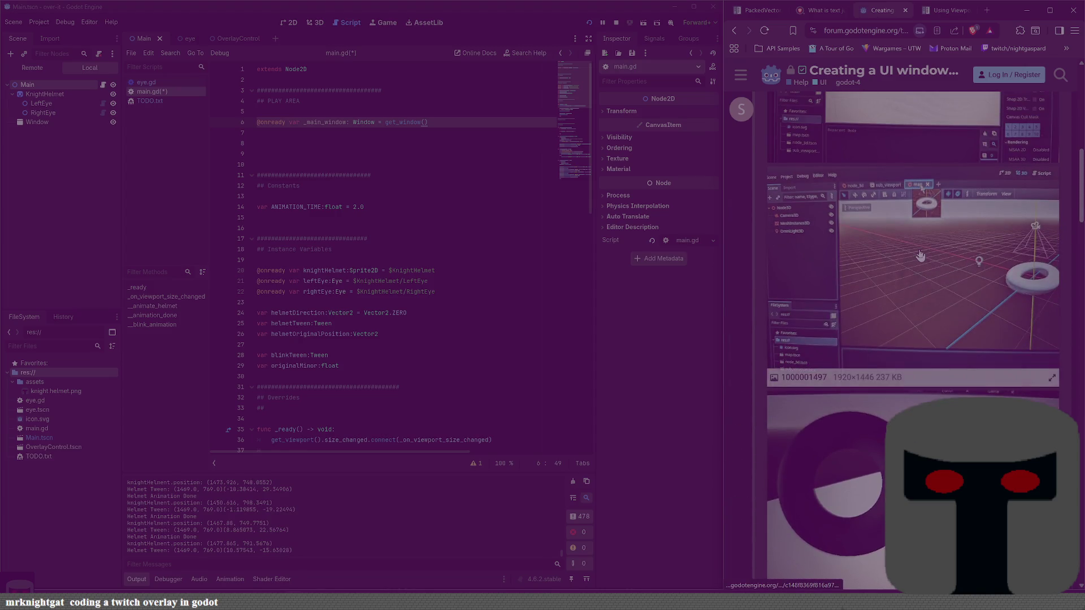
{"action": "scroll", "coordinate": [919, 248], "scroll_direction": "down", "scroll_amount": 7}
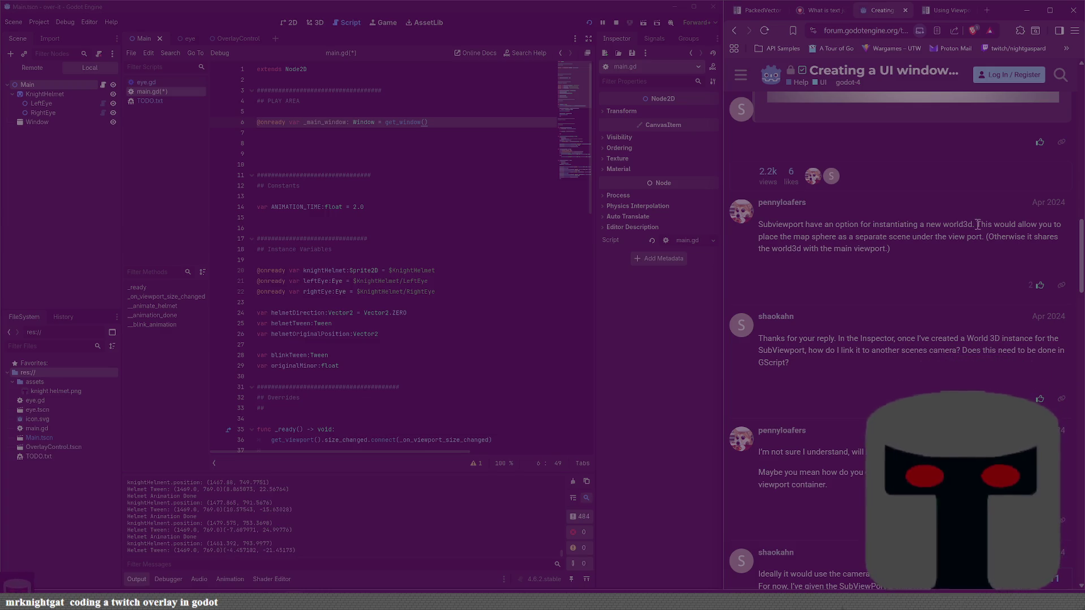
{"action": "left_click_drag", "start_coordinate": [977, 225], "coordinate": [983, 238]}
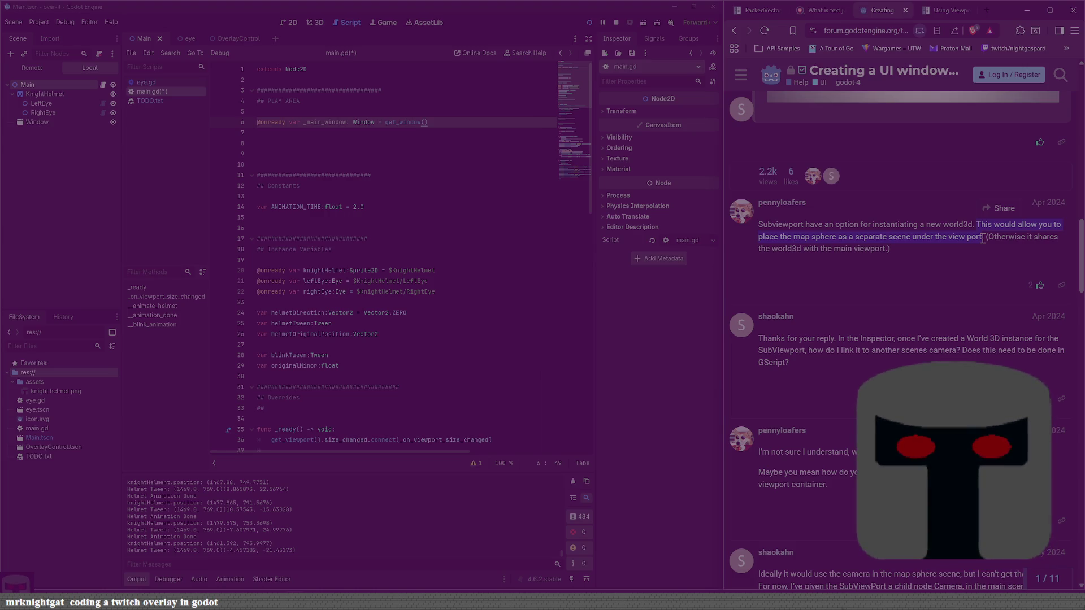
{"action": "left_click", "coordinate": [807, 242]}
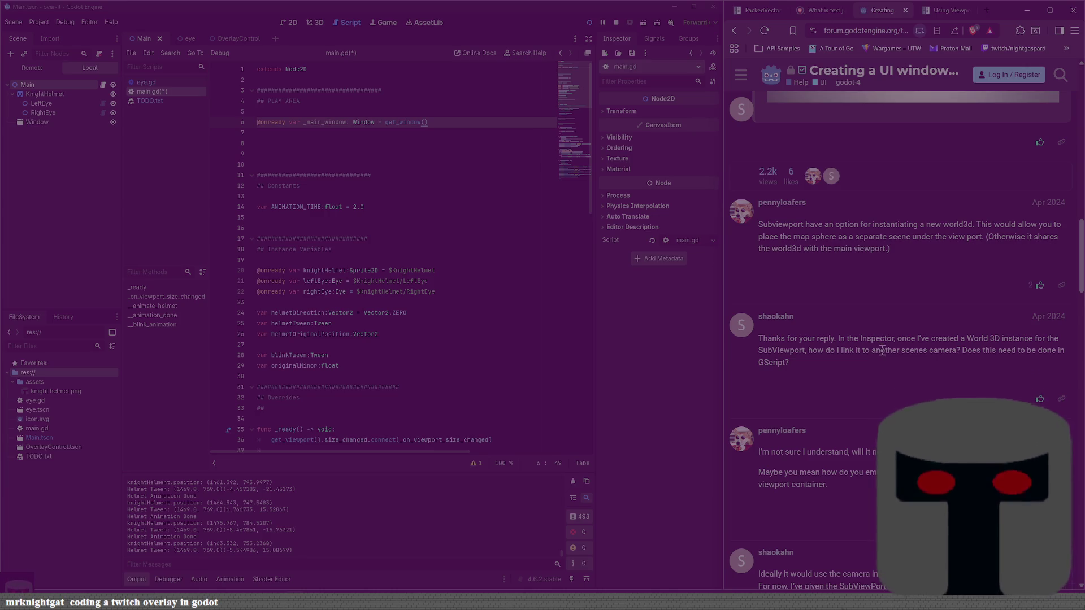
{"action": "left_click", "coordinate": [412, 155]}
{"action": "left_click", "coordinate": [443, 143]}
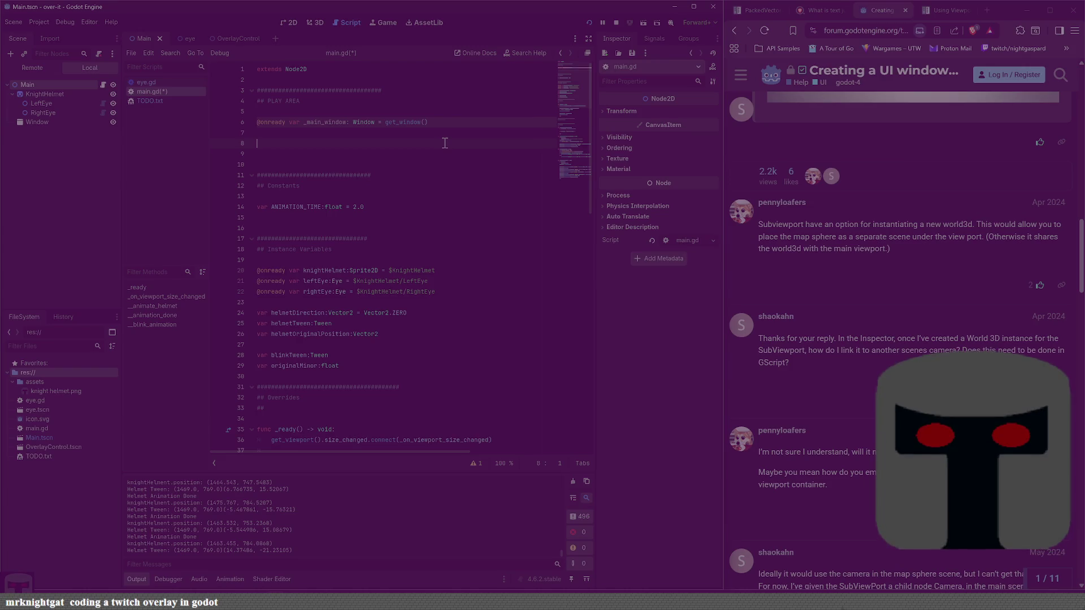
{"action": "type", "text": "@onready "}
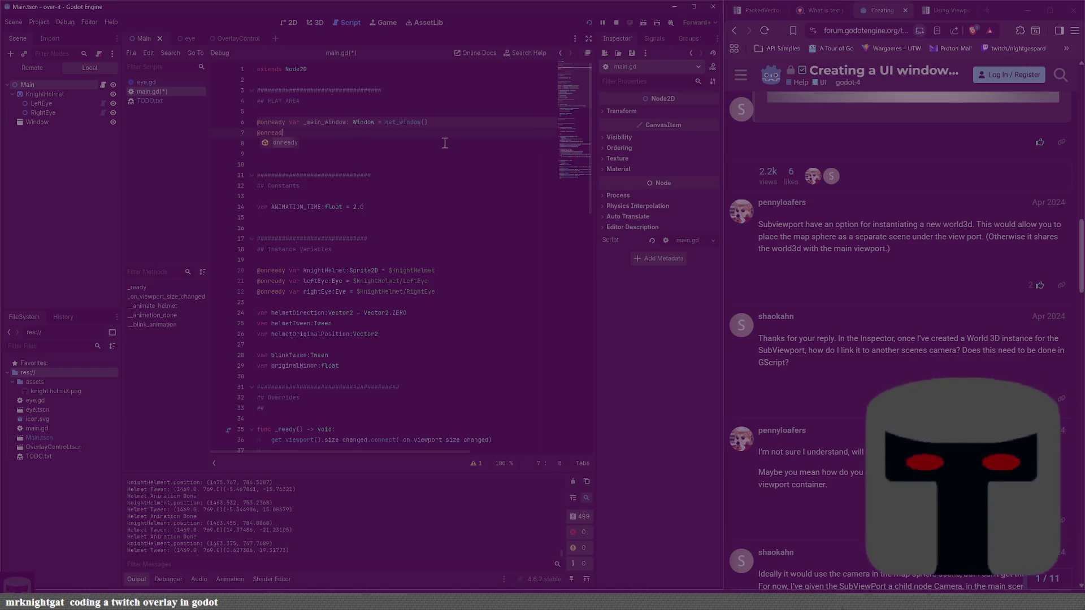
{"action": "type", "text": "va"}
{"action": "type", "text": "control_w"}
{"action": "type", "text": "in"}
{"action": "type", "text": "window:"}
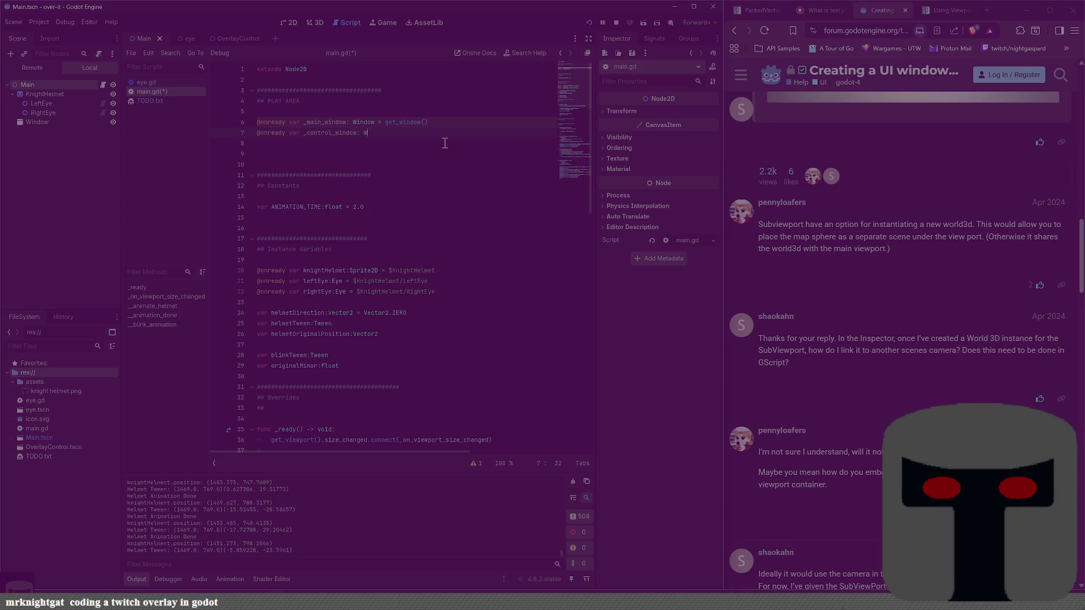
{"action": "type", "text": " = "}
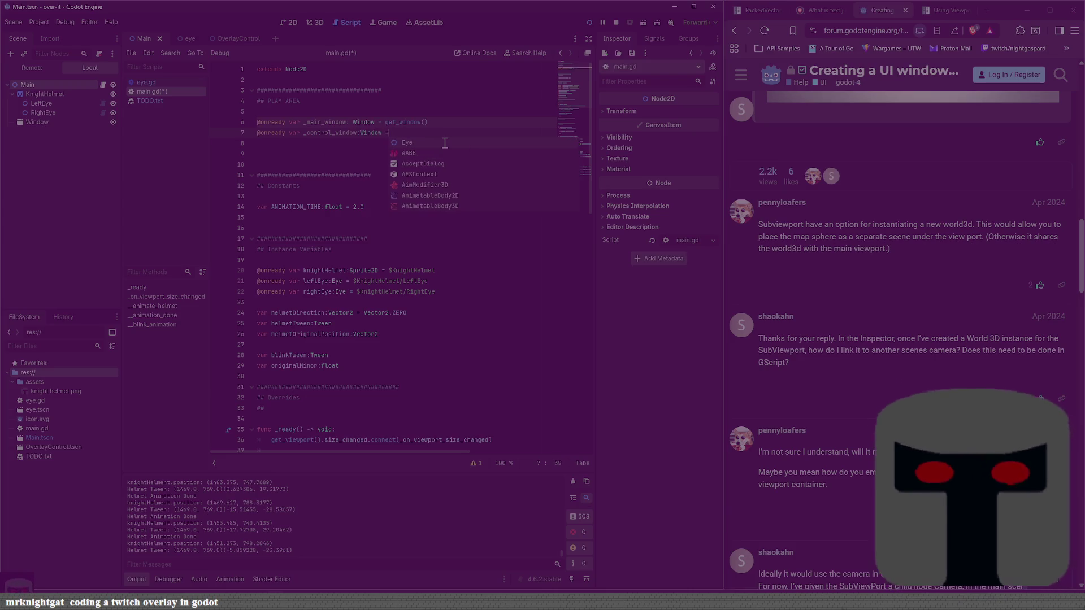
{"action": "type", "text": "$Con"}
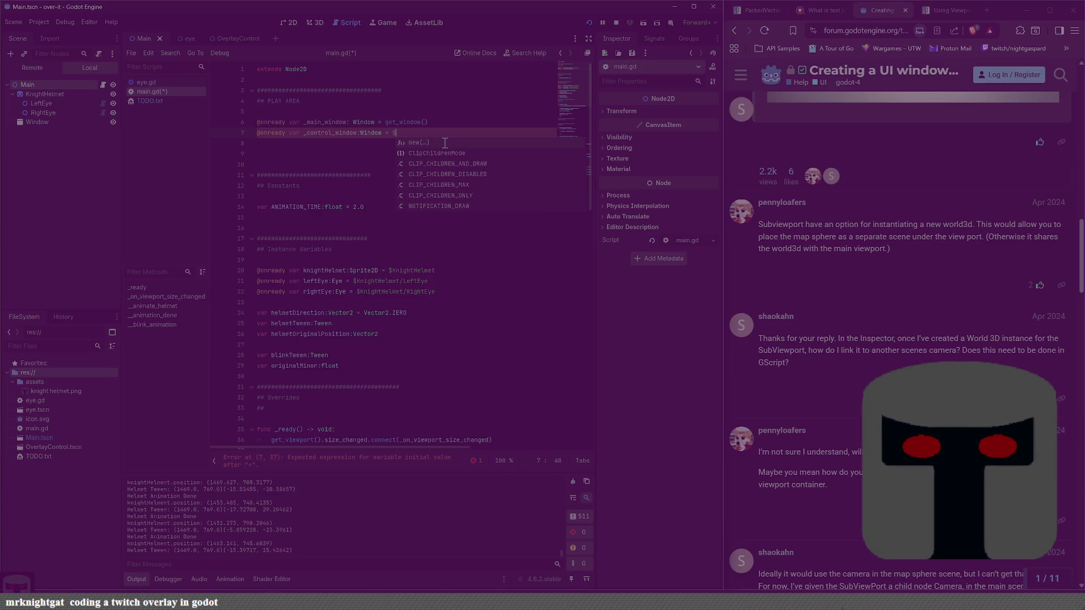
{"action": "type", "text": "tro"}
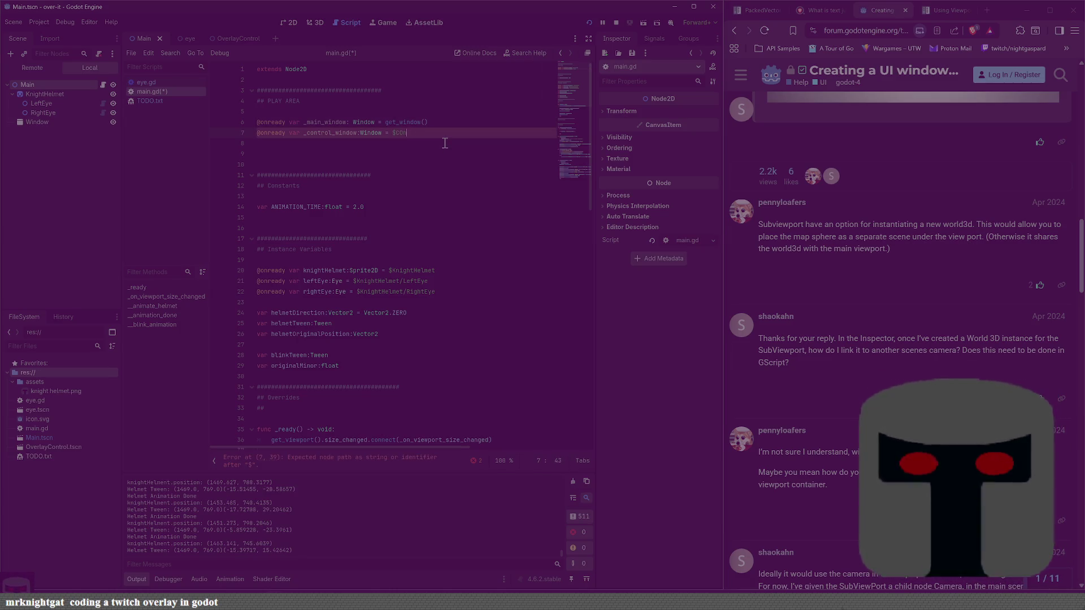
{"action": "key", "text": "BackSpace"}
{"action": "key", "text": "BackSpace"}
{"action": "key", "text": "BackSpace"}
{"action": "type", "text": "Overlay"}
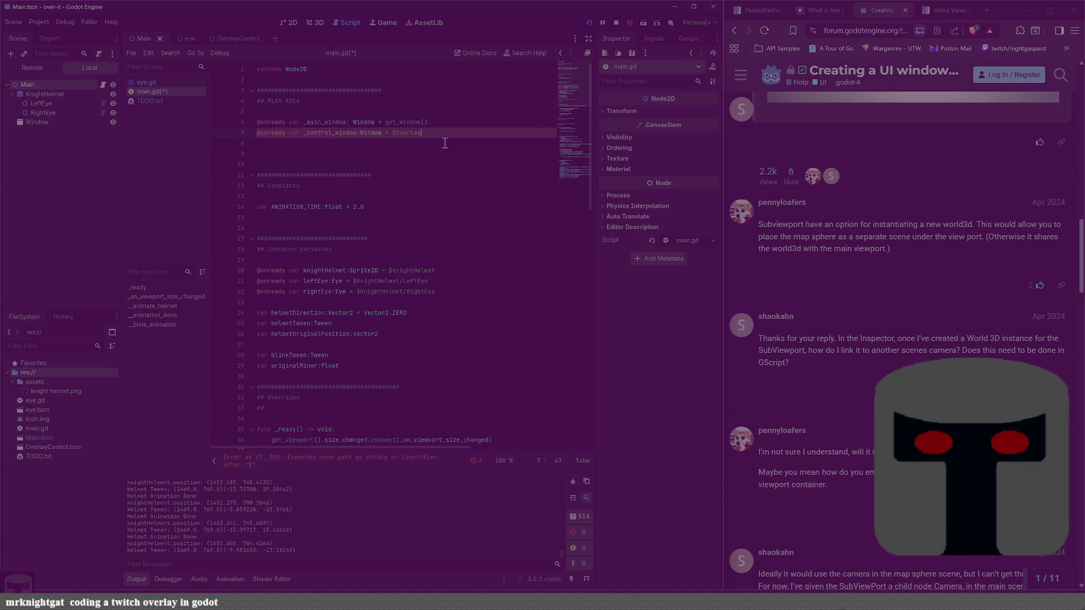
{"action": "key", "text": "Return"}
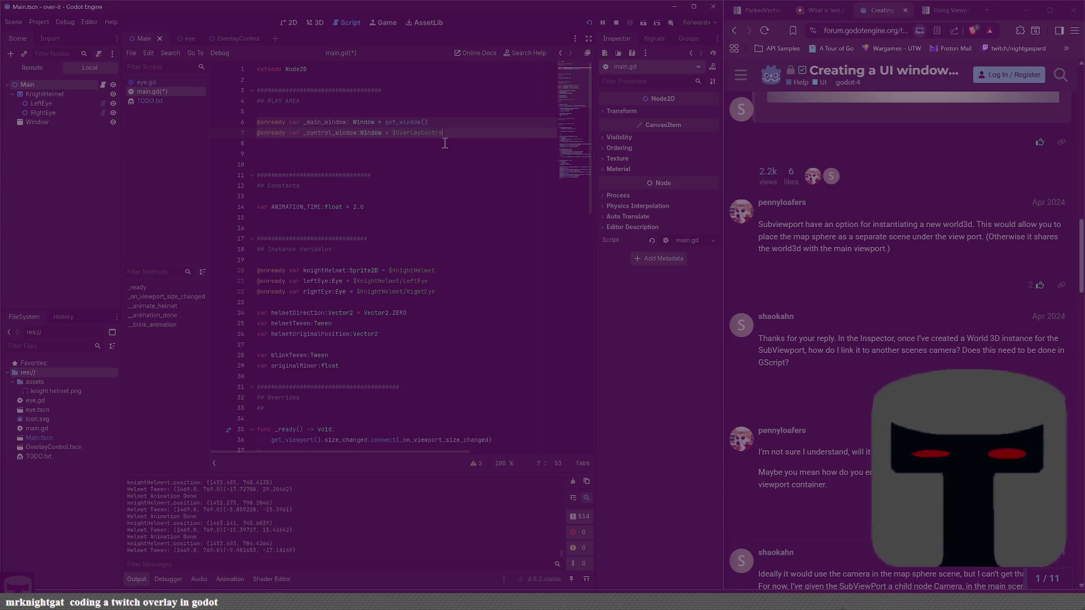
{"action": "key", "text": "ctrl+s"}
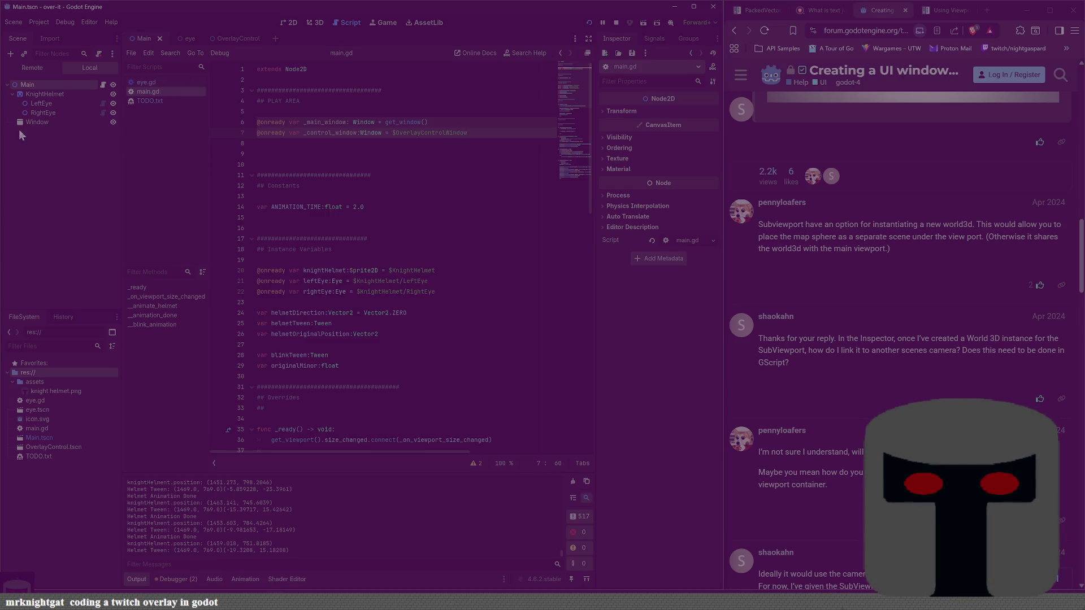
{"action": "left_click", "coordinate": [41, 122]}
Step: Rename the Window node to OverlayControlWindow and save the Main scene
{"action": "right_click", "coordinate": [41, 121]}
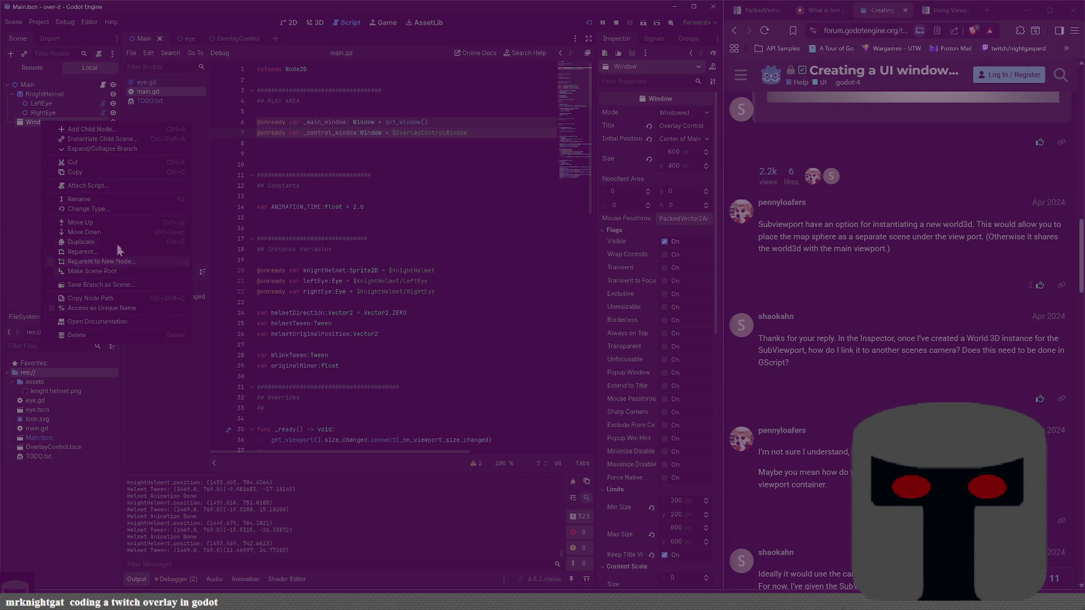
{"action": "left_click", "coordinate": [115, 198]}
{"action": "type", "text": "Ov"}
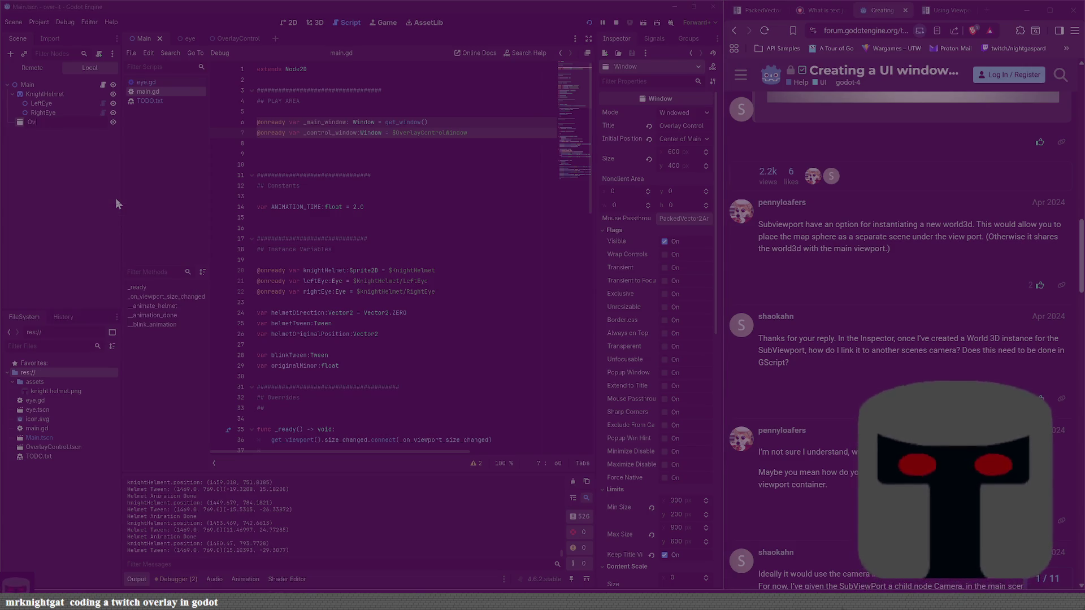
{"action": "type", "text": "erlayControl"}
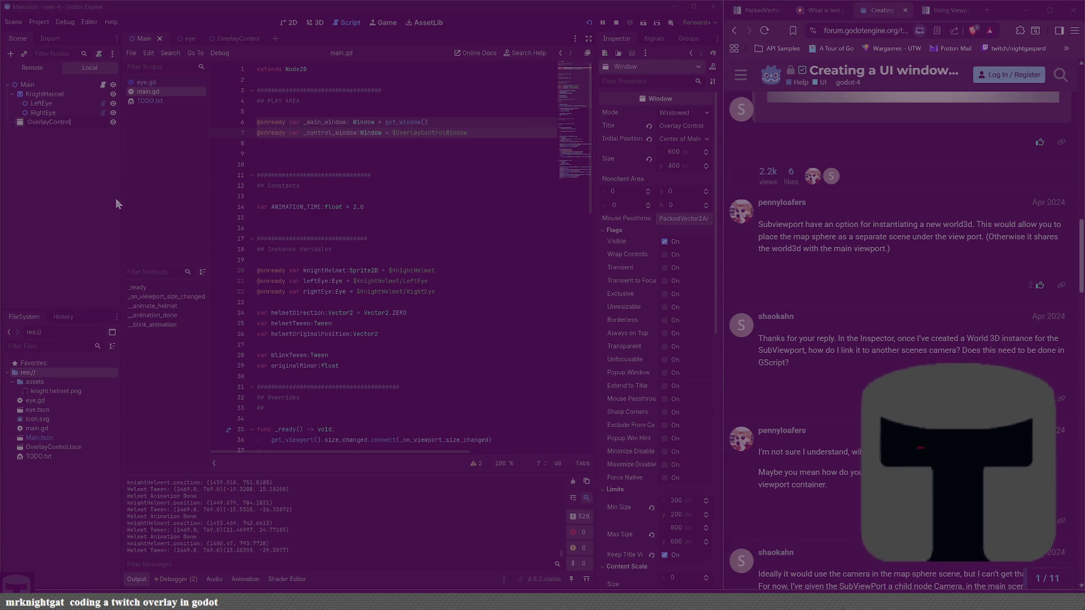
{"action": "type", "text": "Window"}
{"action": "key", "text": "Return"}
{"action": "key", "text": "ctrl+s"}
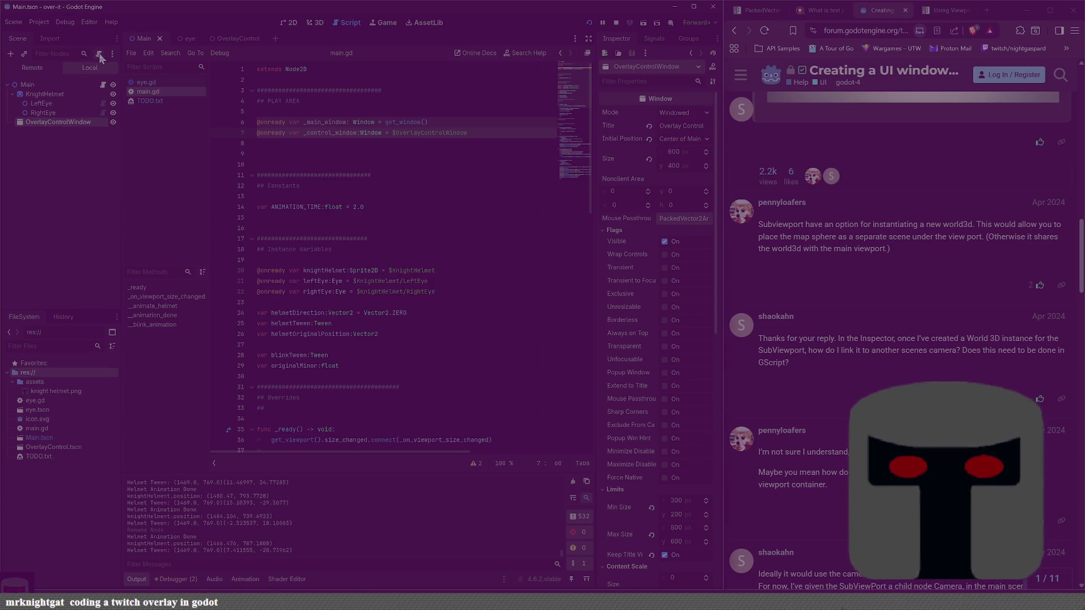
{"action": "left_click", "coordinate": [99, 53]}
Step: Create overlay_control_window.gd declaring class_name OverlayControlWindow and save it
{"action": "left_click", "coordinate": [501, 373]}
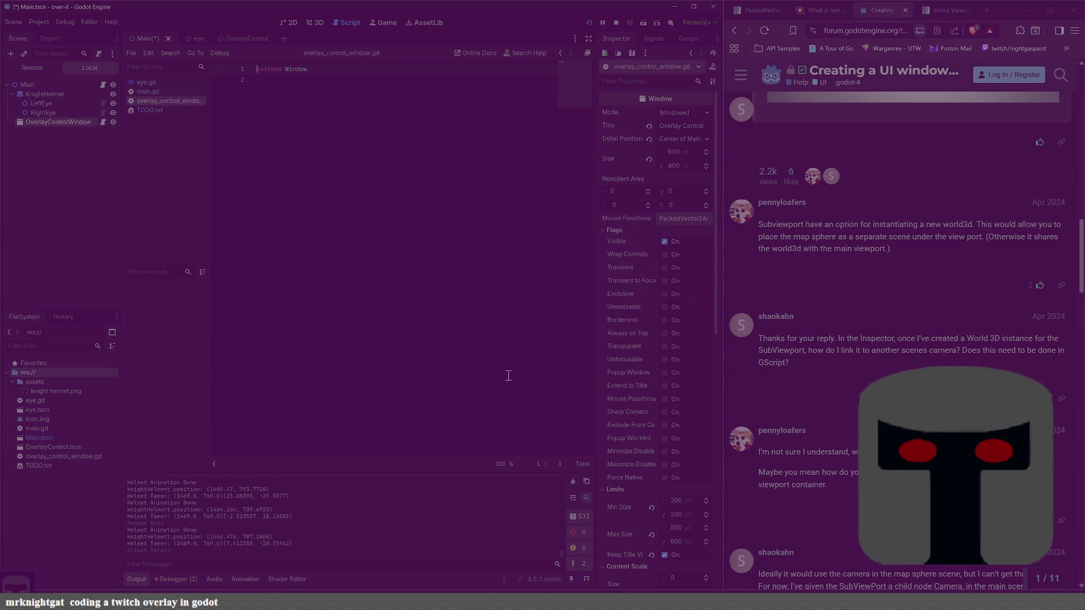
{"action": "type", "text": "classna"}
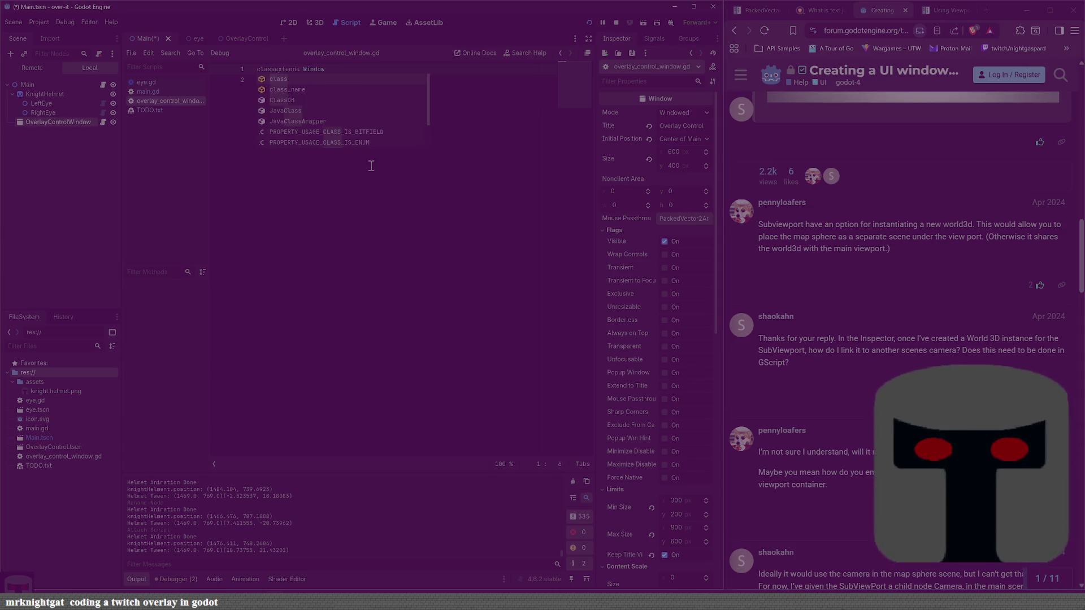
{"action": "key", "text": "Return"}
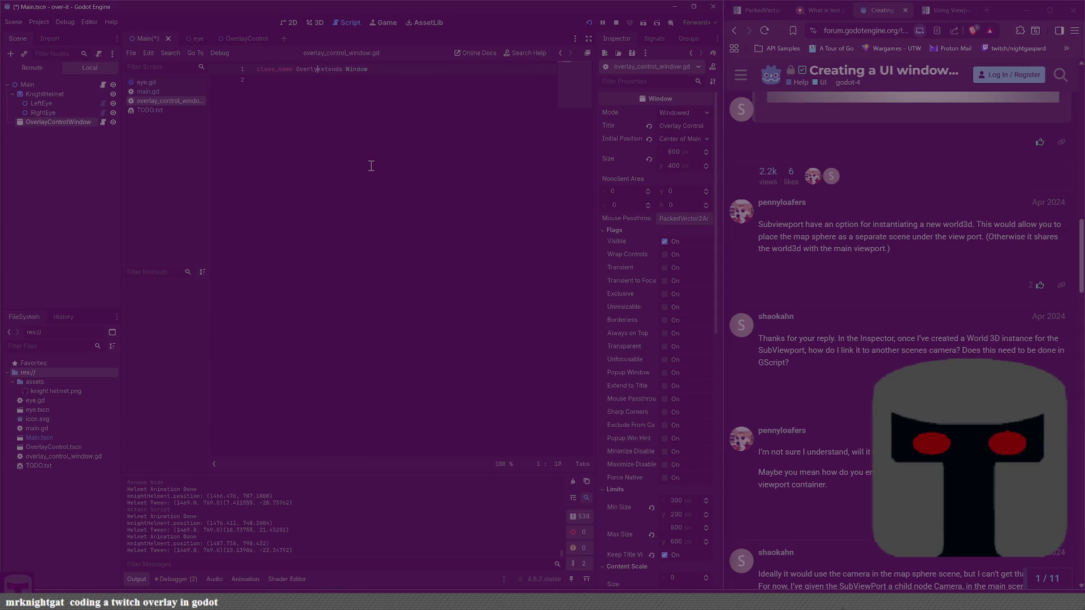
{"action": "key", "text": "BackSpace"}
{"action": "key", "text": "BackSpace"}
{"action": "type", "text": "ayControl"}
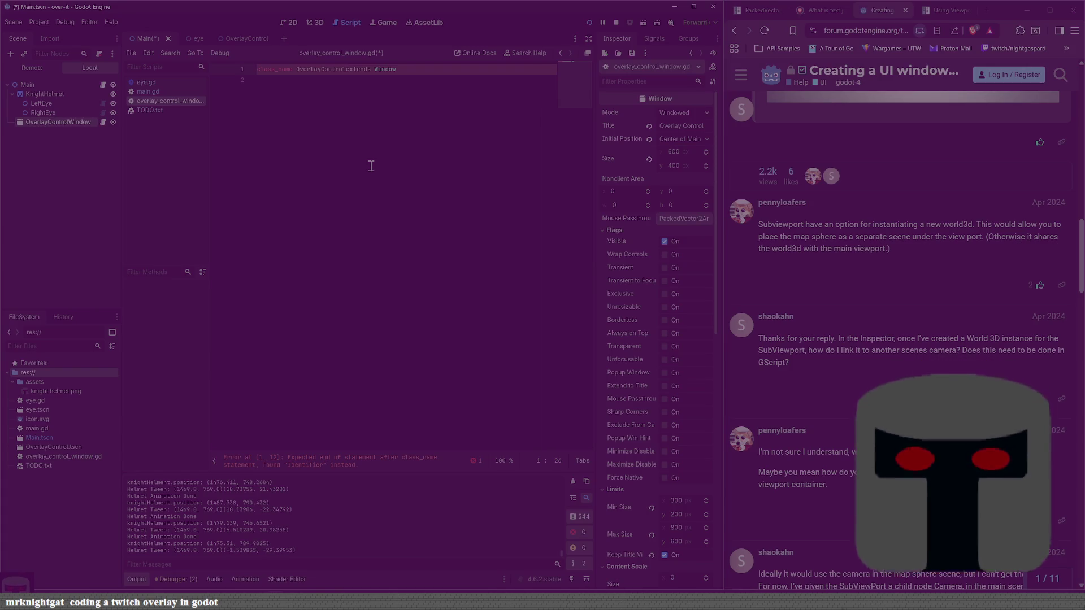
{"action": "type", "text": "ow"}
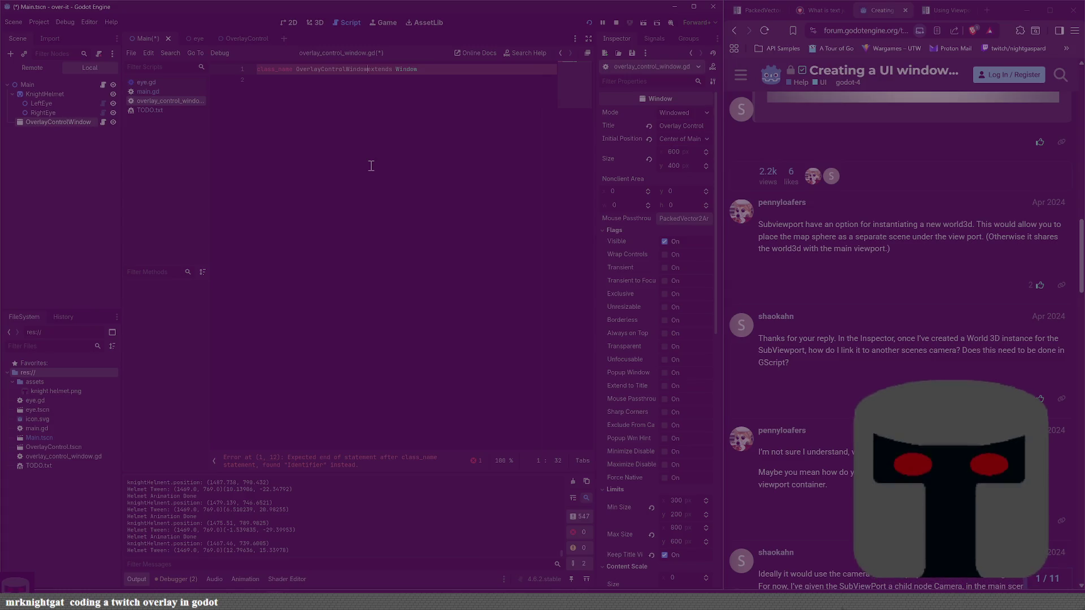
{"action": "key", "text": "ctrl+s"}
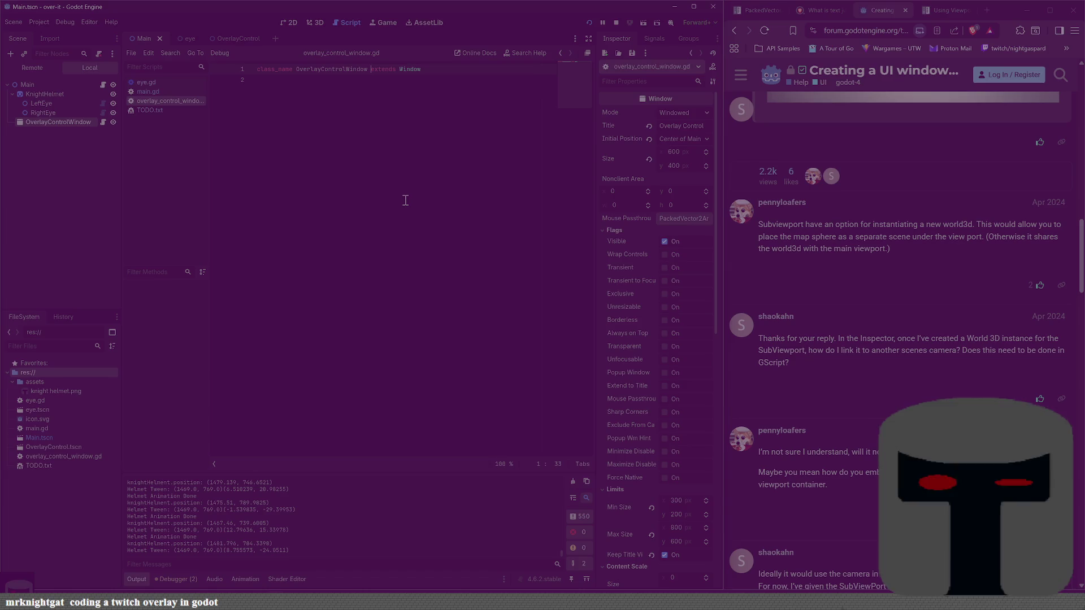
Step: Write the func _ready() -> void: signature below the class declaration
{"action": "key", "text": "Return"}
{"action": "key", "text": "Return"}
{"action": "key", "text": "Return"}
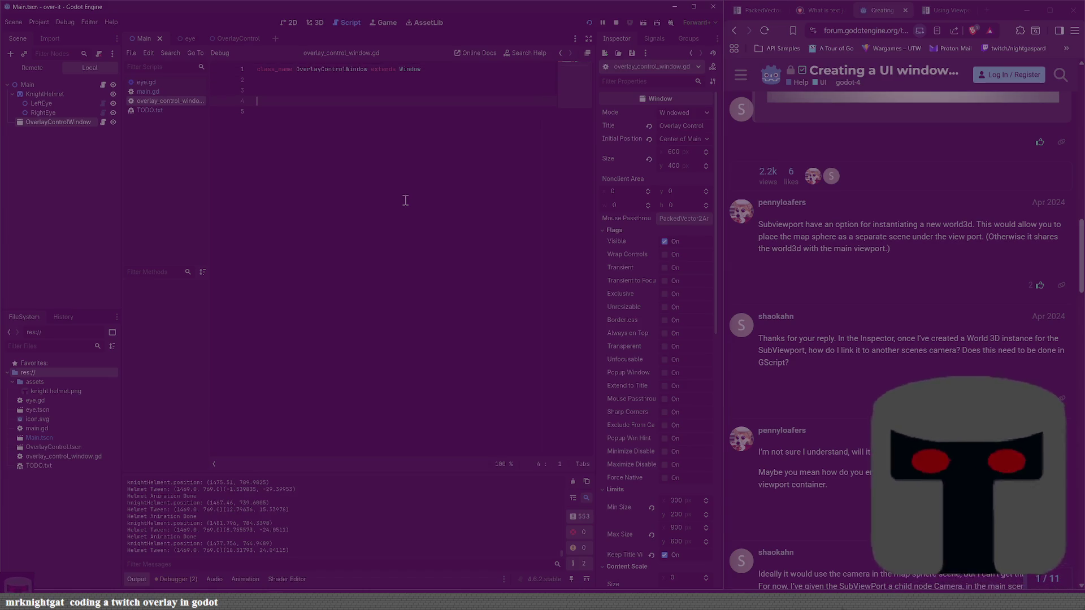
{"action": "type", "text": "_ready()"}
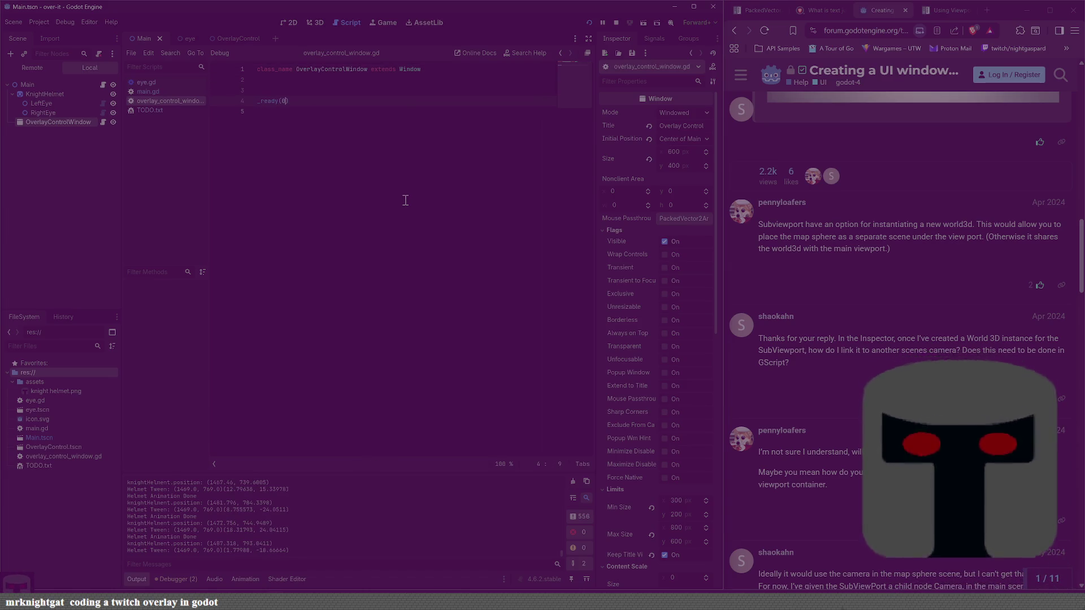
{"action": "key", "text": "Home"}
{"action": "type", "text": "func"}
{"action": "key", "text": "End"}
{"action": "type", "text": ":"}
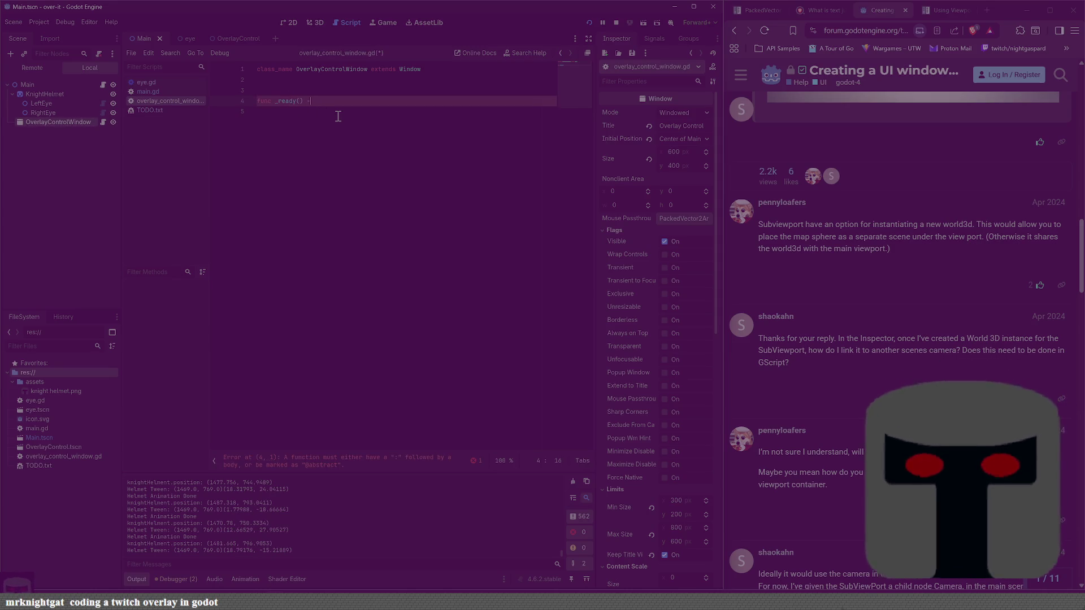
{"action": "type", "text": "-> void:"}
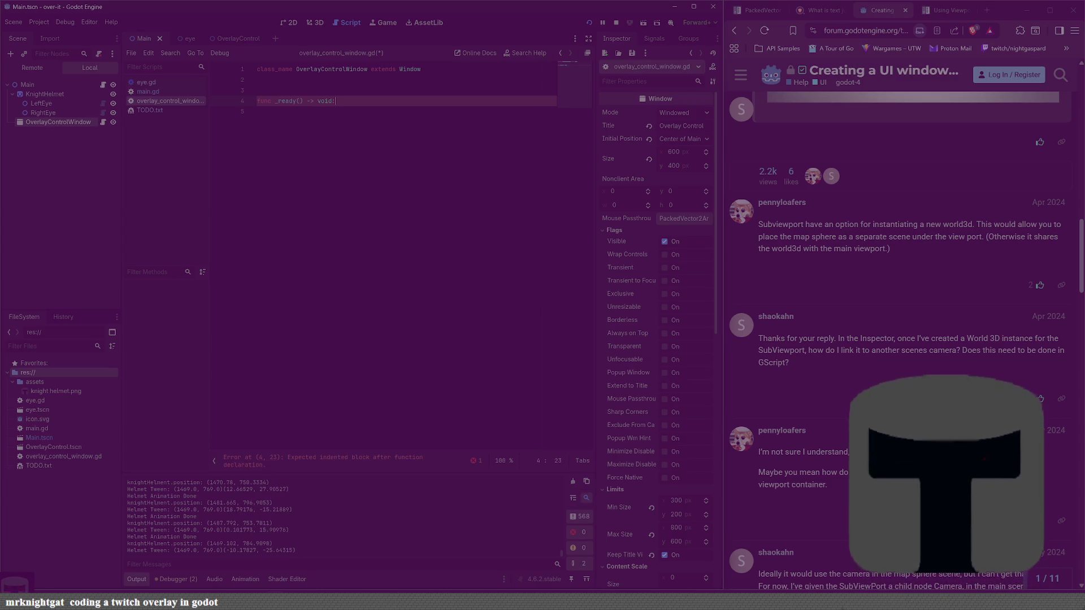
{"action": "key", "text": "Return"}
Step: Make _ready print "Window is ready" and save the script
{"action": "type", "text": "print("}
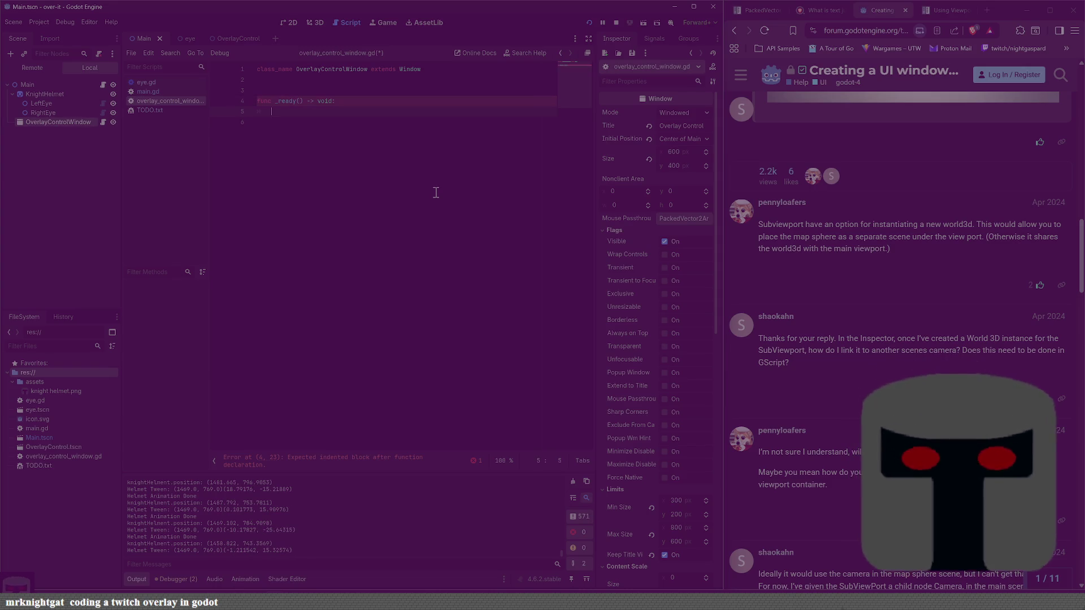
{"action": "type", "text": "\"read"}
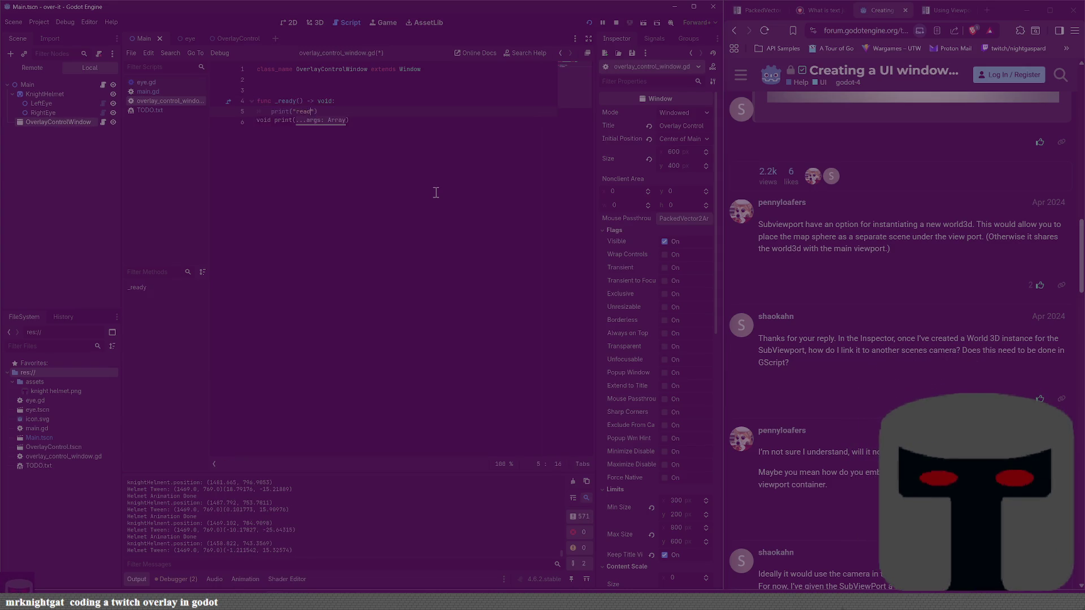
{"action": "key", "text": "BackSpace"}
{"action": "key", "text": "BackSpace"}
{"action": "key", "text": "BackSpace"}
{"action": "type", "text": "Window"}
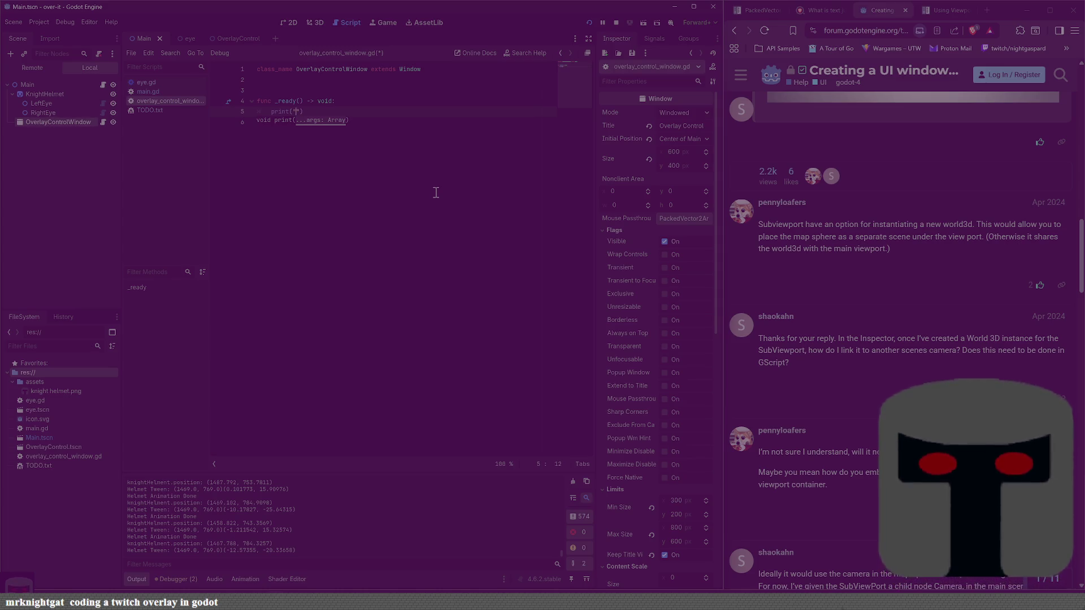
{"action": "key", "text": "End"}
{"action": "key", "text": "Return"}
{"action": "key", "text": "Return"}
{"action": "key", "text": "BackSpace"}
{"action": "key", "text": "ctrl+s"}
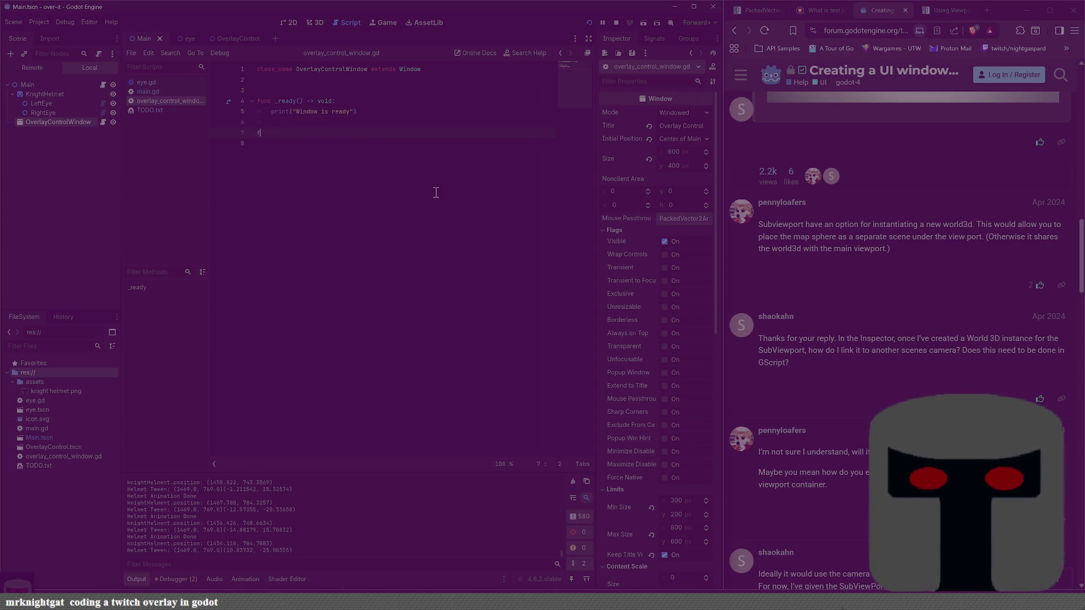
{"action": "type", "text": "func _"}
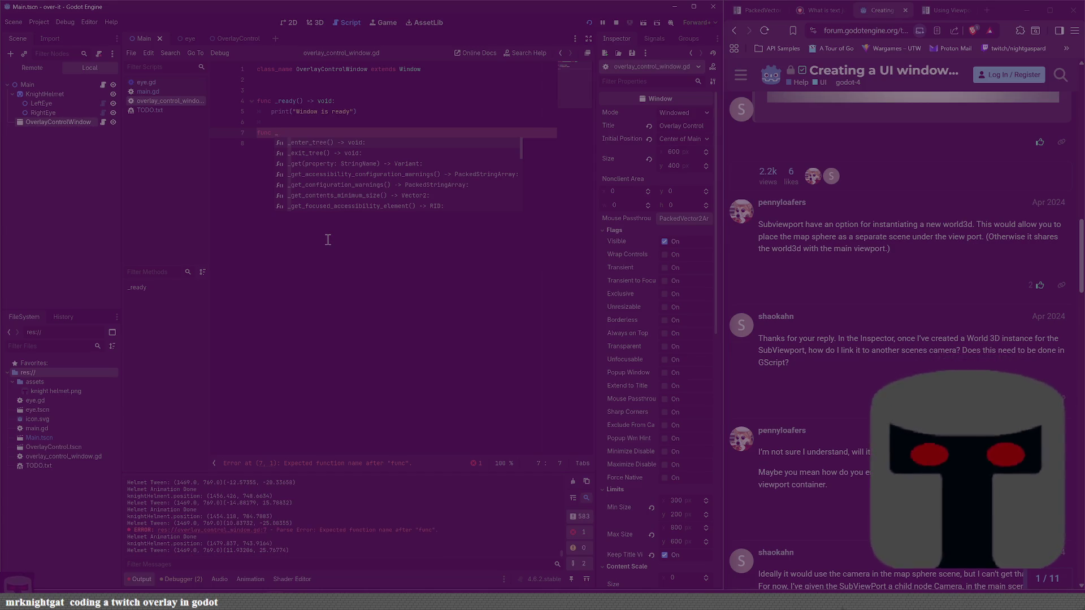
{"action": "key", "text": "BackSpace"}
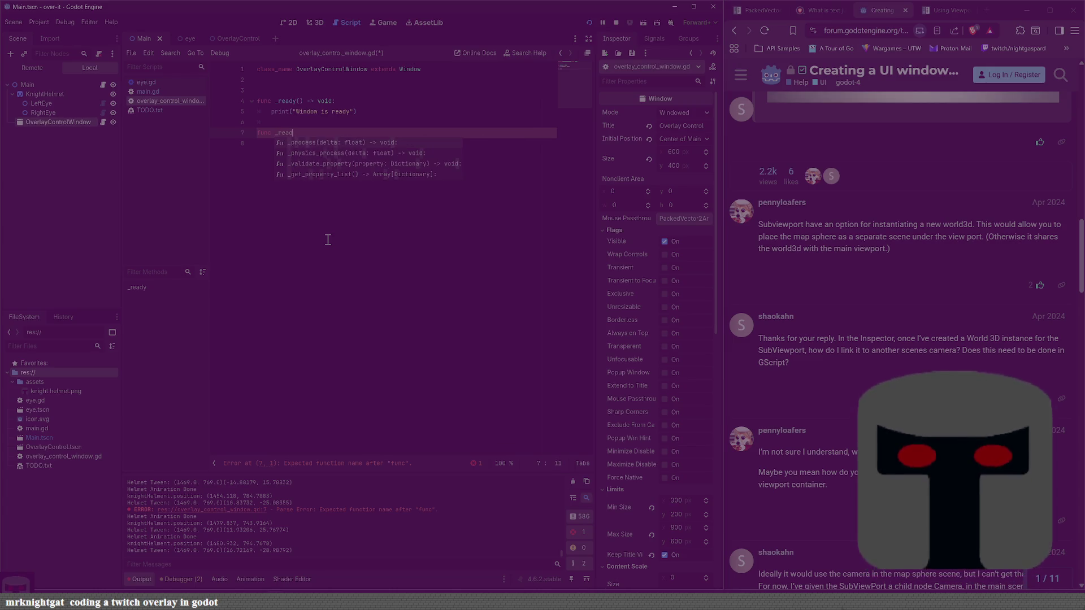
{"action": "type", "text": "_"}
{"action": "key", "text": "BackSpace"}
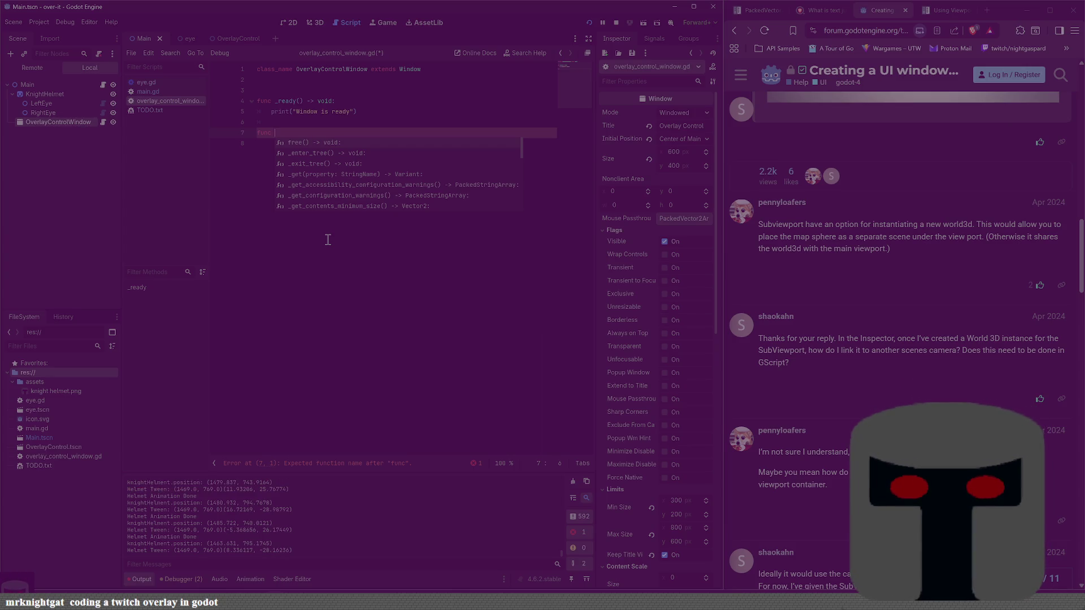
{"action": "type", "text": "_get() -> void"}
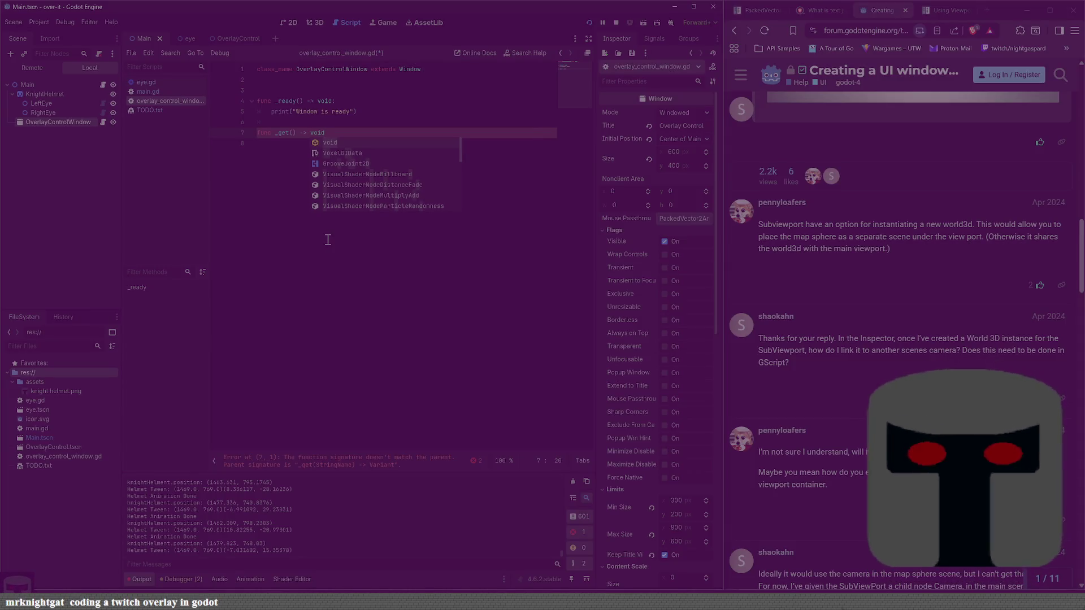
{"action": "key", "text": "shift+Home"}
{"action": "key", "text": "BackSpace"}
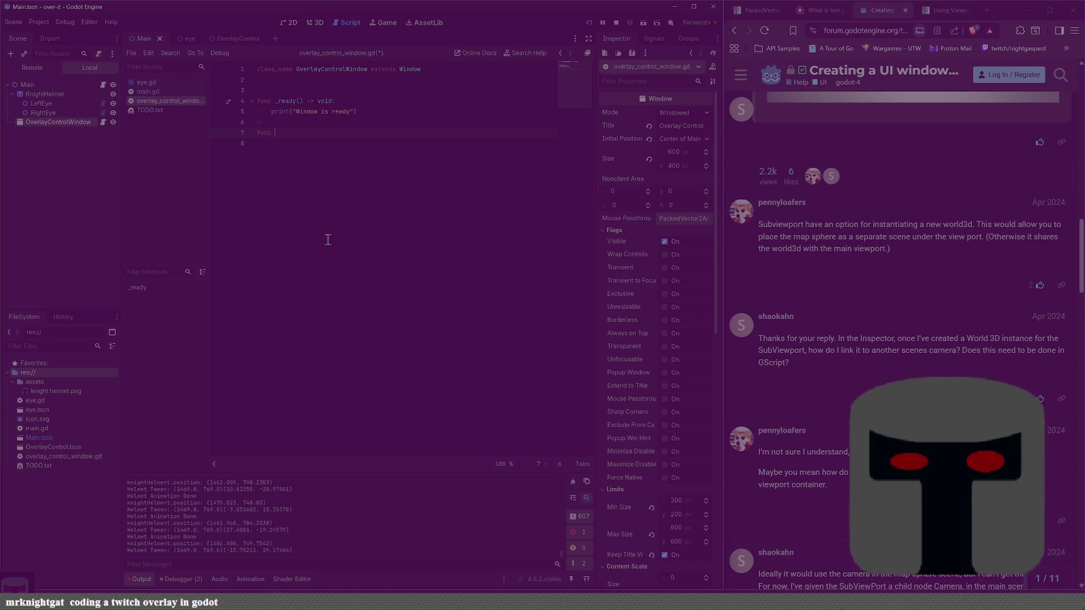
{"action": "type", "text": "f"}
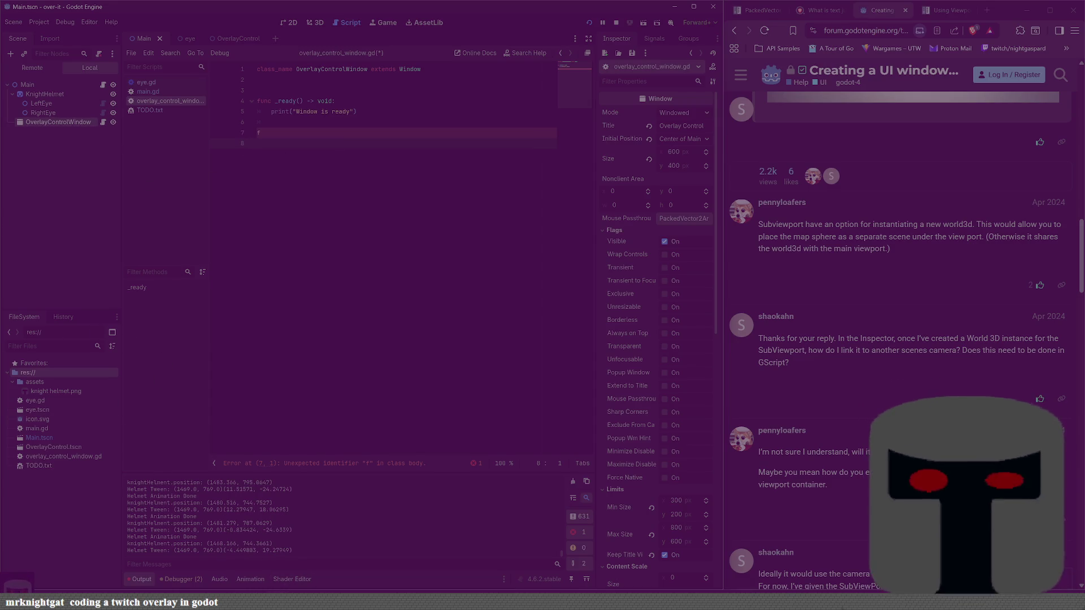
{"action": "key", "text": "ctrl+n"}
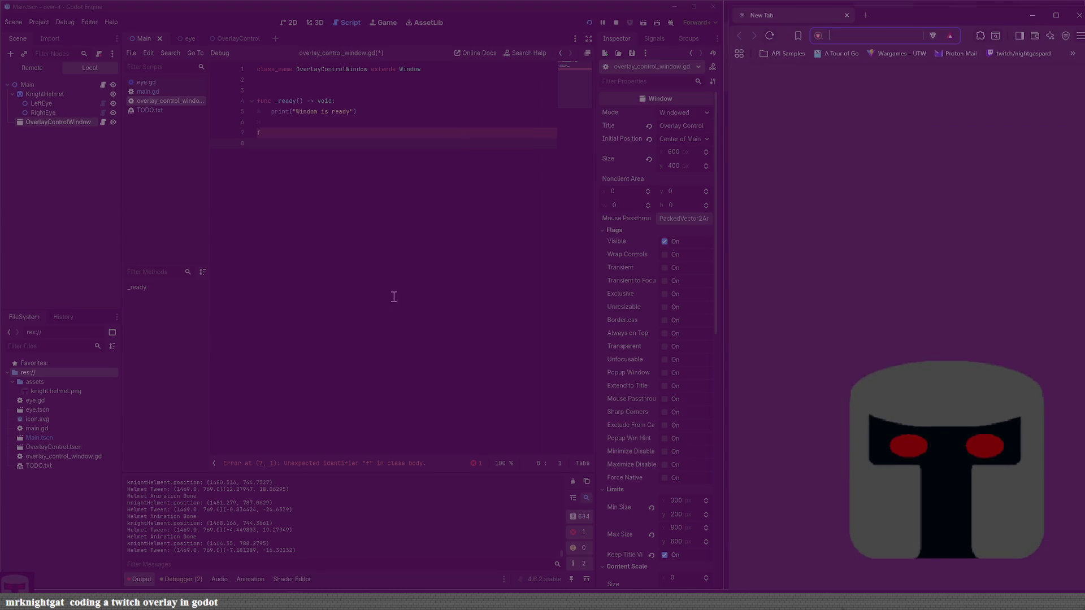
{"action": "key", "text": "ctrl+w"}
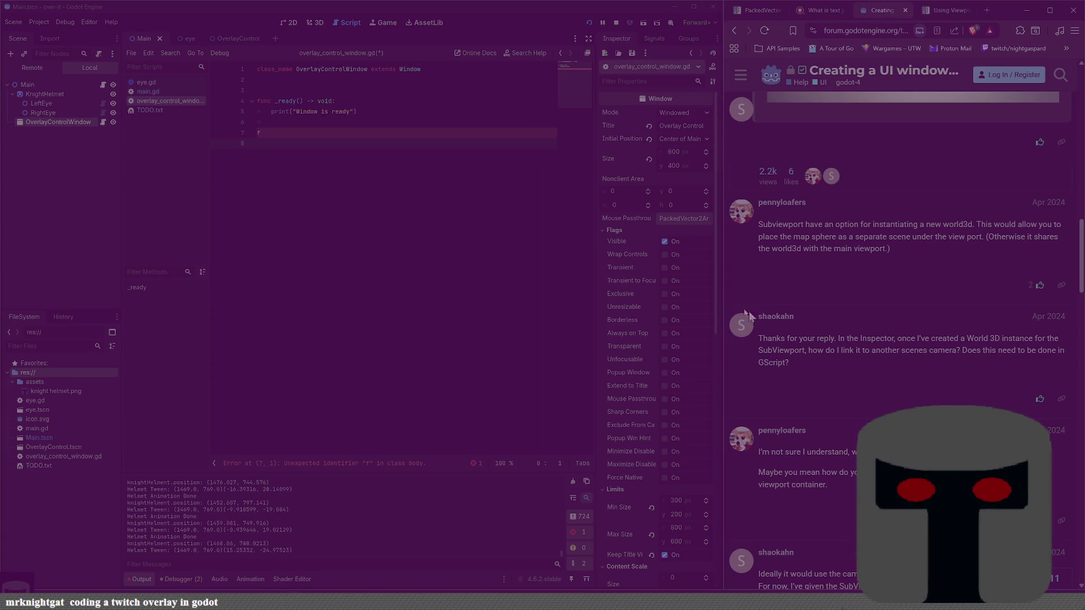
{"action": "left_click", "coordinate": [405, 212]}
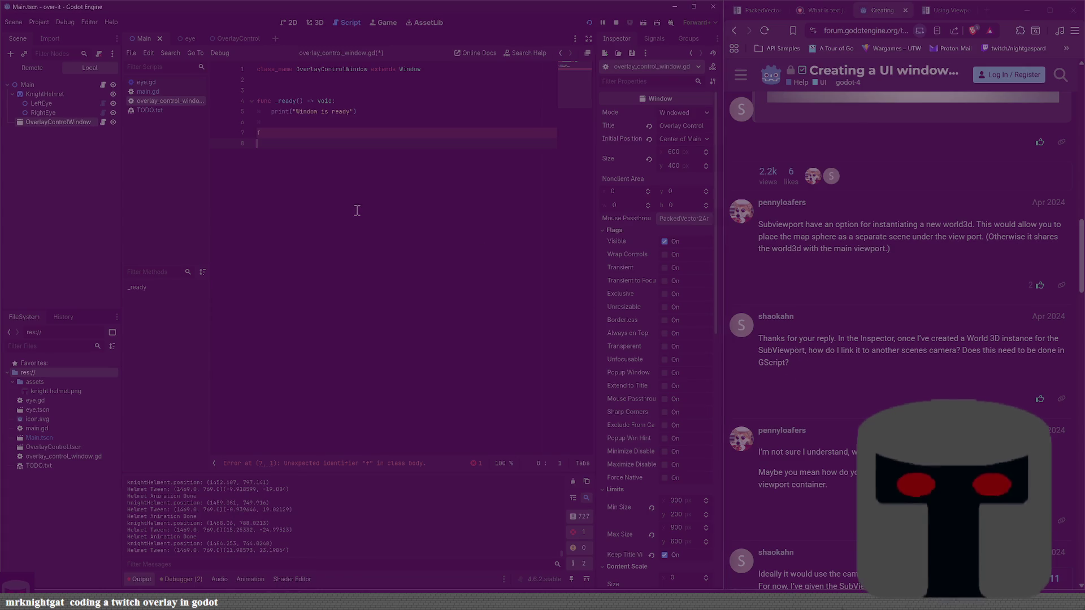
Step: Clear the stray lines and add an add_child() call in _ready
{"action": "key", "text": "BackSpace"}
{"action": "key", "text": "BackSpace"}
{"action": "type", "text": "fun"}
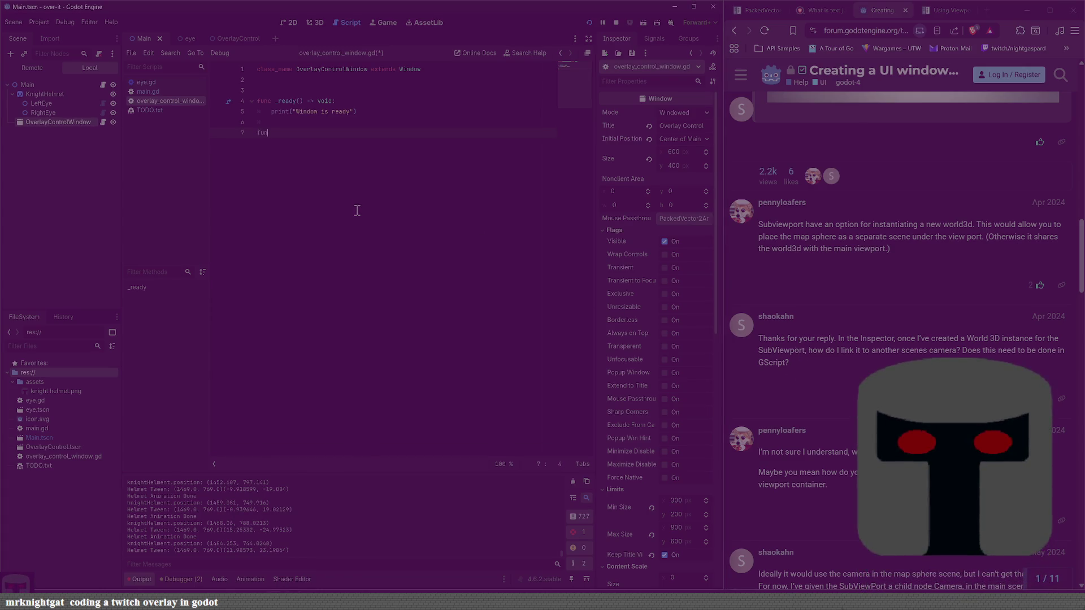
{"action": "key", "text": "BackSpace"}
{"action": "key", "text": "BackSpace"}
{"action": "key", "text": "BackSpace"}
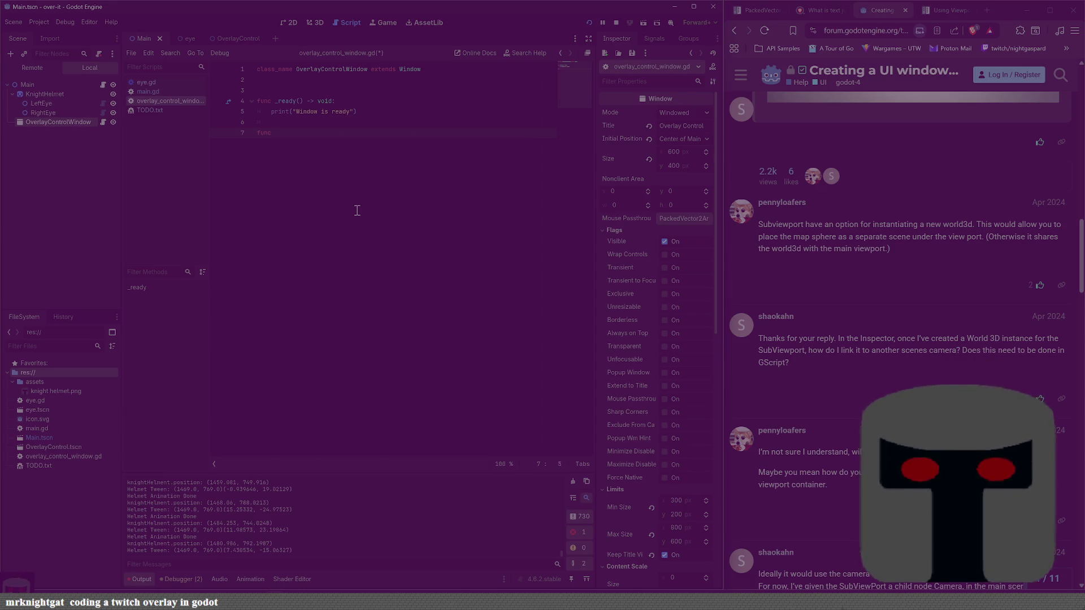
{"action": "key", "text": "BackSpace"}
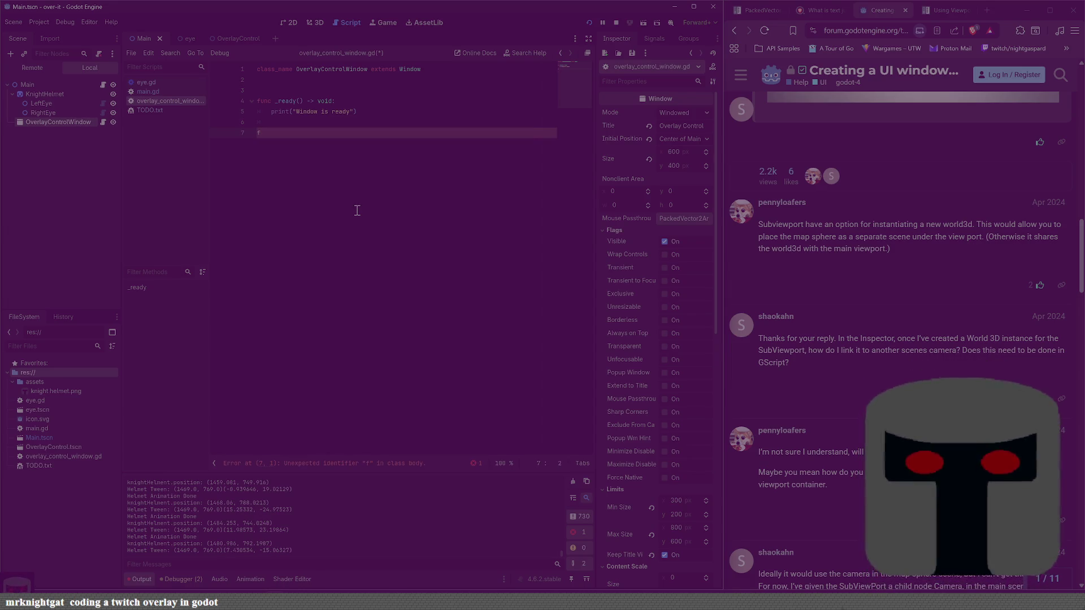
{"action": "key", "text": "BackSpace"}
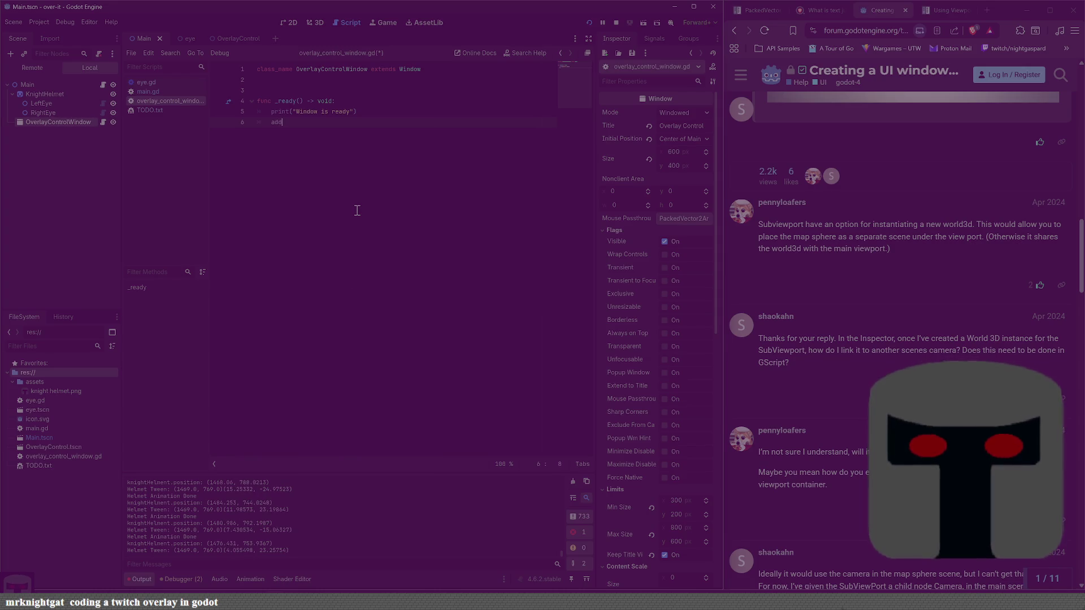
{"action": "type", "text": "_c"}
{"action": "key", "text": "Return"}
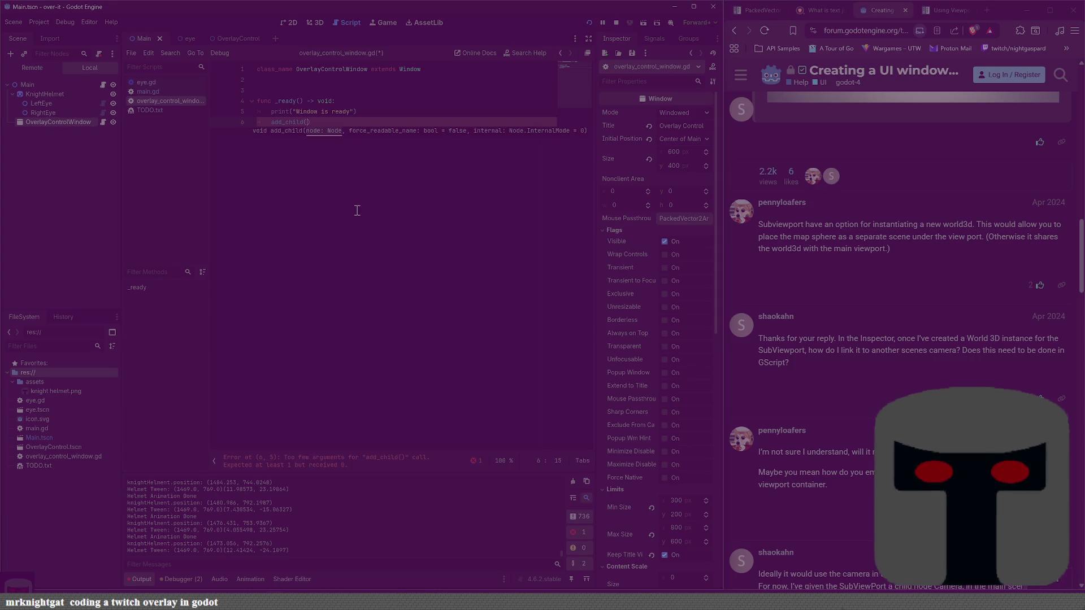
Step: Add a load("res://OverlayControl.tscn") line above add_child()
{"action": "key", "text": "Home"}
{"action": "key", "text": "Return"}
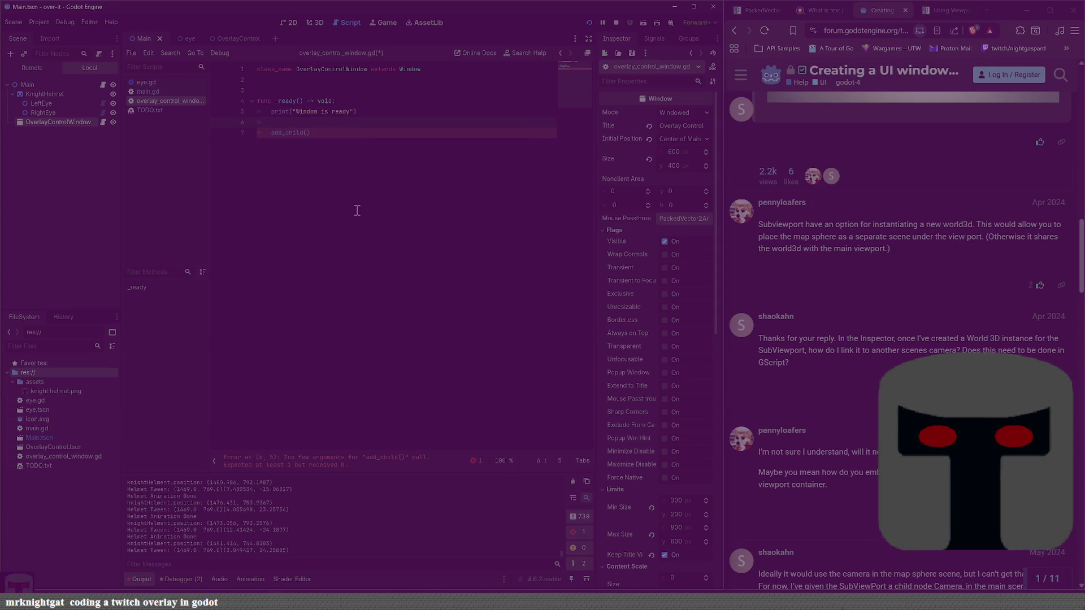
{"action": "type", "text": "load"}
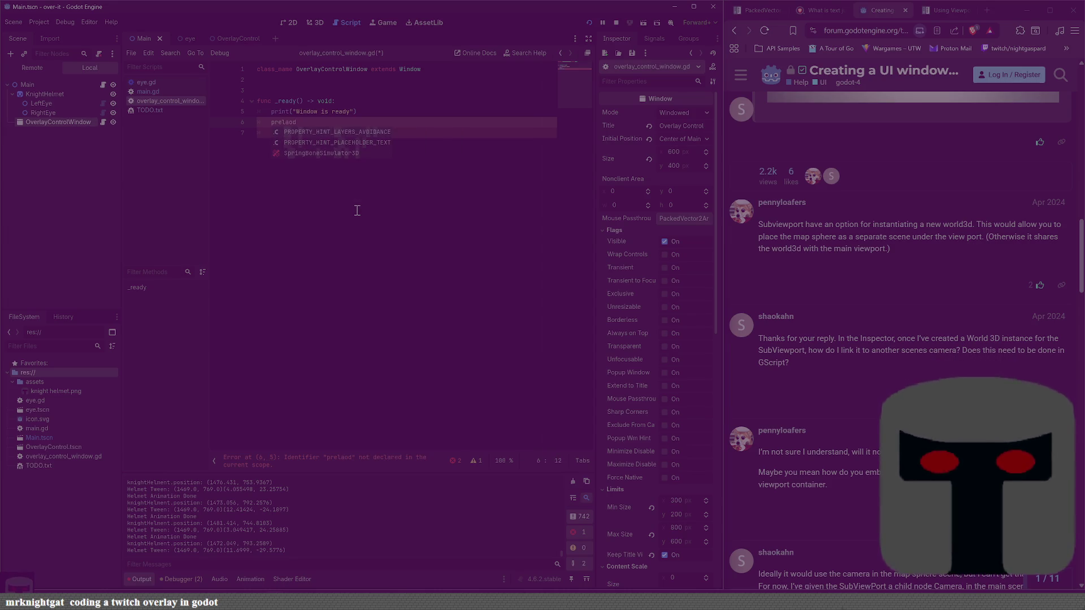
{"action": "key", "text": "BackSpace"}
{"action": "key", "text": "BackSpace"}
{"action": "key", "text": "BackSpace"}
{"action": "type", "text": "load"}
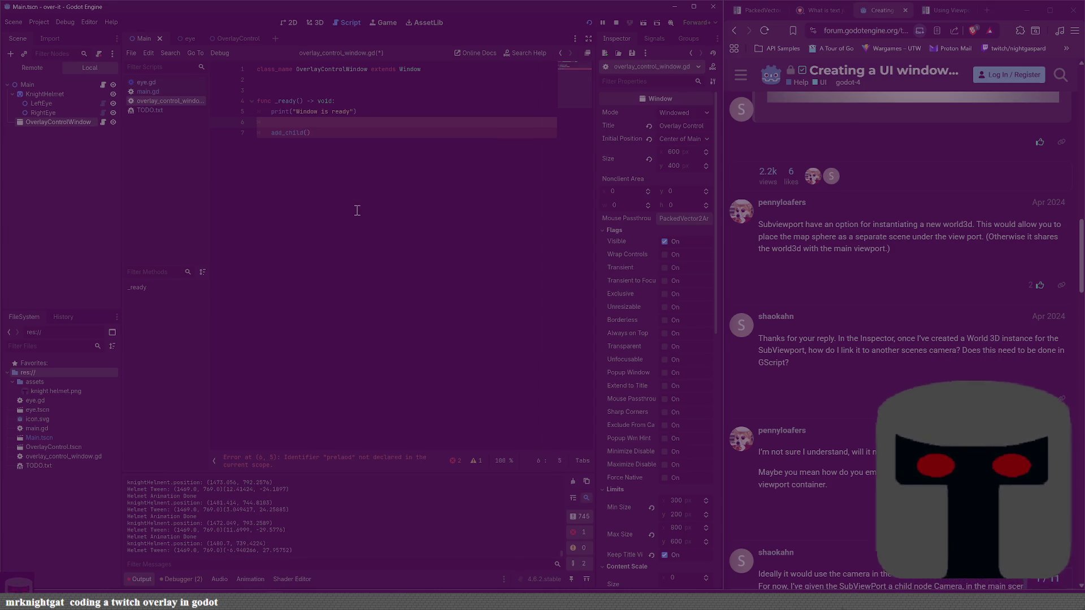
{"action": "type", "text": "("}
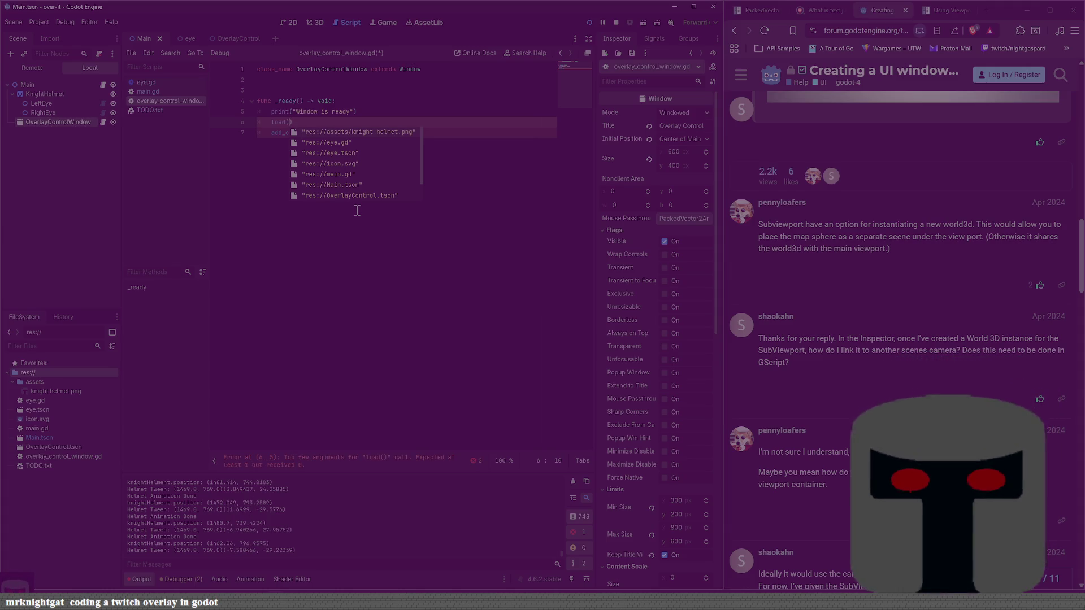
{"action": "key", "text": "Down"}
{"action": "key", "text": "Down"}
{"action": "key", "text": "Down"}
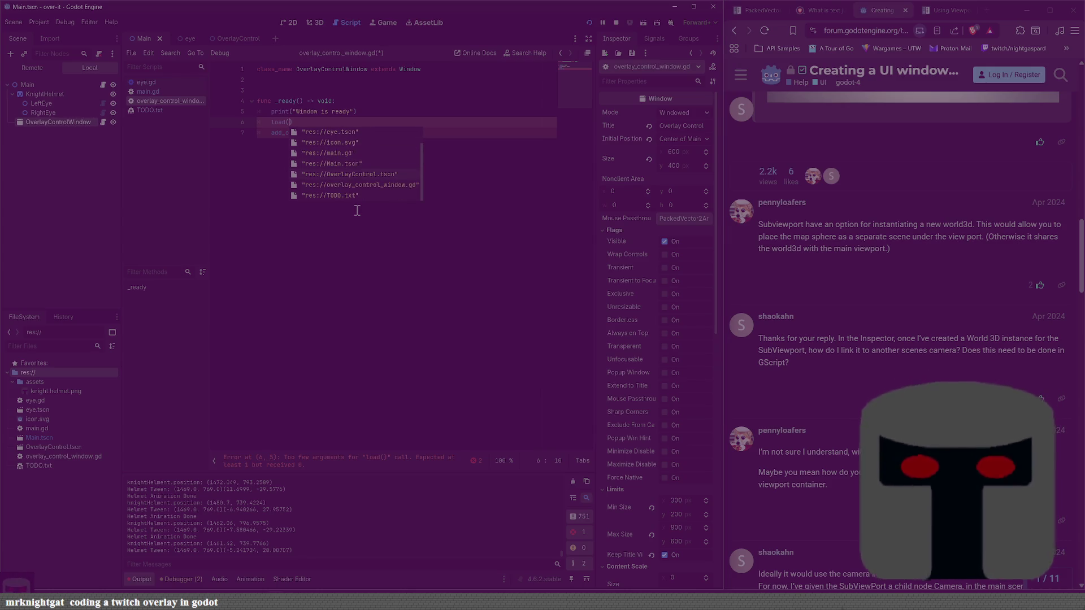
{"action": "key", "text": "Return"}
Step: Open OverlayControl.tscn from the FileSystem dock in the 2D view
{"action": "key", "text": "Home"}
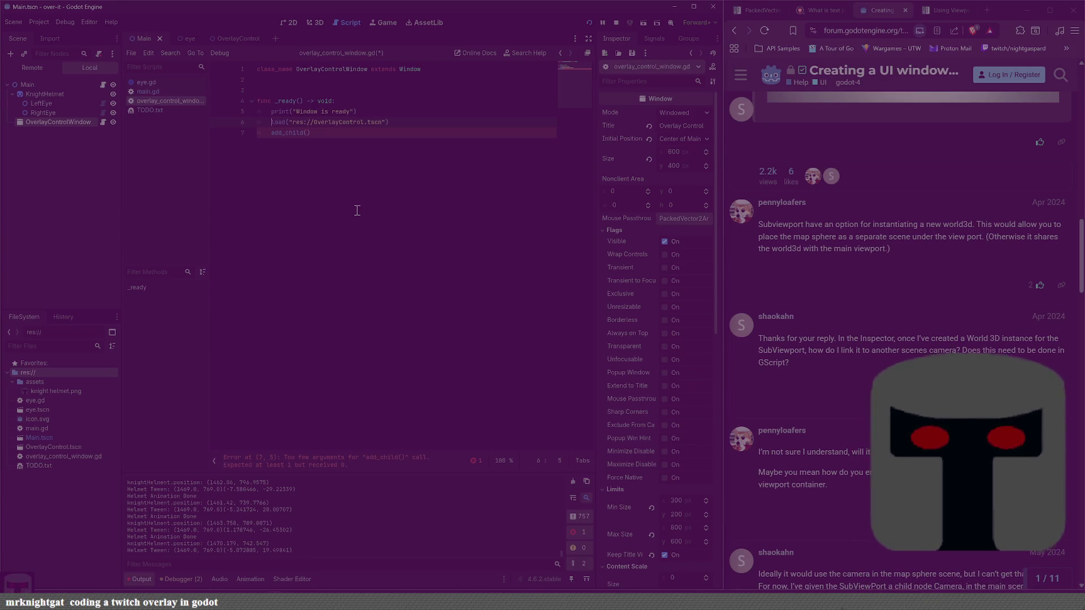
{"action": "double_click", "coordinate": [48, 447]}
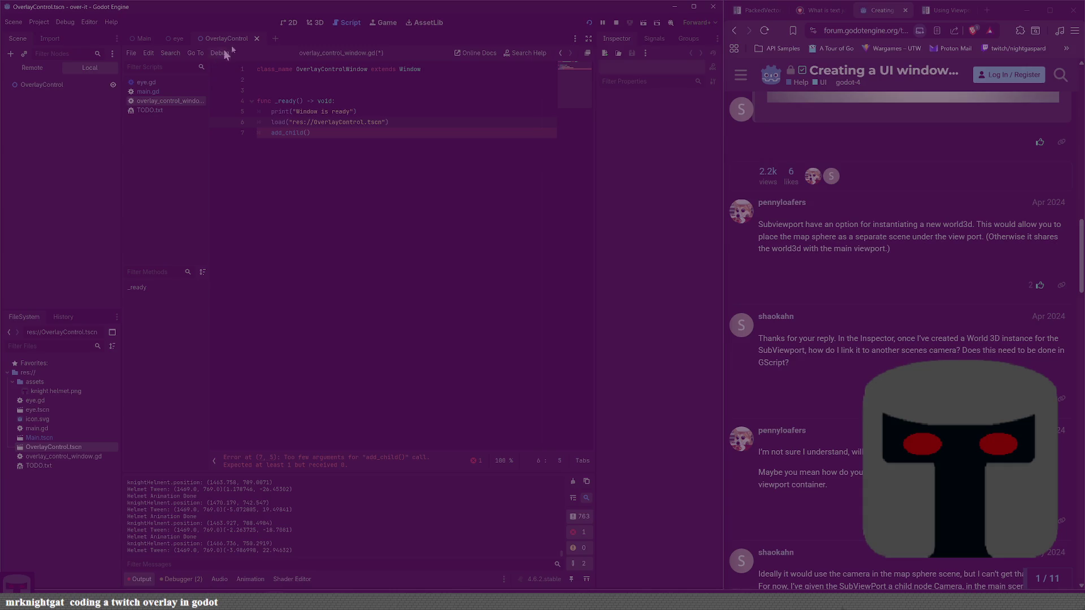
{"action": "left_click", "coordinate": [293, 22]}
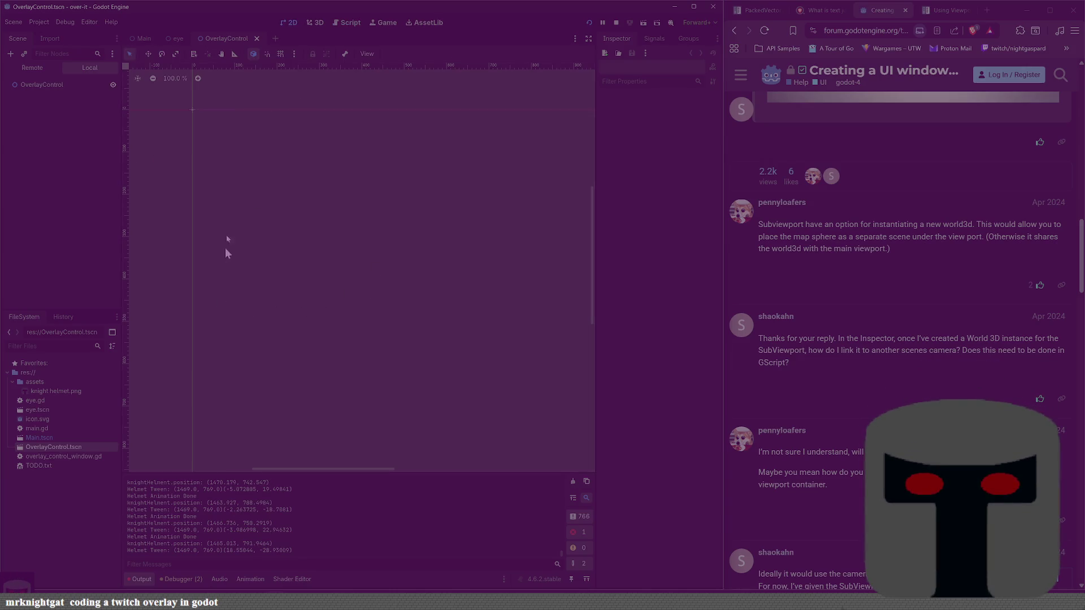
Step: Add a Button node as a child of the OverlayControl root node
{"action": "left_click", "coordinate": [84, 86]}
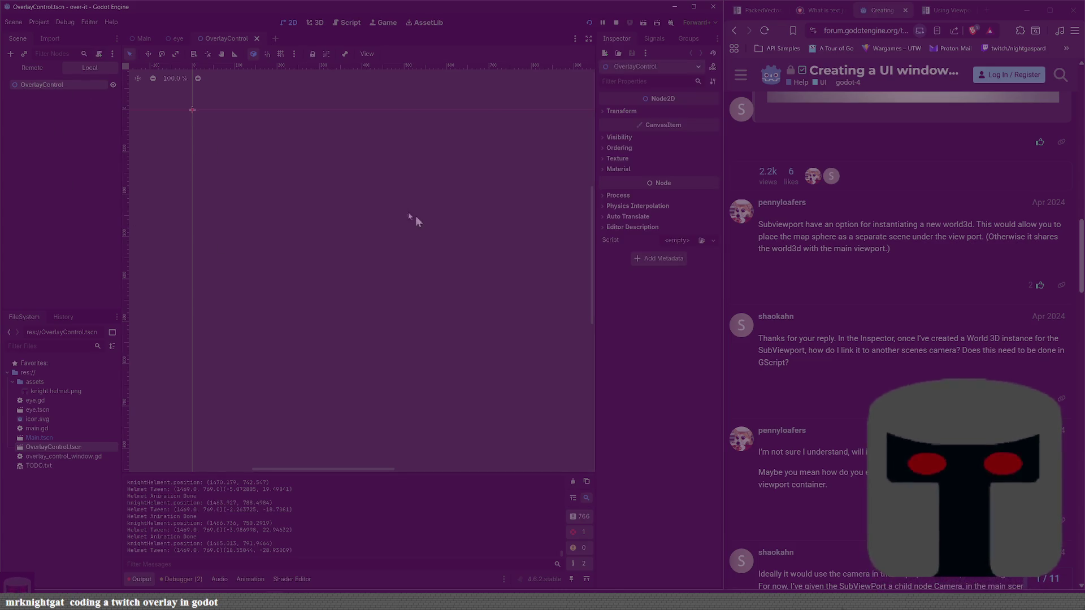
{"action": "right_click", "coordinate": [41, 83]}
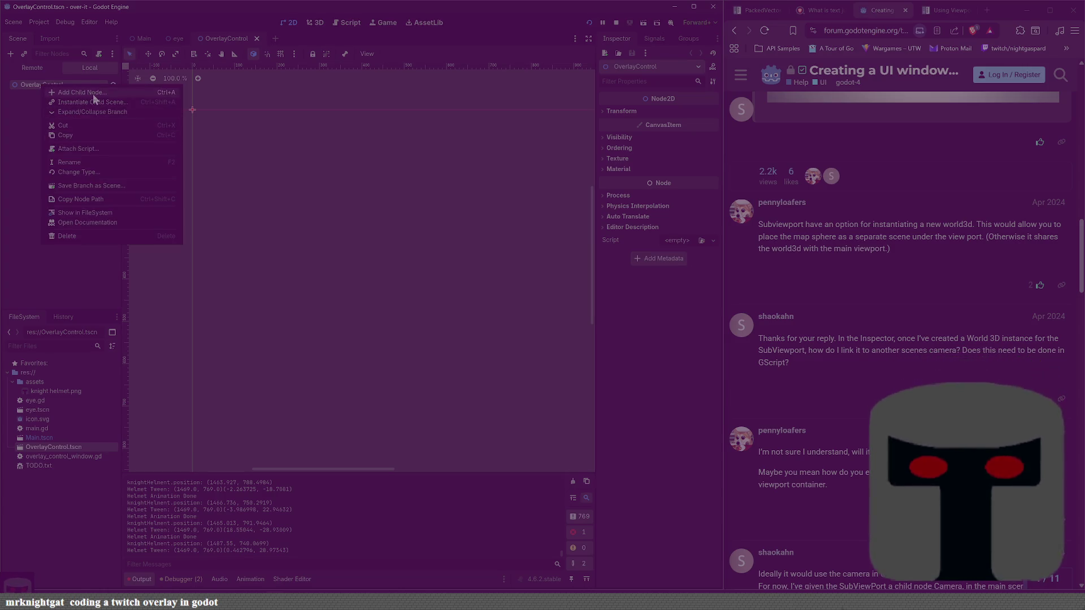
{"action": "left_click", "coordinate": [93, 93]}
{"action": "type", "text": "Butto"}
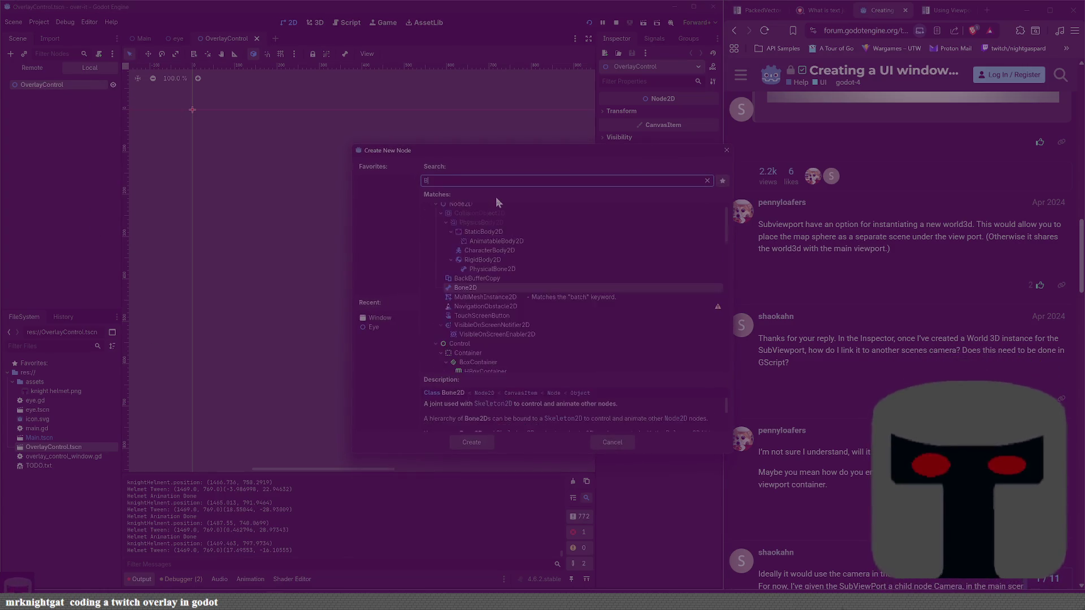
{"action": "type", "text": "n"}
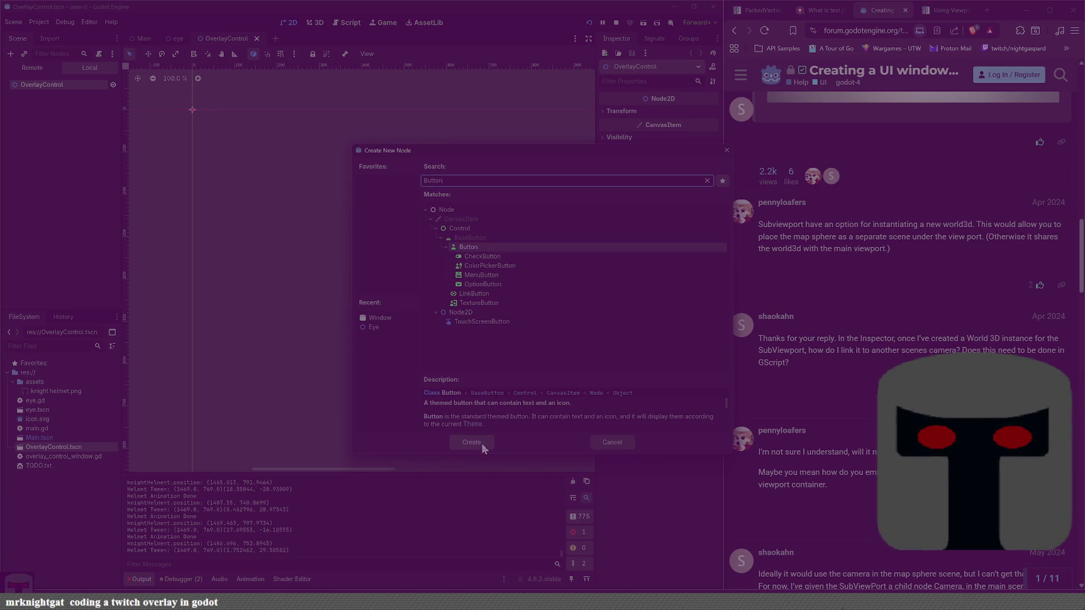
{"action": "left_click", "coordinate": [471, 443]}
Step: Type the button label 'Click if you want to test me!', removing the extra word 'only'
{"action": "left_click", "coordinate": [647, 138]}
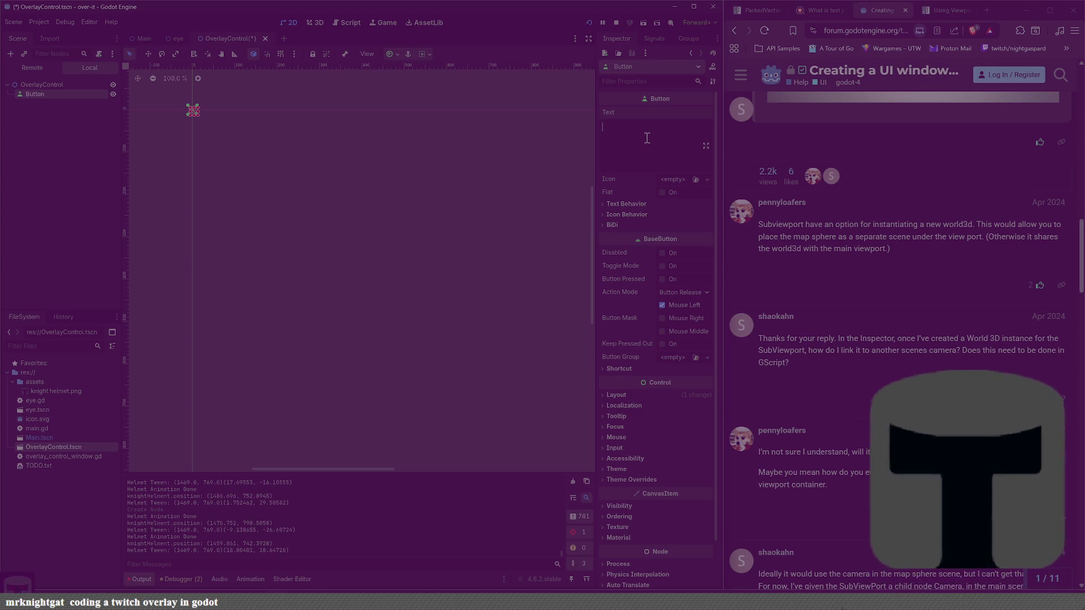
{"action": "type", "text": "Click"}
{"action": "key", "text": "BackSpace"}
{"action": "key", "text": "BackSpace"}
{"action": "key", "text": "BackSpace"}
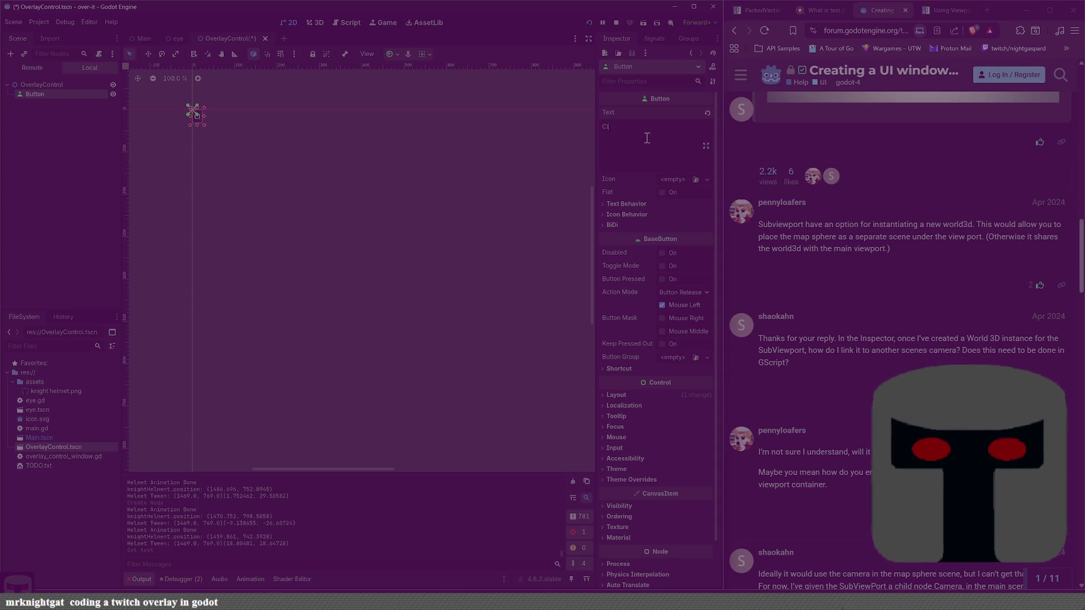
{"action": "type", "text": "Lick"}
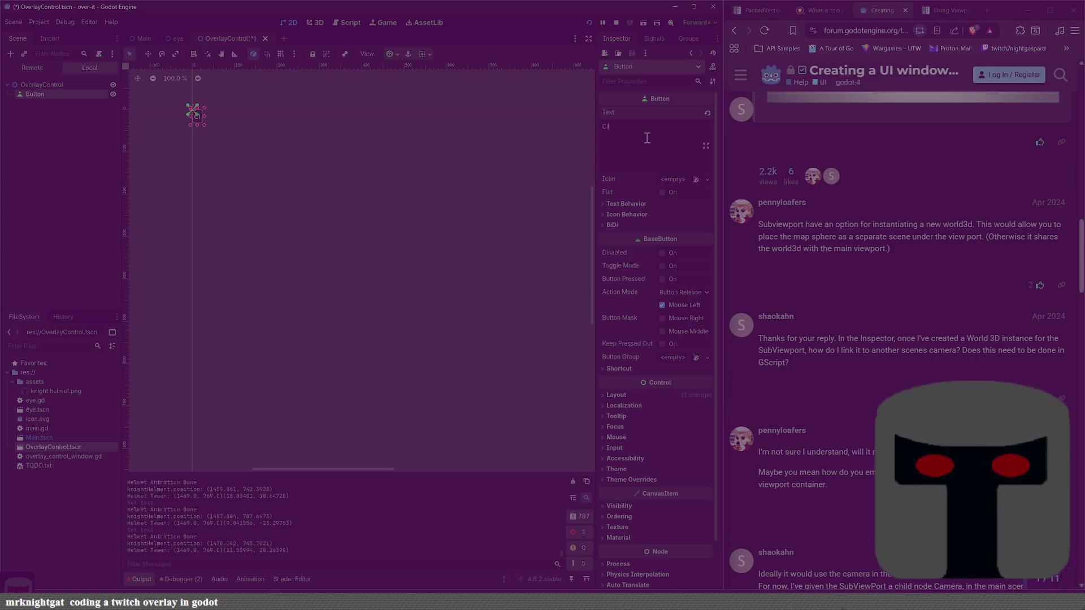
{"action": "type", "text": "Clik"}
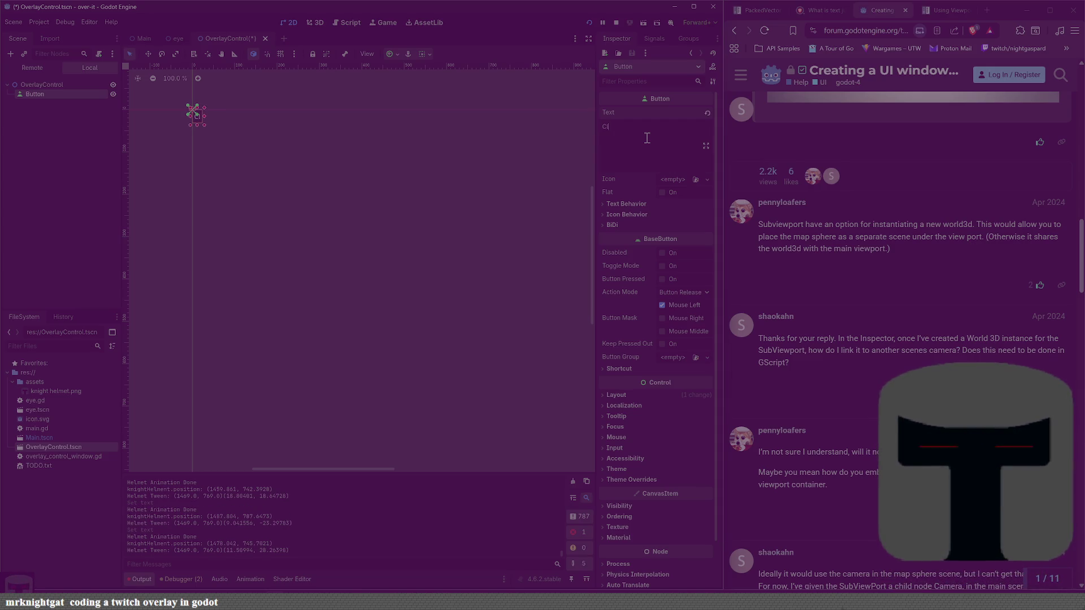
{"action": "type", "text": "ickonl"}
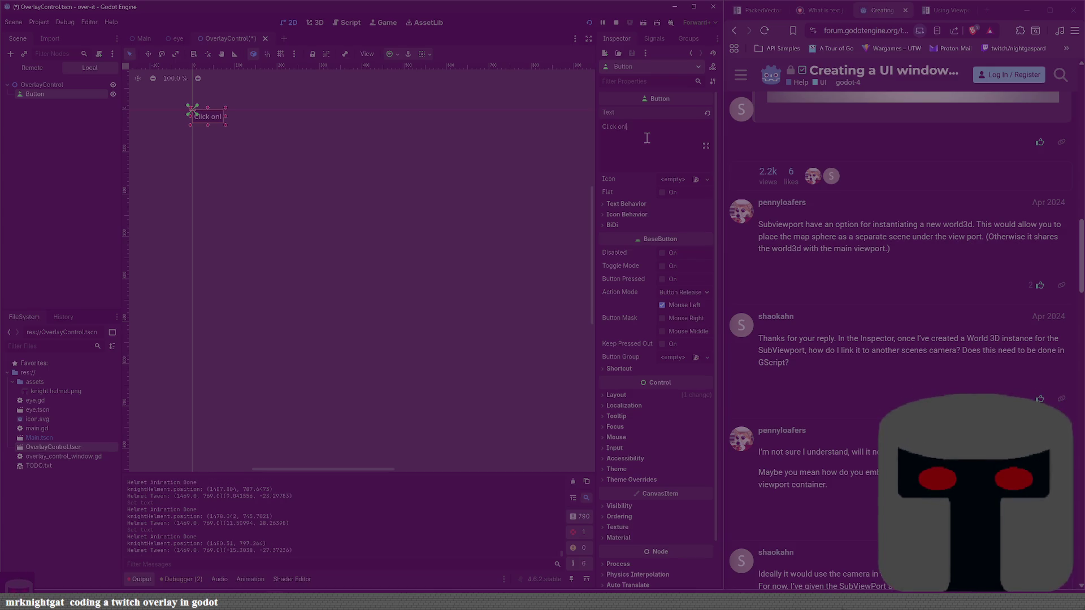
{"action": "type", "text": " want to tes"}
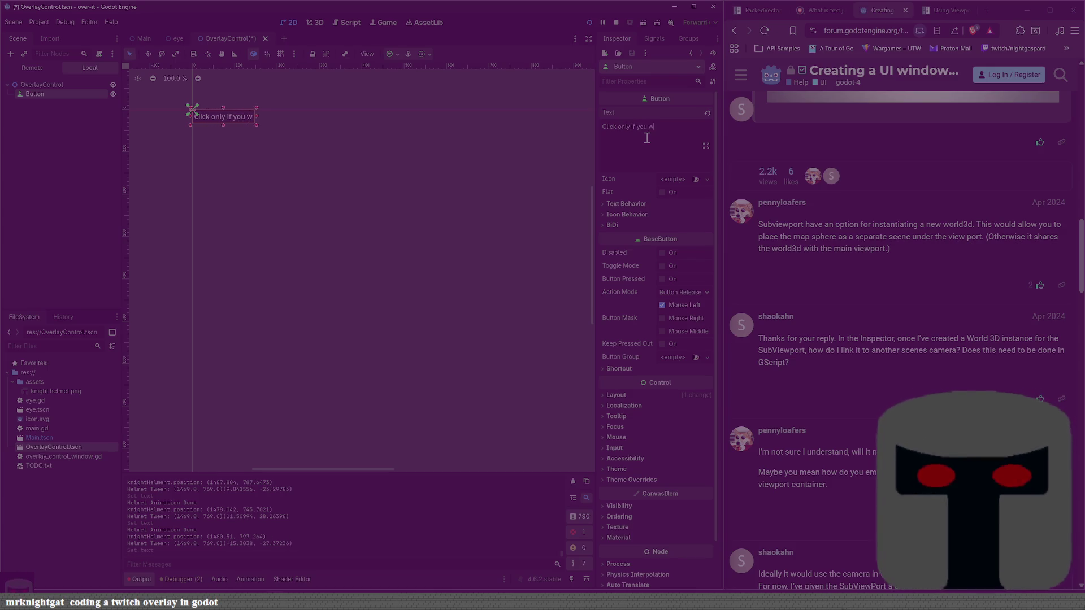
{"action": "type", "text": "t"}
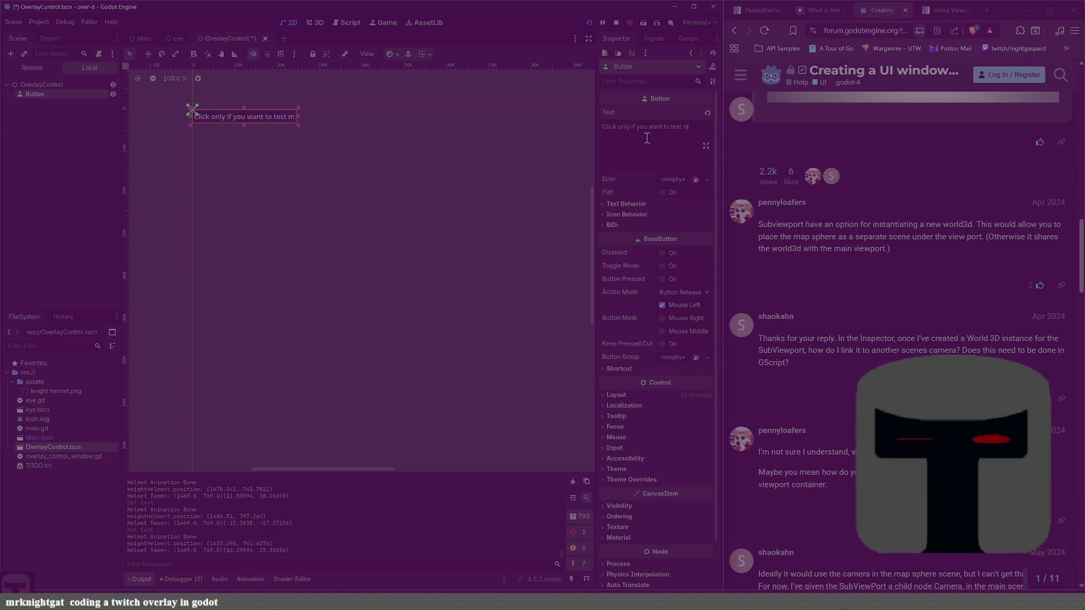
{"action": "key", "text": "BackSpace"}
{"action": "type", "text": "!"}
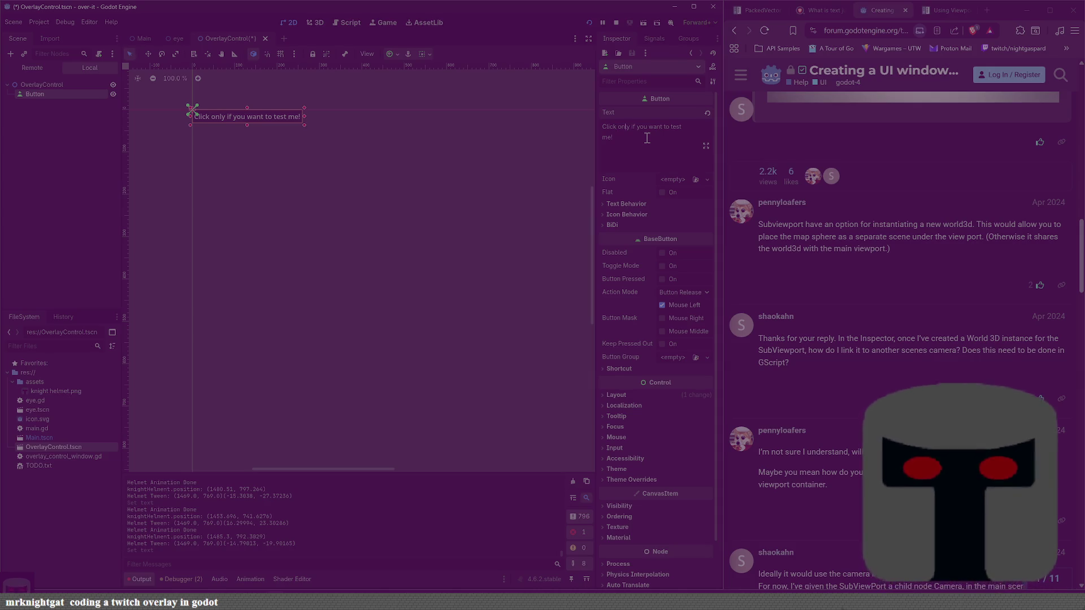
{"action": "key", "text": "ctrl+Right"}
{"action": "key", "text": "ctrl+Right"}
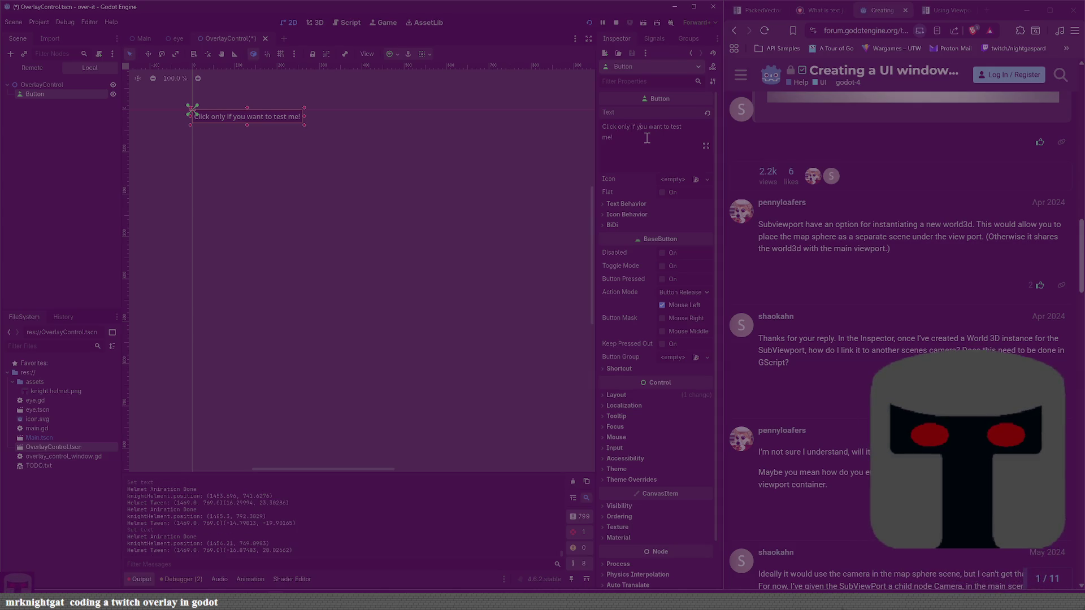
{"action": "key", "text": "ctrl+Left"}
{"action": "key", "text": "ctrl+Left"}
{"action": "key", "text": "ctrl+Left"}
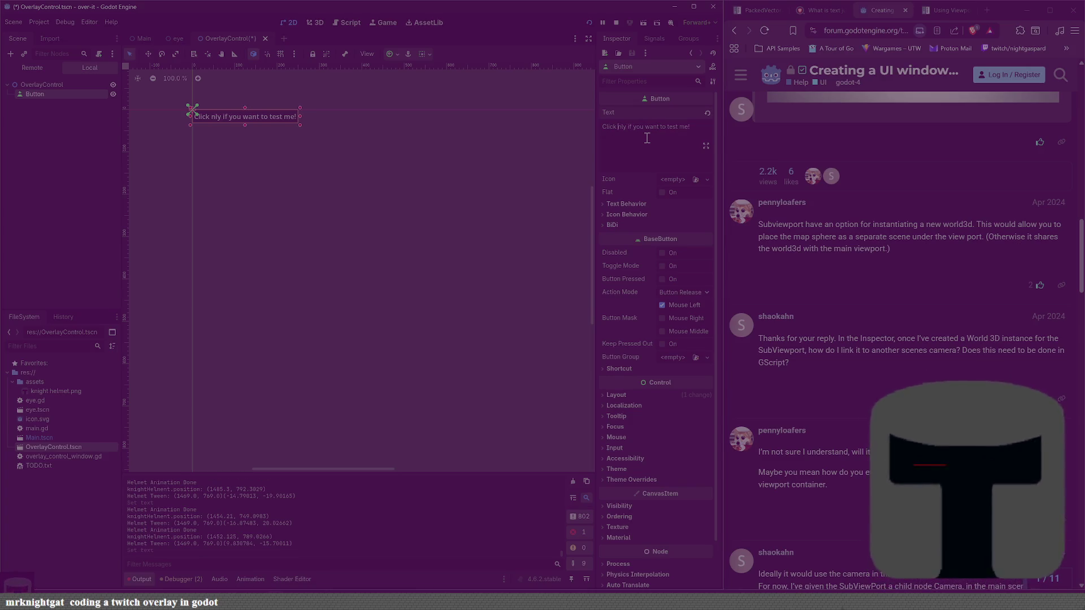
{"action": "key", "text": "Delete"}
{"action": "key", "text": "Delete"}
{"action": "key", "text": "Delete"}
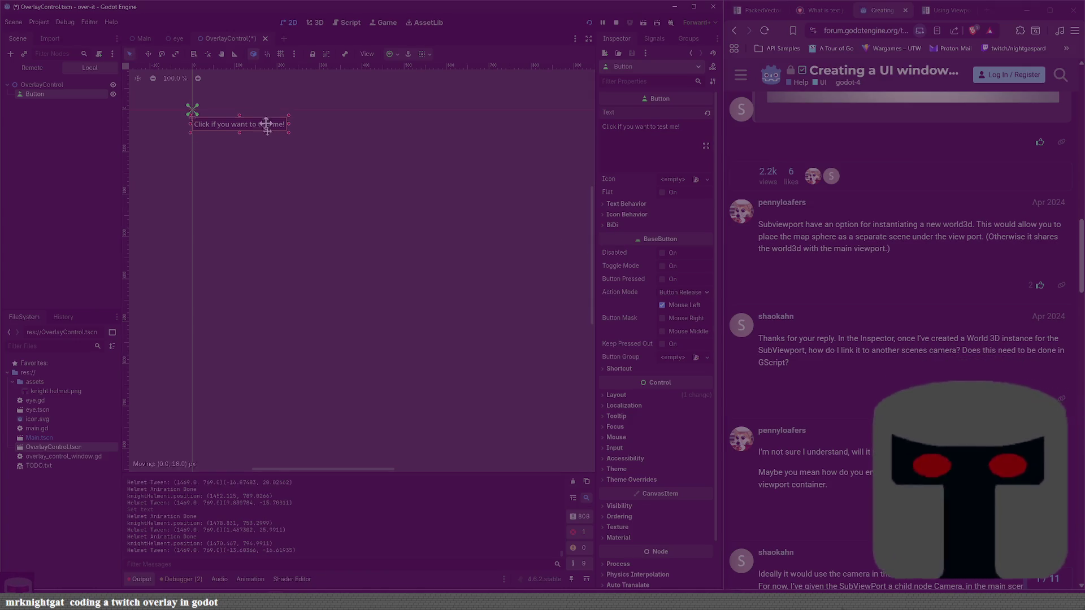
Step: Move the button toward the canvas middle and set its Layout anchors preset to Center
{"action": "left_click_drag", "start_coordinate": [272, 122], "coordinate": [374, 178]}
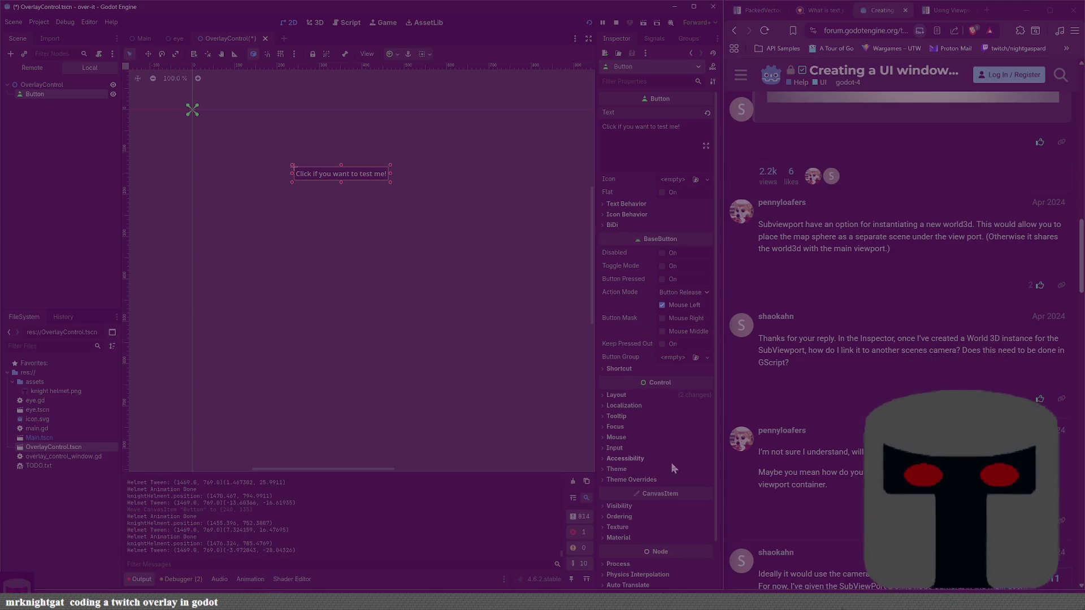
{"action": "left_click", "coordinate": [617, 395]}
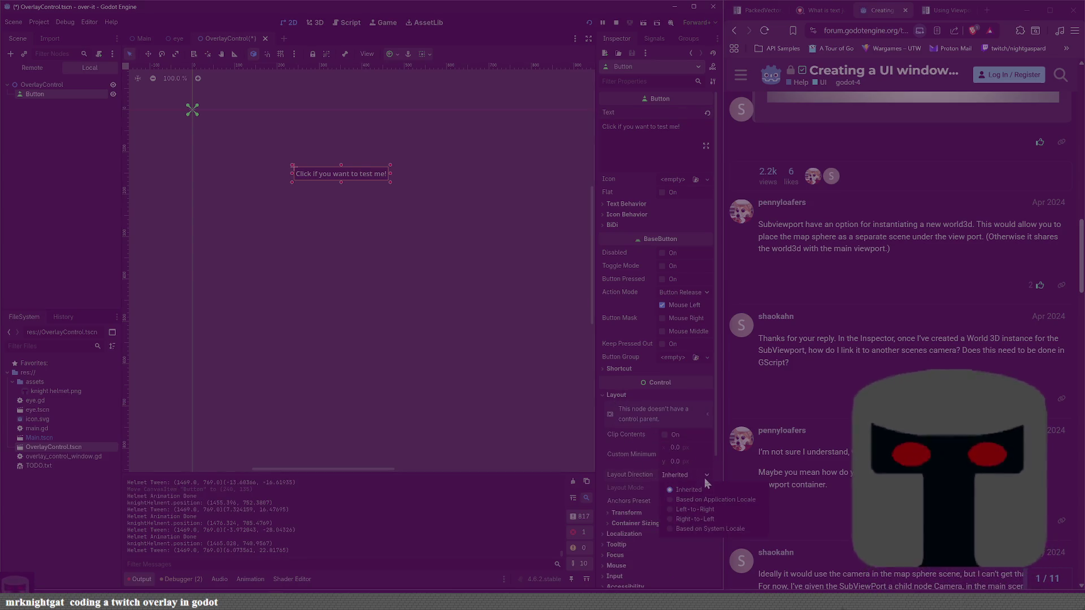
{"action": "left_click", "coordinate": [695, 502]}
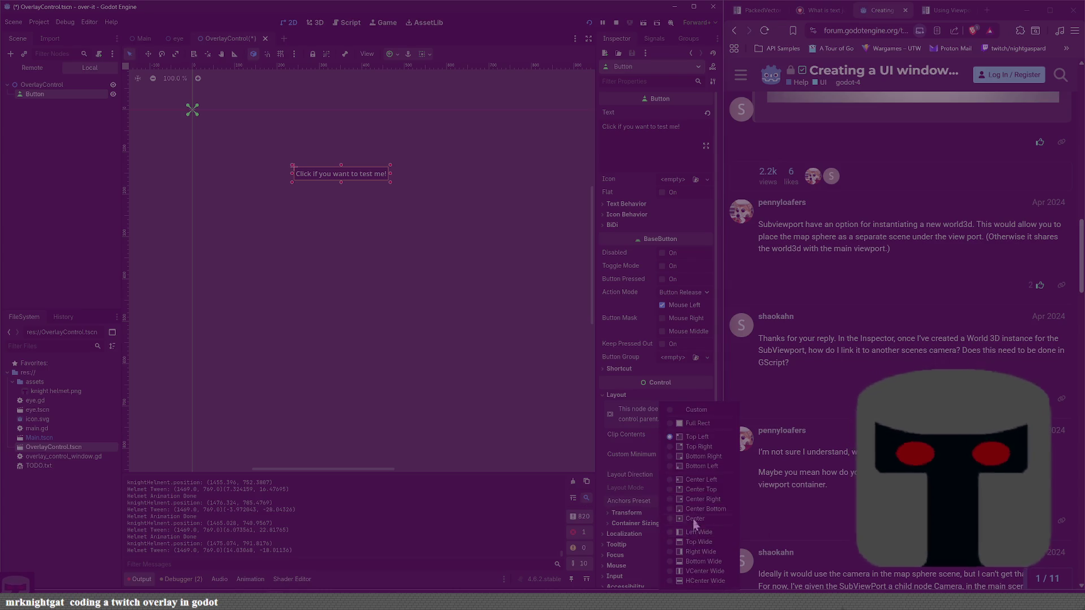
{"action": "left_click", "coordinate": [696, 519]}
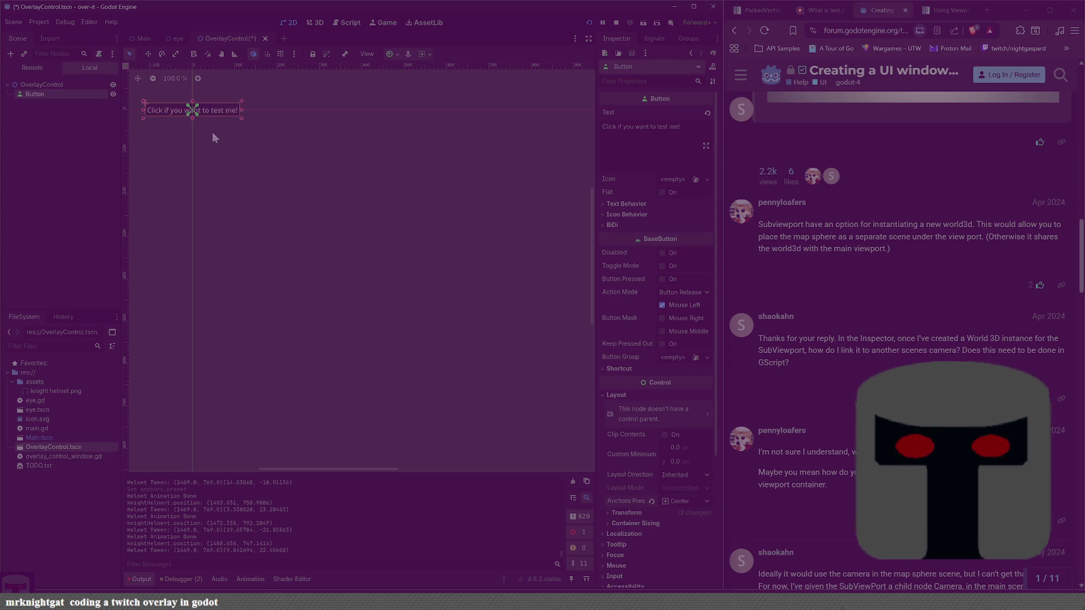
{"action": "left_click", "coordinate": [51, 85]}
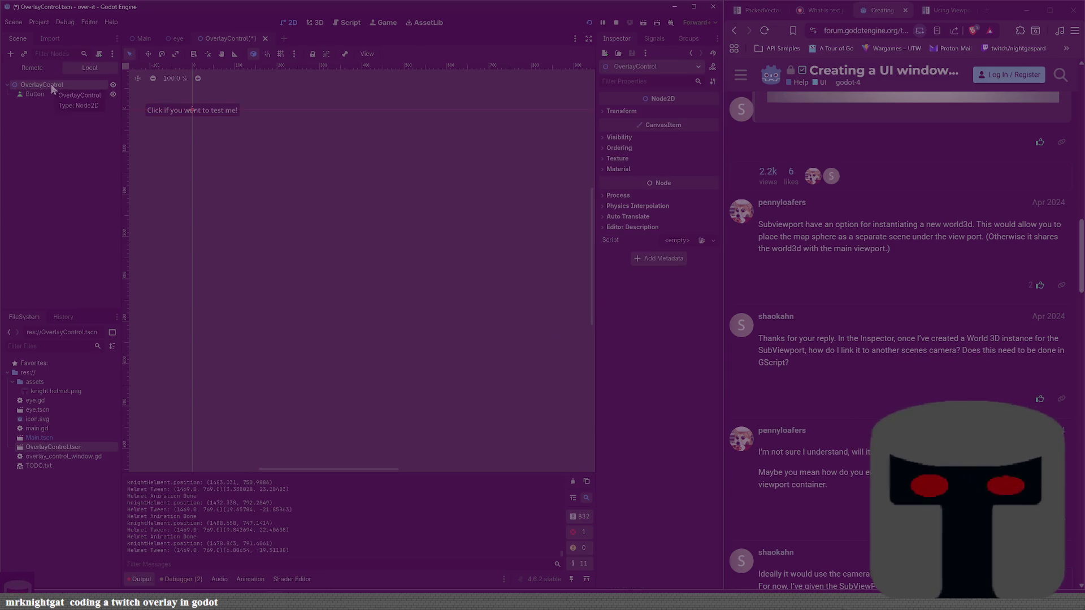
Step: Add a Container node to OverlayControl and resize it on the canvas
{"action": "key", "text": "ctrl+a"}
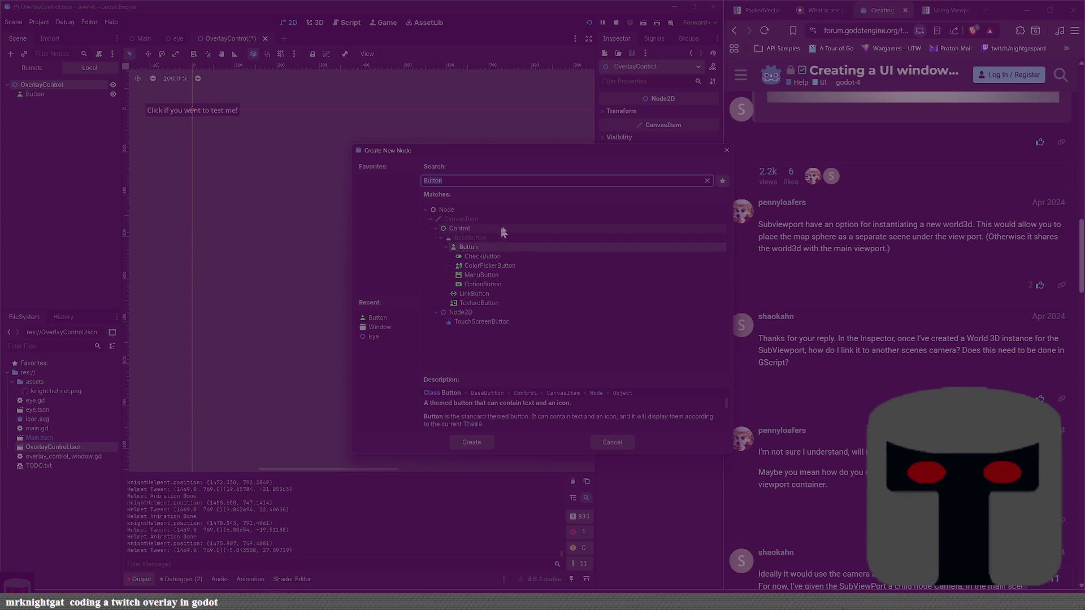
{"action": "type", "text": "Contain"}
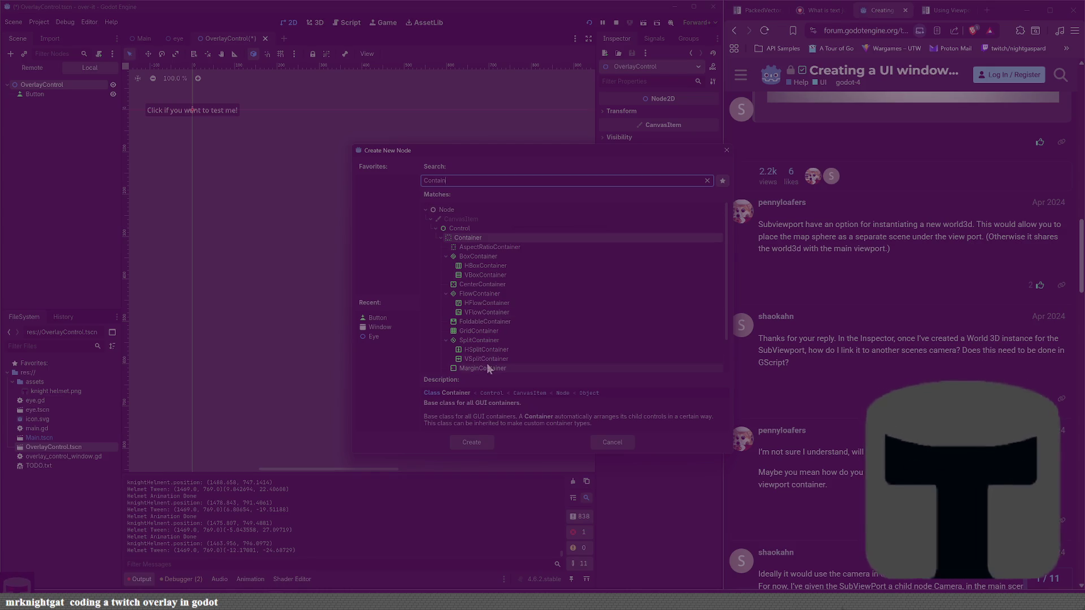
{"action": "left_click", "coordinate": [479, 442]}
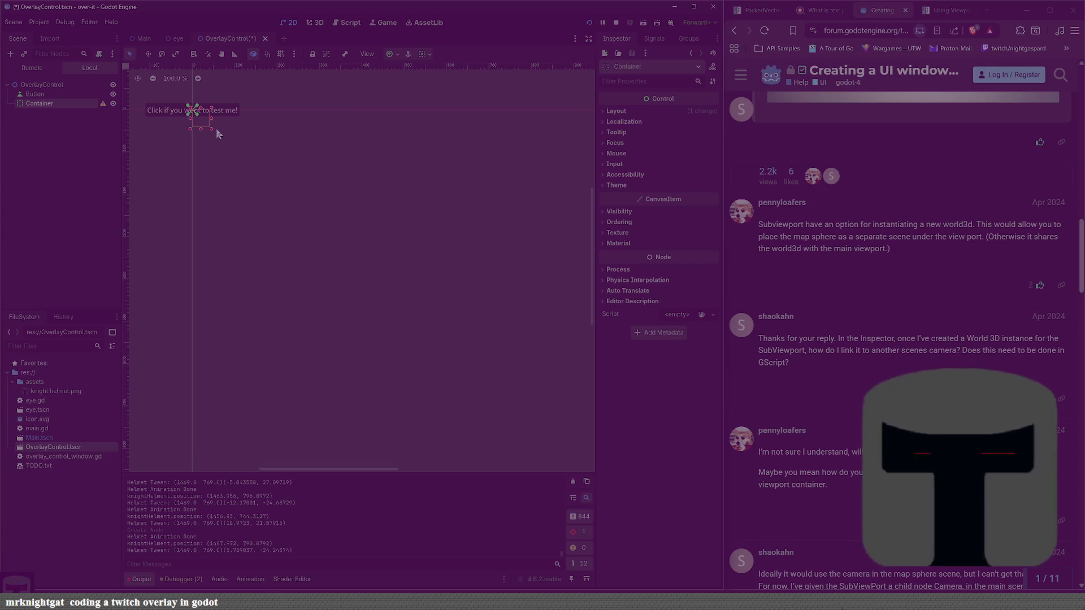
{"action": "left_click_drag", "start_coordinate": [212, 129], "coordinate": [402, 244]}
Step: Reparent the Button node under the Container in the Scene dock
{"action": "left_click", "coordinate": [51, 98]}
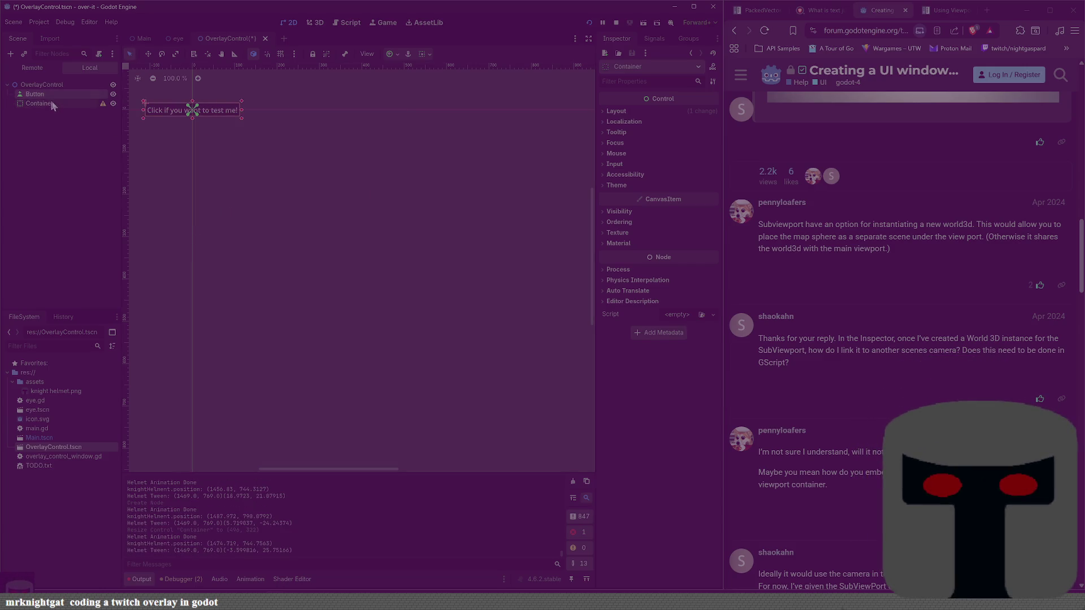
{"action": "left_click_drag", "start_coordinate": [52, 103], "coordinate": [52, 104]}
{"action": "mouse_move", "coordinate": [108, 97]}
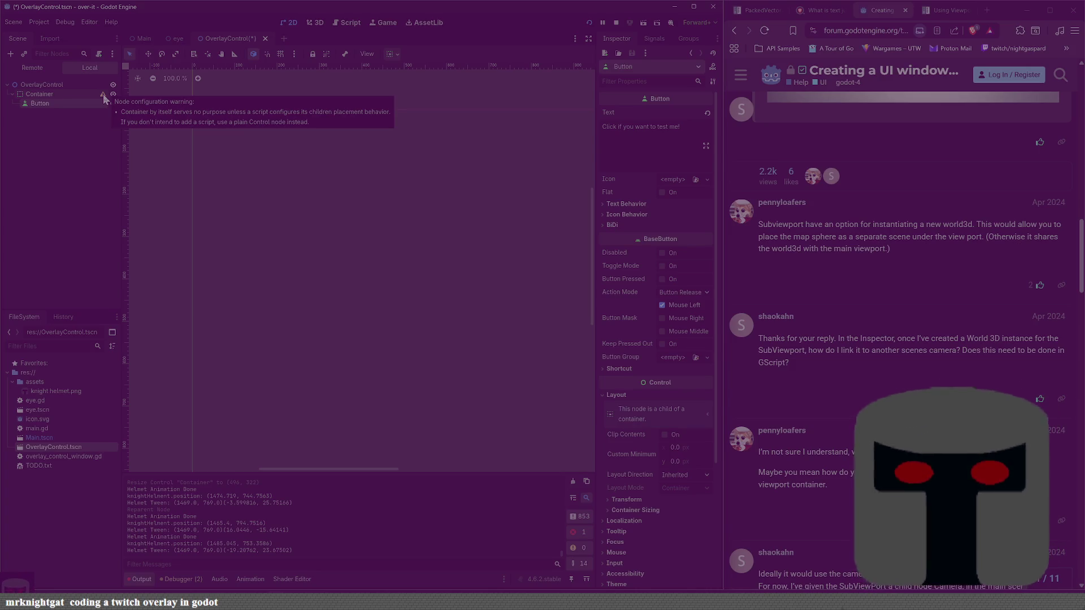
{"action": "left_click", "coordinate": [60, 94]}
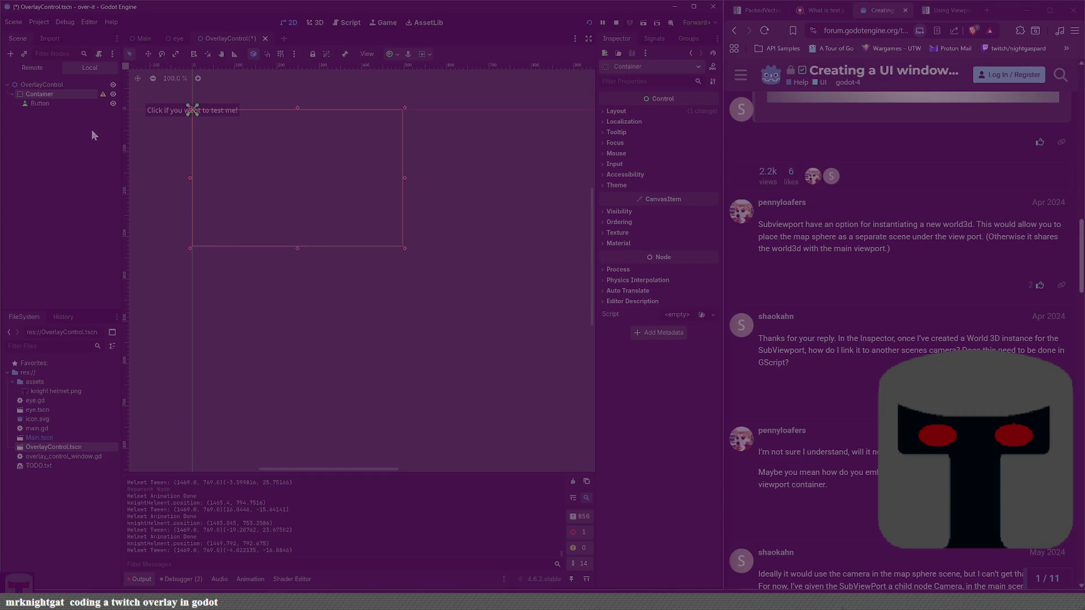
{"action": "mouse_move", "coordinate": [40, 103]}
{"action": "left_mouse_down"}
{"action": "mouse_move", "coordinate": [40, 89]}
{"action": "mouse_move", "coordinate": [45, 98]}
{"action": "left_mouse_up"}
{"action": "left_click", "coordinate": [697, 68]}
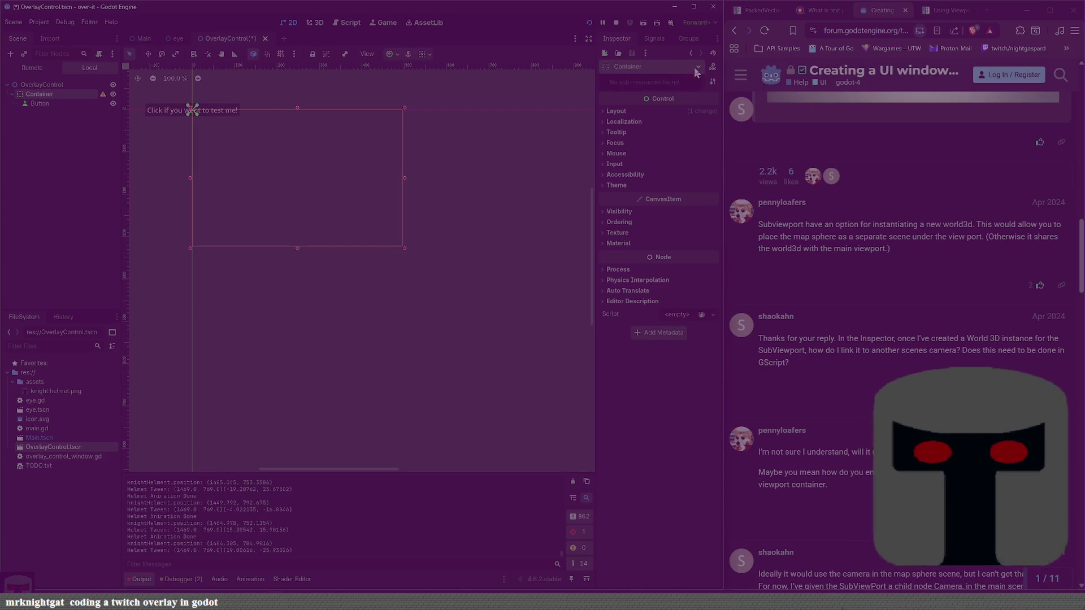
Step: Change the Container node's type to Control via Change Type
{"action": "left_click", "coordinate": [697, 72]}
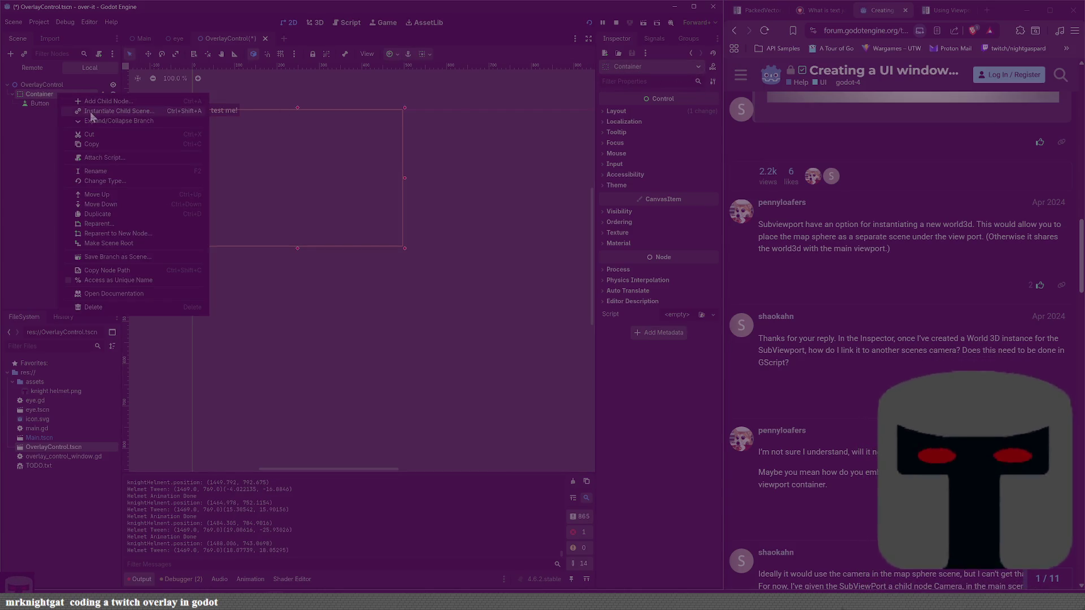
{"action": "left_click", "coordinate": [104, 180]}
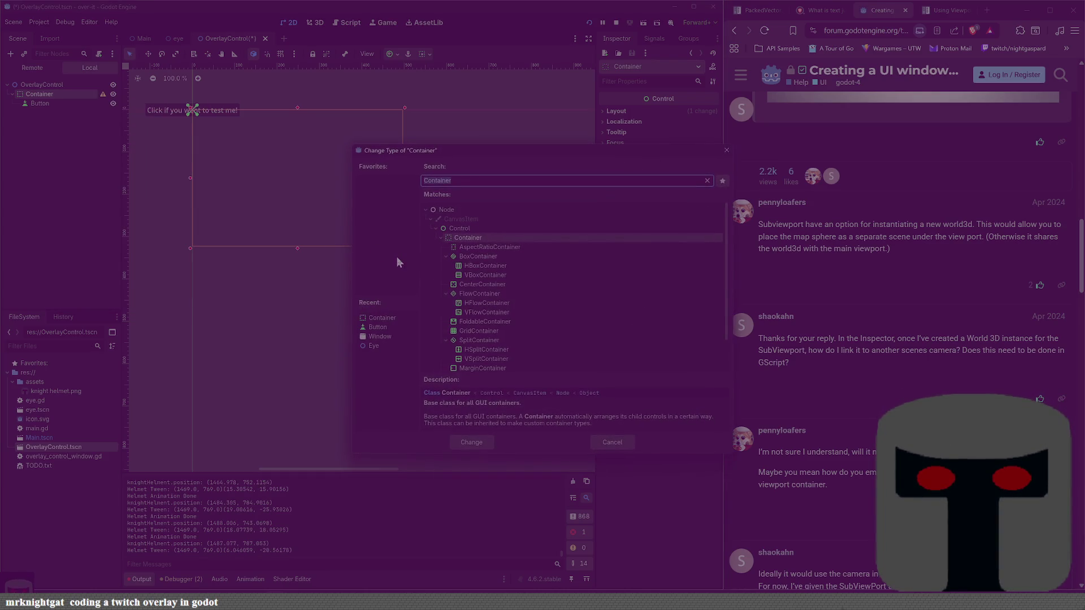
{"action": "left_click", "coordinate": [480, 229]}
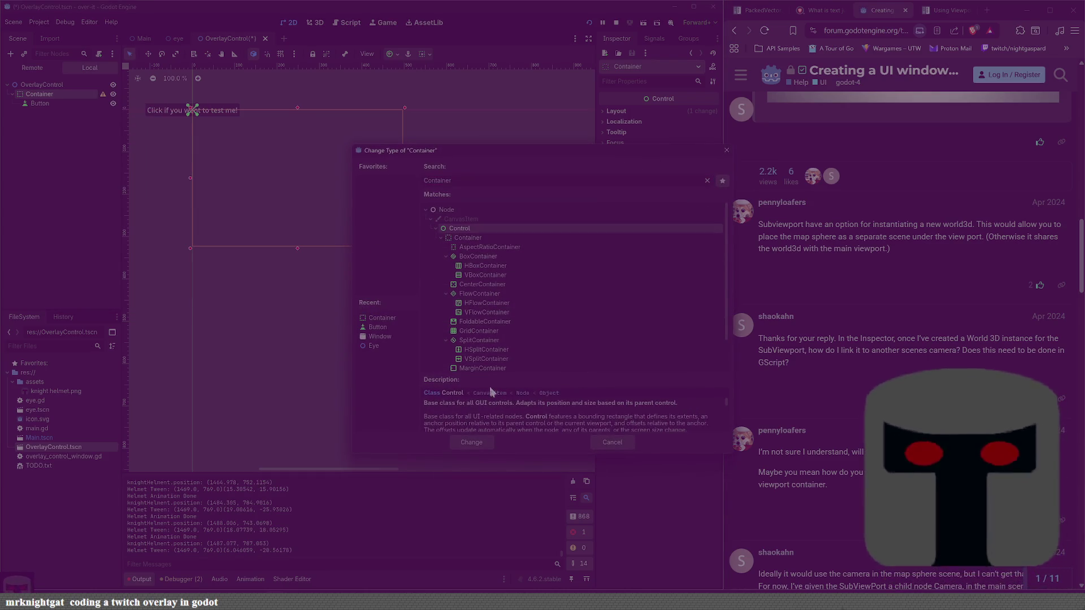
{"action": "left_click", "coordinate": [471, 442]}
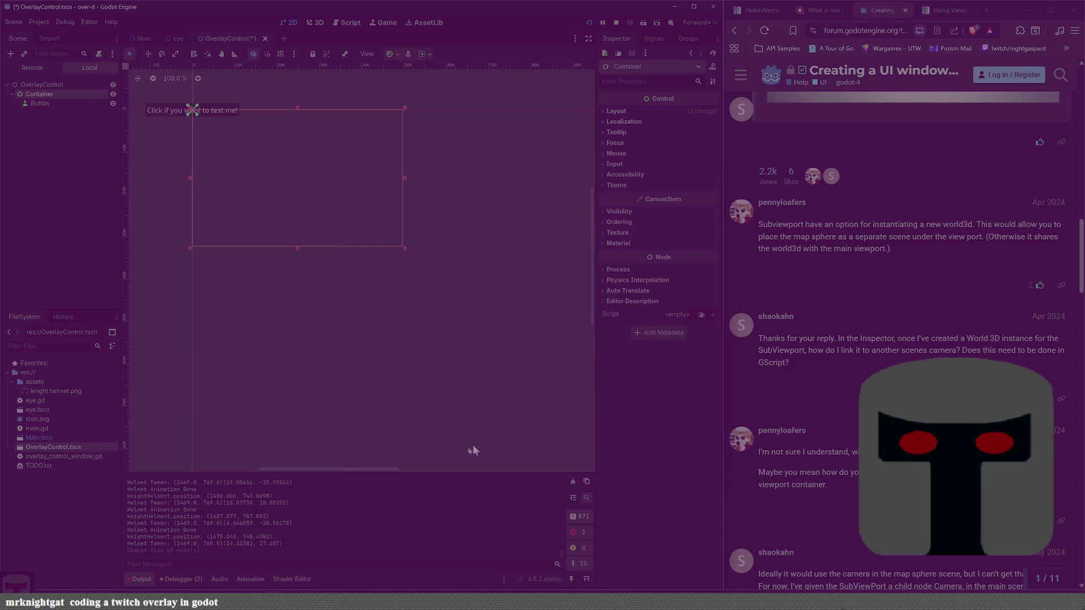
{"action": "left_click", "coordinate": [47, 105]}
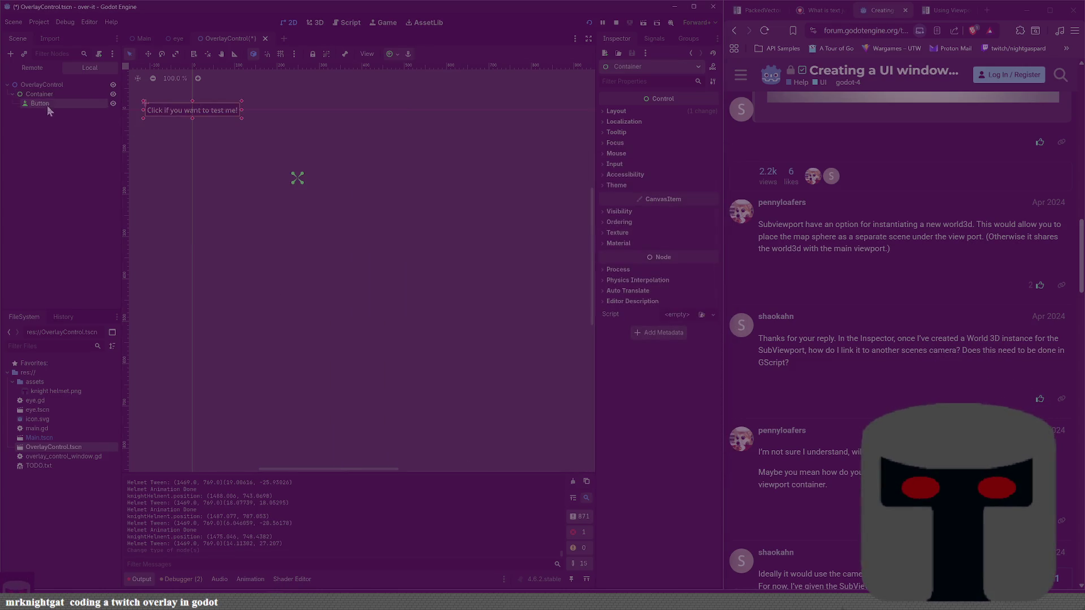
{"action": "left_click_drag", "start_coordinate": [46, 103], "coordinate": [48, 105]}
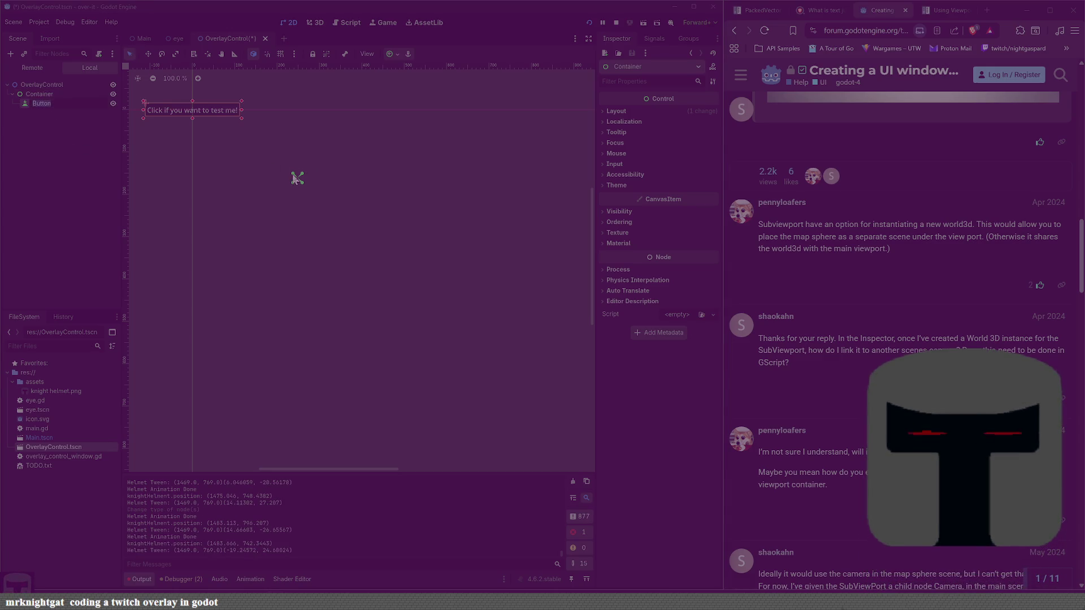
Step: Enlarge the Container from its bottom-right corner and place the button at its top-left
{"action": "left_click", "coordinate": [69, 95]}
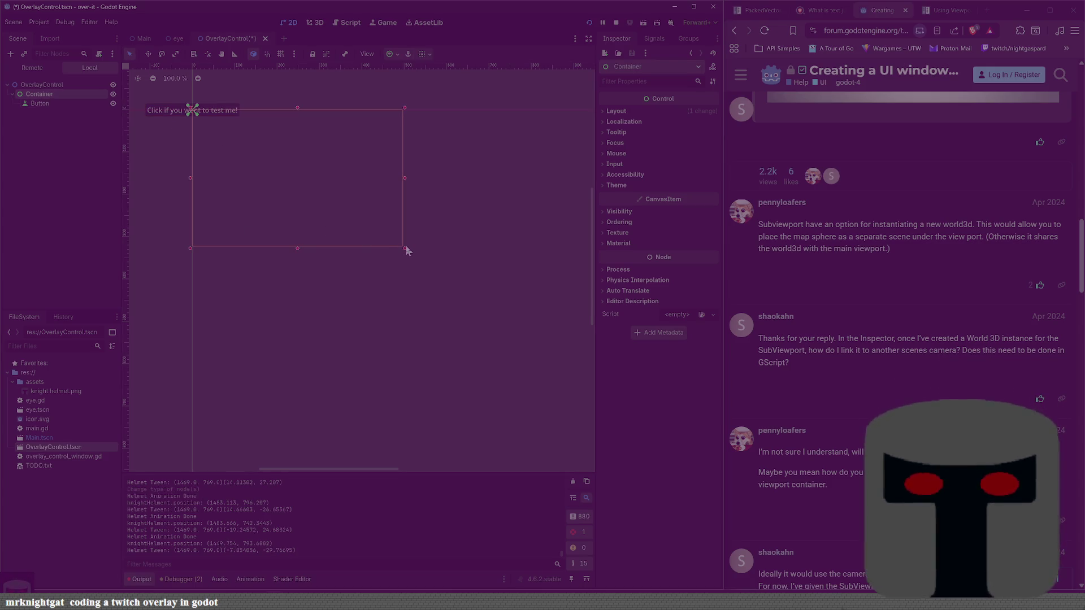
{"action": "mouse_move", "coordinate": [404, 248]}
{"action": "left_mouse_down"}
{"action": "mouse_move", "coordinate": [591, 346]}
{"action": "mouse_move", "coordinate": [529, 310]}
{"action": "left_mouse_up"}
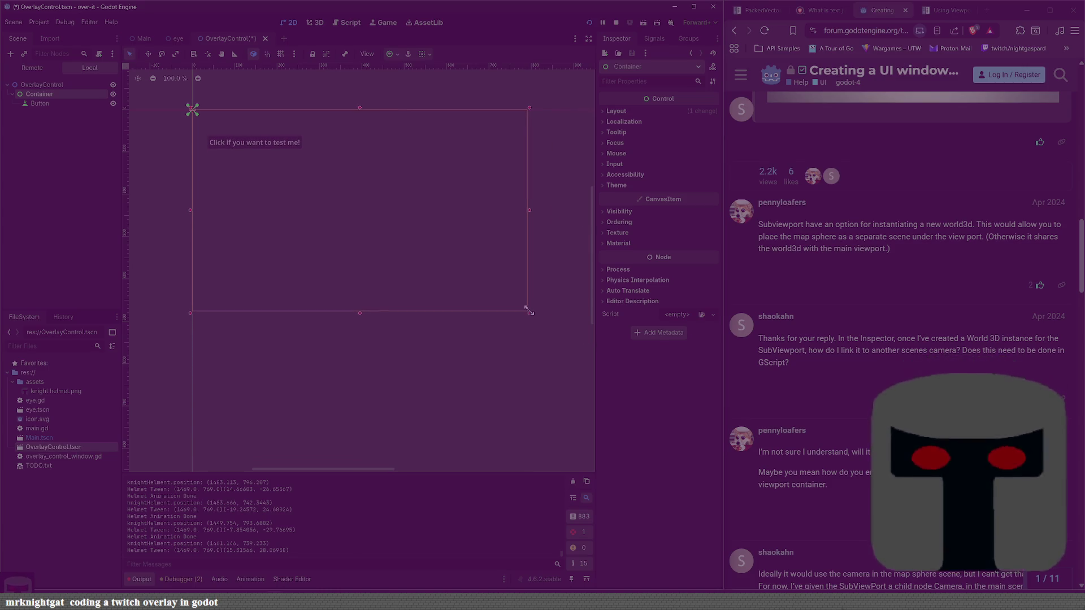
{"action": "left_click", "coordinate": [270, 142]}
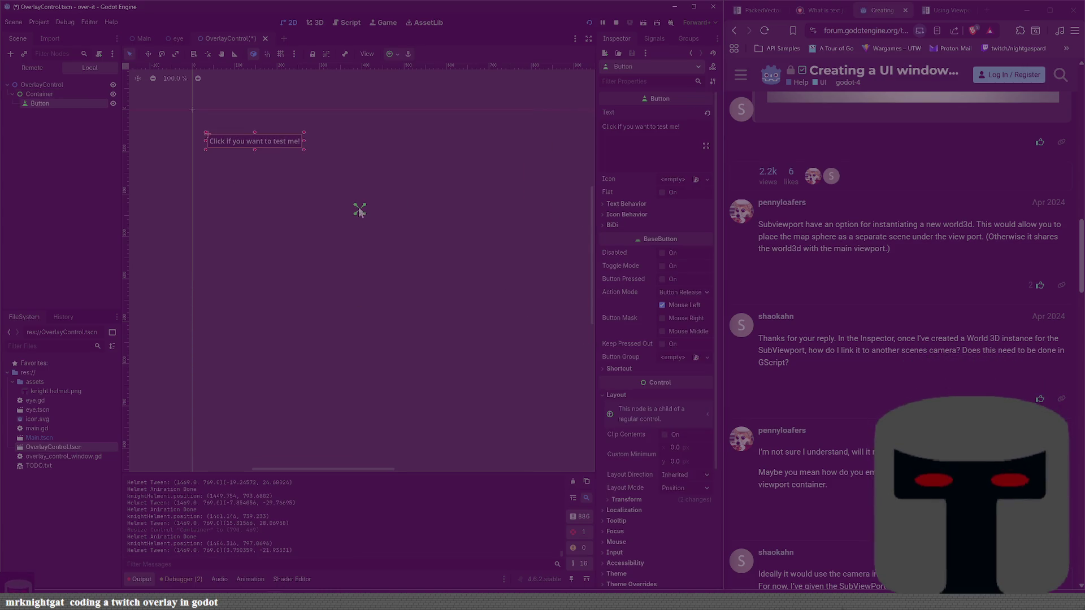
{"action": "left_click_drag", "start_coordinate": [244, 146], "coordinate": [195, 116]}
{"action": "left_click", "coordinate": [40, 94]}
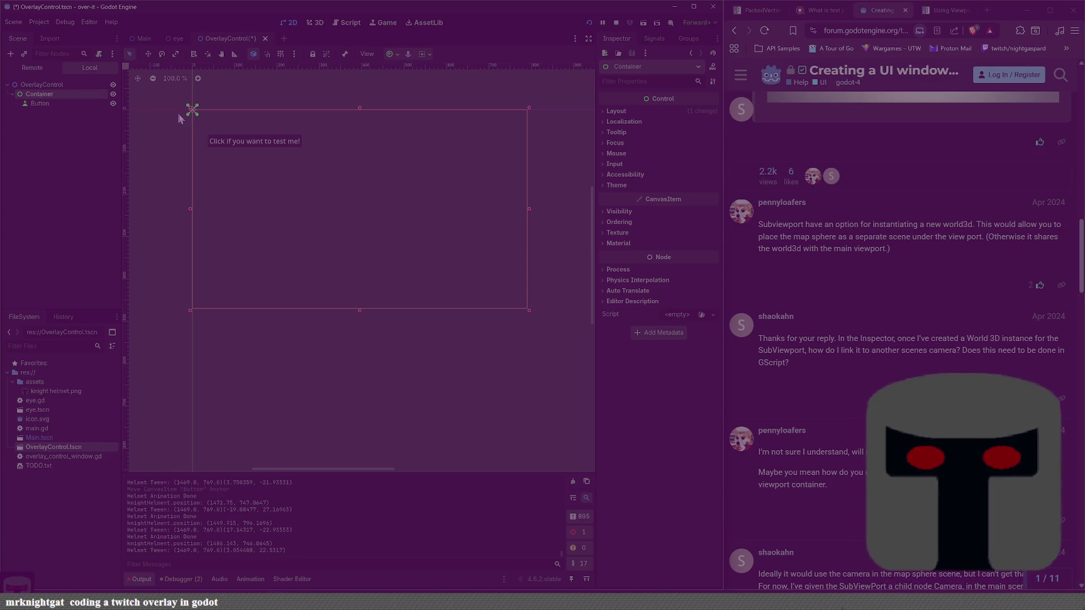
{"action": "left_click", "coordinate": [669, 113]}
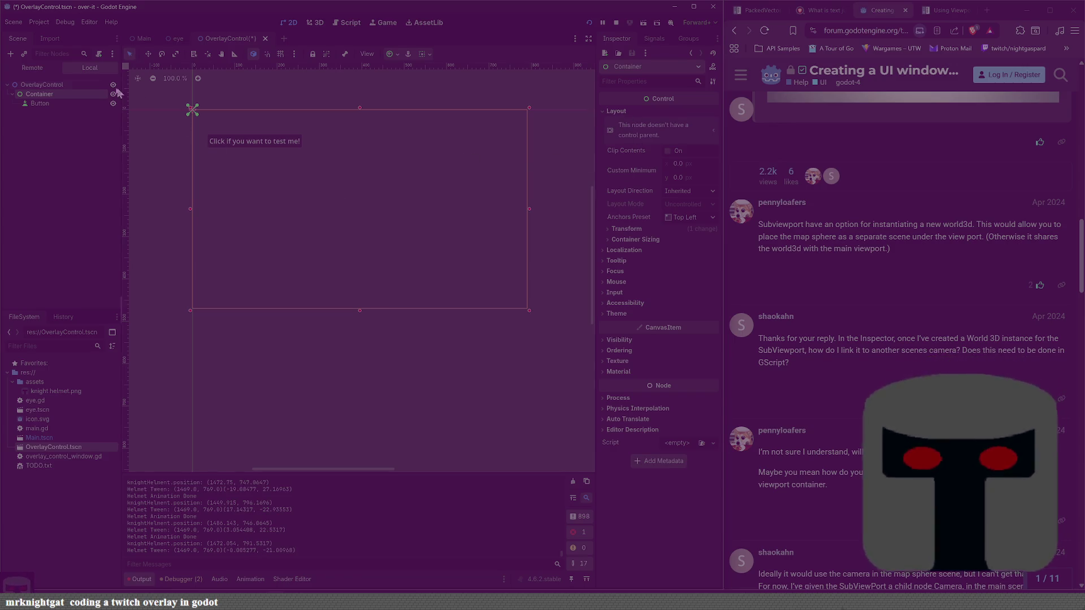
Step: Nudge the button and Container, then drag the button toward the Container's centre
{"action": "left_click", "coordinate": [77, 84]}
{"action": "left_click", "coordinate": [259, 155]}
{"action": "mouse_move", "coordinate": [255, 137]}
{"action": "left_mouse_down"}
{"action": "mouse_move", "coordinate": [293, 138]}
{"action": "mouse_move", "coordinate": [266, 136]}
{"action": "left_mouse_up"}
{"action": "left_click", "coordinate": [70, 95]}
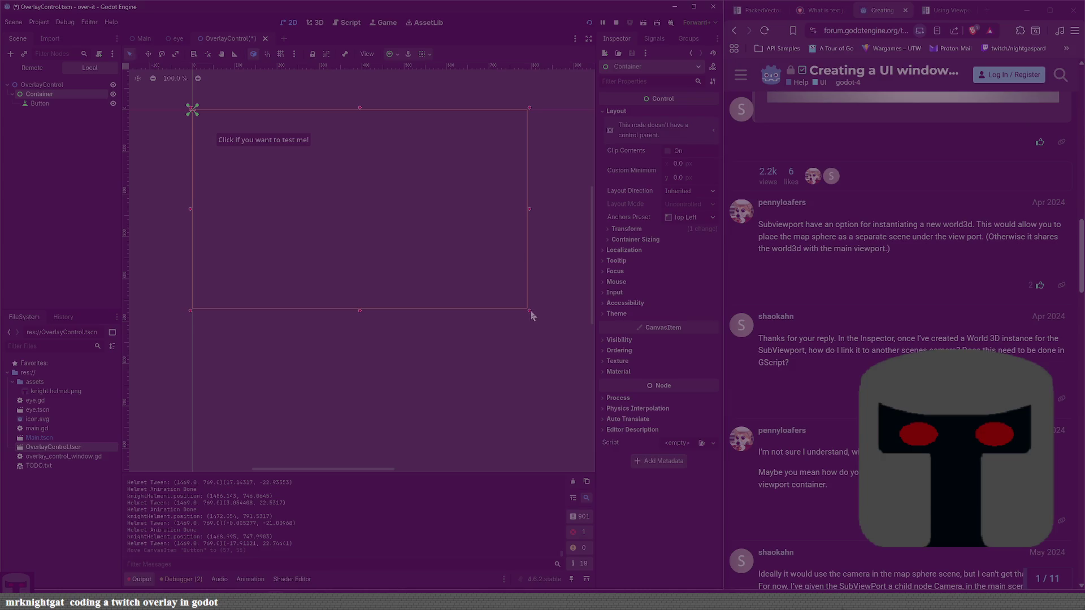
{"action": "mouse_move", "coordinate": [525, 308]}
{"action": "left_mouse_down"}
{"action": "mouse_move", "coordinate": [575, 342]}
{"action": "mouse_move", "coordinate": [494, 292]}
{"action": "mouse_move", "coordinate": [535, 313]}
{"action": "mouse_move", "coordinate": [523, 305]}
{"action": "mouse_move", "coordinate": [537, 298]}
{"action": "mouse_move", "coordinate": [527, 308]}
{"action": "left_mouse_up"}
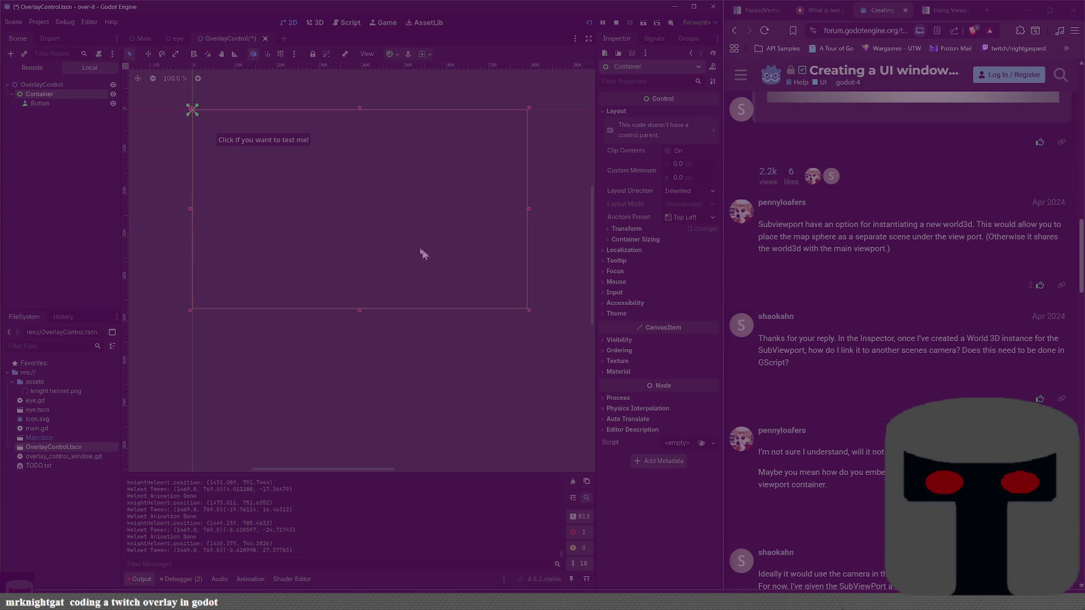
{"action": "left_click", "coordinate": [294, 143]}
{"action": "mouse_move", "coordinate": [289, 143]}
{"action": "left_mouse_down"}
{"action": "mouse_move", "coordinate": [331, 192]}
{"action": "mouse_move", "coordinate": [352, 197]}
{"action": "mouse_move", "coordinate": [340, 185]}
{"action": "left_mouse_up"}
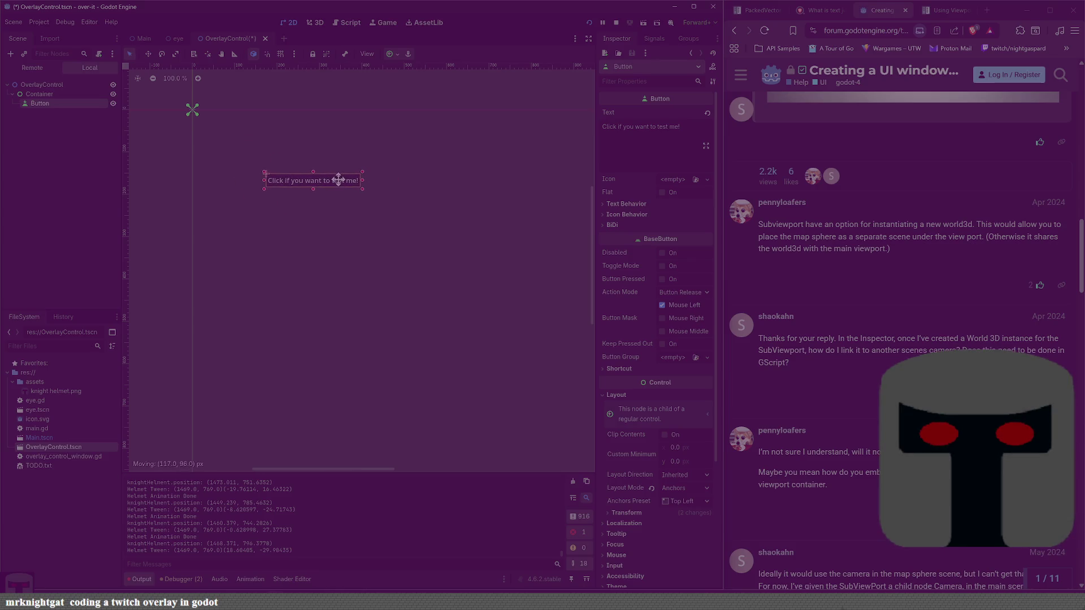
Step: Adjust the button's right/bottom anchors and move it up-left inside the Container
{"action": "left_click", "coordinate": [665, 412]}
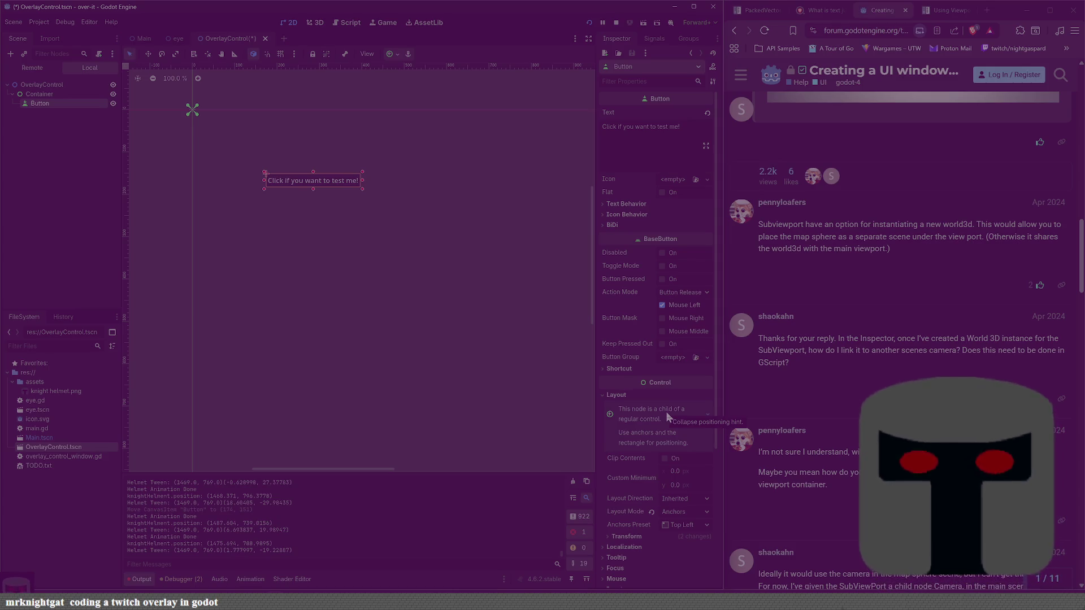
{"action": "left_click", "coordinate": [666, 412]}
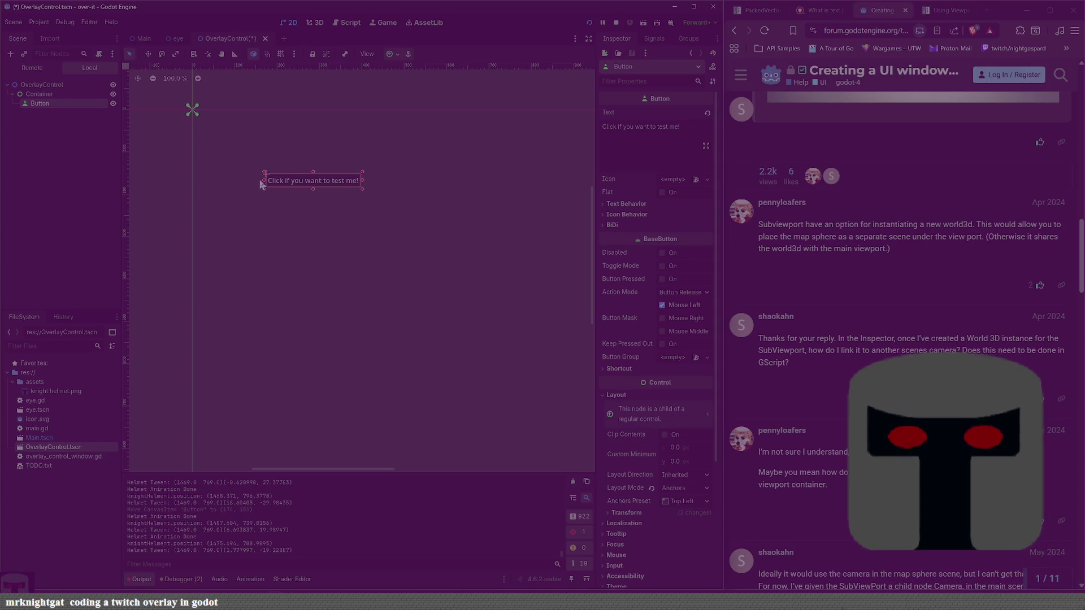
{"action": "left_click", "coordinate": [650, 420]}
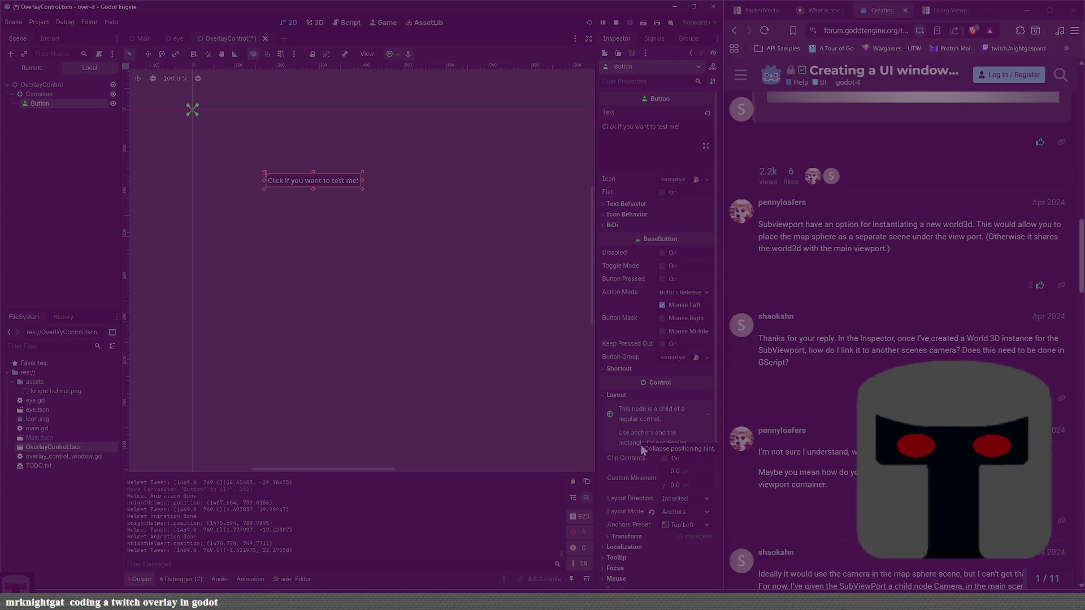
{"action": "left_click", "coordinate": [659, 418]}
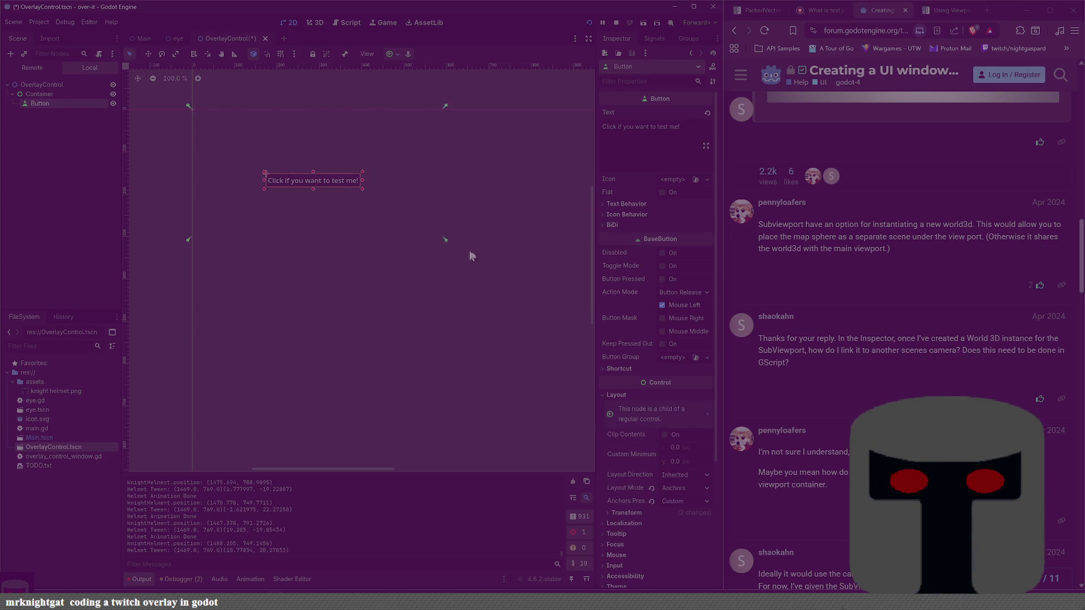
{"action": "mouse_move", "coordinate": [420, 213]}
{"action": "left_mouse_down"}
{"action": "mouse_move", "coordinate": [433, 240]}
{"action": "mouse_move", "coordinate": [410, 213]}
{"action": "left_mouse_up"}
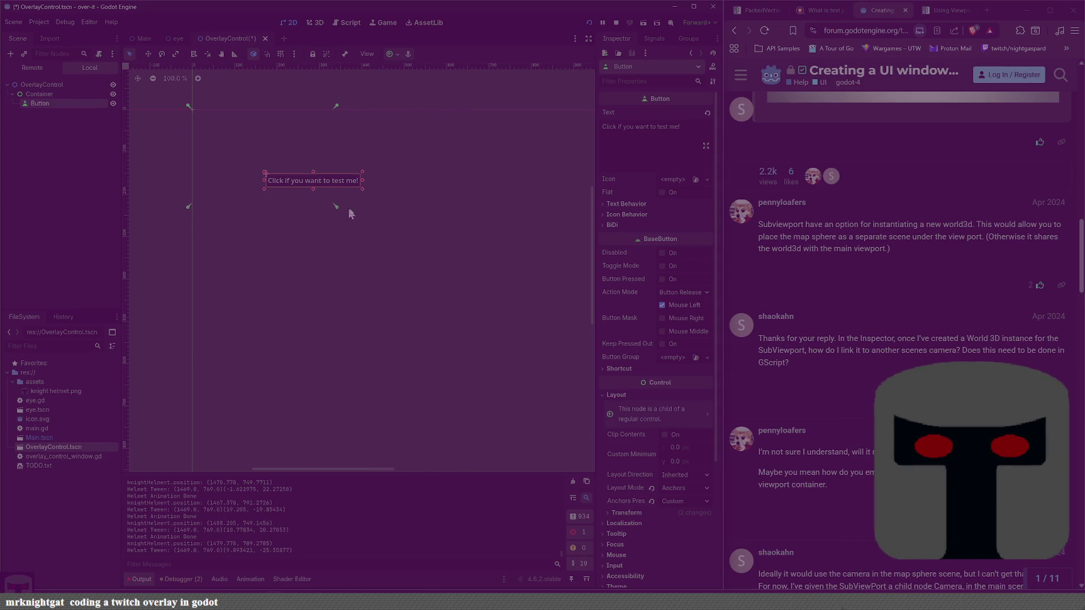
{"action": "mouse_move", "coordinate": [296, 178]}
{"action": "left_mouse_down"}
{"action": "mouse_move", "coordinate": [247, 149]}
{"action": "mouse_move", "coordinate": [257, 160]}
{"action": "left_mouse_up"}
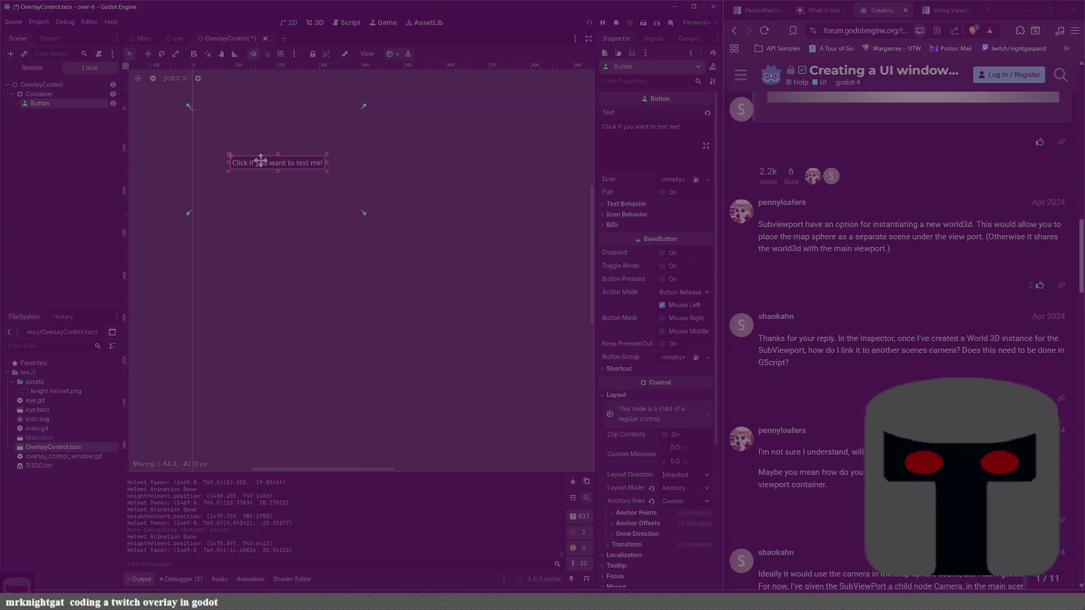
Step: Reset the Button's right and bottom anchor points to zero, undoing a trial value of 400
{"action": "left_click", "coordinate": [614, 514]}
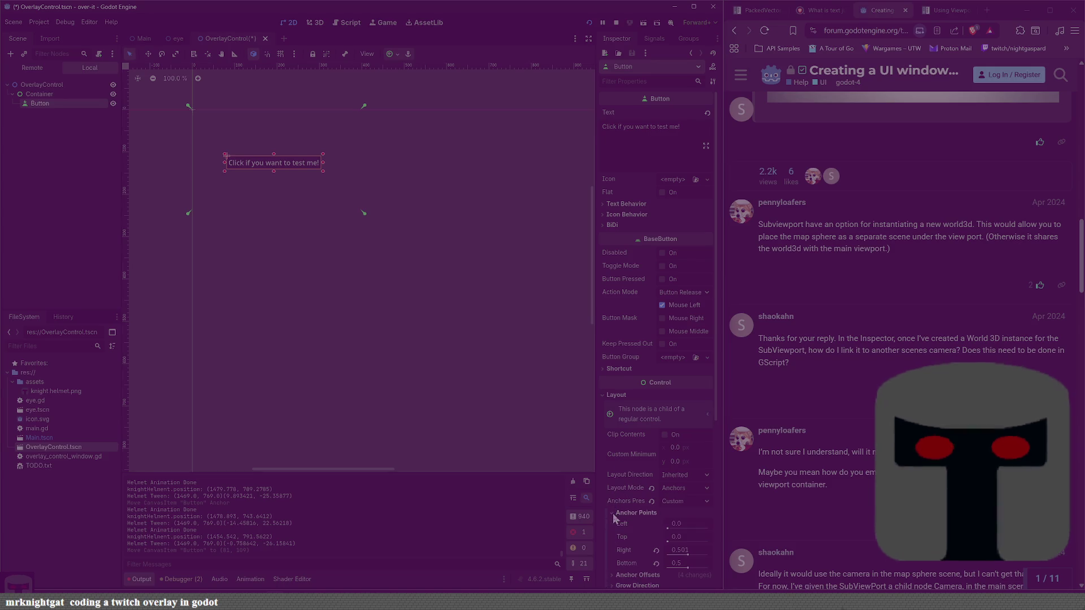
{"action": "left_click", "coordinate": [656, 551]}
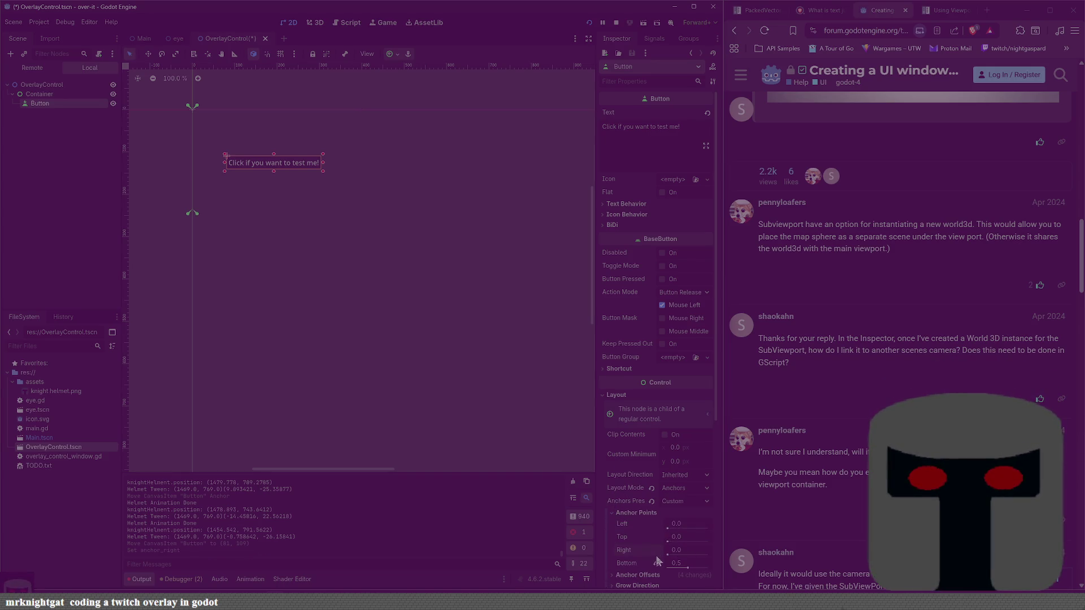
{"action": "left_click", "coordinate": [681, 550]}
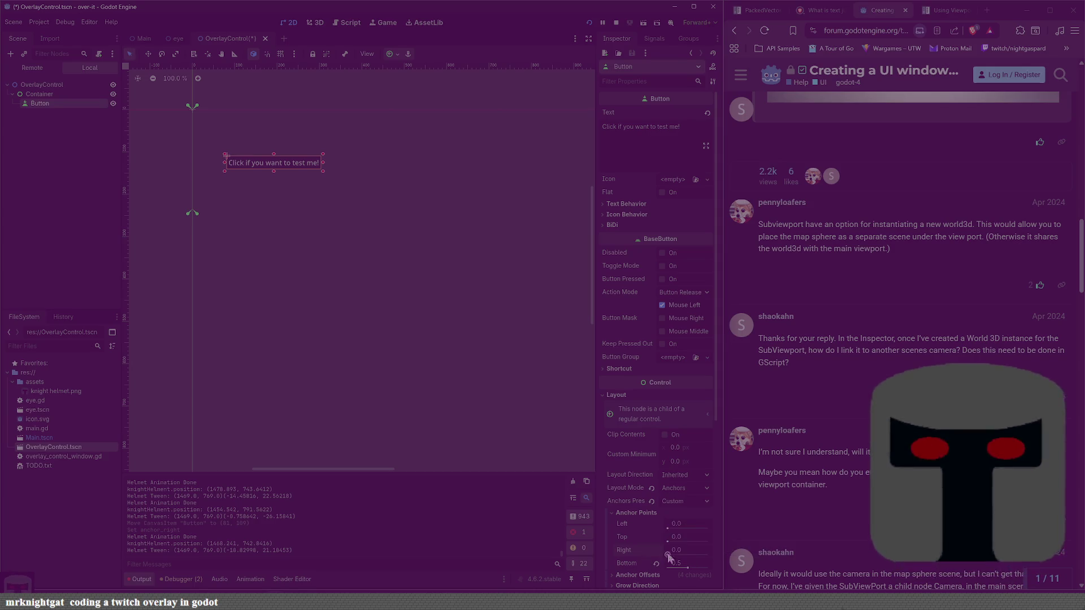
{"action": "type", "text": "400"}
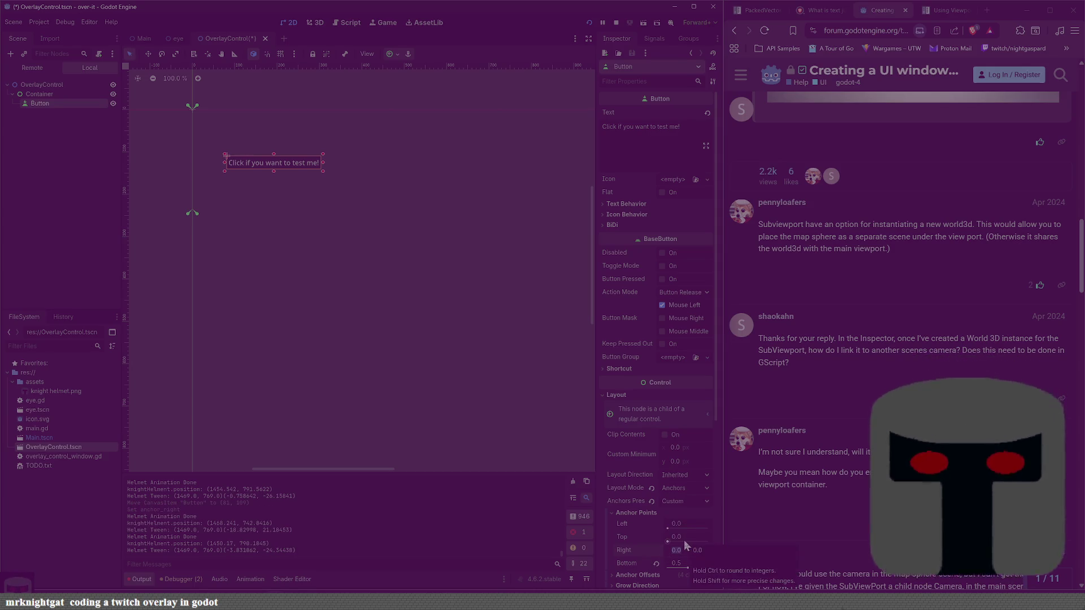
{"action": "key", "text": "Return"}
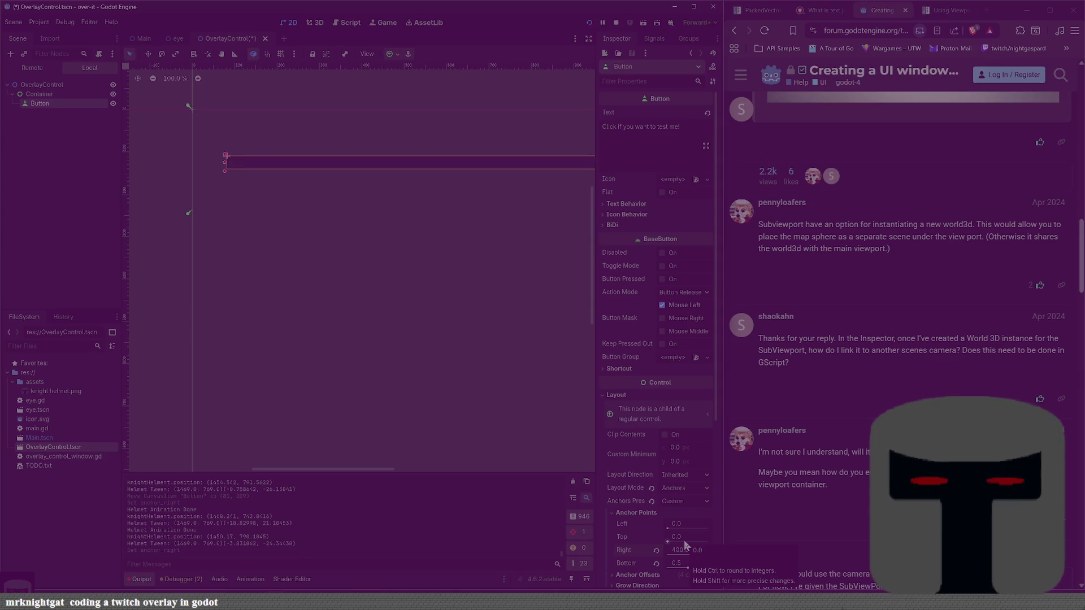
{"action": "key", "text": "ctrl+z"}
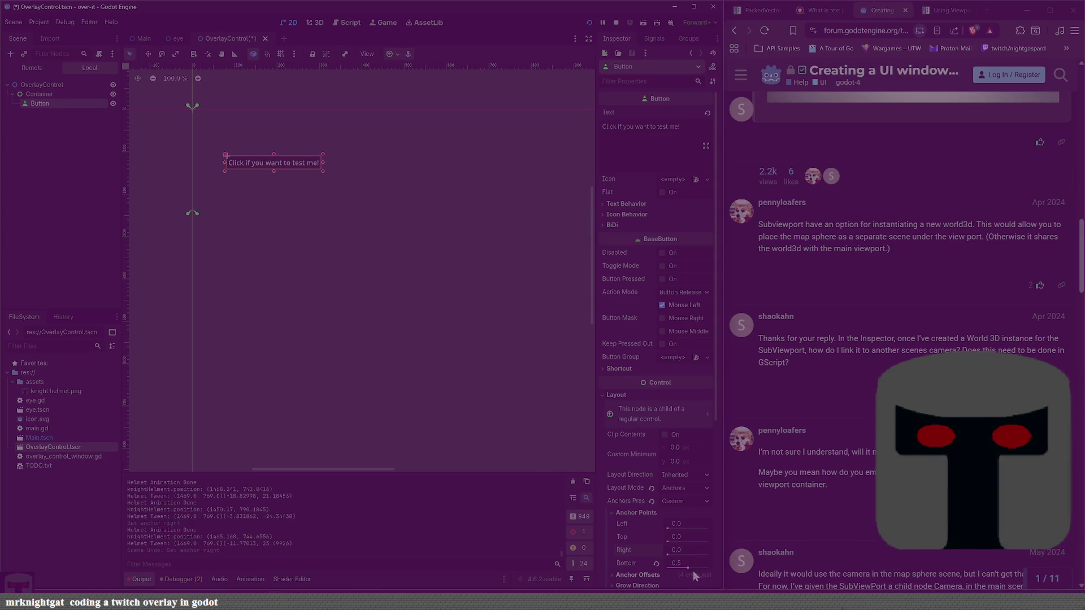
{"action": "left_click", "coordinate": [656, 564]}
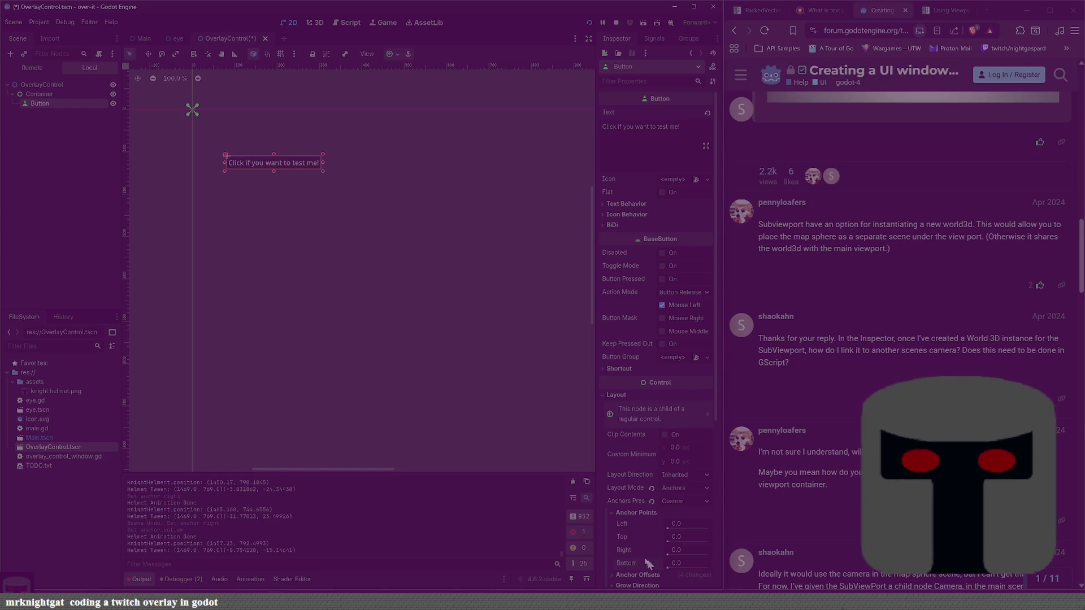
Step: Stretch the Button's anchors to the container's bottom-right corner (1.0) and save OverlayControl.tscn
{"action": "left_click", "coordinate": [291, 182]}
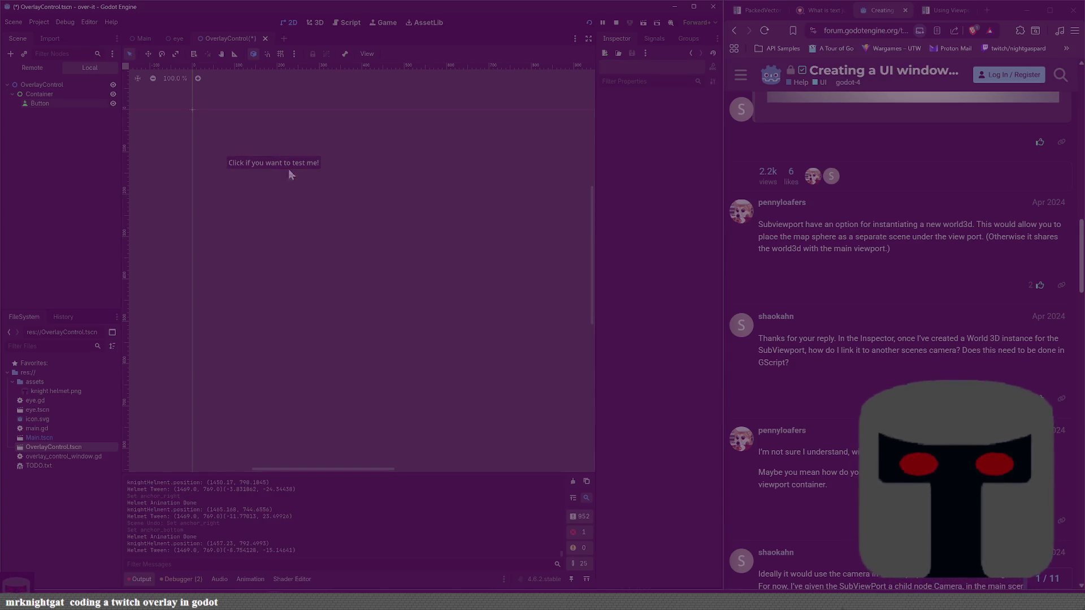
{"action": "left_click", "coordinate": [250, 171]}
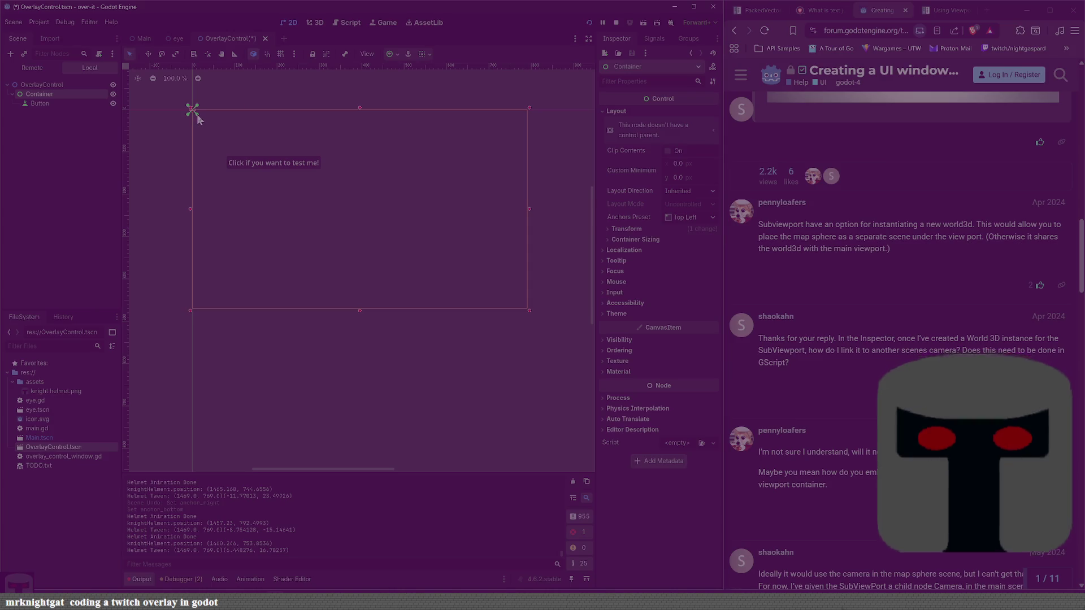
{"action": "left_click", "coordinate": [73, 103]}
{"action": "left_click", "coordinate": [70, 95]}
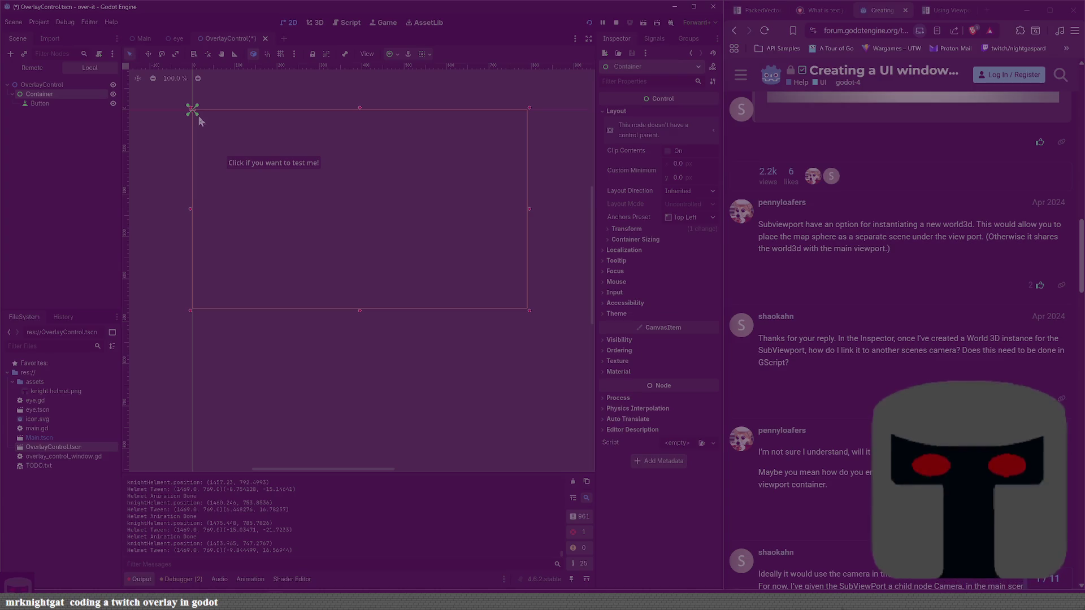
{"action": "left_click", "coordinate": [70, 102]}
{"action": "mouse_move", "coordinate": [198, 119]}
{"action": "left_mouse_down"}
{"action": "mouse_move", "coordinate": [516, 269]}
{"action": "mouse_move", "coordinate": [576, 337]}
{"action": "mouse_move", "coordinate": [540, 308]}
{"action": "mouse_move", "coordinate": [529, 317]}
{"action": "left_mouse_up"}
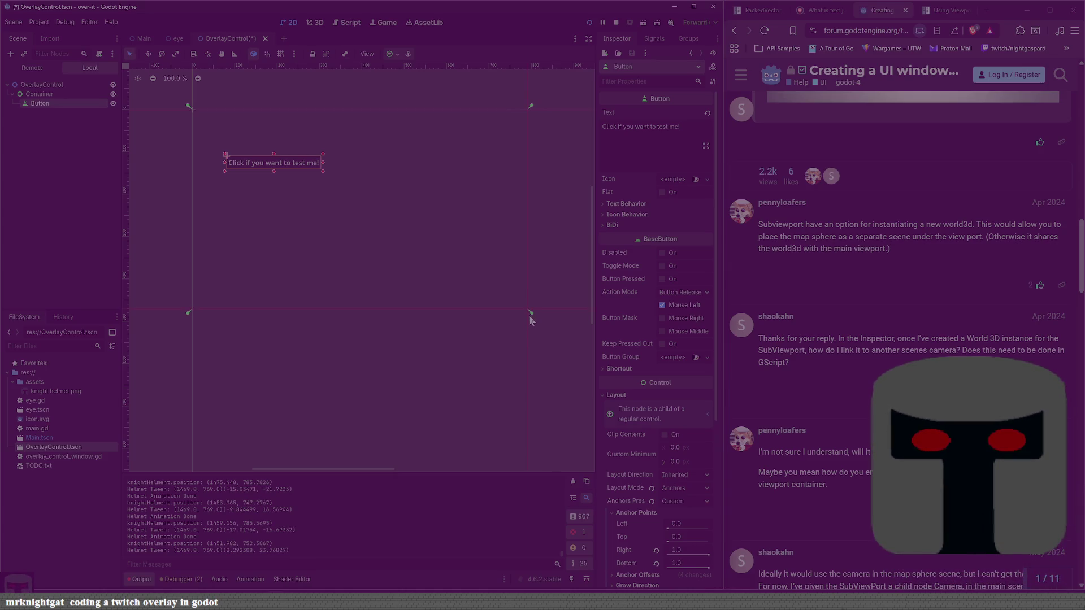
{"action": "key", "text": "ctrl+s"}
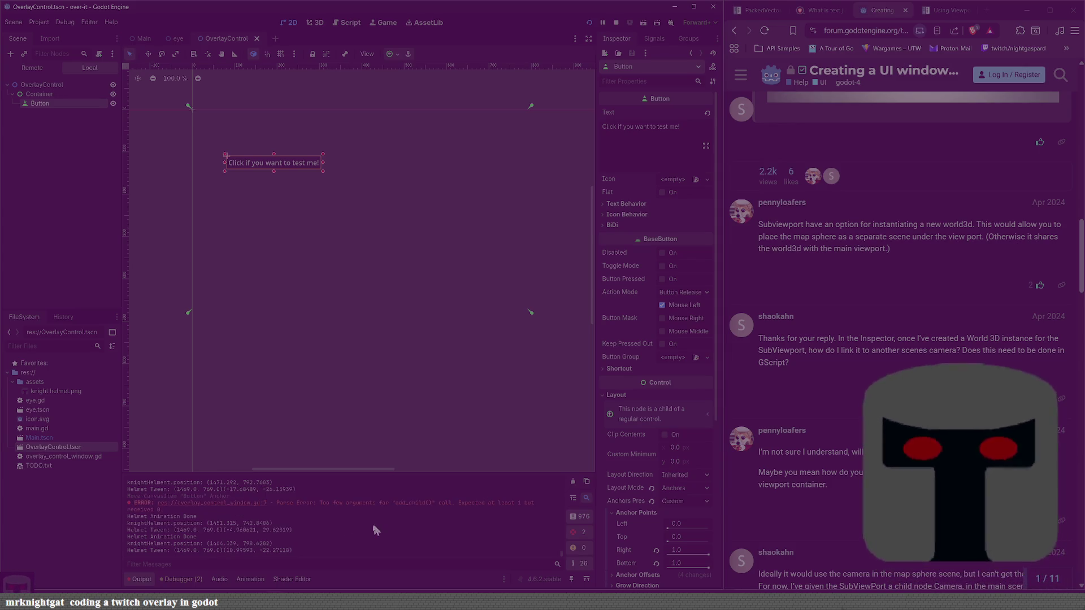
Step: In overlay_control_window.gd, type line 6's loaded scene as OverlayControl, call add_child(child), and save
{"action": "left_click", "coordinate": [198, 503]}
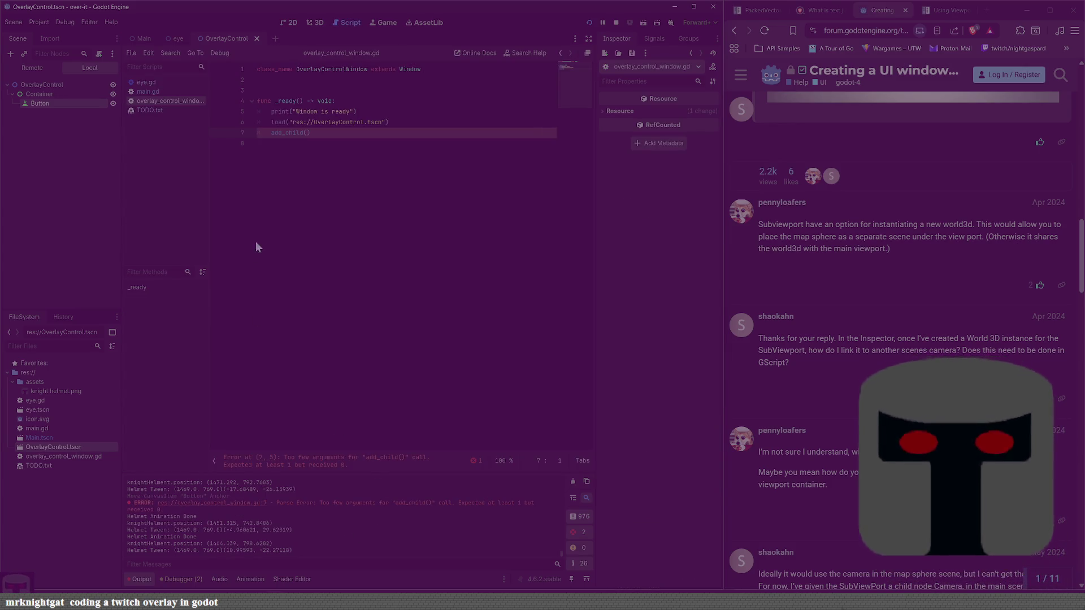
{"action": "left_click", "coordinate": [308, 133]}
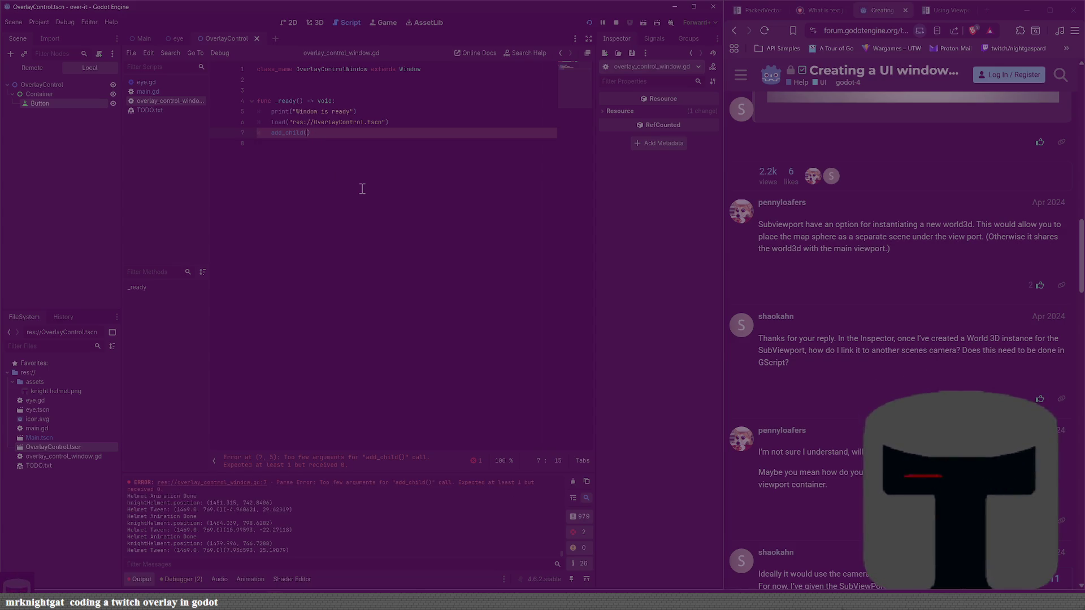
{"action": "key", "text": "Up"}
{"action": "key", "text": "Home"}
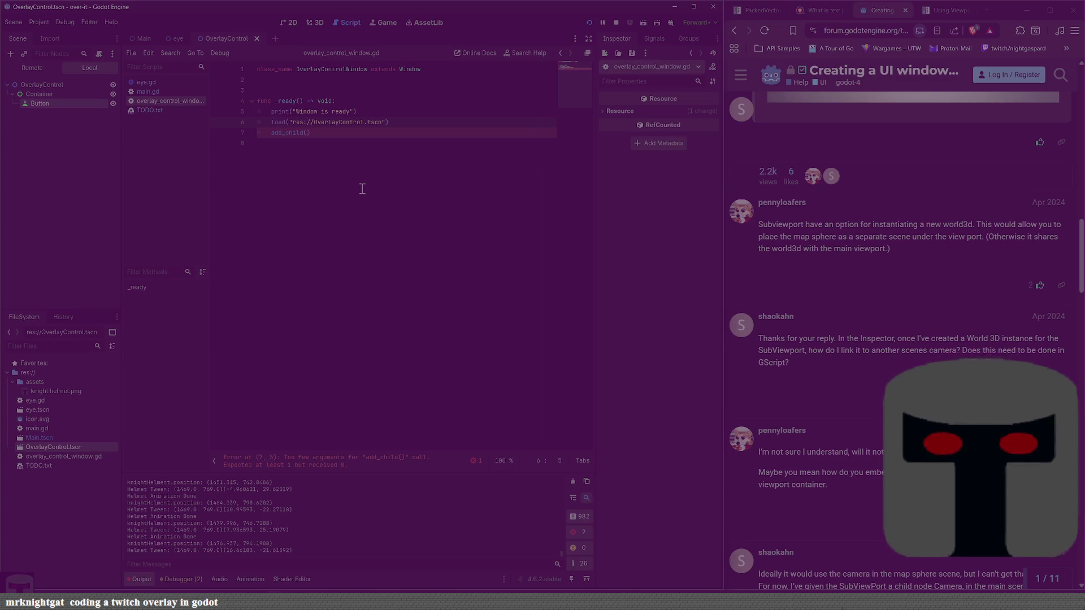
{"action": "type", "text": "va"}
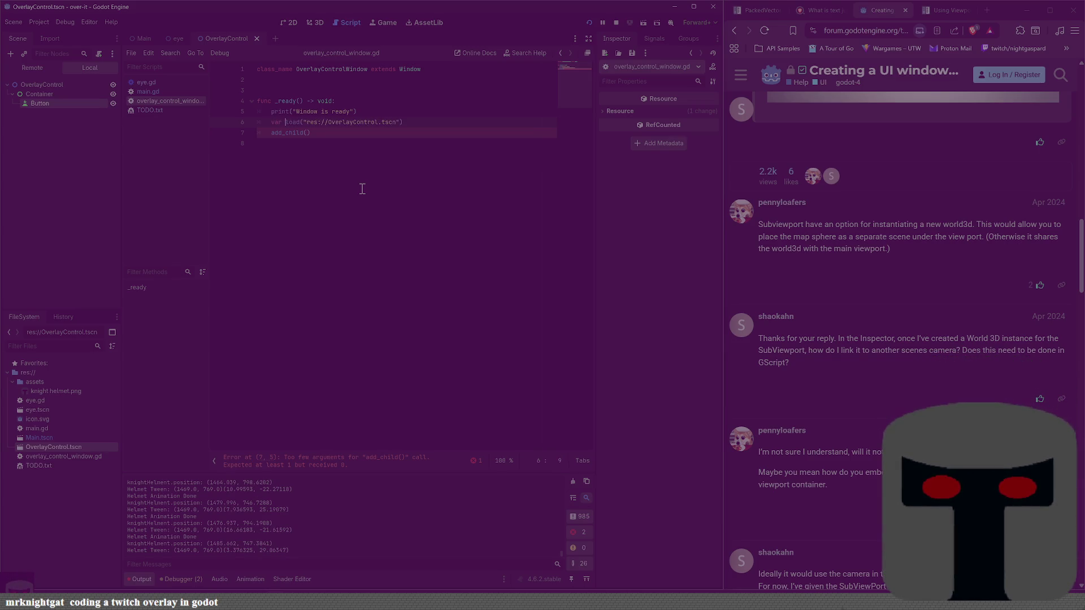
{"action": "type", "text": "r "}
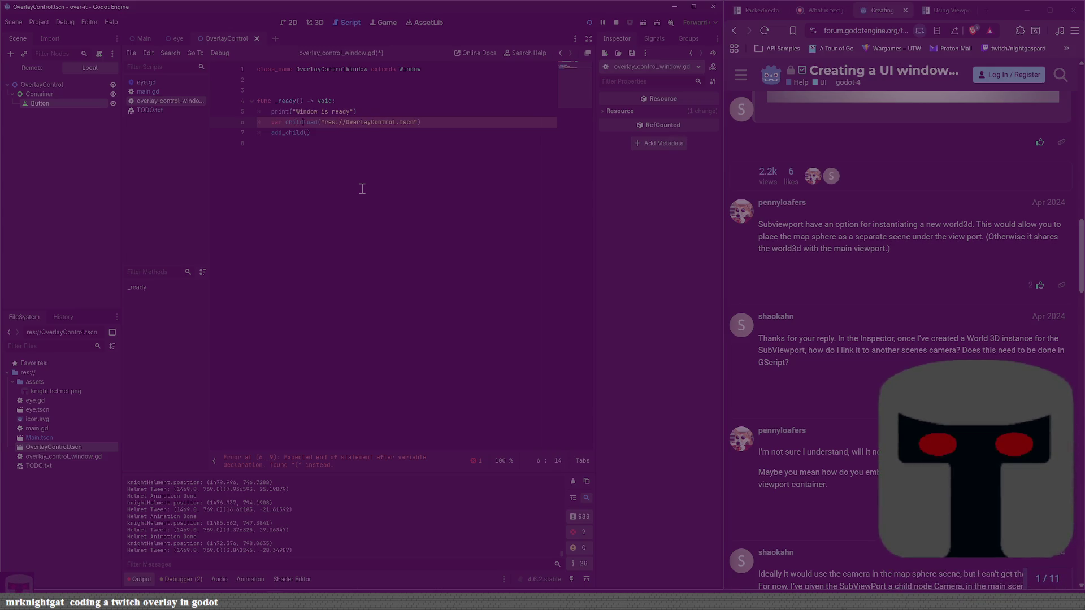
{"action": "type", "text": "hild:= "}
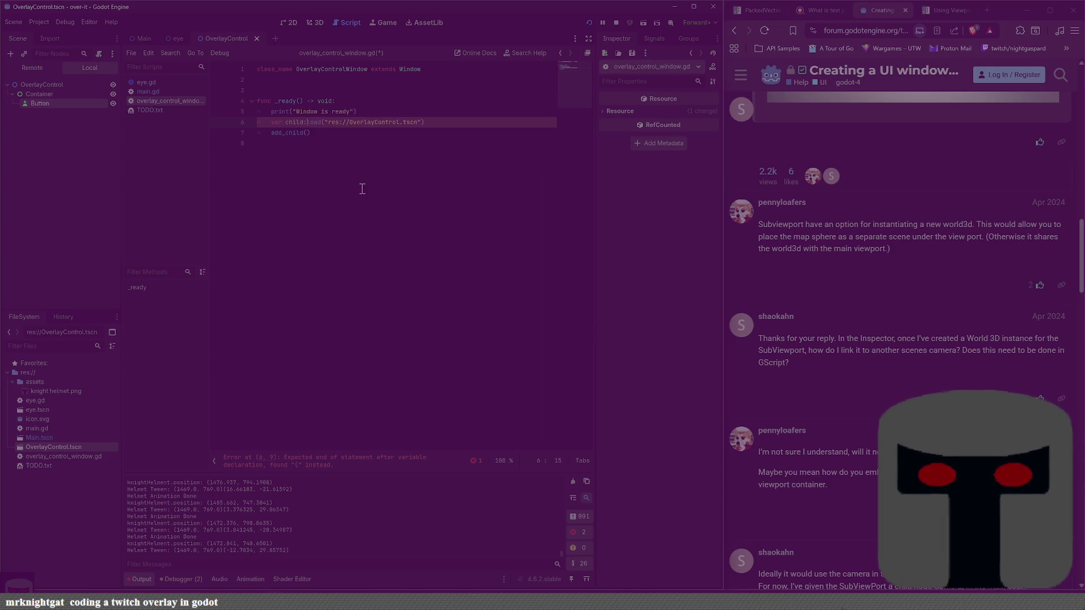
{"action": "type", "text": "er"}
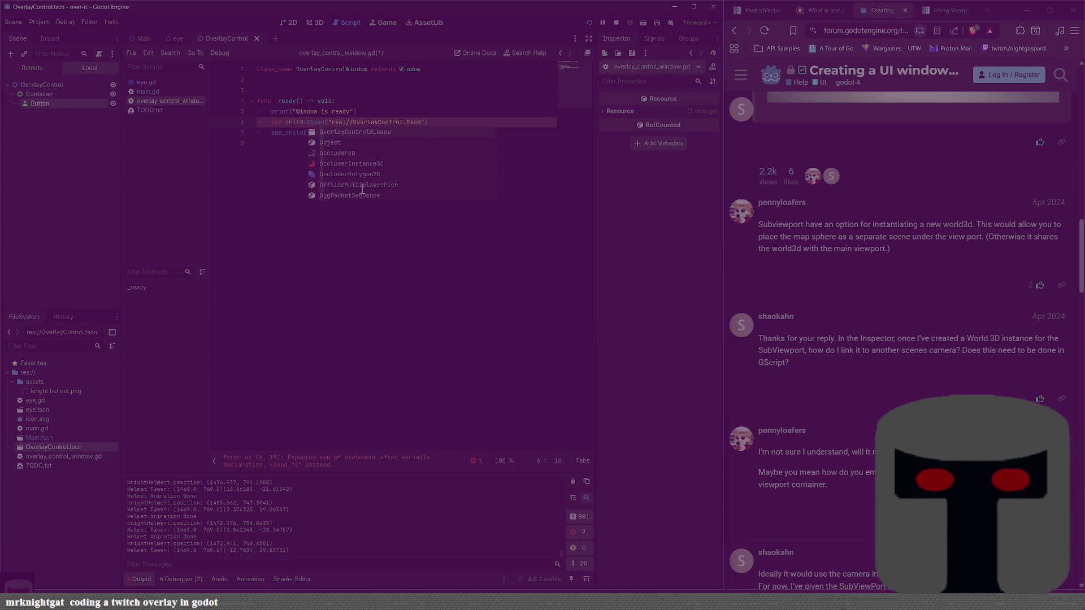
{"action": "type", "text": "layControl ="}
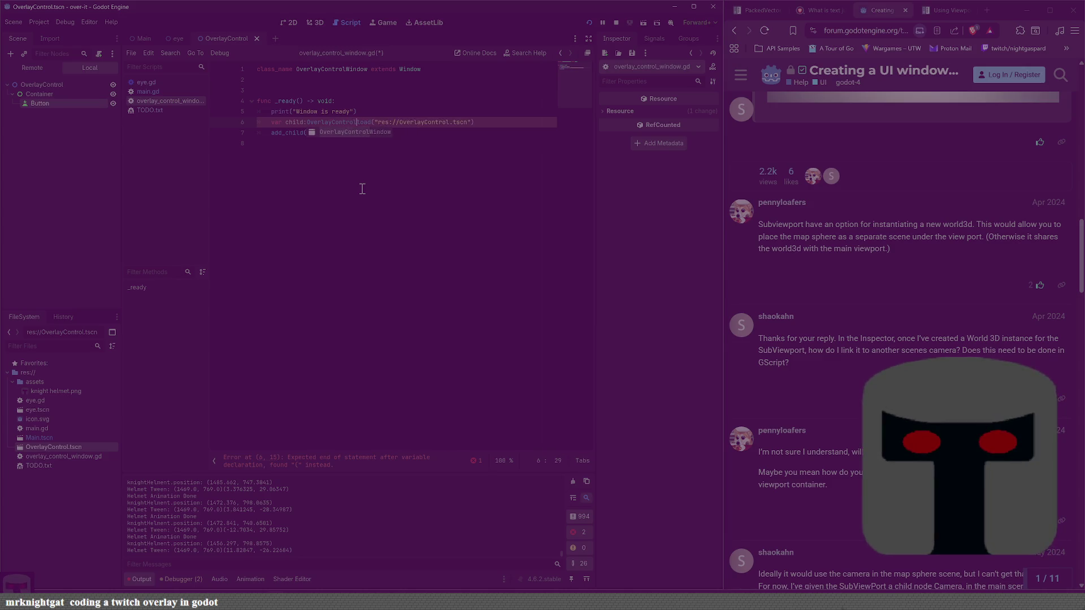
{"action": "key", "text": "Left"}
{"action": "key", "text": "Left"}
{"action": "key", "text": "Left"}
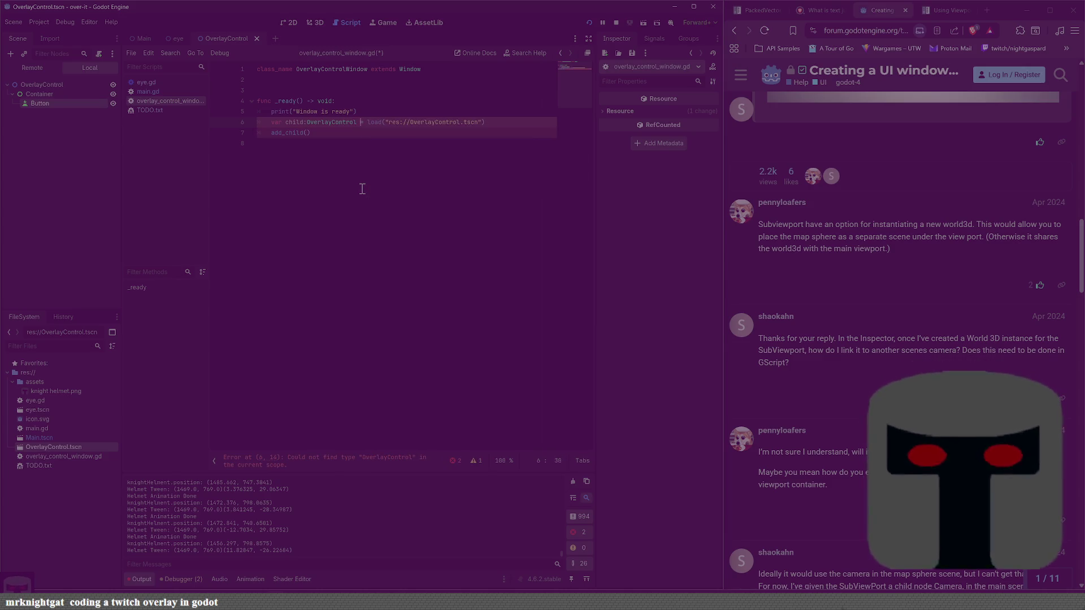
{"action": "key", "text": "Right"}
{"action": "key", "text": "Right"}
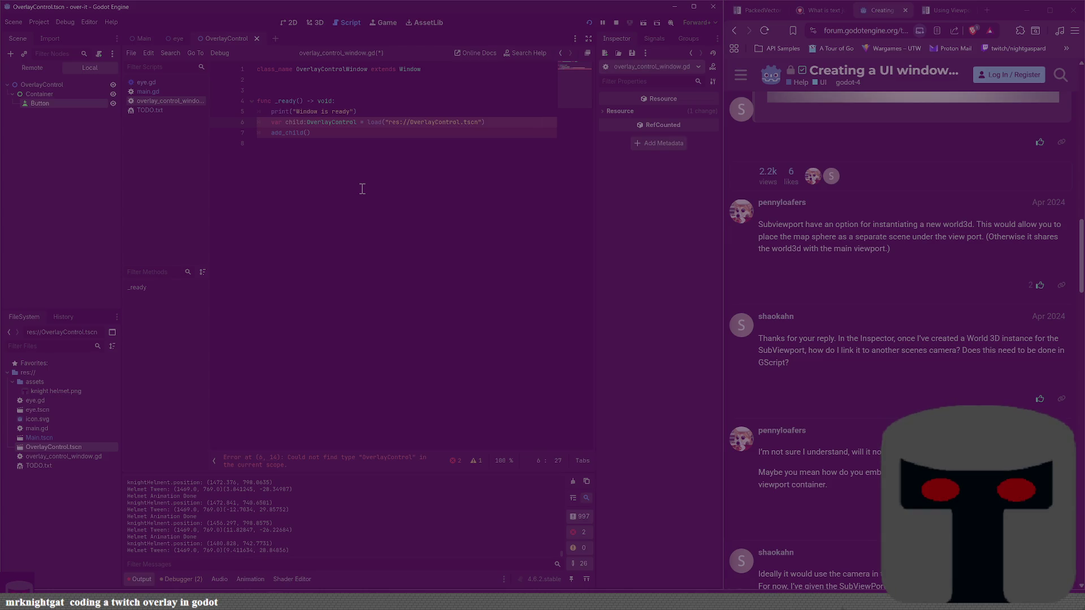
{"action": "key", "text": "Down"}
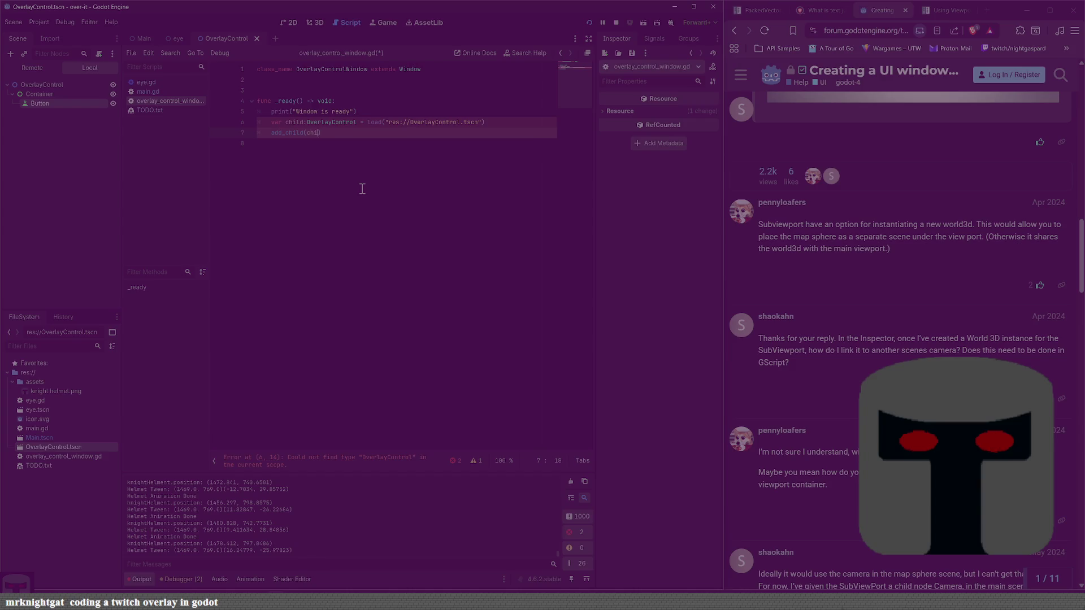
{"action": "type", "text": "ld)"}
{"action": "key", "text": "ctrl+s"}
Step: Rename the variable to overlay_control and save the script
{"action": "key", "text": "Up"}
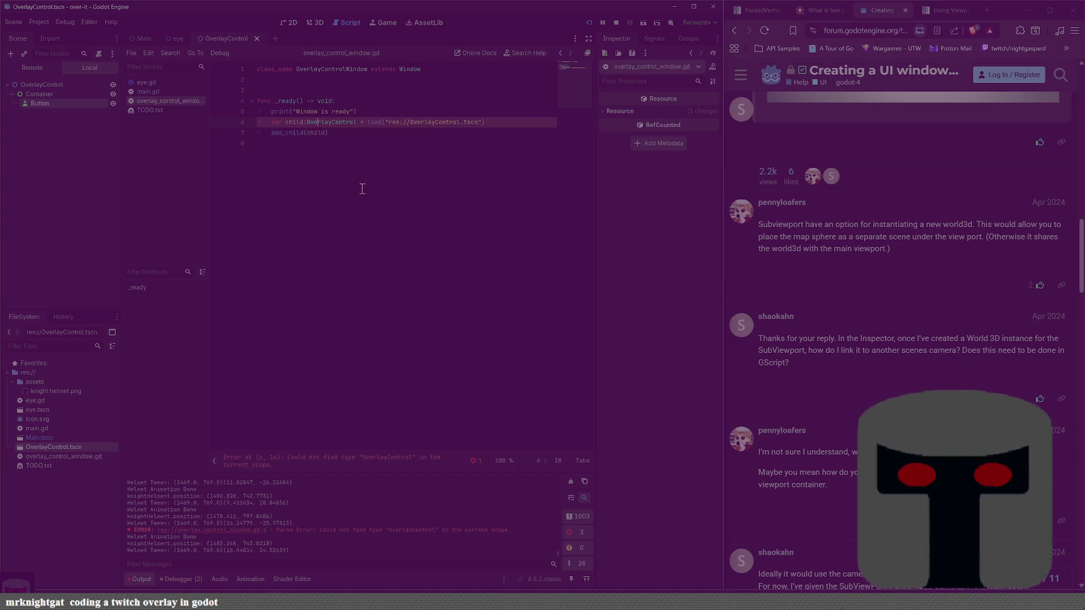
{"action": "key", "text": "BackSpace"}
{"action": "key", "text": "BackSpace"}
{"action": "key", "text": "BackSpace"}
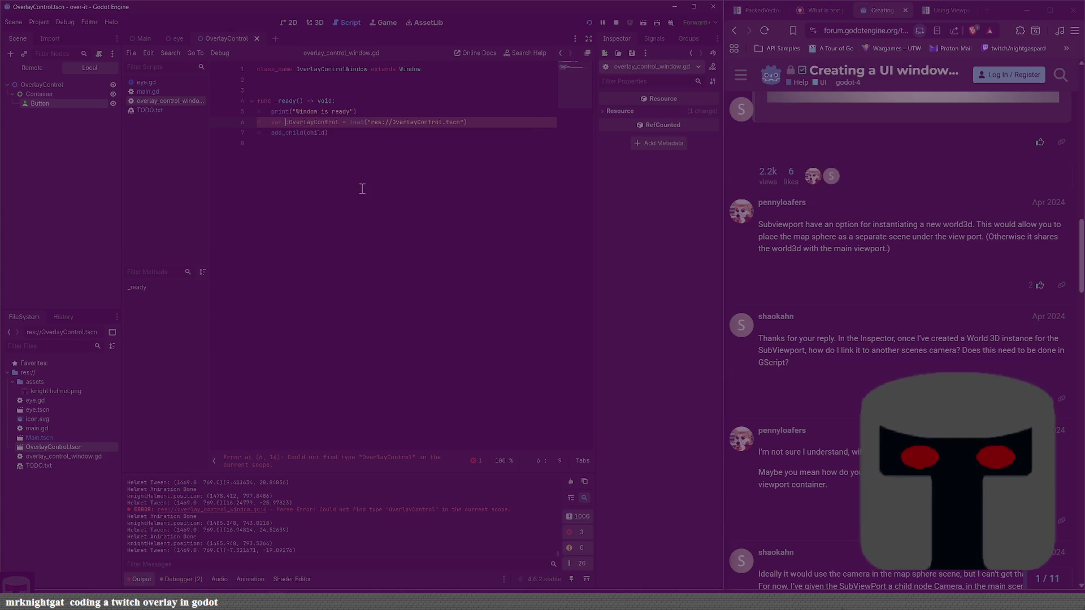
{"action": "type", "text": "overlay"}
{"action": "type", "text": "_control"}
{"action": "key", "text": "ctrl+s"}
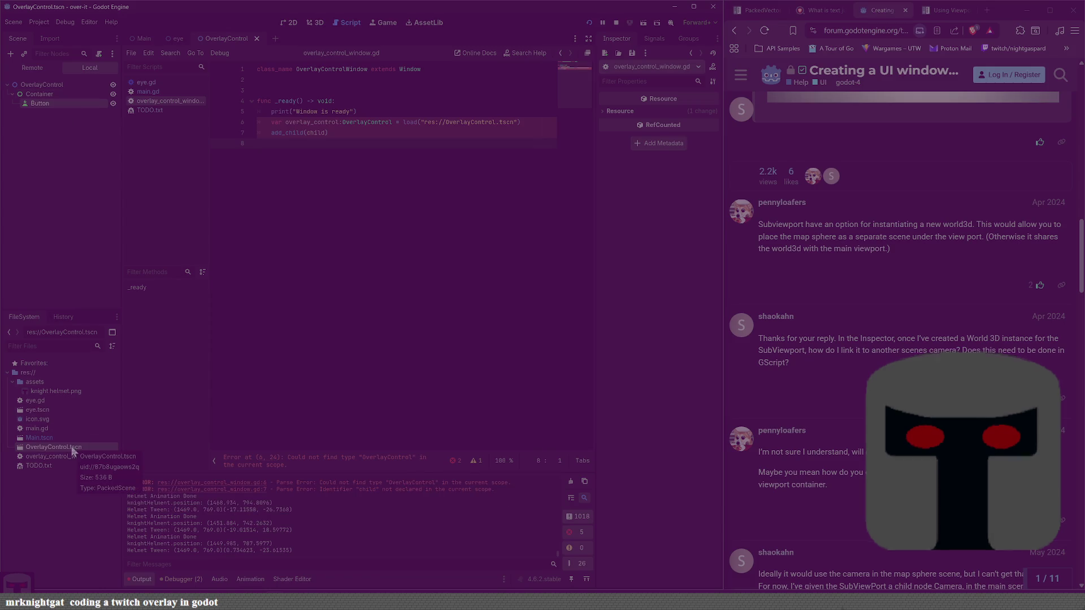
Step: Rewrite line 6 as var overlayControl:Scene = load(...), save, and open load()'s help page
{"action": "left_click", "coordinate": [70, 85]}
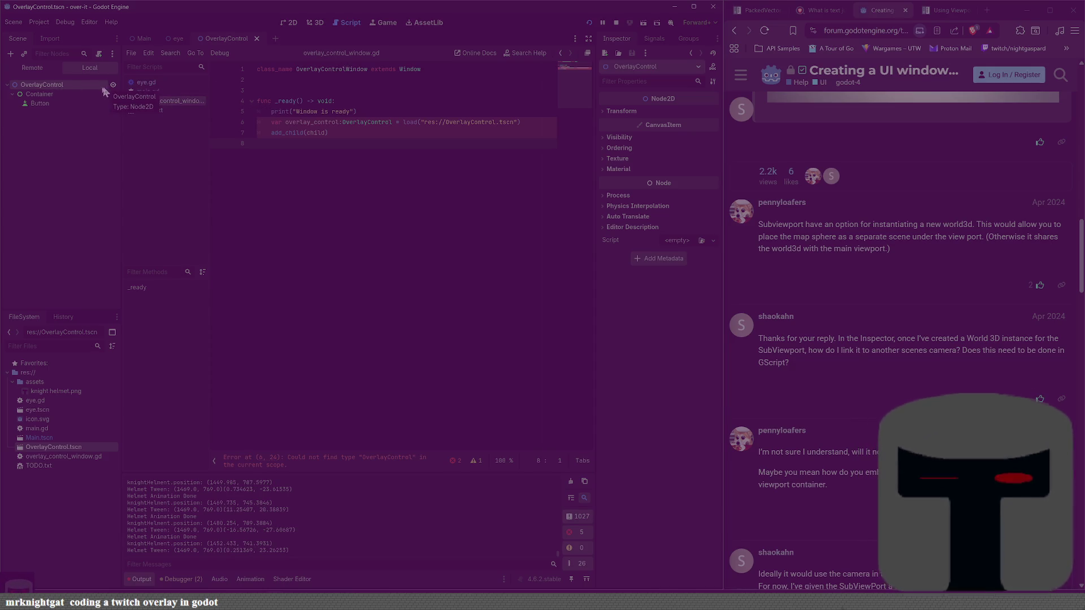
{"action": "left_click", "coordinate": [388, 122]}
{"action": "key", "text": "Right"}
{"action": "key", "text": "Right"}
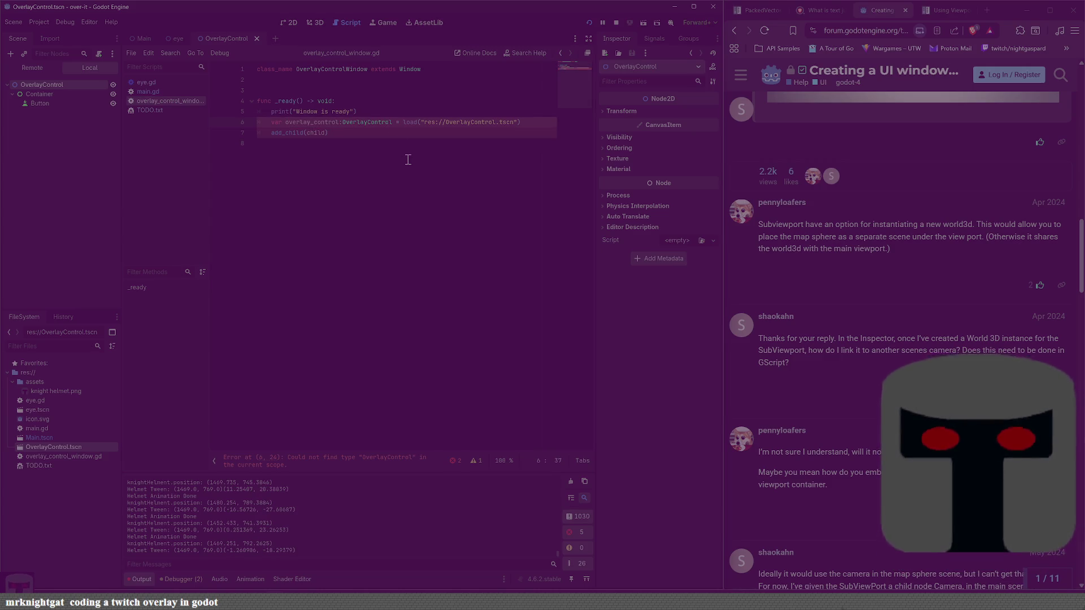
{"action": "key", "text": "shift+Home"}
{"action": "key", "text": "BackSpace"}
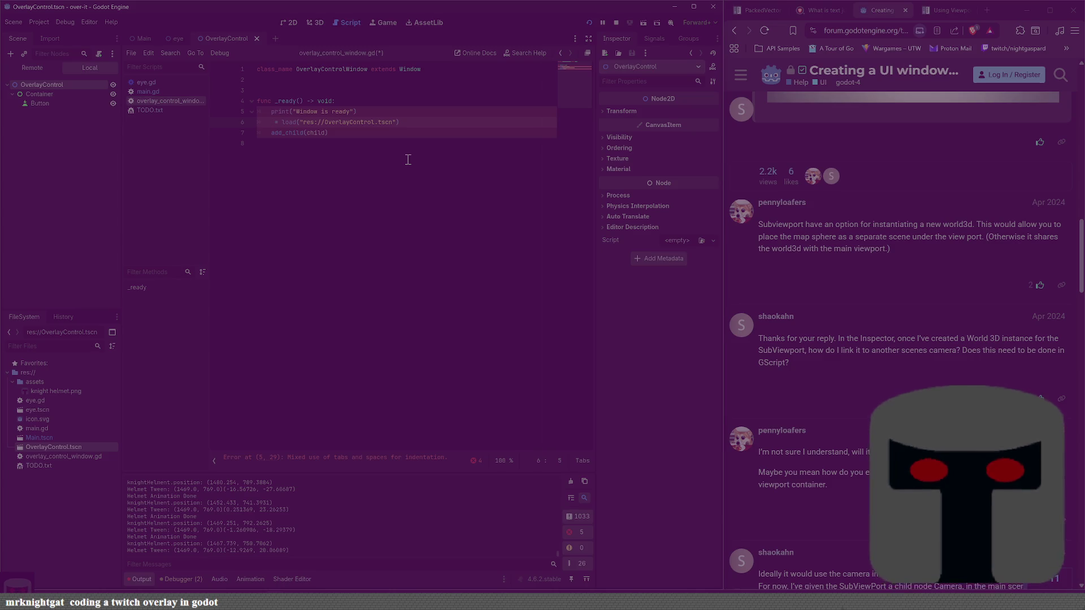
{"action": "type", "text": ":Scene "}
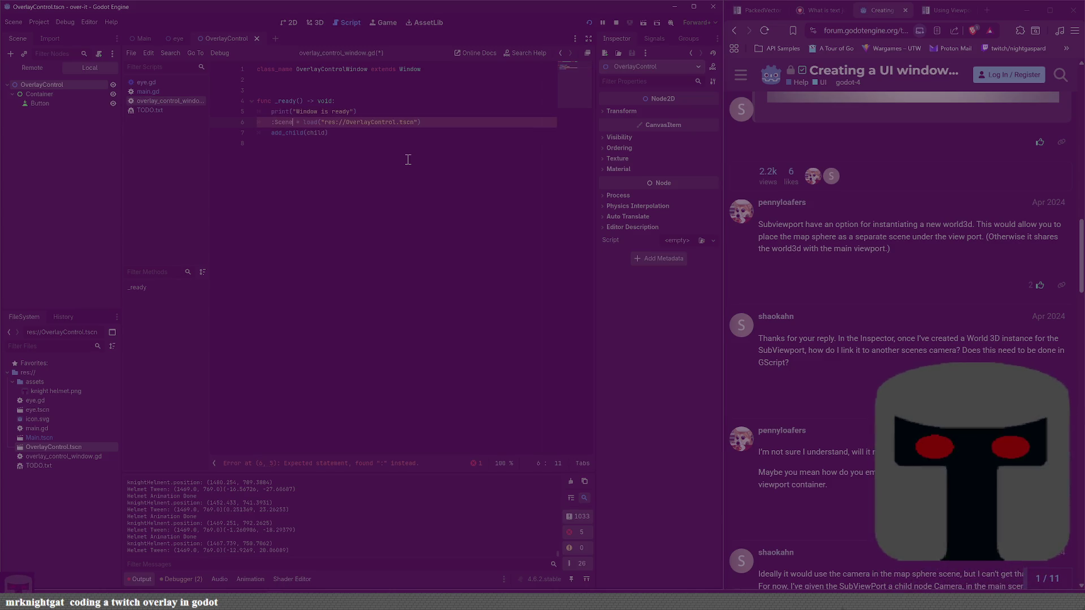
{"action": "type", "text": "var "}
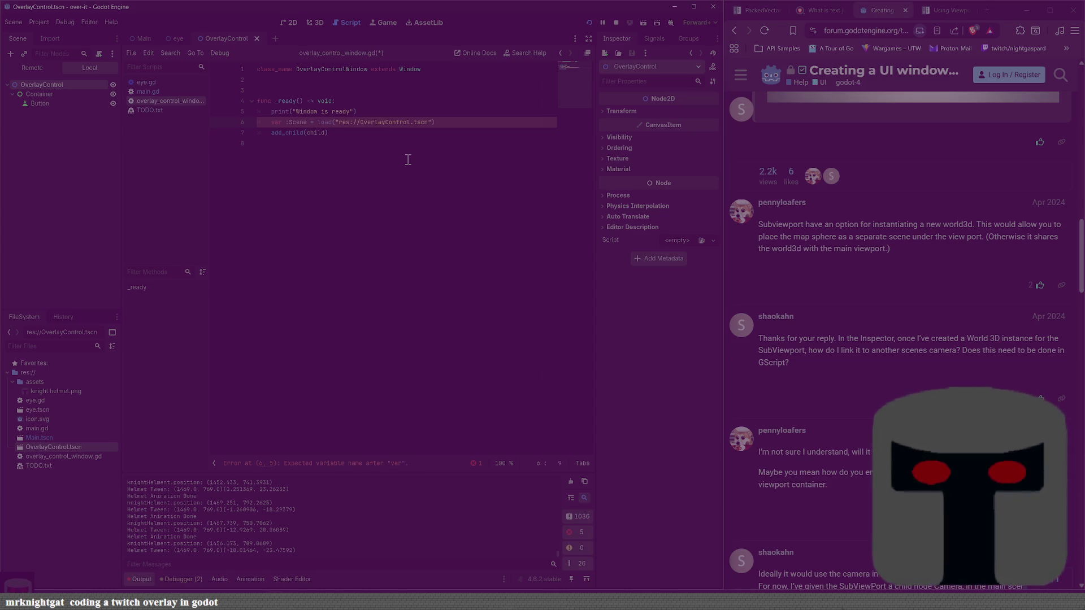
{"action": "type", "text": "layC"}
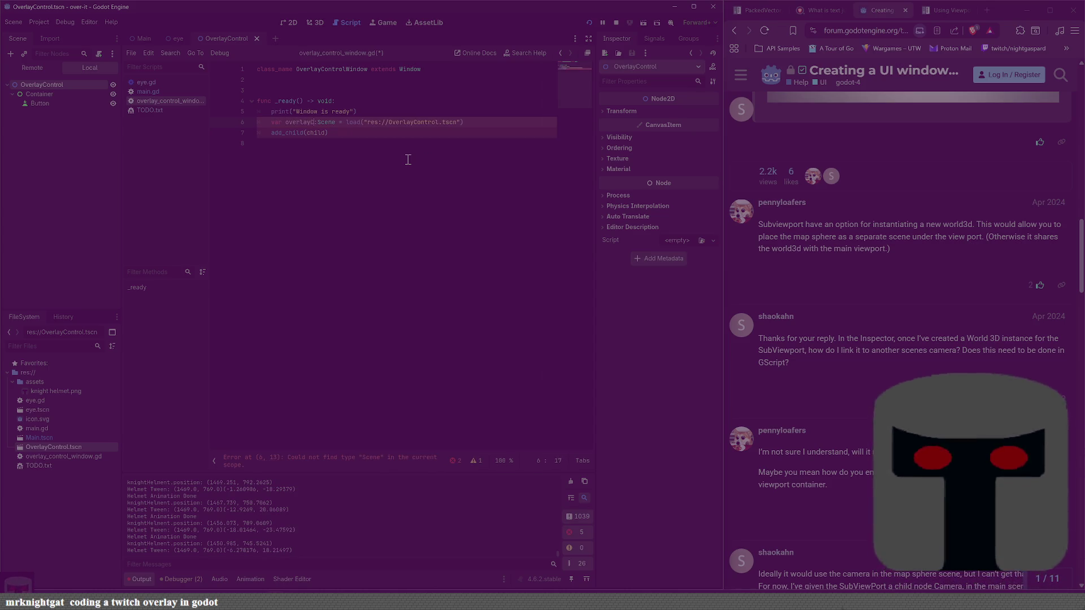
{"action": "type", "text": "ontrol"}
{"action": "key", "text": "ctrl+s"}
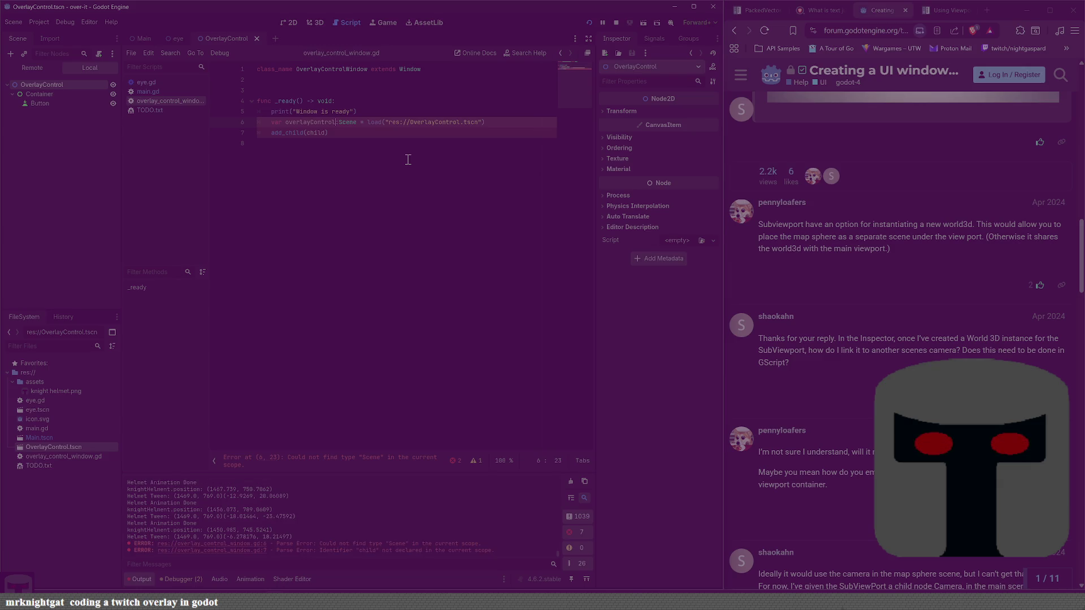
{"action": "left_click", "coordinate": [378, 126], "text": "ctrl"}
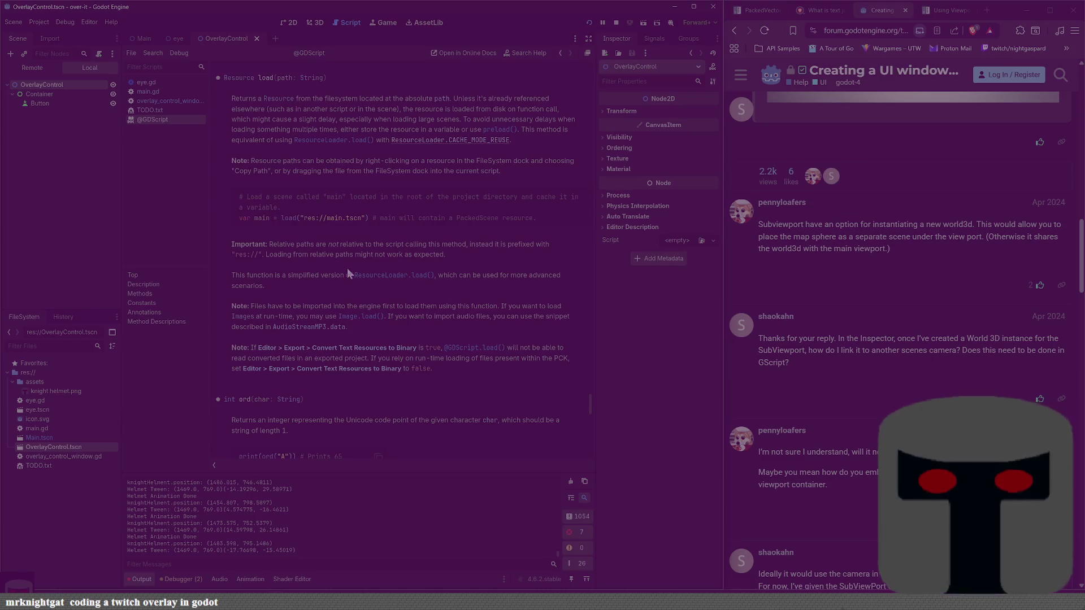
{"action": "scroll", "coordinate": [351, 265], "scroll_direction": "down", "scroll_amount": 2}
{"action": "scroll", "coordinate": [354, 270], "scroll_direction": "down", "scroll_amount": 6}
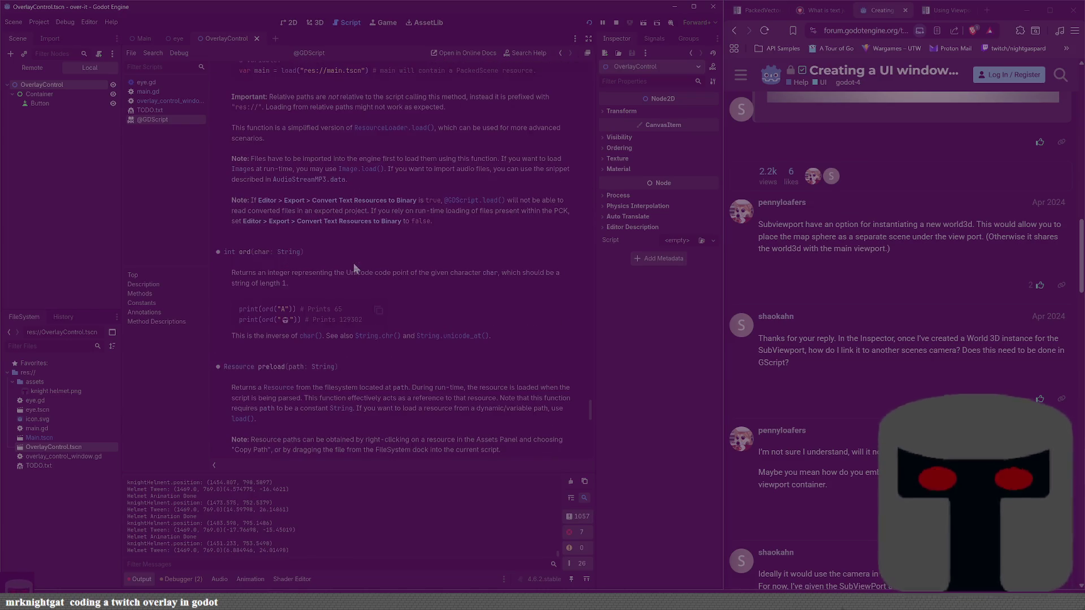
{"action": "scroll", "coordinate": [372, 274], "scroll_direction": "down", "scroll_amount": 2}
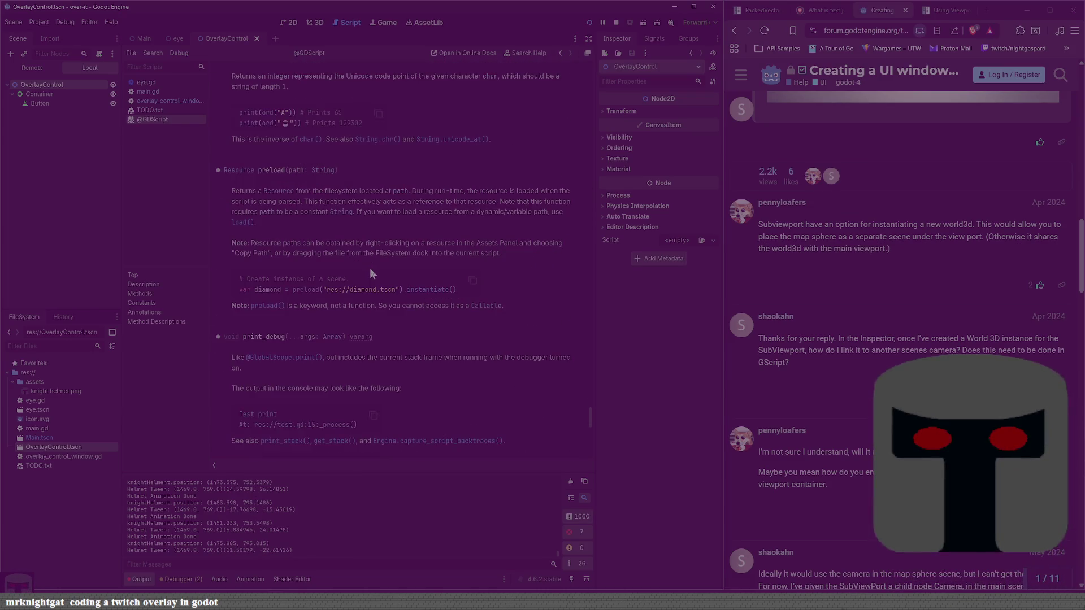
{"action": "scroll", "coordinate": [294, 235], "scroll_direction": "down", "scroll_amount": 7}
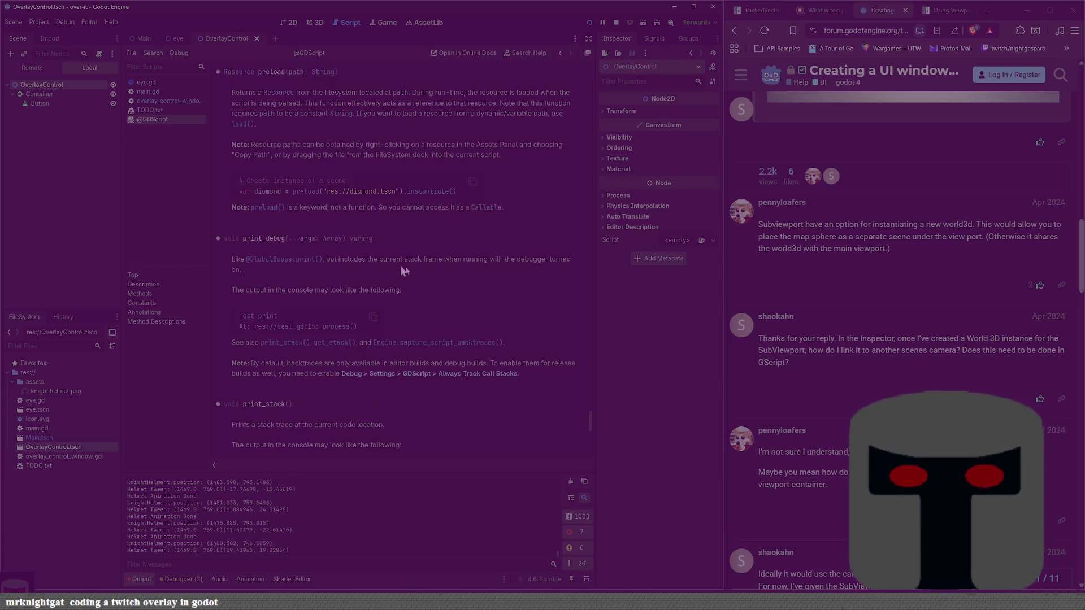
{"action": "scroll", "coordinate": [480, 320], "scroll_direction": "down", "scroll_amount": 12}
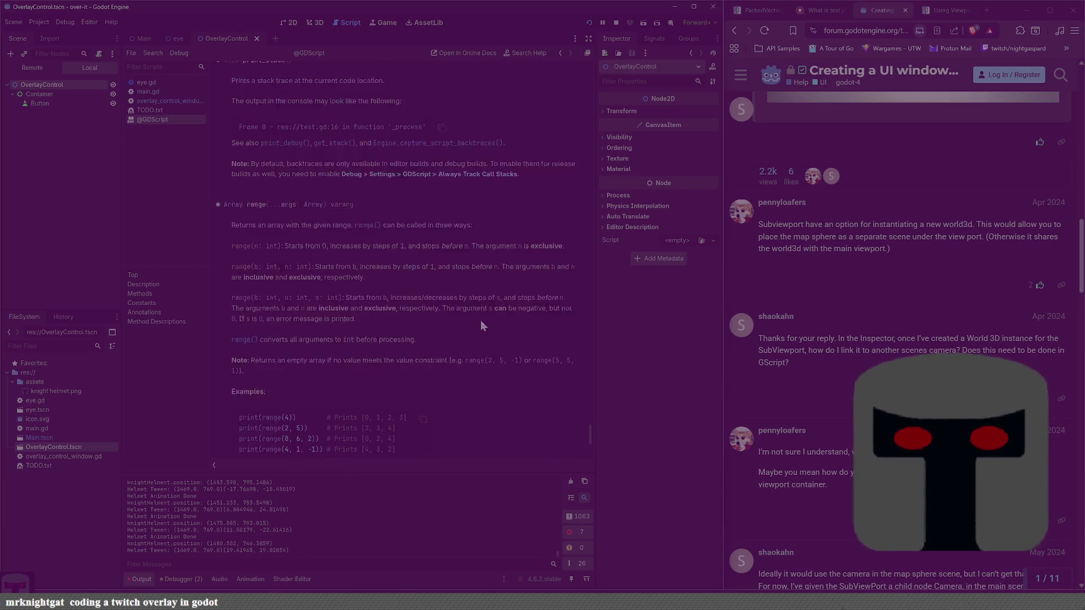
{"action": "scroll", "coordinate": [473, 307], "scroll_direction": "up", "scroll_amount": 20}
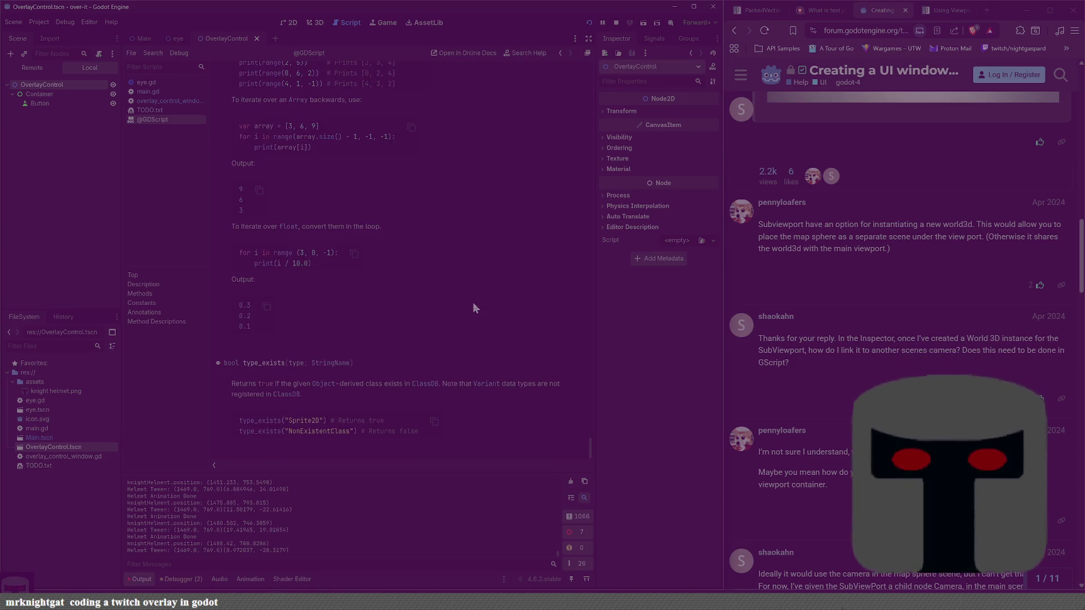
{"action": "left_click", "coordinate": [290, 23]}
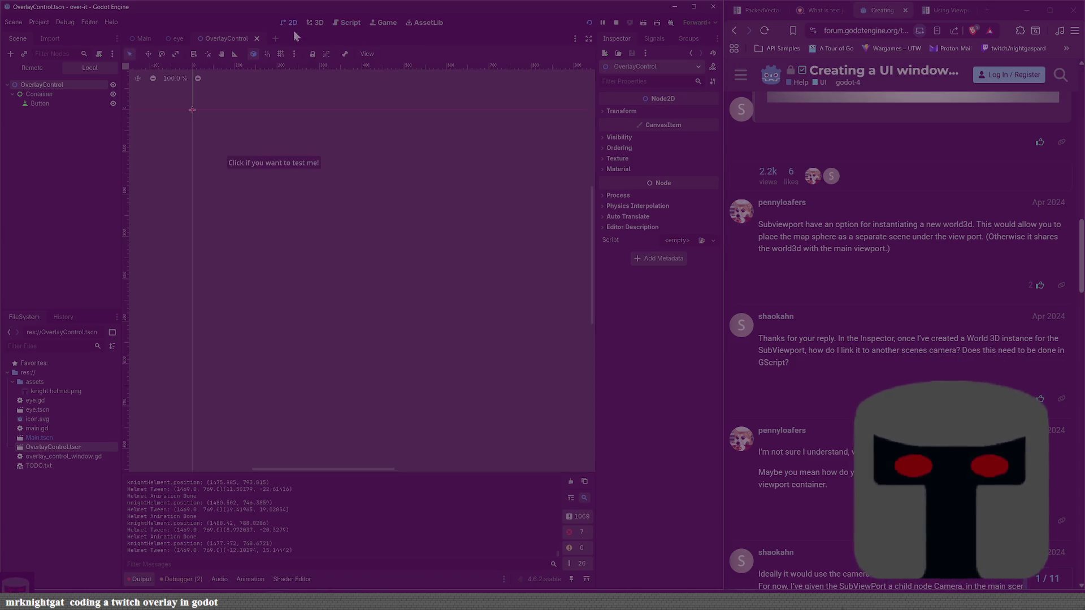
Step: Review the OverlayControl nodes, switch to the Main scene tab, and open overlay_control_window.gd
{"action": "left_click", "coordinate": [41, 103]}
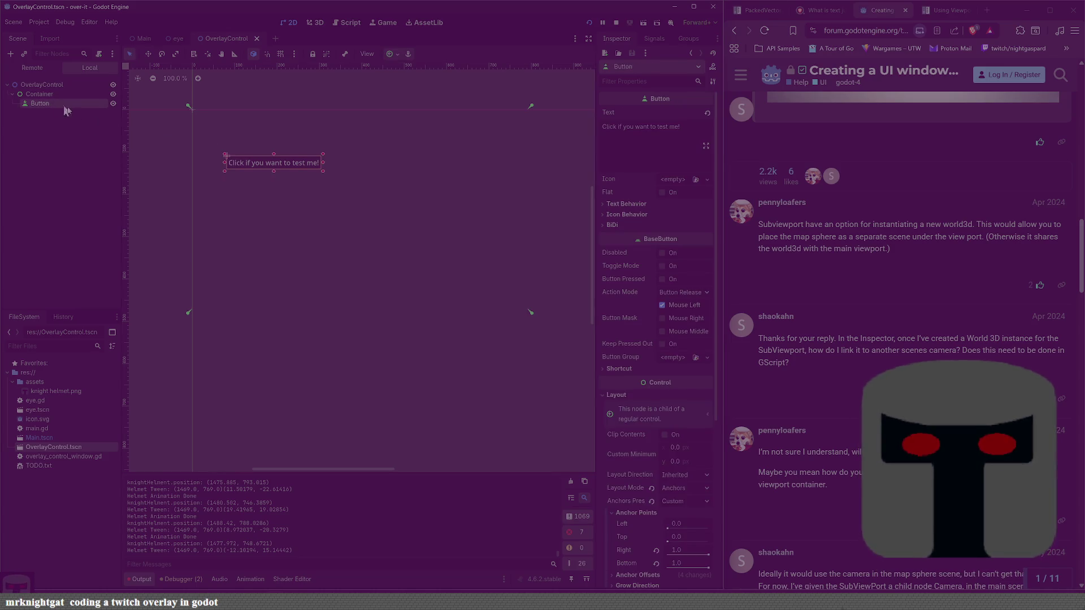
{"action": "left_click", "coordinate": [39, 94]}
{"action": "left_click", "coordinate": [40, 84]}
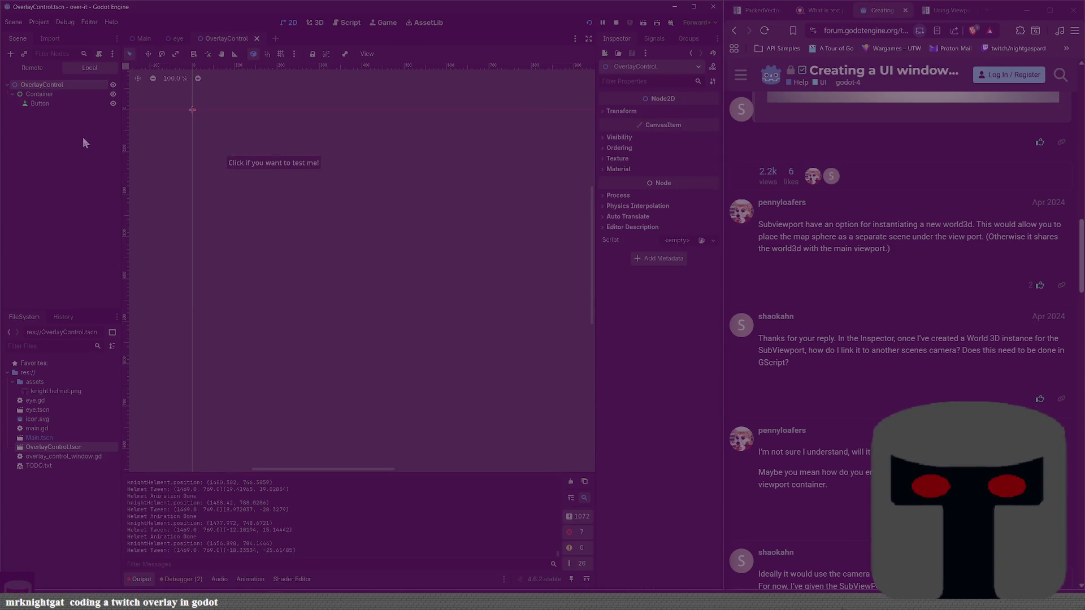
{"action": "left_click", "coordinate": [177, 38]}
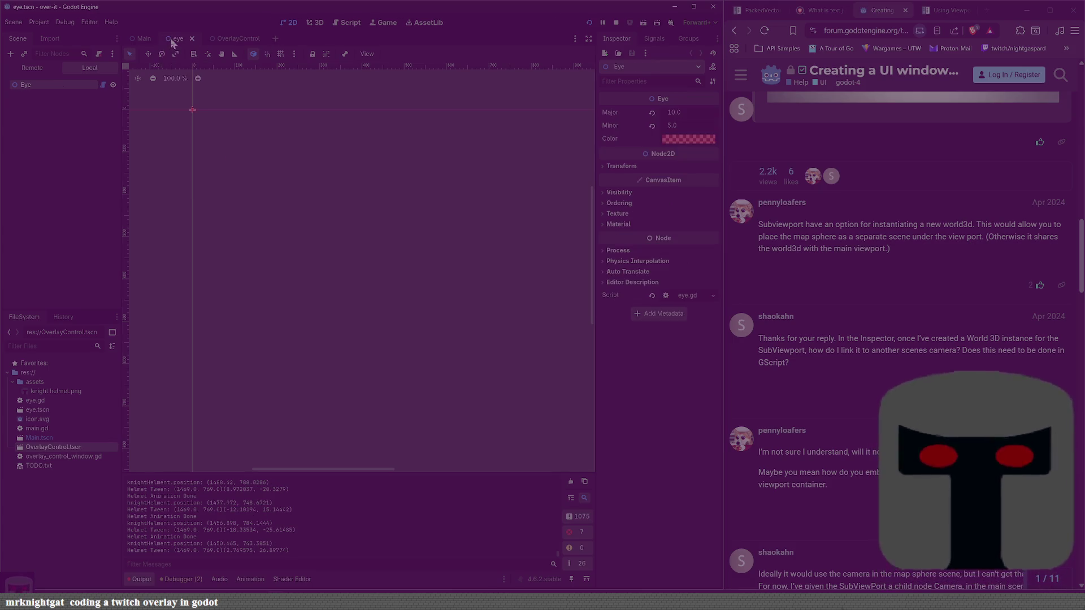
{"action": "left_click", "coordinate": [135, 39]}
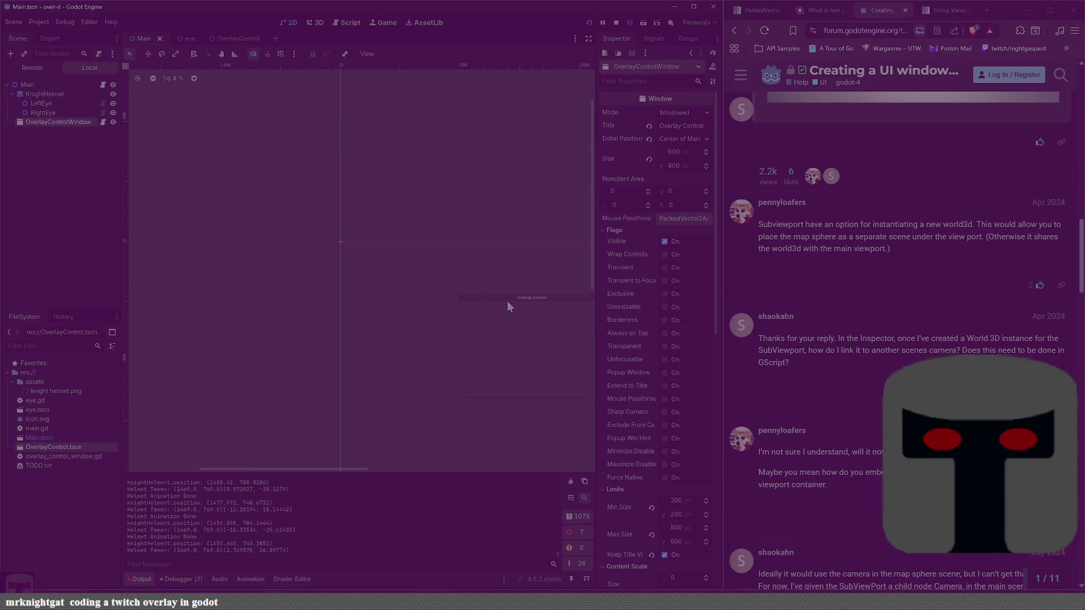
{"action": "left_click", "coordinate": [400, 303]}
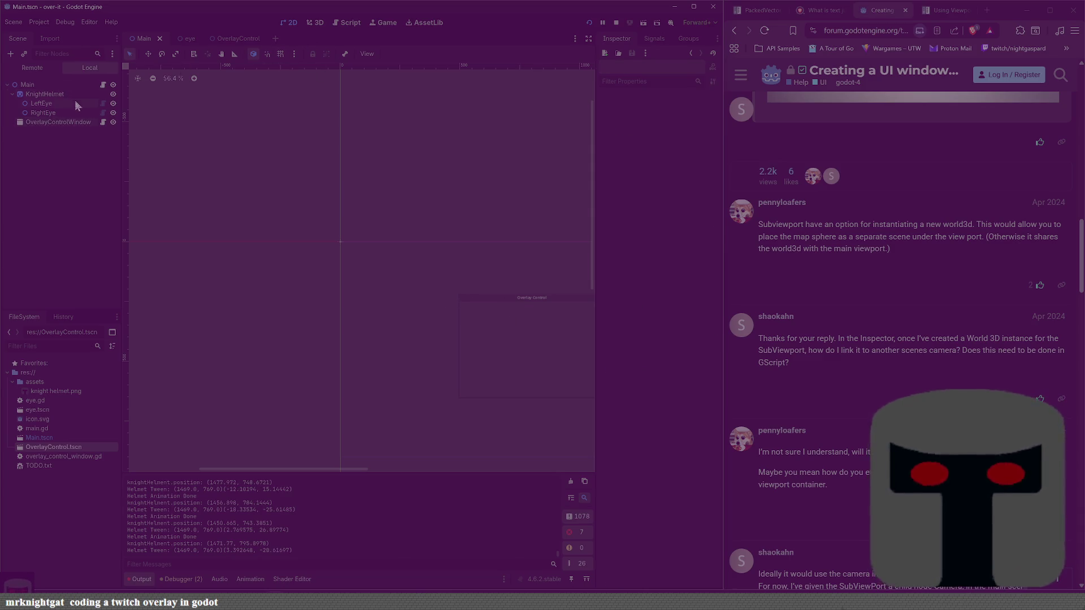
{"action": "left_click", "coordinate": [63, 457]}
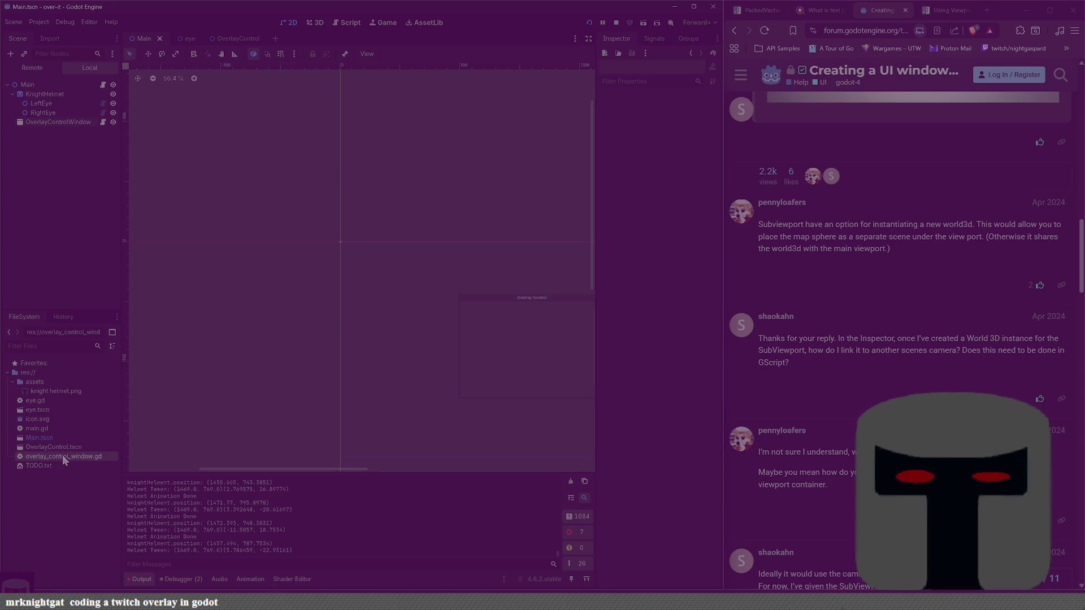
{"action": "double_click", "coordinate": [63, 457]}
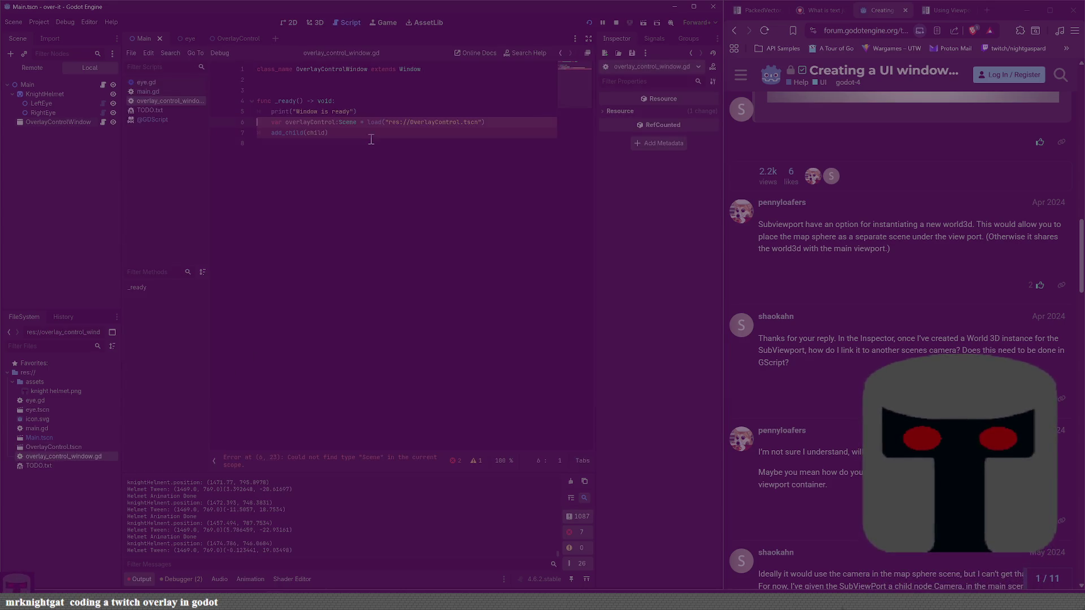
Step: Remove the :Scene type hint, save the script, and web-search 'print type in godot'
{"action": "key", "text": "BackSpace"}
{"action": "key", "text": "BackSpace"}
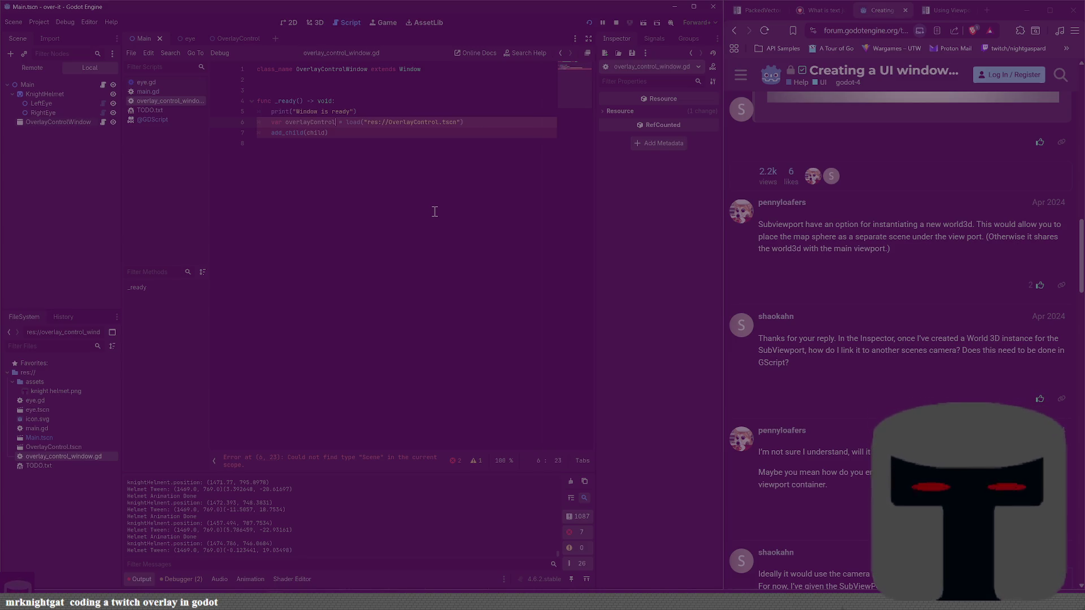
{"action": "key", "text": "ctrl+s"}
{"action": "left_click", "coordinate": [925, 253]}
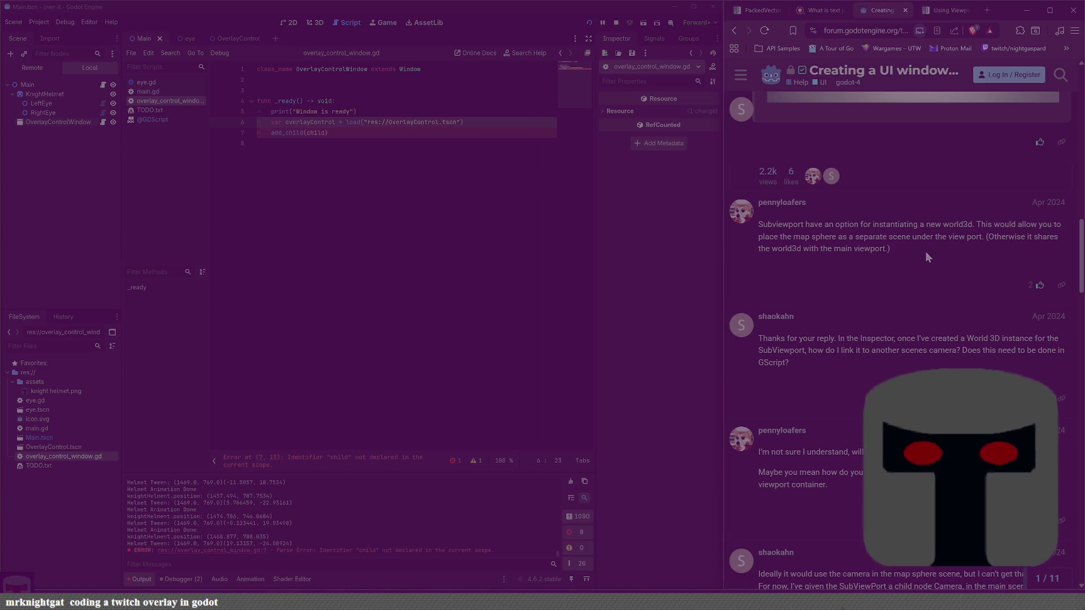
{"action": "key", "text": "ctrl+Tab"}
{"action": "type", "text": "print type "}
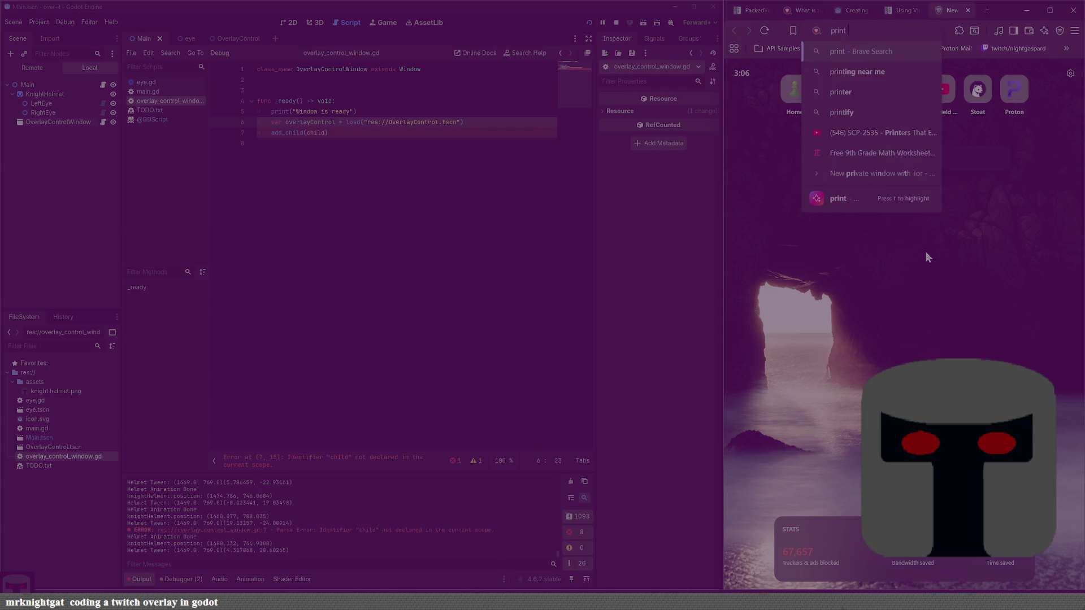
{"action": "type", "text": "in godot"}
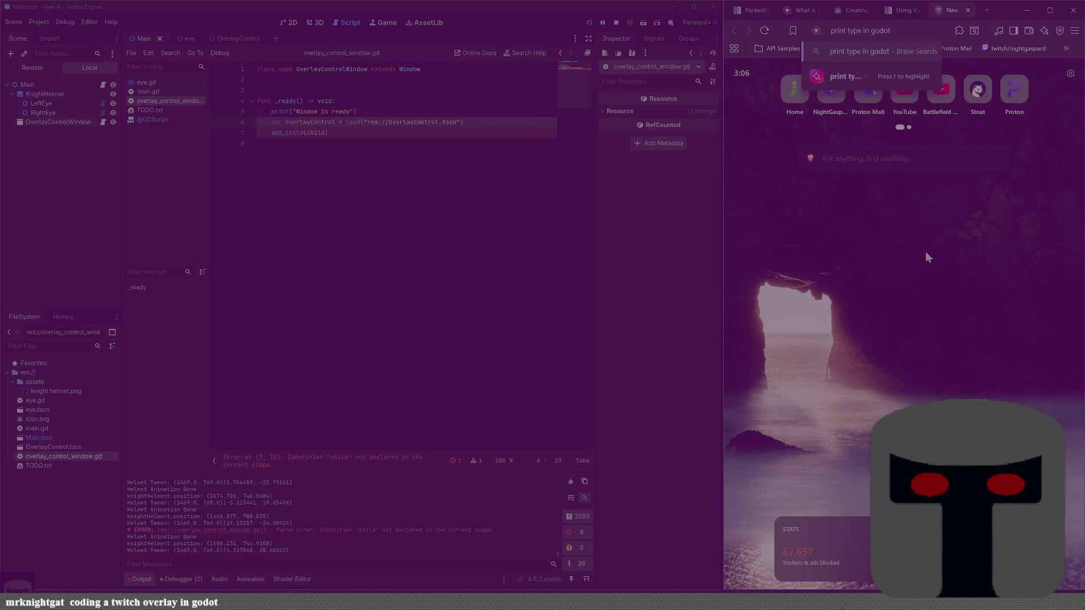
{"action": "key", "text": "Return"}
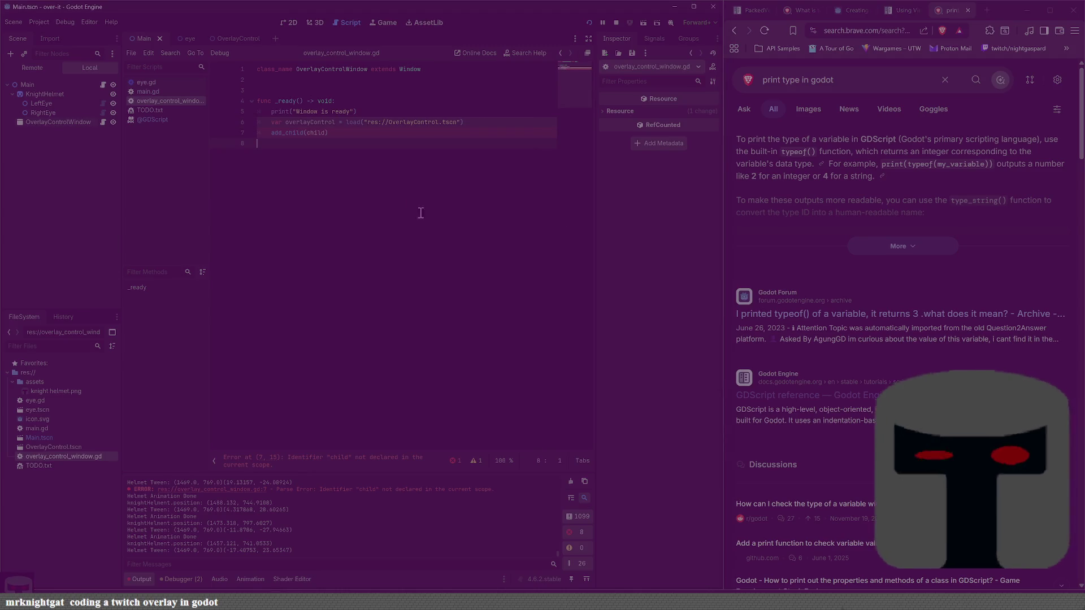
Step: Add print(typeof(overlayControl)) inside _ready above add_child(child) and save the script
{"action": "left_click", "coordinate": [433, 232]}
{"action": "key", "text": "Up"}
{"action": "key", "text": "Return"}
{"action": "key", "text": "Up"}
{"action": "key", "text": "Tab"}
{"action": "type", "text": "pri"}
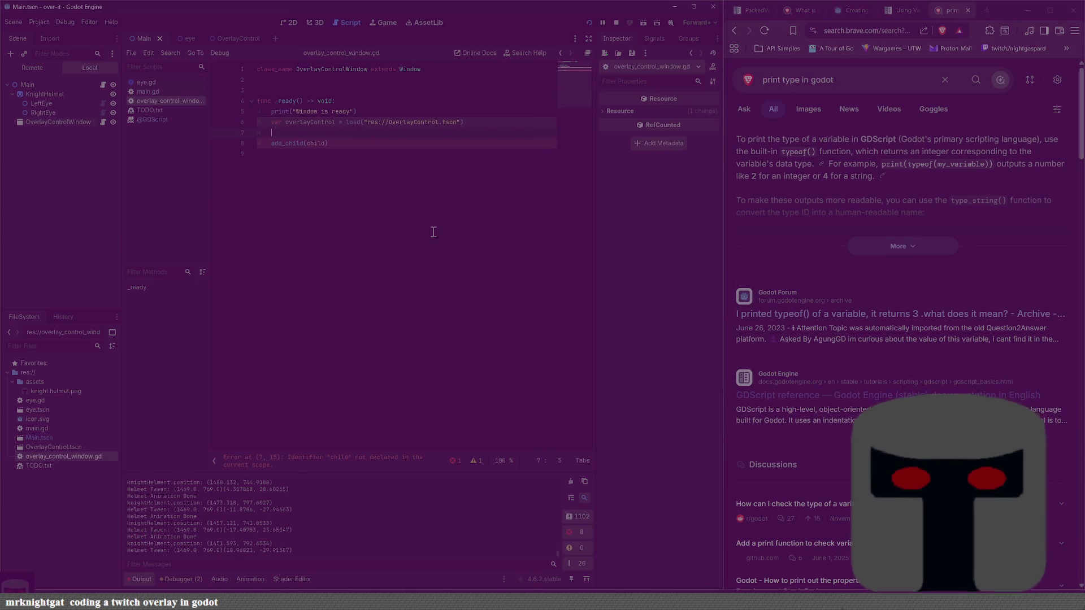
{"action": "type", "text": "nt(typeof("}
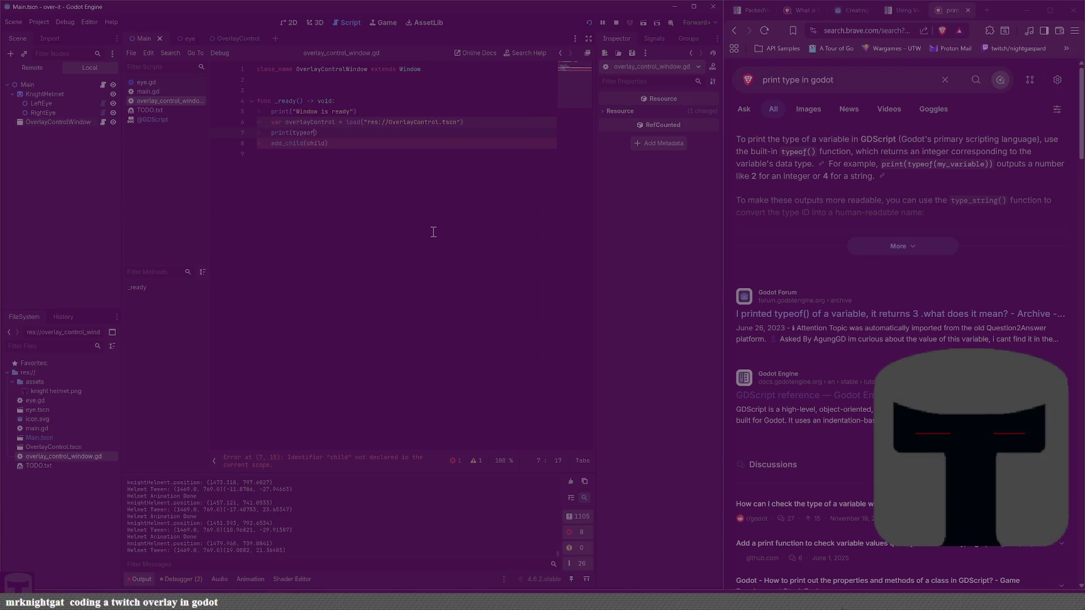
{"action": "type", "text": "ov"}
{"action": "key", "text": "BackSpace"}
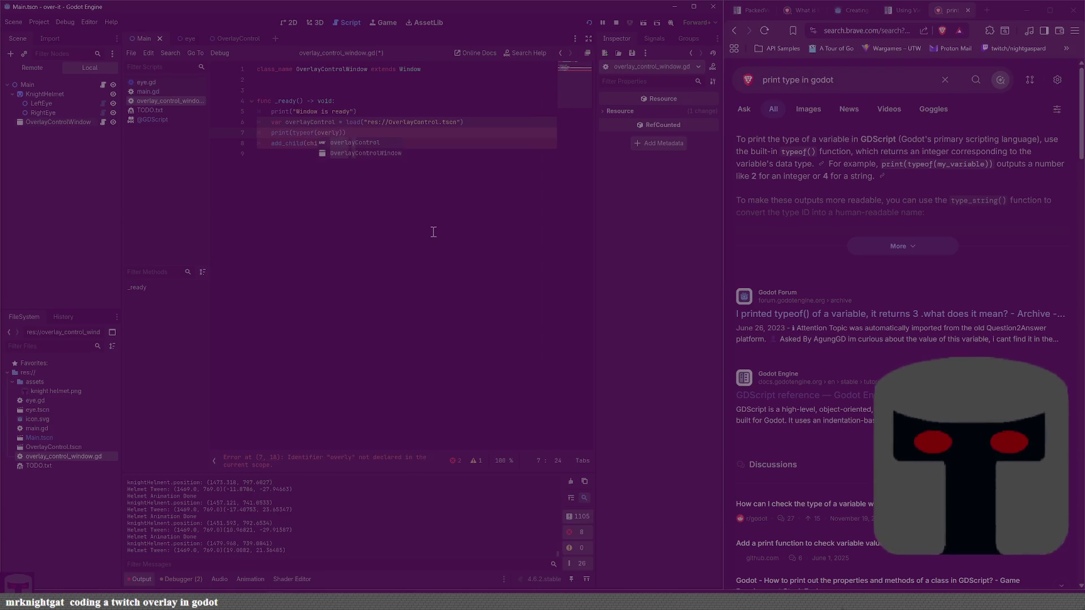
{"action": "type", "text": "ayControl"}
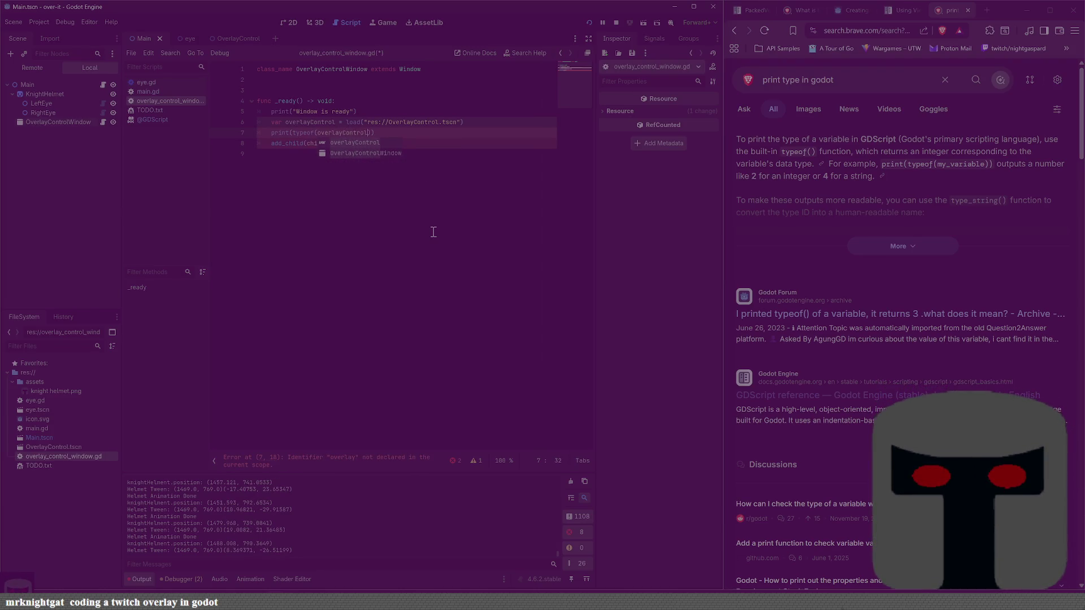
{"action": "type", "text": "))"}
{"action": "key", "text": "ctrl+s"}
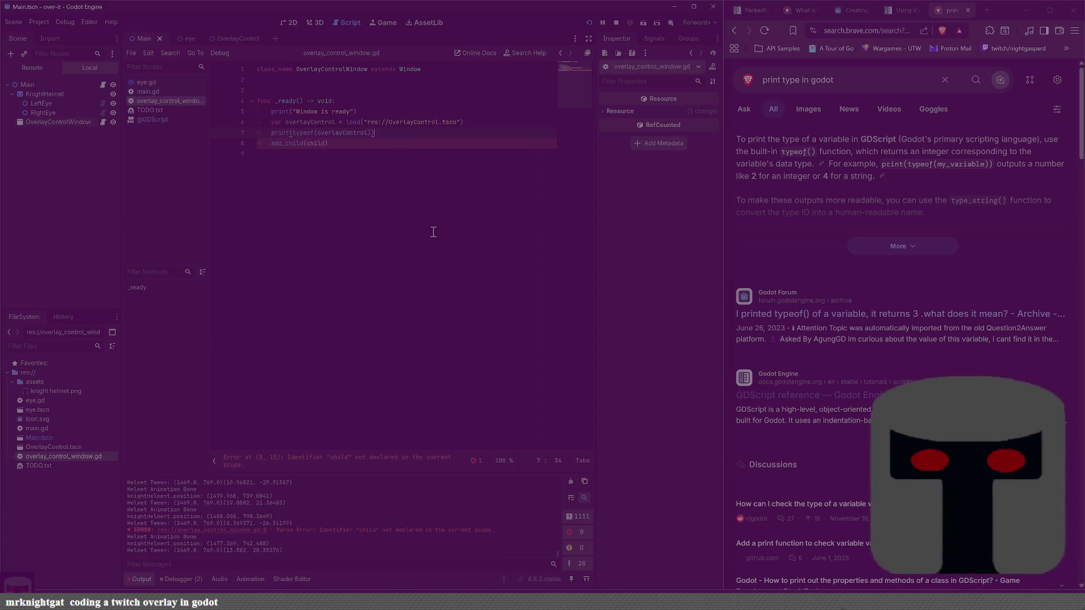
Step: Delete the add_child(child) line and run the project to see type 24 printed
{"action": "key", "text": "shift+Up"}
{"action": "key", "text": "BackSpace"}
{"action": "key", "text": "F5"}
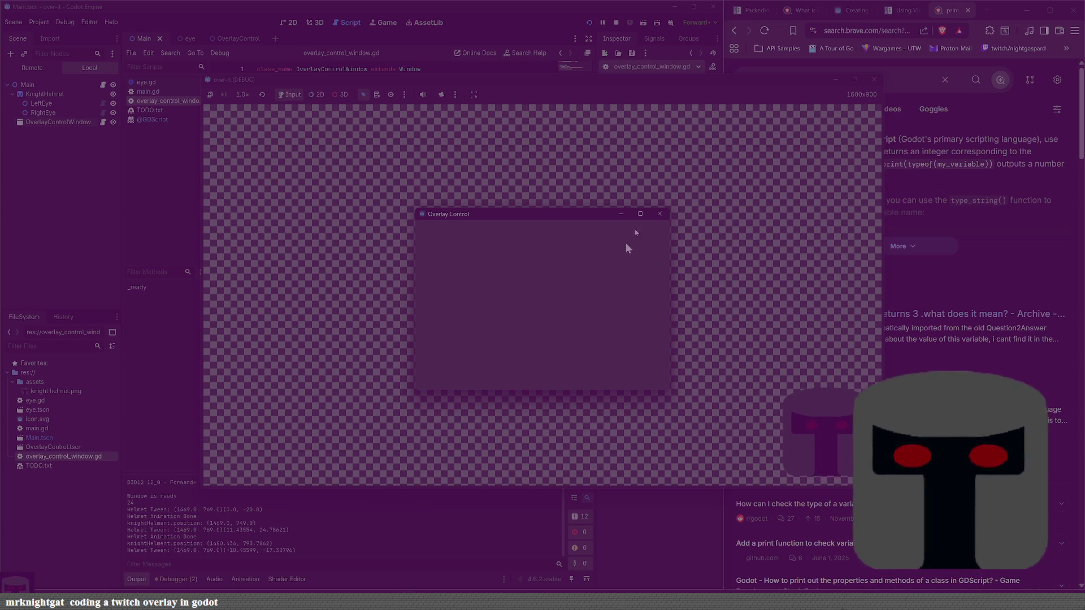
Step: Change the print to print("Type of Scene:", typeof(overlayControl)) and rerun to log Type of Scene:24
{"action": "left_click", "coordinate": [342, 503]}
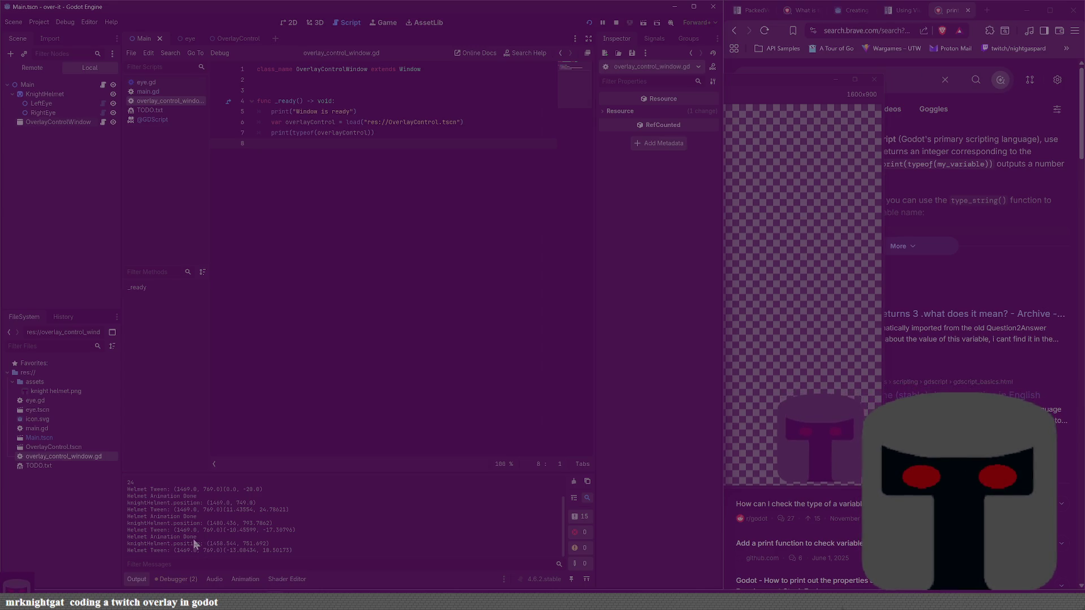
{"action": "scroll", "coordinate": [260, 527], "scroll_direction": "up", "scroll_amount": 3}
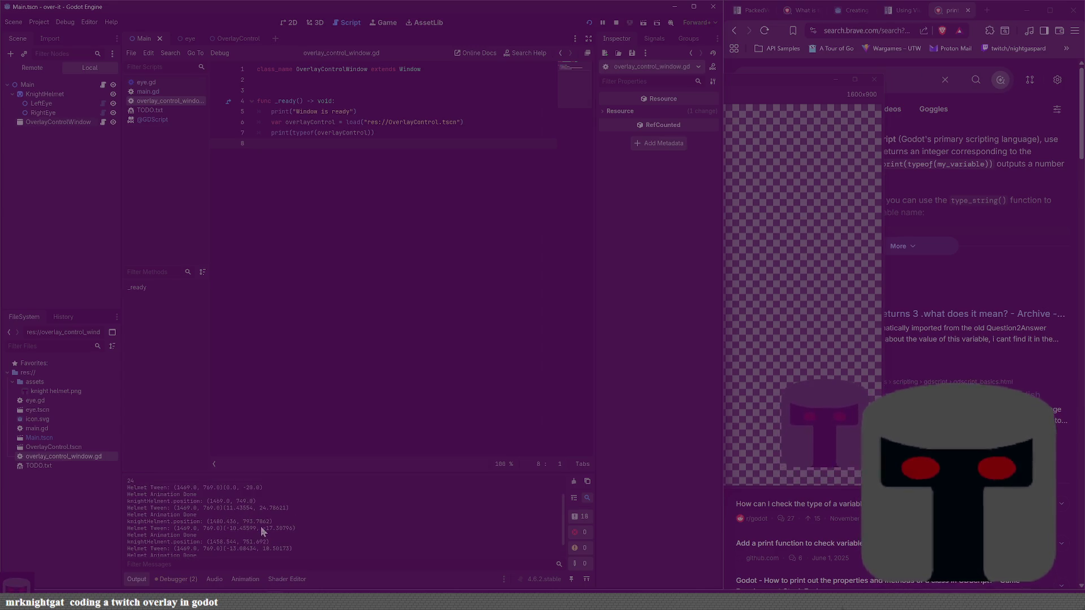
{"action": "scroll", "coordinate": [261, 531], "scroll_direction": "up", "scroll_amount": 1}
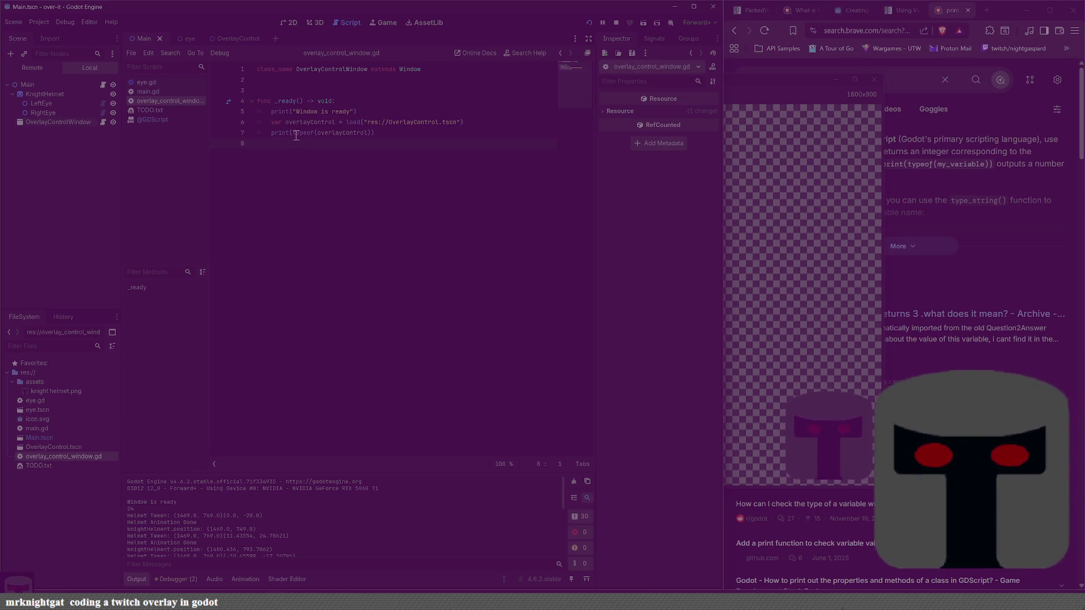
{"action": "key", "text": "Up"}
{"action": "type", "text": "\""}
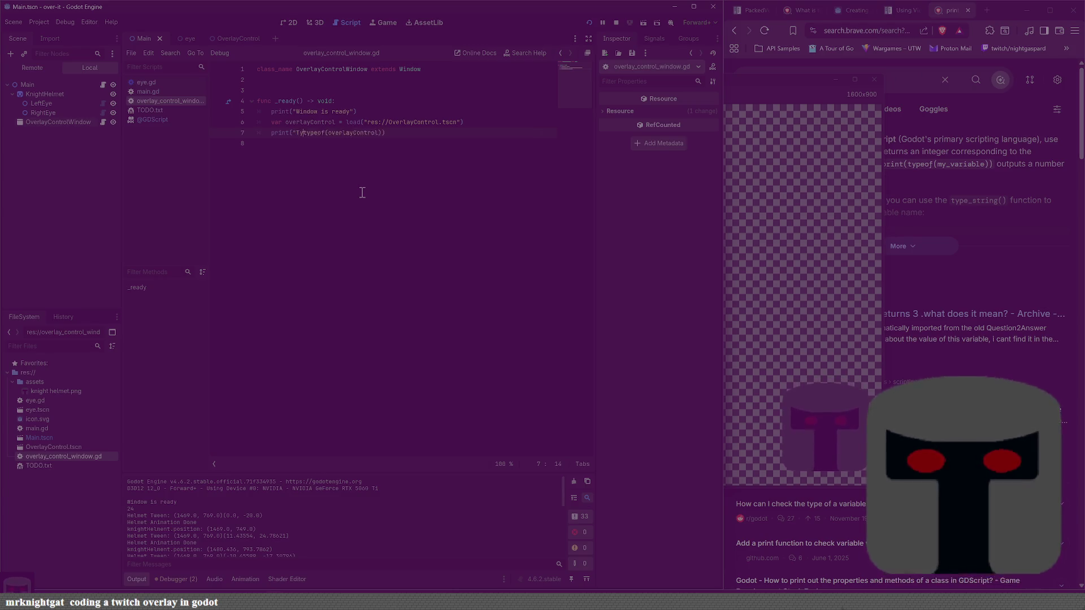
{"action": "type", "text": "\"Type of overla"}
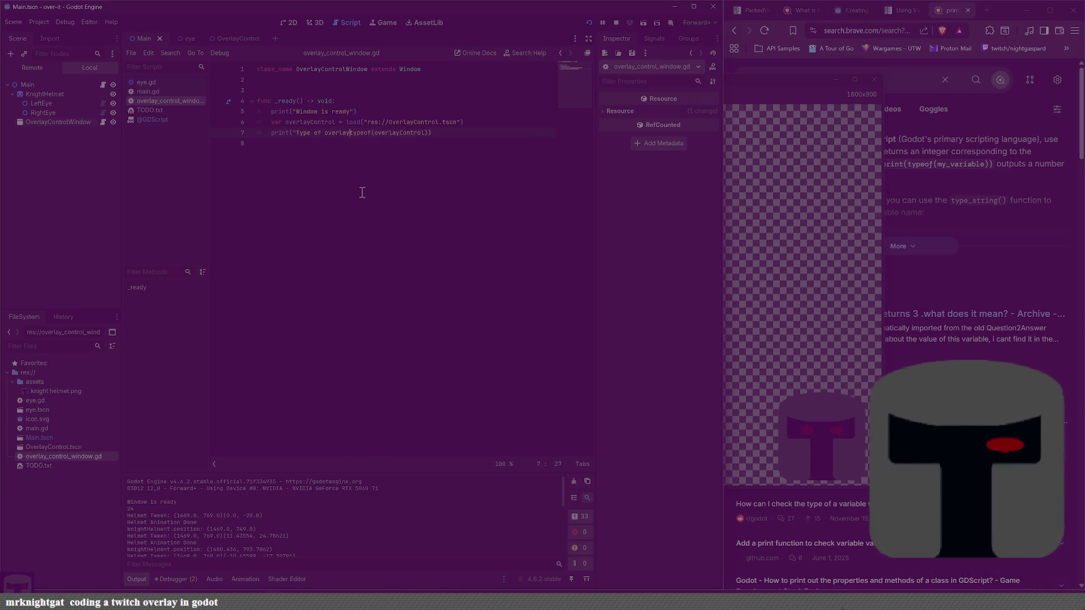
{"action": "type", "text": "Contro"}
{"action": "key", "text": "ctrl+BackSpace"}
{"action": "type", "text": "Sce"}
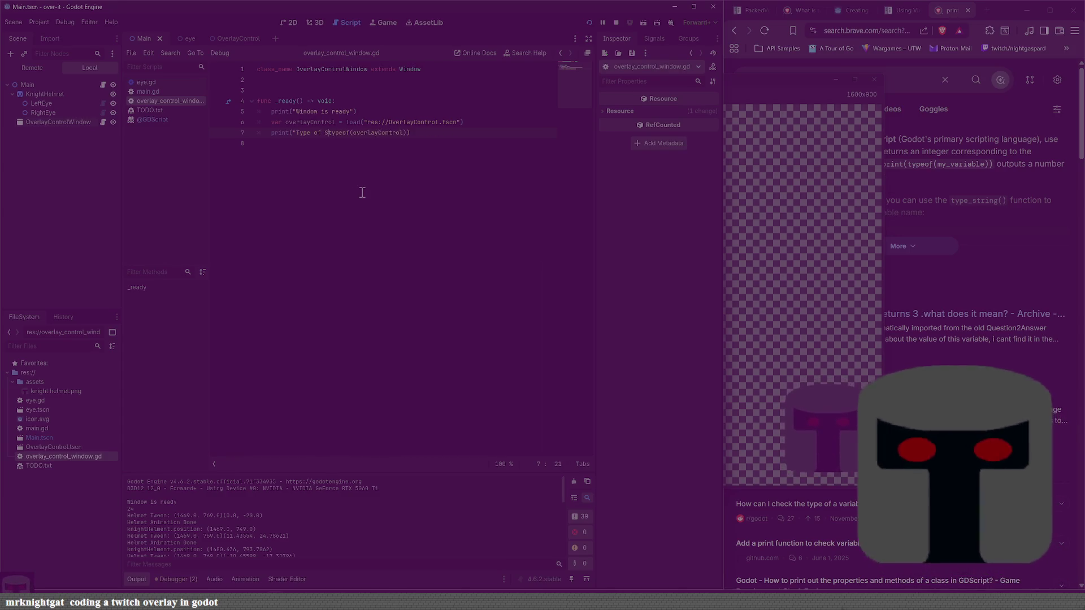
{"action": "type", "text": "ne:\","}
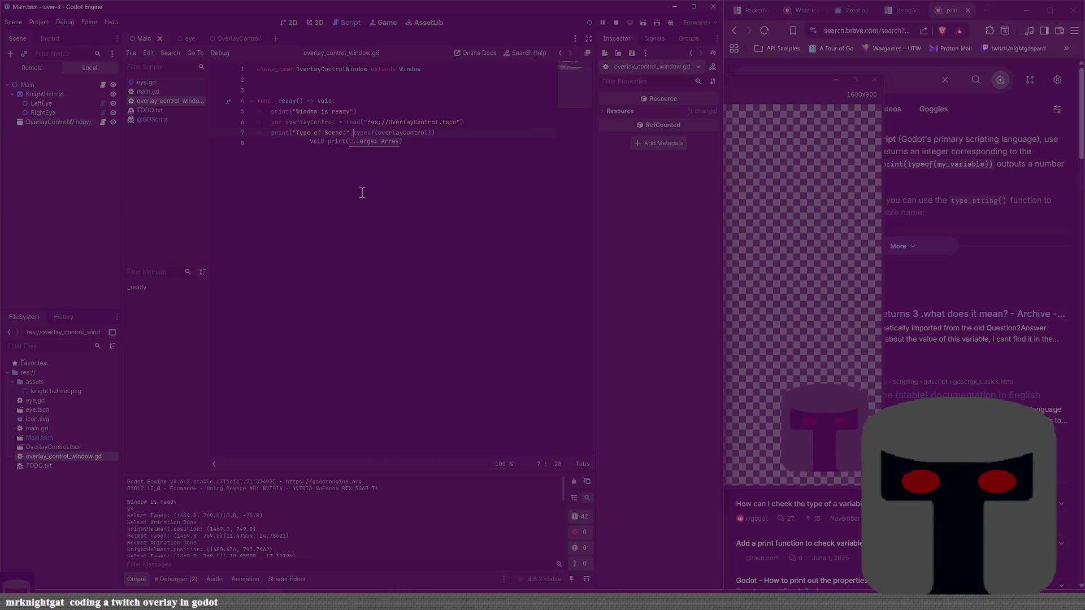
{"action": "key", "text": "F5"}
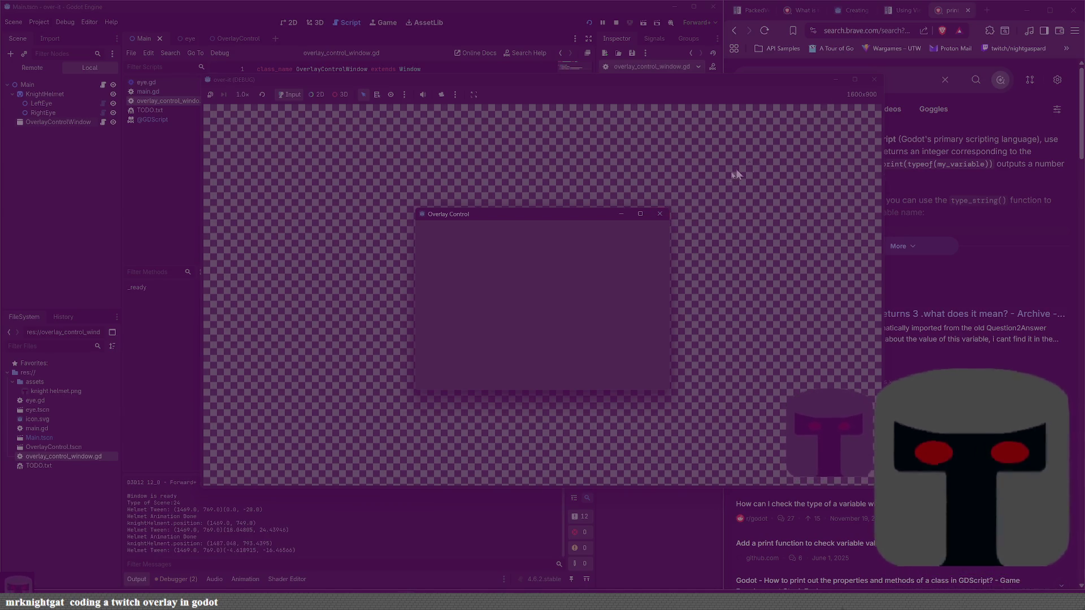
Step: Wrap typeof(overlayControl) in type_string() and rerun, logging 'Type of Scene:Object'
{"action": "left_click", "coordinate": [876, 80]}
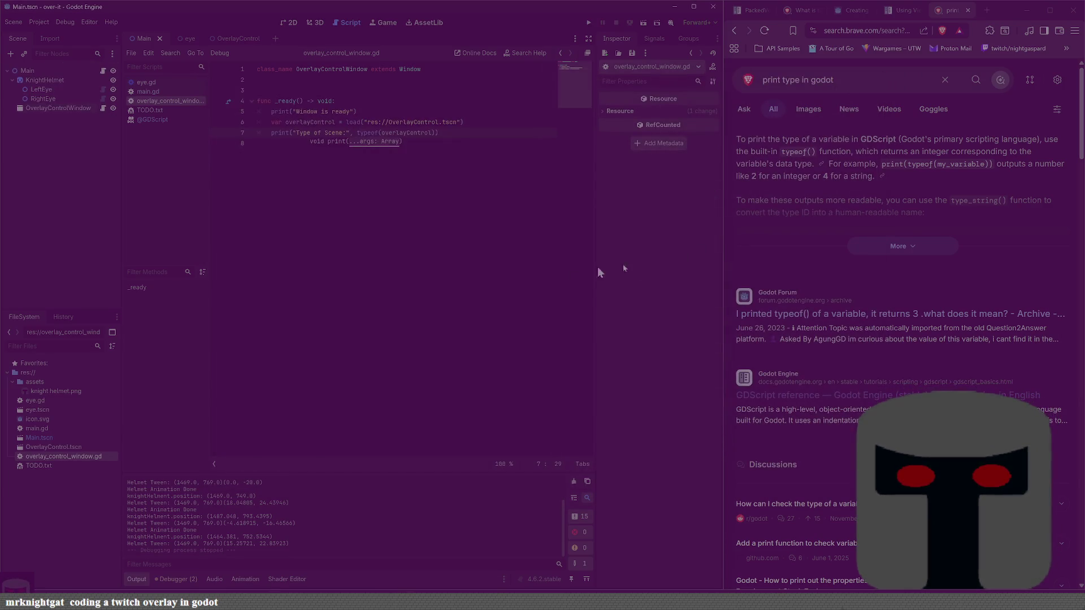
{"action": "left_click", "coordinate": [863, 244]}
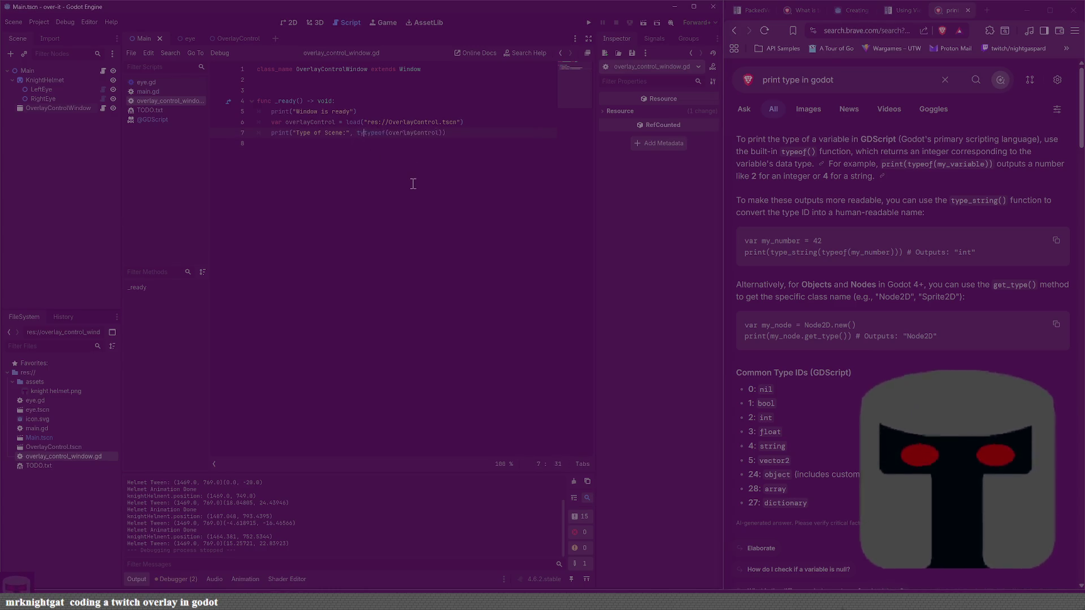
{"action": "type", "text": "type_str"}
{"action": "key", "text": "Return"}
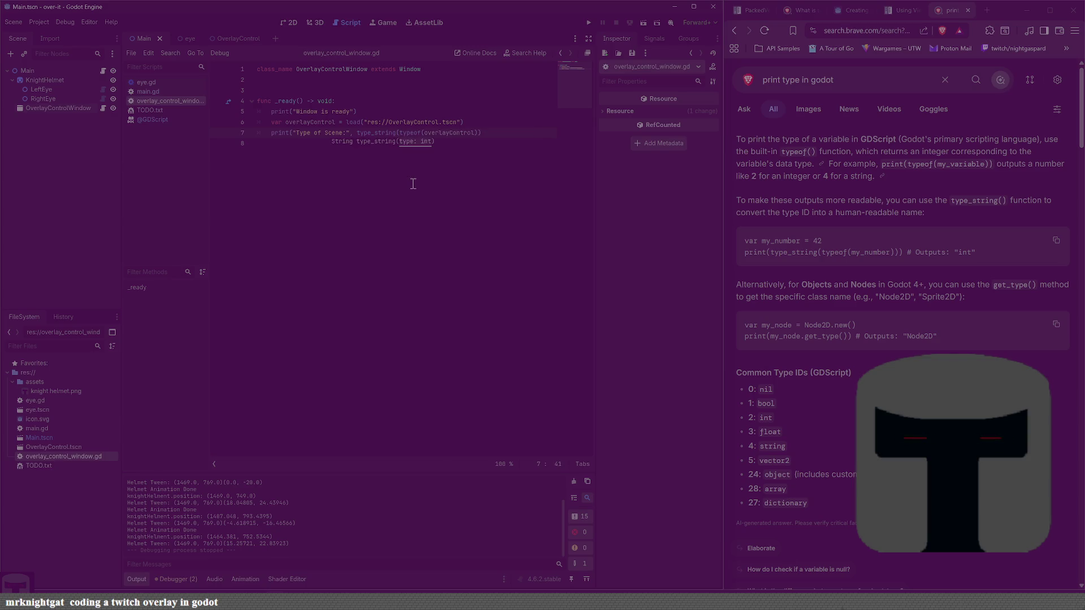
{"action": "type", "text": ")"}
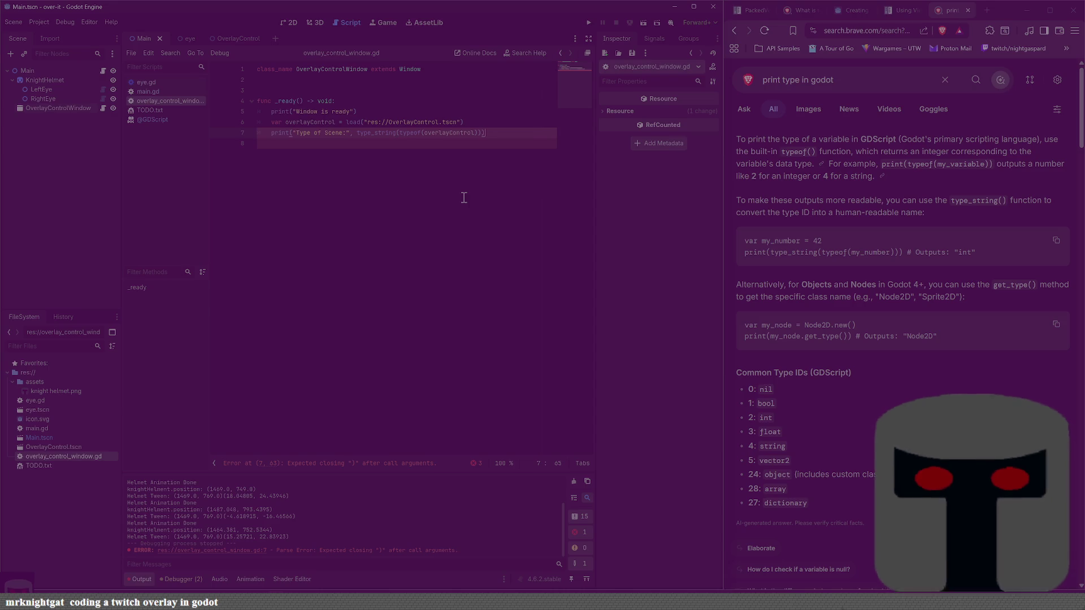
{"action": "type", "text": ")"}
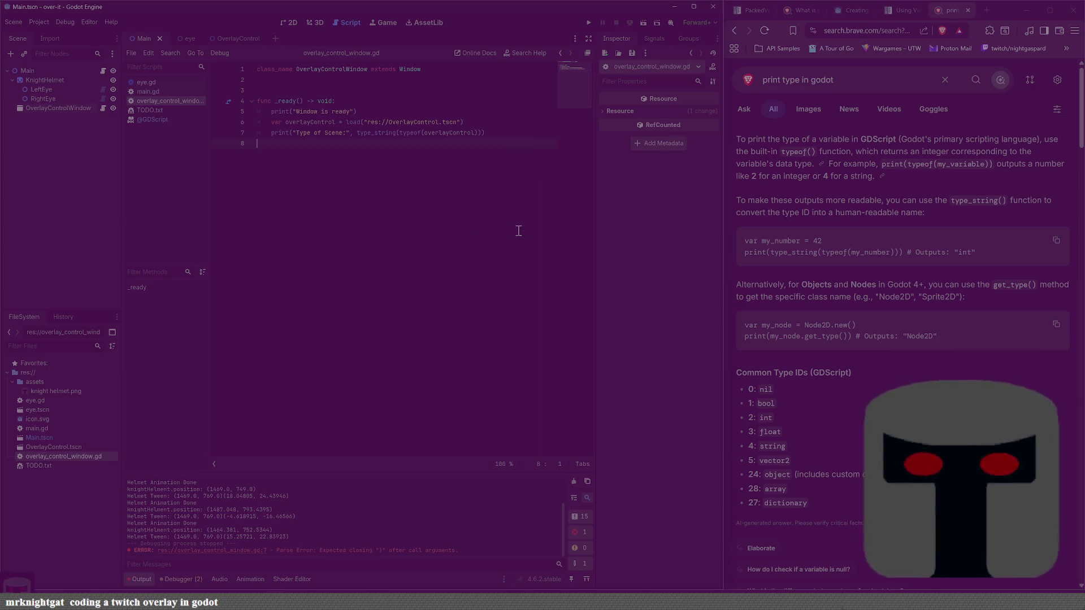
{"action": "key", "text": "F5"}
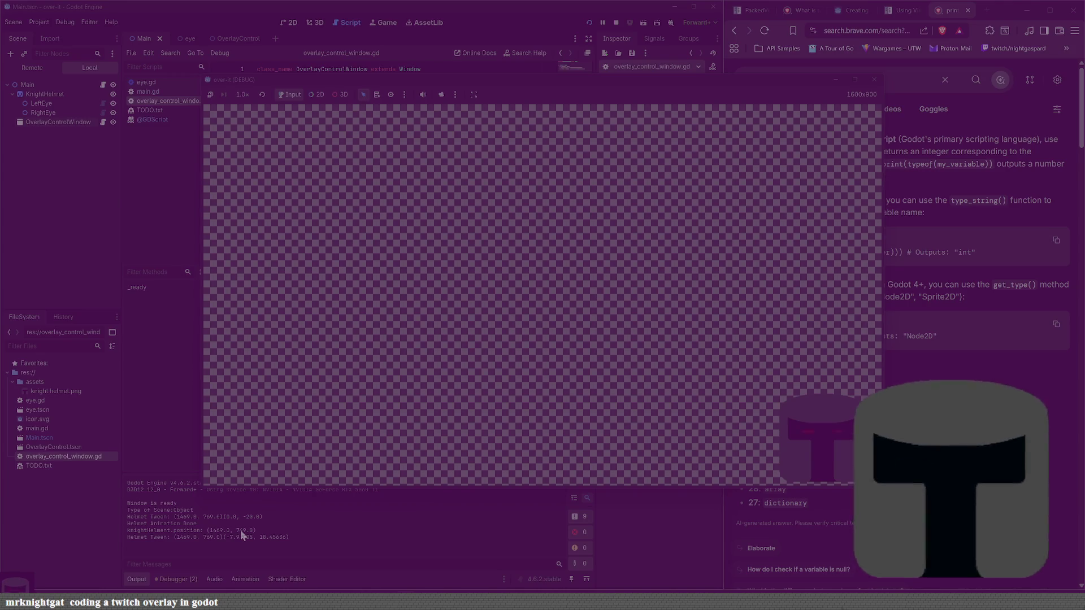
Step: Stop the game, open OverlayControl.tscn, and check the type of its root node
{"action": "left_click", "coordinate": [872, 75]}
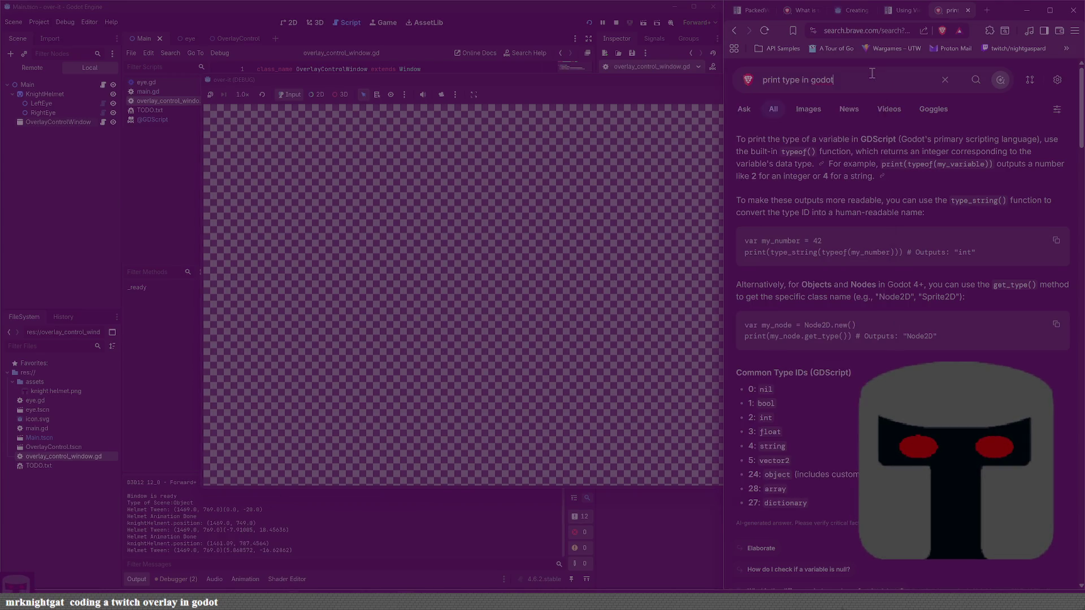
{"action": "left_click", "coordinate": [483, 351]}
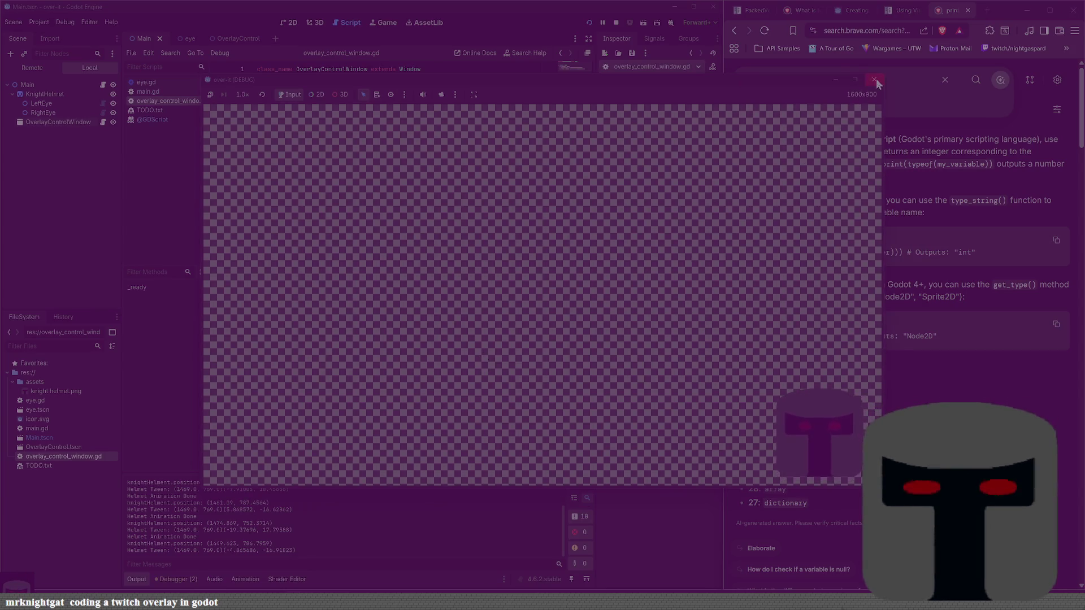
{"action": "left_click", "coordinate": [875, 79]}
{"action": "left_click", "coordinate": [72, 448]}
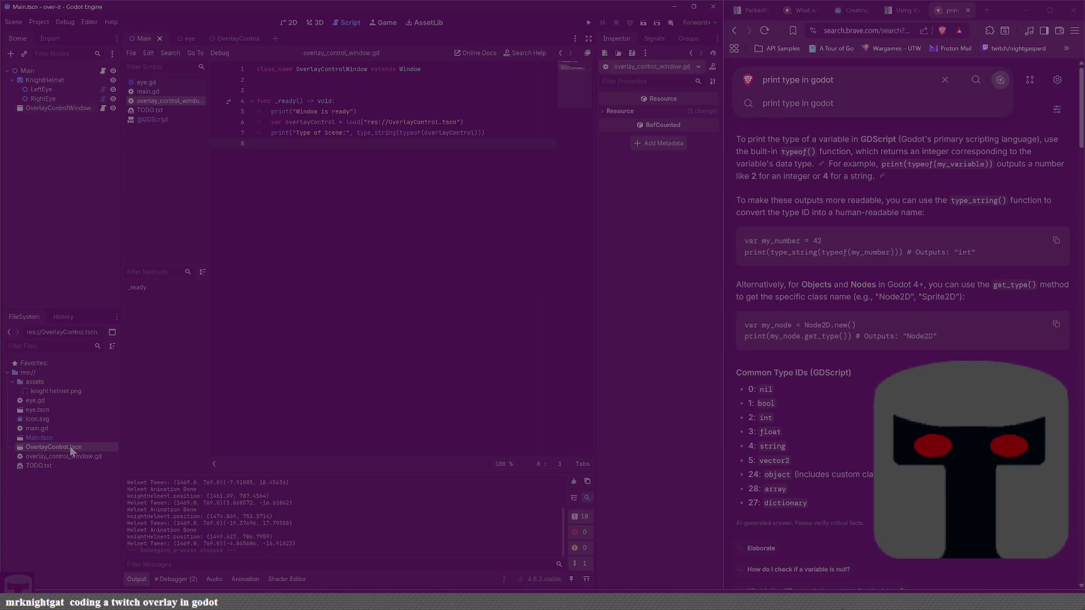
{"action": "double_click", "coordinate": [71, 448]}
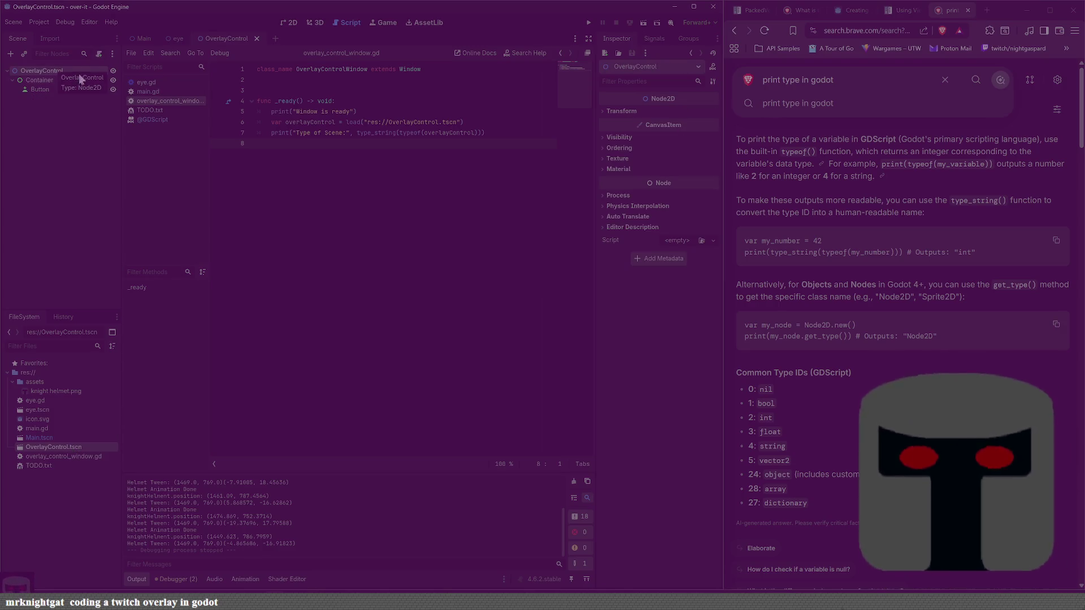
{"action": "left_click", "coordinate": [62, 70]}
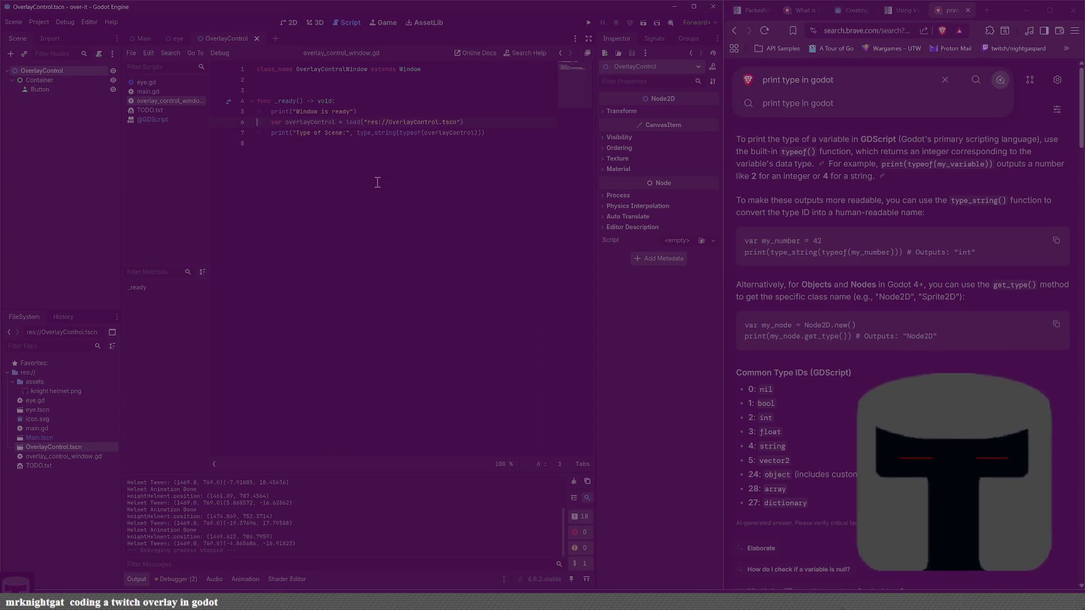
Step: Start and discard an overlayControl.get_ro… line, then look up type ID 24 (Object) in the answer
{"action": "key", "text": "Up"}
{"action": "key", "text": "ctrl+shift+Return"}
{"action": "type", "text": "yControl."}
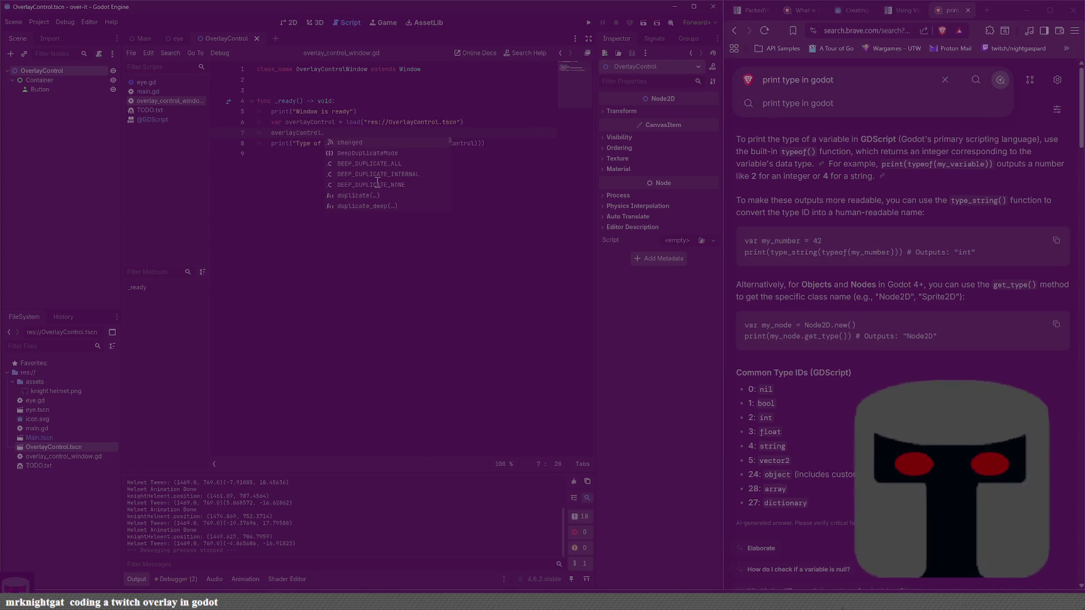
{"action": "type", "text": "get_ro"}
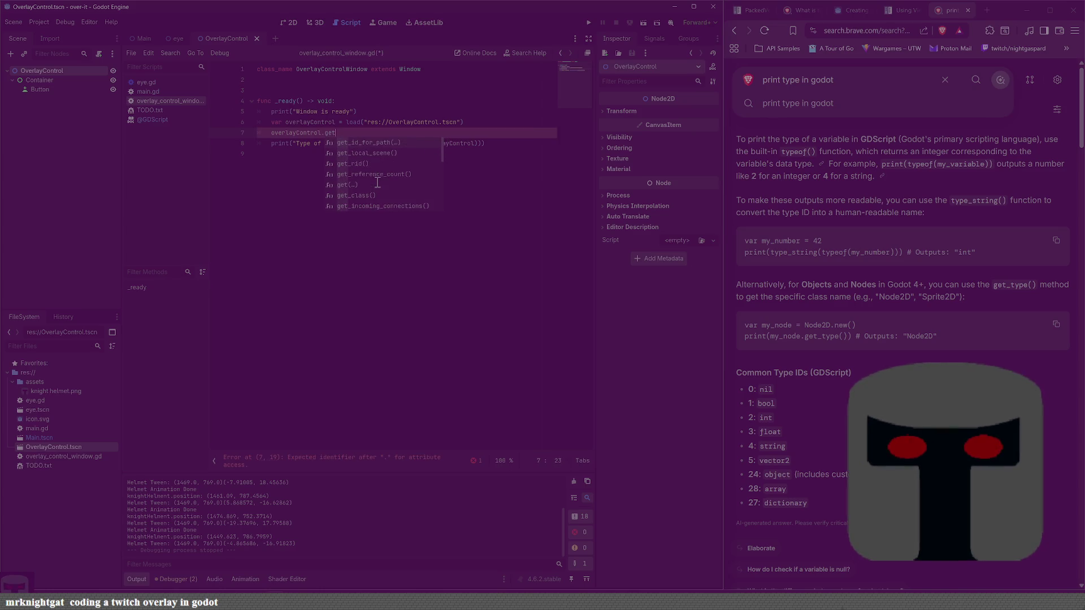
{"action": "key", "text": "BackSpace"}
{"action": "key", "text": "BackSpace"}
{"action": "key", "text": "BackSpace"}
{"action": "key", "text": "BackSpace"}
{"action": "key", "text": "BackSpace"}
{"action": "key", "text": "BackSpace"}
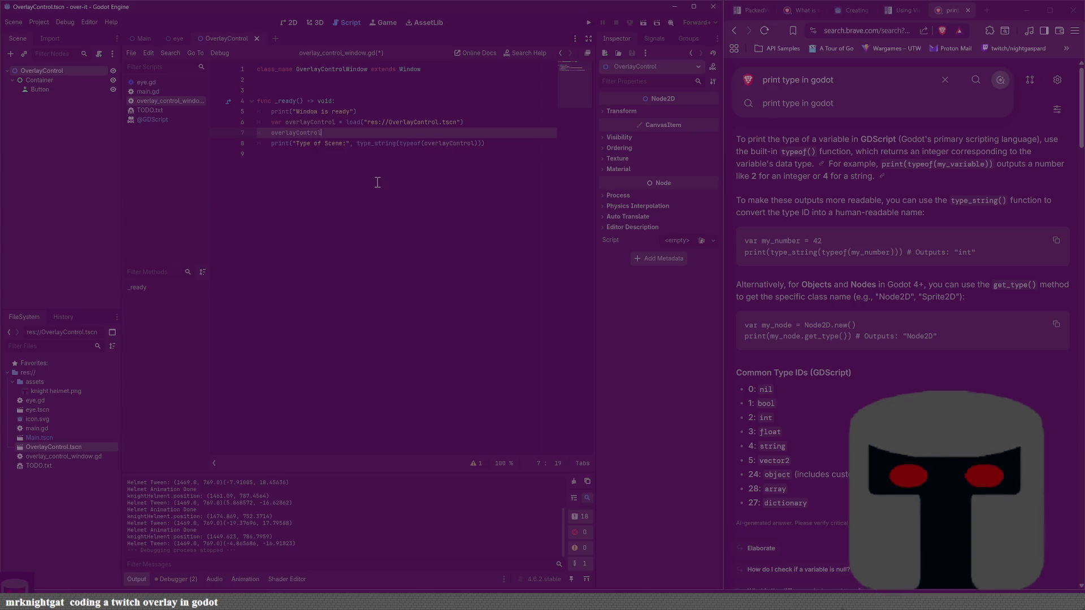
{"action": "key", "text": "BackSpace"}
{"action": "key", "text": "BackSpace"}
{"action": "key", "text": "BackSpace"}
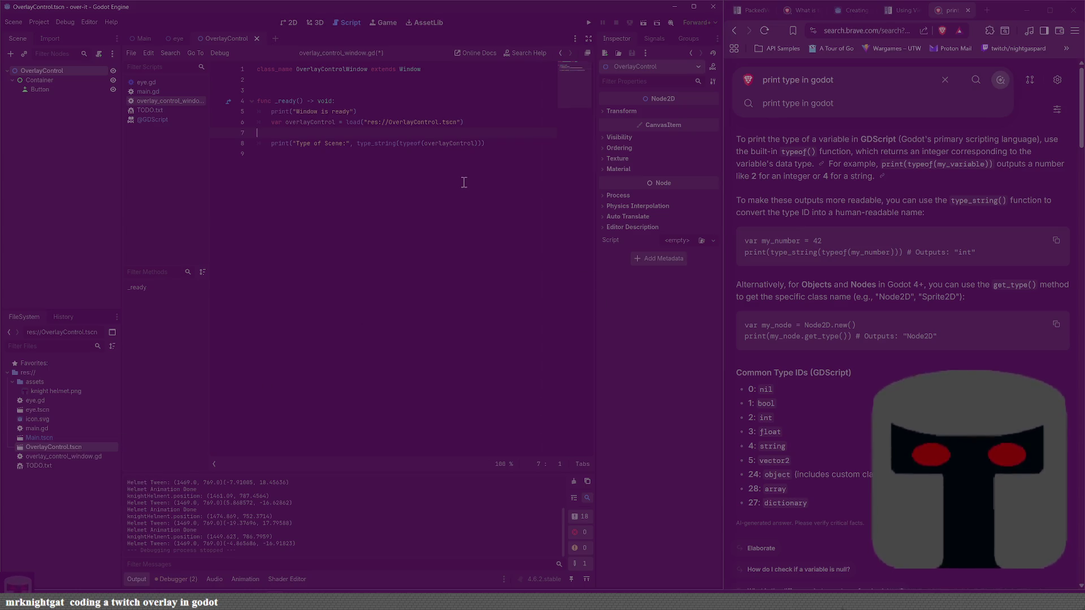
{"action": "key", "text": "alt+Tab"}
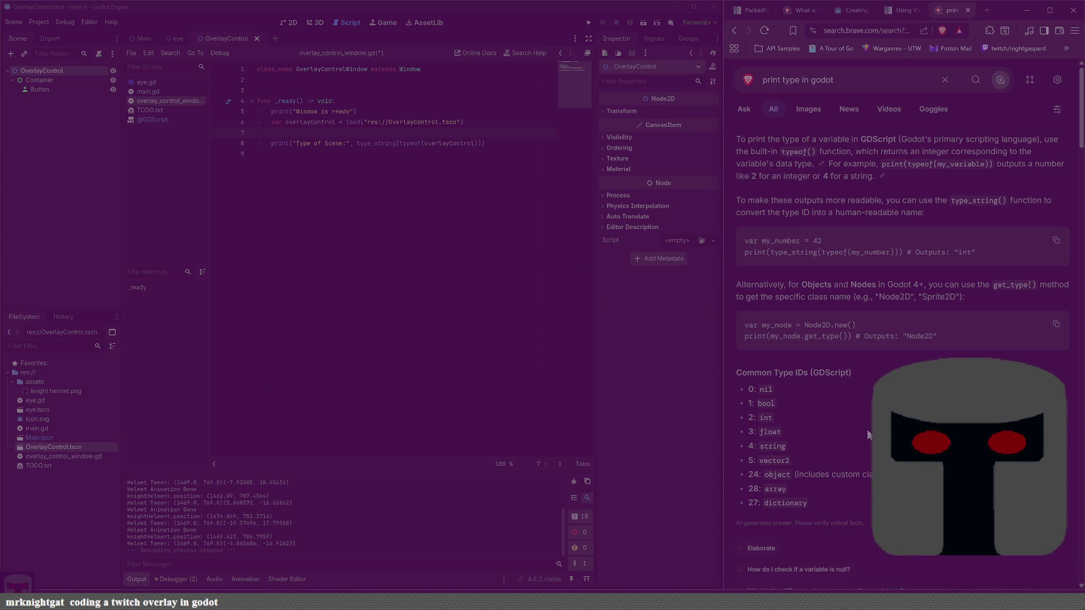
{"action": "triple_click", "coordinate": [785, 475]}
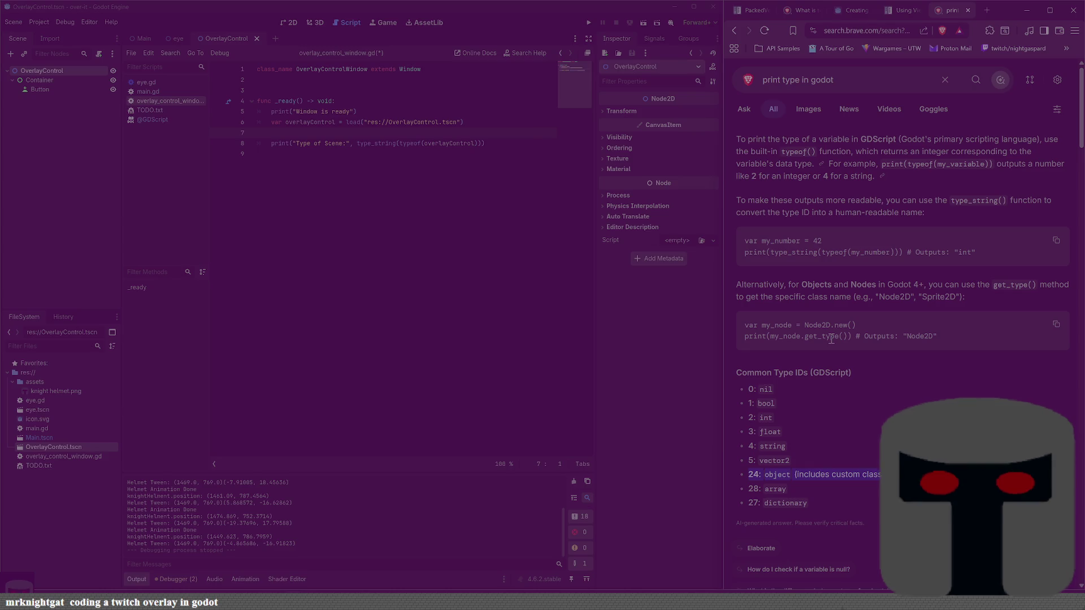
Step: Append ', overlayControl.get_type()' to the Type of Scene print and save the script
{"action": "left_click", "coordinate": [513, 142]}
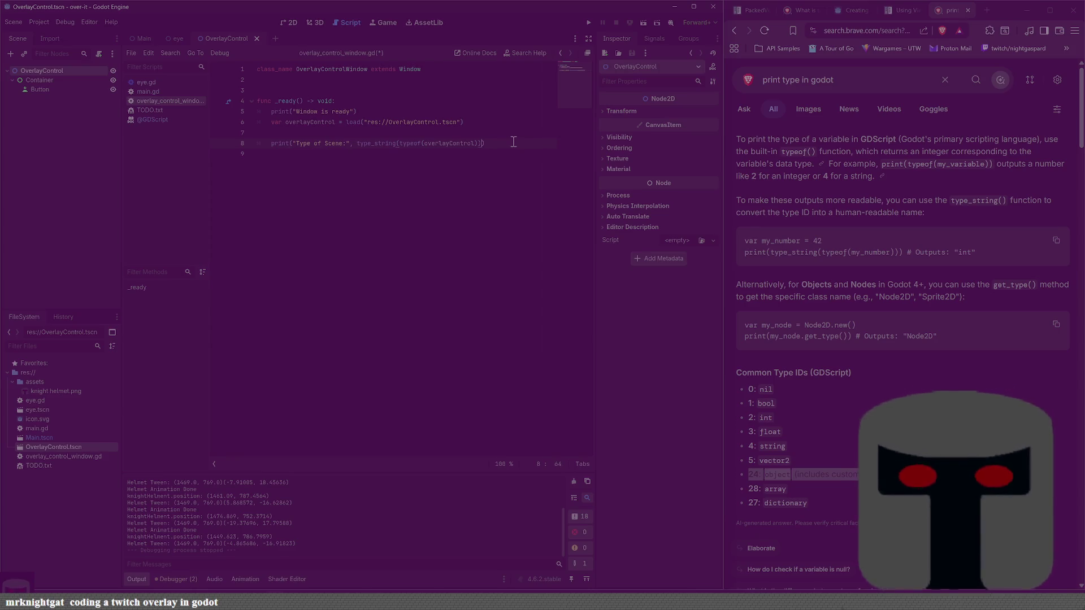
{"action": "key", "text": "Left"}
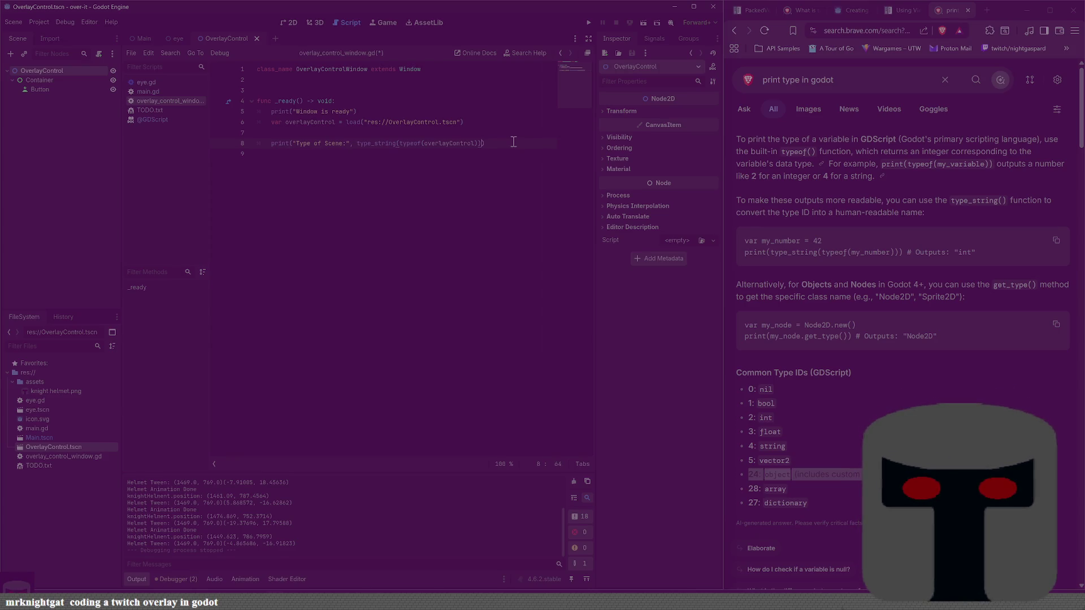
{"action": "type", "text": ", ov"}
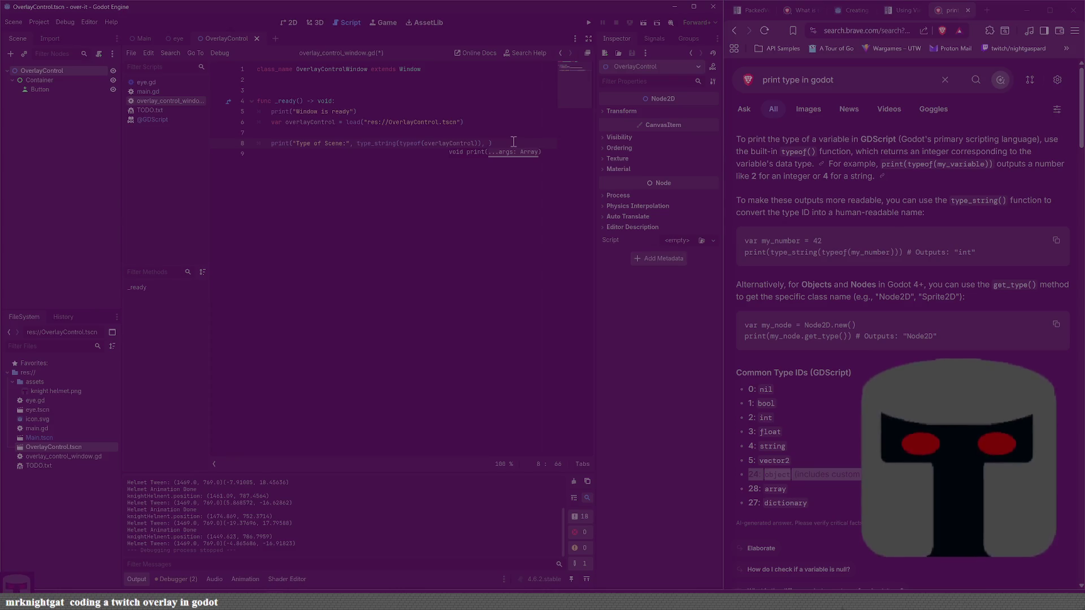
{"action": "type", "text": "erlayControl"}
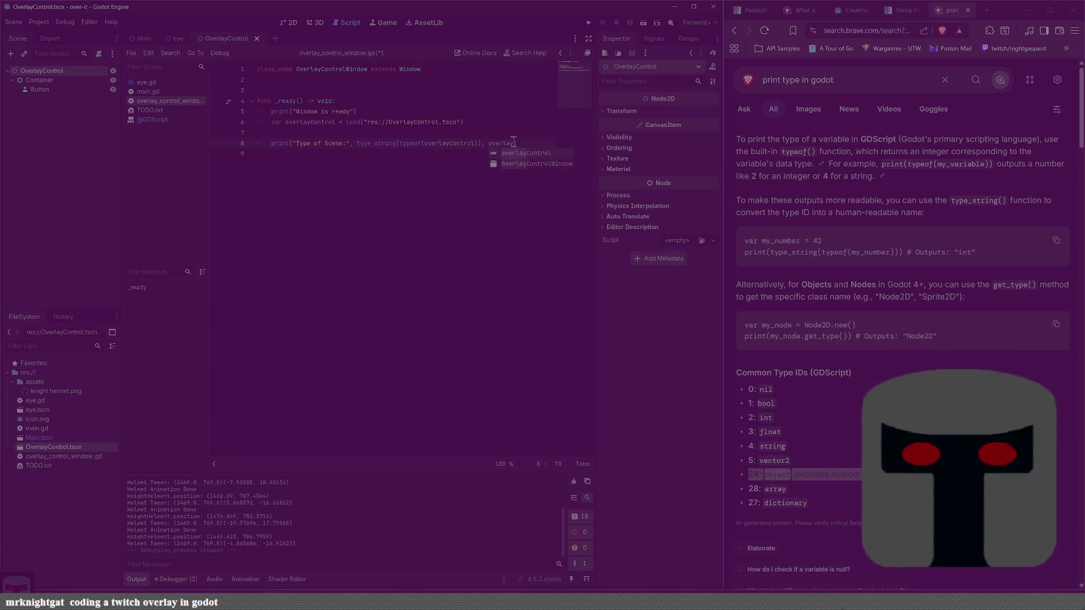
{"action": "type", "text": ".get"}
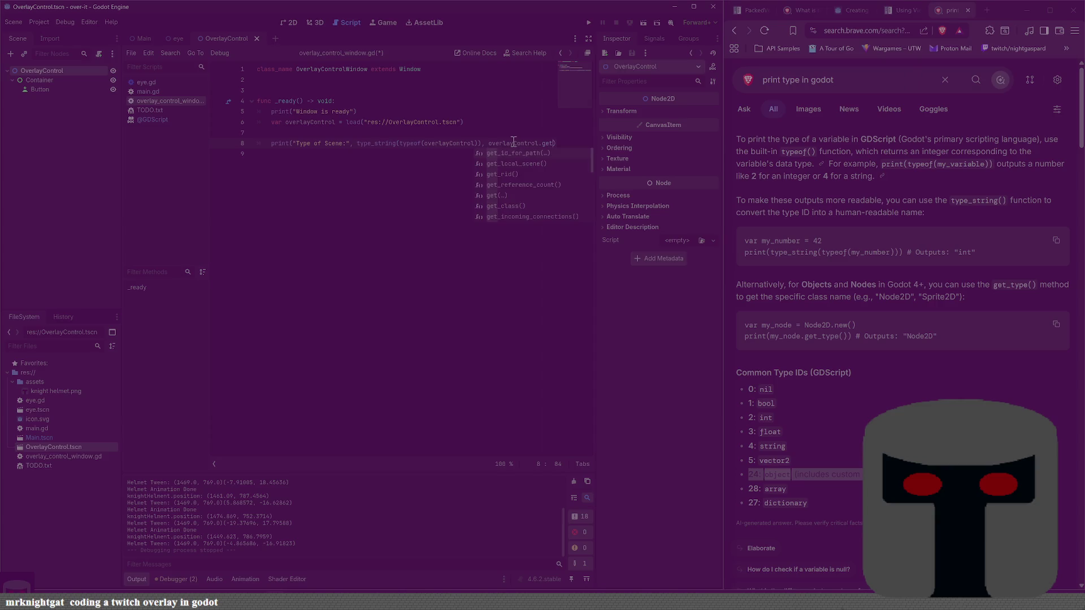
{"action": "type", "text": "_type"}
{"action": "key", "text": "Return"}
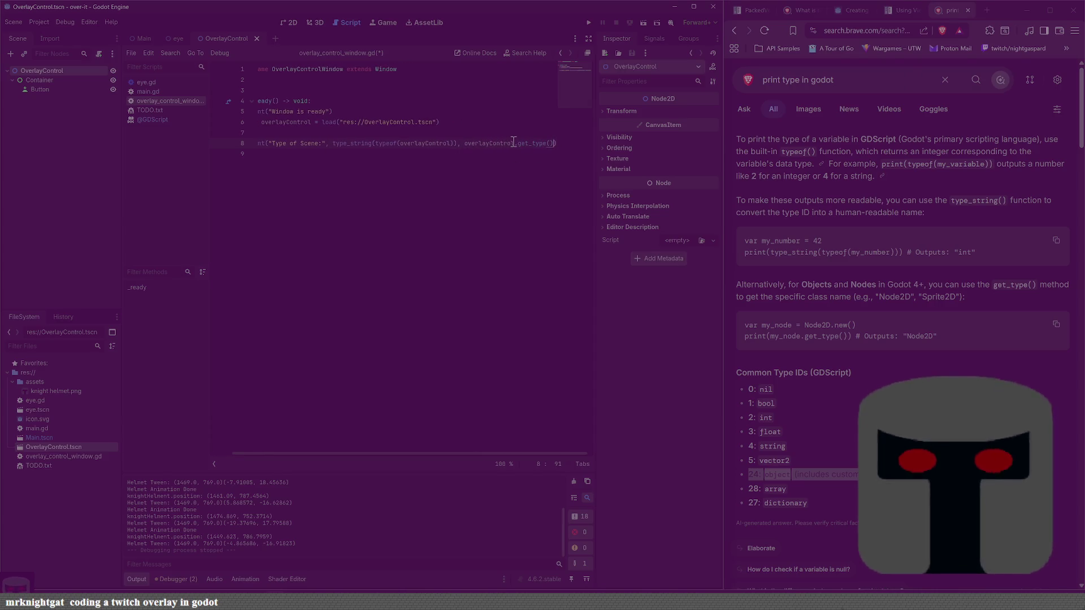
{"action": "key", "text": "ctrl+s"}
{"action": "type", "text": ")"}
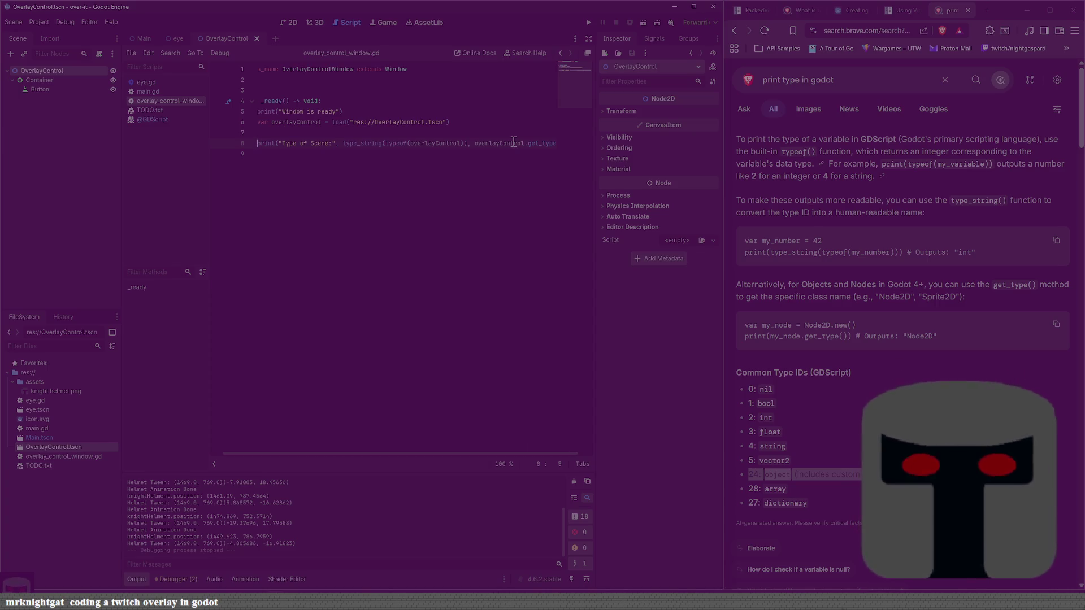
Step: Compare entries in the search answer's Common Type IDs list, from 0 nil to 27
{"action": "left_click", "coordinate": [835, 472]}
{"action": "mouse_move", "coordinate": [827, 508]}
{"action": "left_mouse_down"}
{"action": "mouse_move", "coordinate": [746, 464]}
{"action": "mouse_move", "coordinate": [737, 391]}
{"action": "left_mouse_up"}
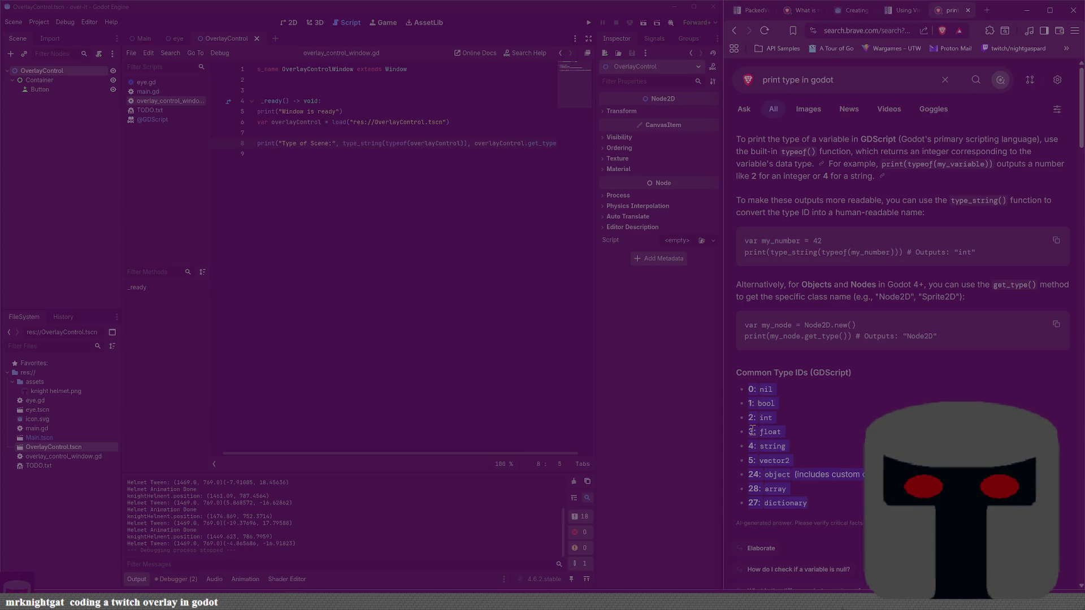
{"action": "left_click", "coordinate": [767, 461]}
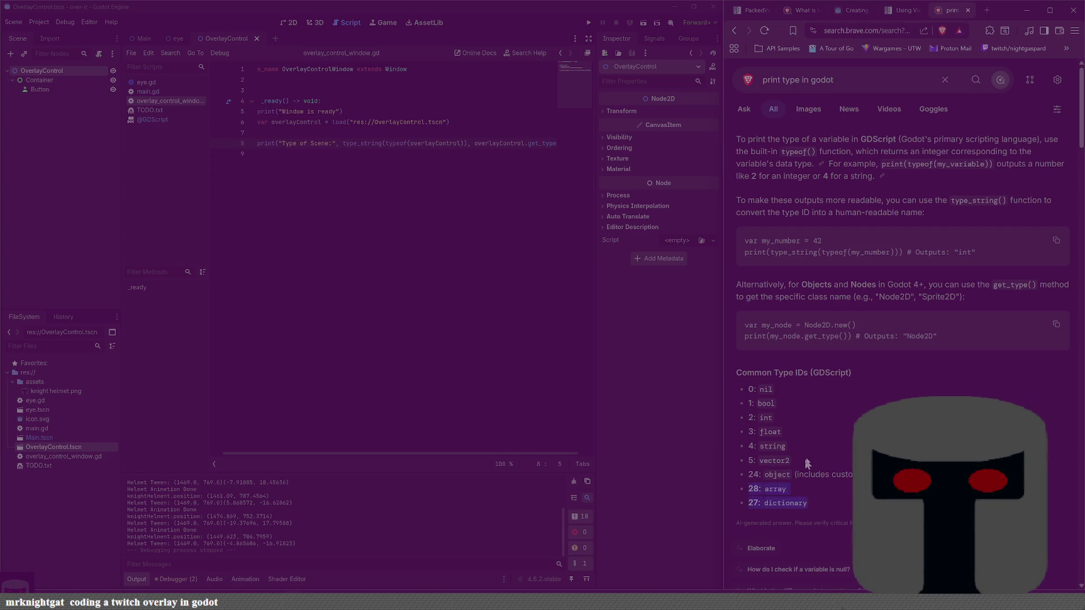
{"action": "left_click_drag", "start_coordinate": [803, 460], "coordinate": [749, 386]}
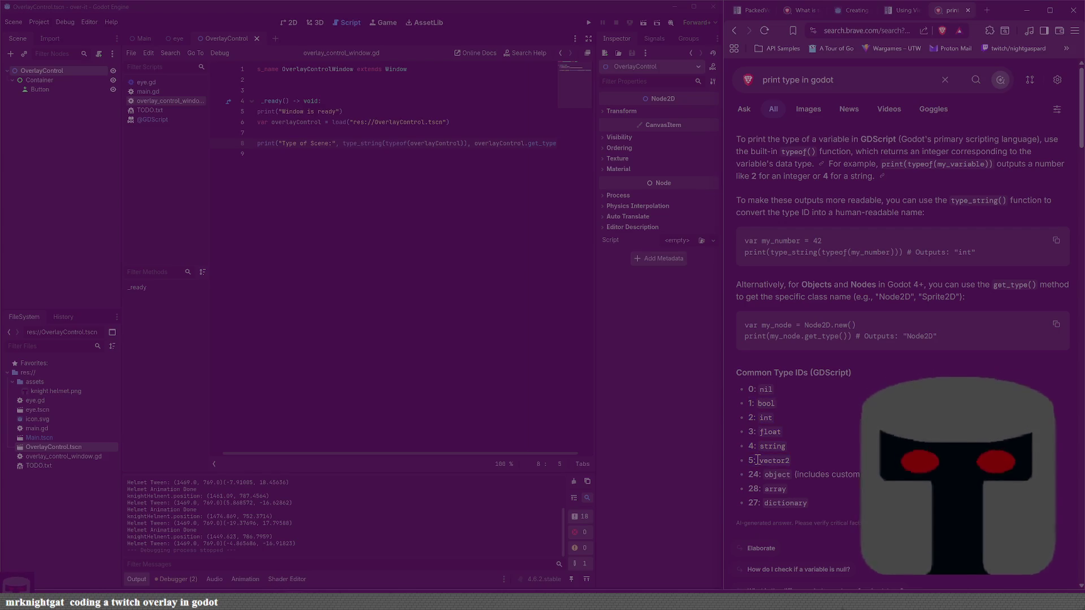
{"action": "left_click_drag", "start_coordinate": [750, 462], "coordinate": [794, 463]}
{"action": "left_click_drag", "start_coordinate": [820, 508], "coordinate": [742, 480]}
{"action": "left_click", "coordinate": [746, 475]}
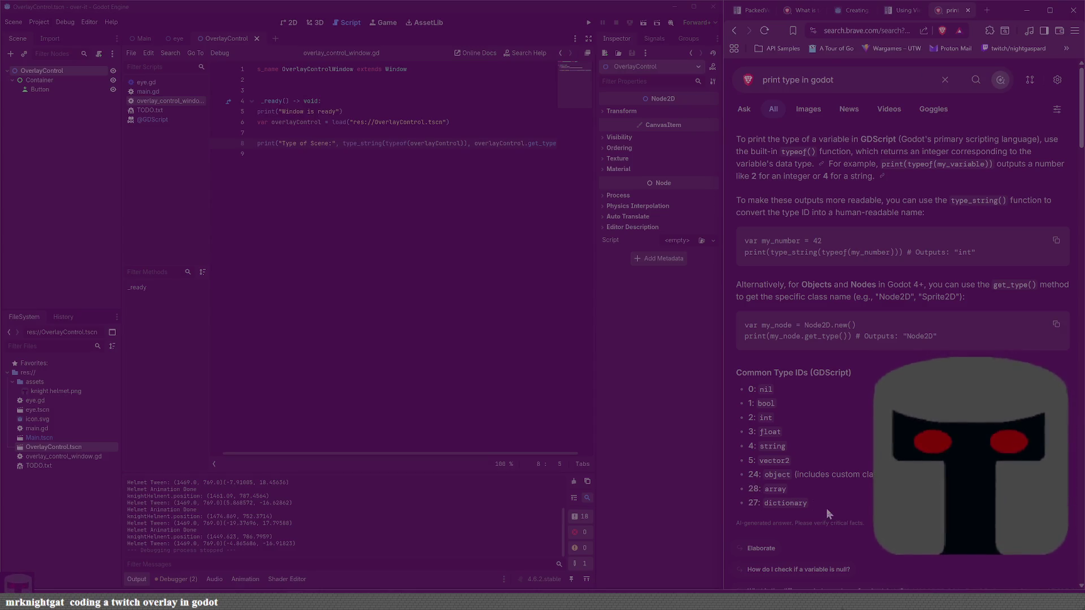
Step: Return to the end of the print line and run the project to test it
{"action": "scroll", "coordinate": [826, 508], "scroll_direction": "down", "scroll_amount": 6}
{"action": "scroll", "coordinate": [826, 508], "scroll_direction": "up", "scroll_amount": 6}
{"action": "left_click", "coordinate": [489, 283]}
{"action": "key", "text": "Left"}
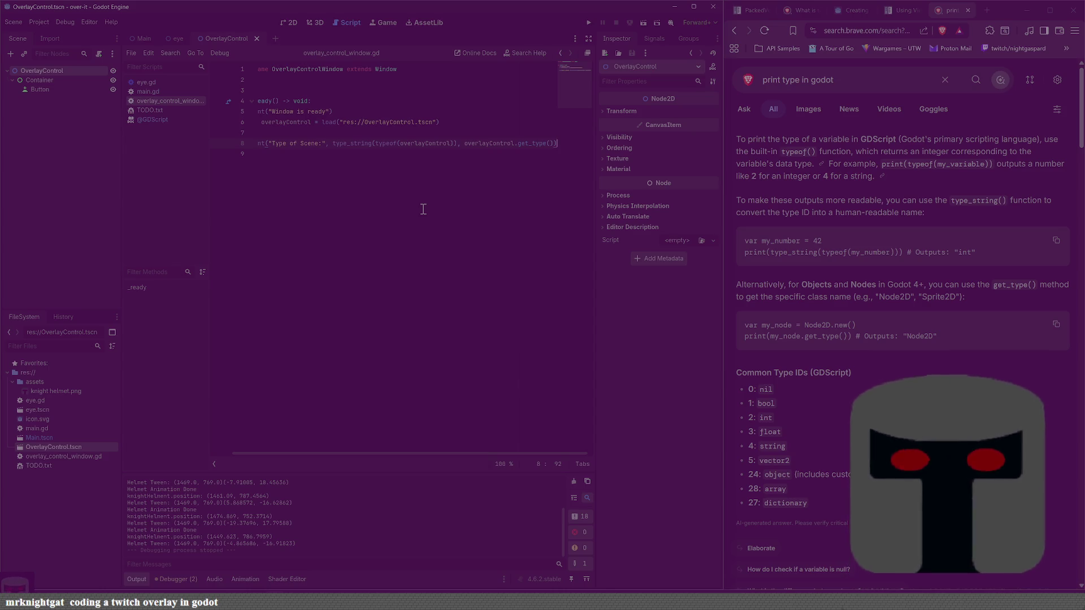
{"action": "key", "text": "F5"}
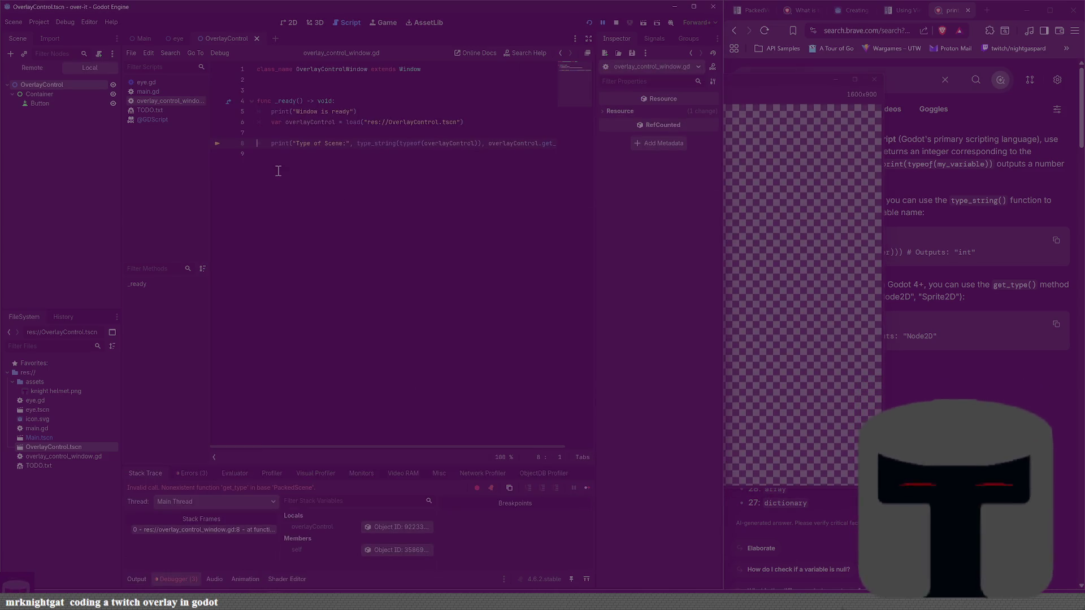
Step: Review the PackedScene get_type() runtime error, then close the halted overlay game window
{"action": "left_click", "coordinate": [192, 473]}
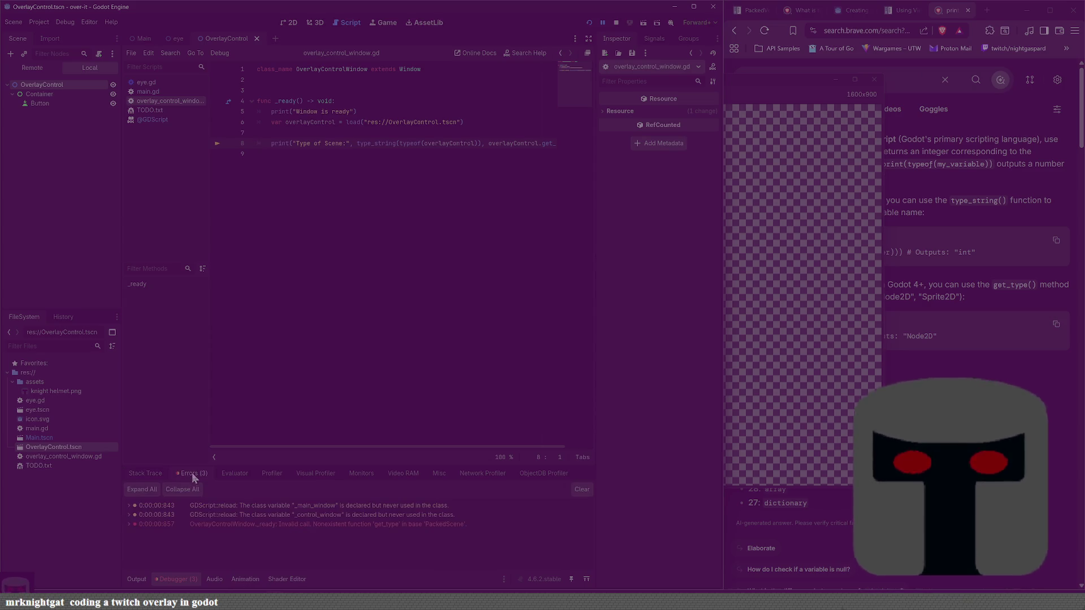
{"action": "mouse_move", "coordinate": [382, 525]}
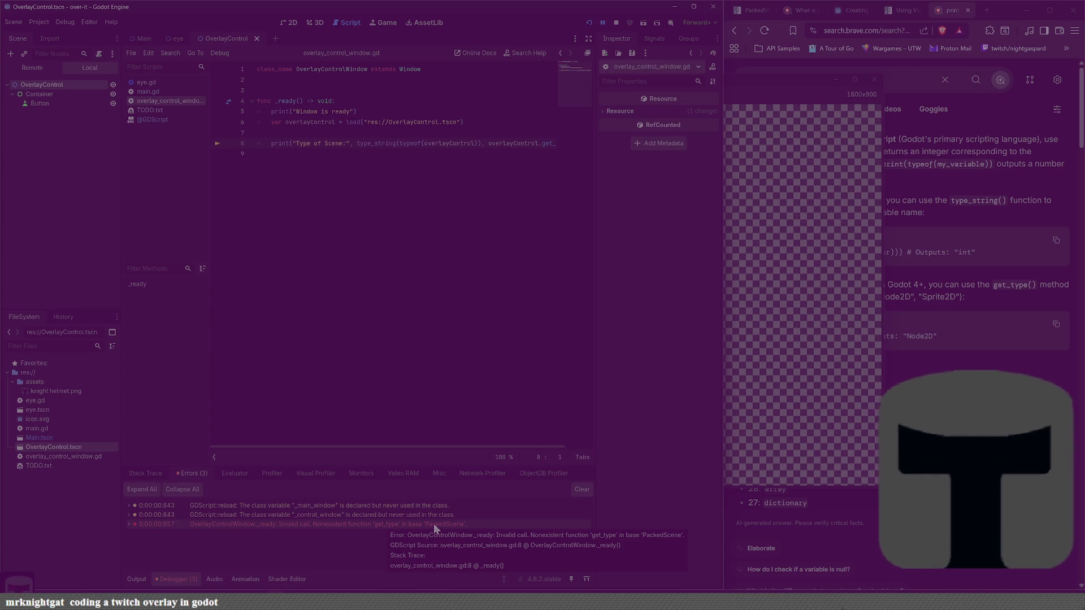
{"action": "left_click", "coordinate": [382, 310]}
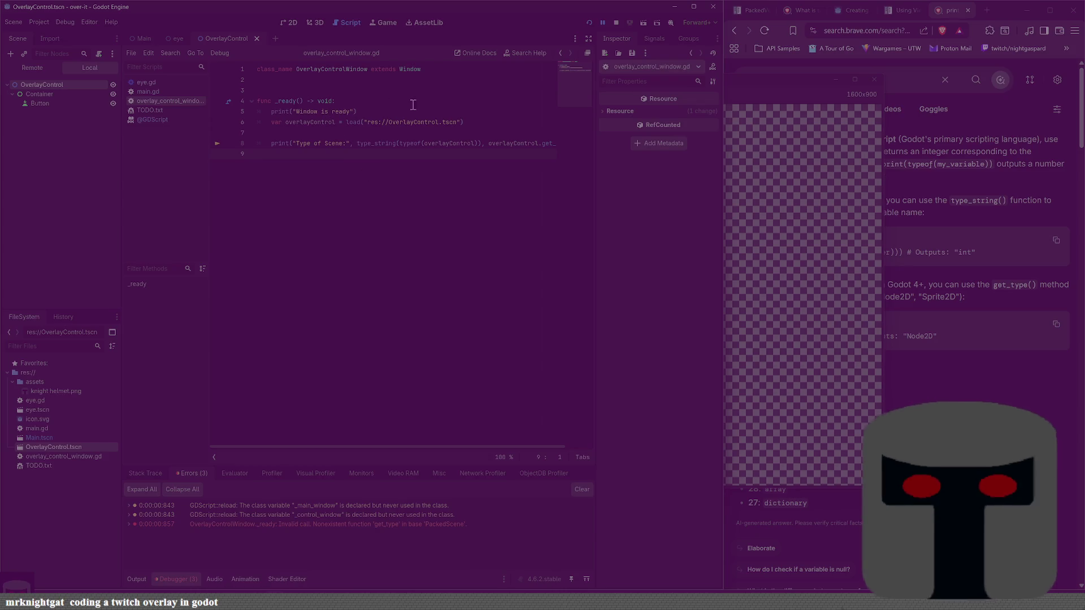
{"action": "left_click", "coordinate": [616, 22]}
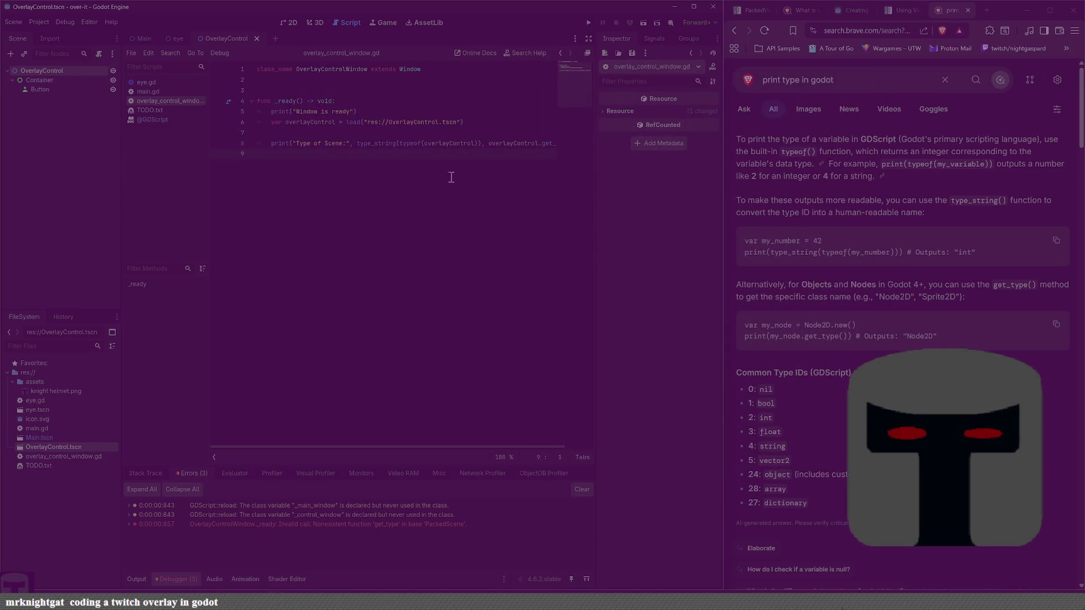
Step: Type the overlayControl variable as PackedScene on the load line
{"action": "key", "text": "ctrl+Right"}
{"action": "key", "text": "ctrl+Right"}
{"action": "key", "text": "ctrl+Right"}
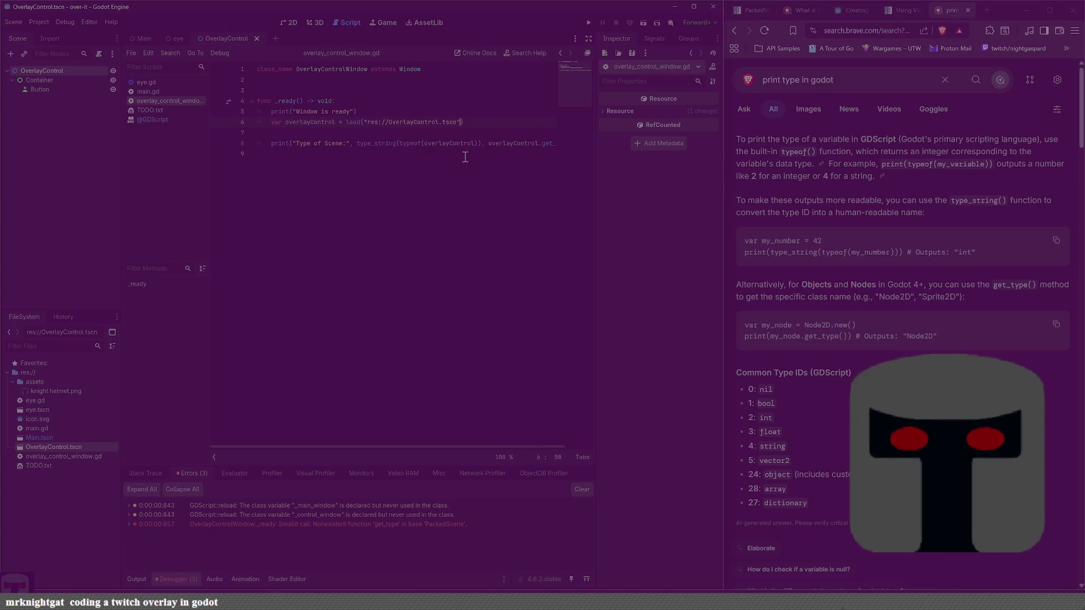
{"action": "key", "text": "Left"}
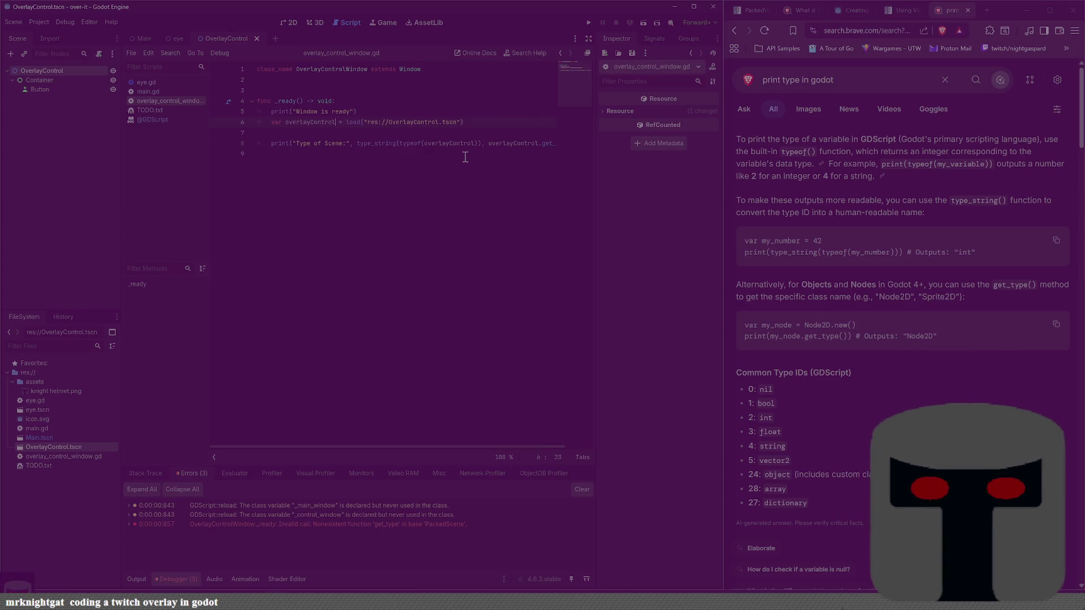
{"action": "type", "text": "dScene"}
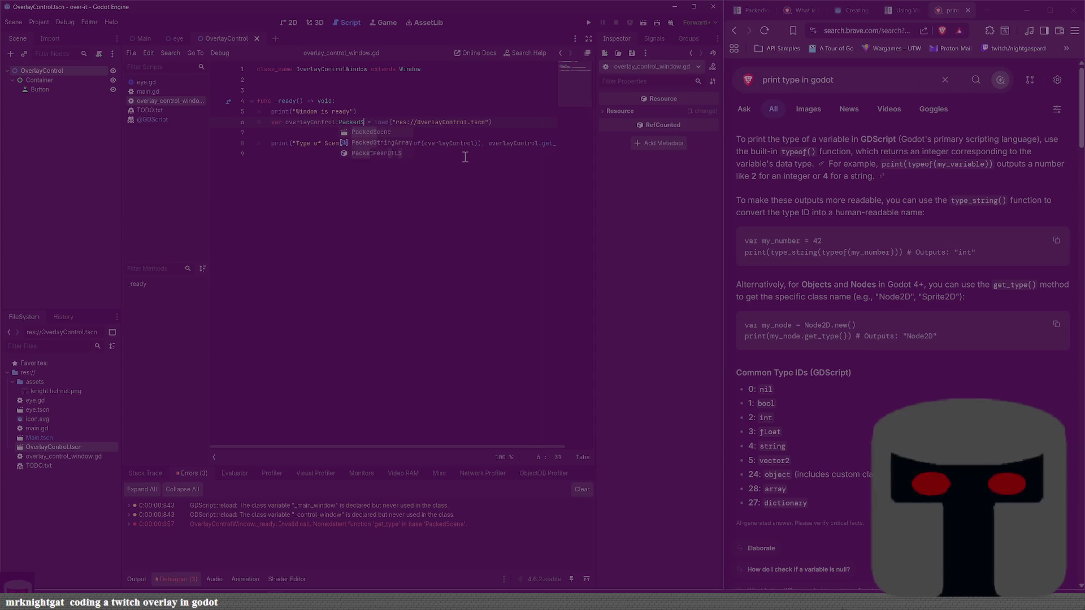
Step: Browse overlayControl's PackedScene members via autocomplete on a new line, then undo that line
{"action": "key", "text": "End"}
{"action": "key", "text": "Return"}
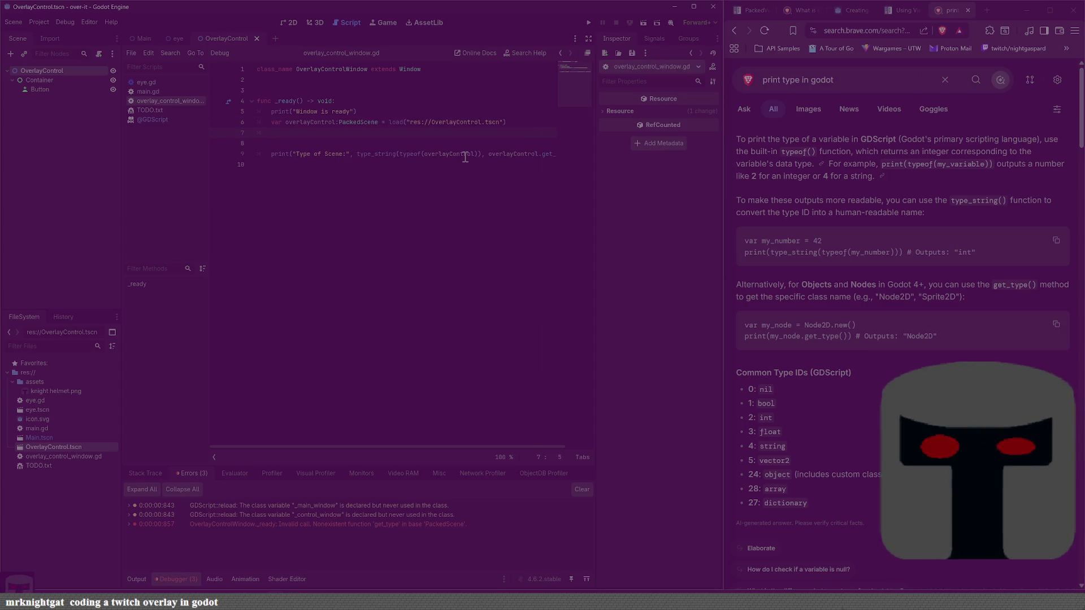
{"action": "type", "text": "oc"}
{"action": "key", "text": "BackSpace"}
{"action": "type", "text": "verlayCont"}
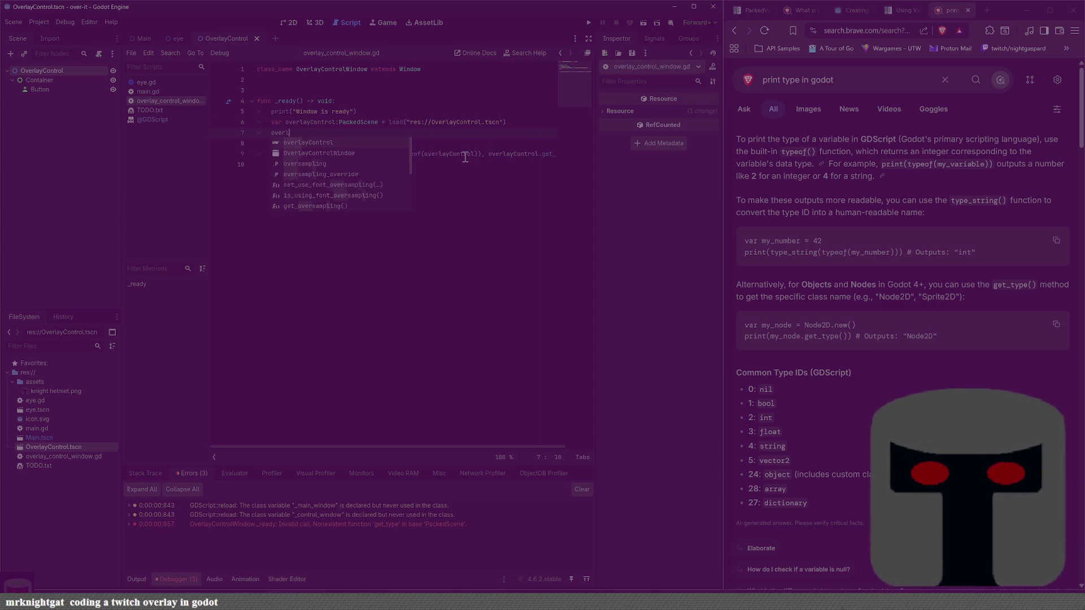
{"action": "type", "text": "rol."}
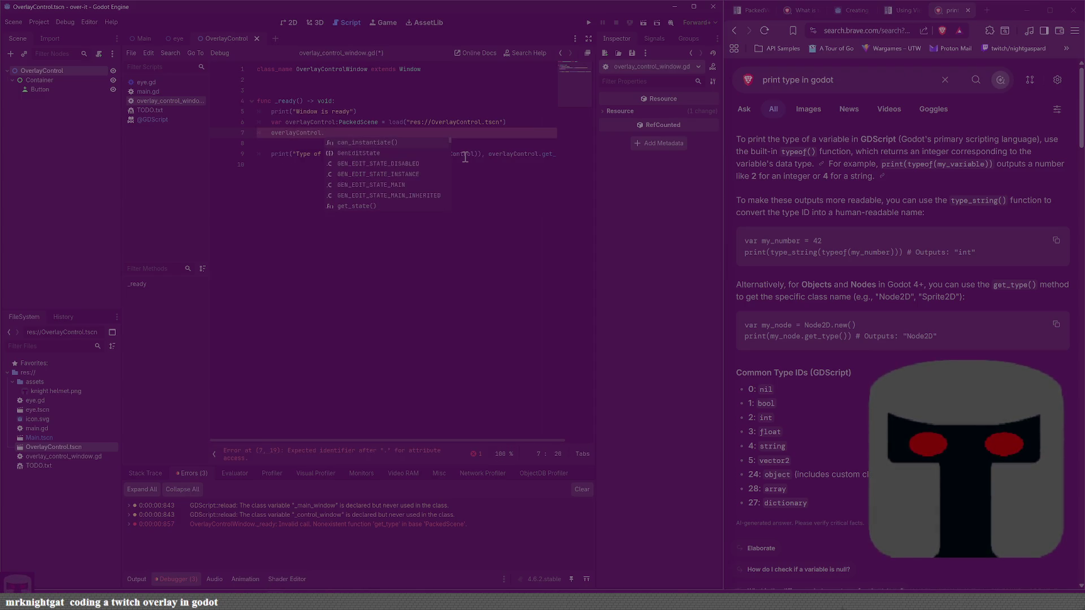
{"action": "key", "text": "Down"}
{"action": "key", "text": "Down"}
{"action": "key", "text": "Down"}
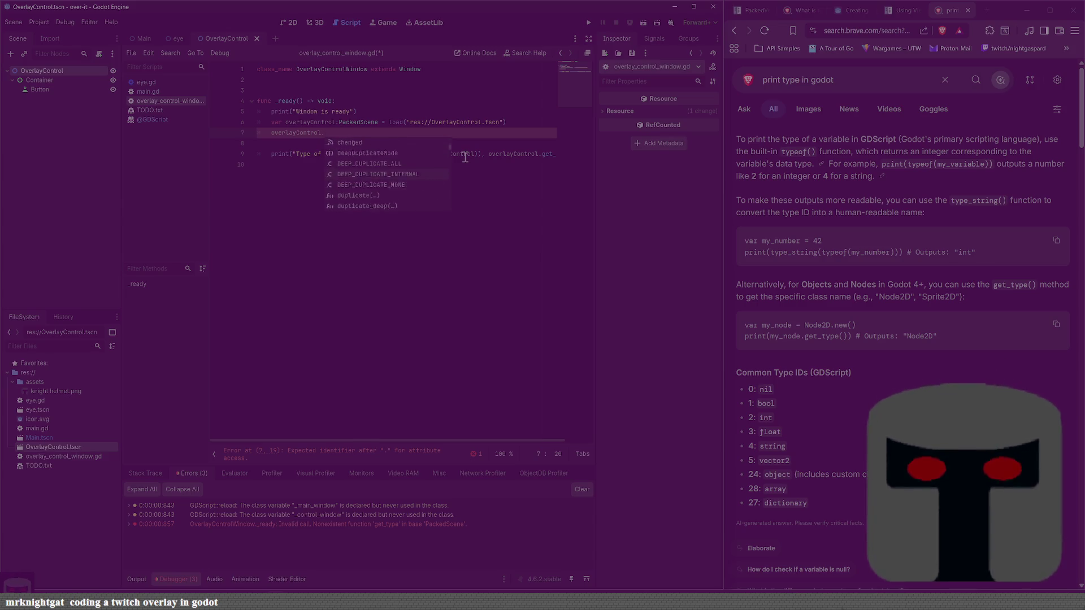
{"action": "key", "text": "Down"}
{"action": "key", "text": "Down"}
{"action": "key", "text": "Down"}
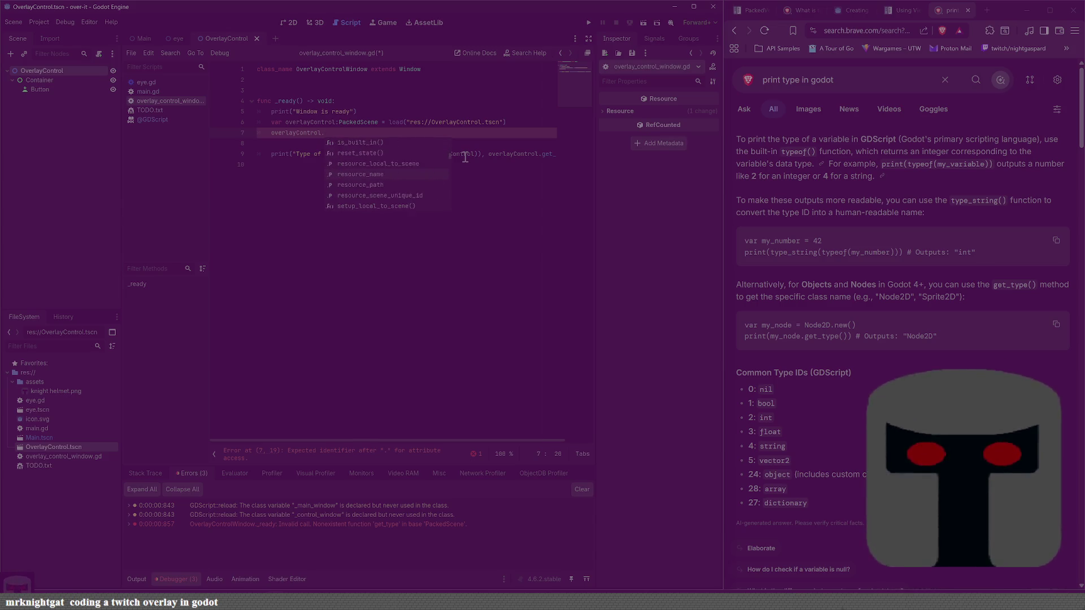
{"action": "key", "text": "Down"}
{"action": "key", "text": "Down"}
{"action": "key", "text": "Down"}
{"action": "key", "text": "Down"}
{"action": "key", "text": "Down"}
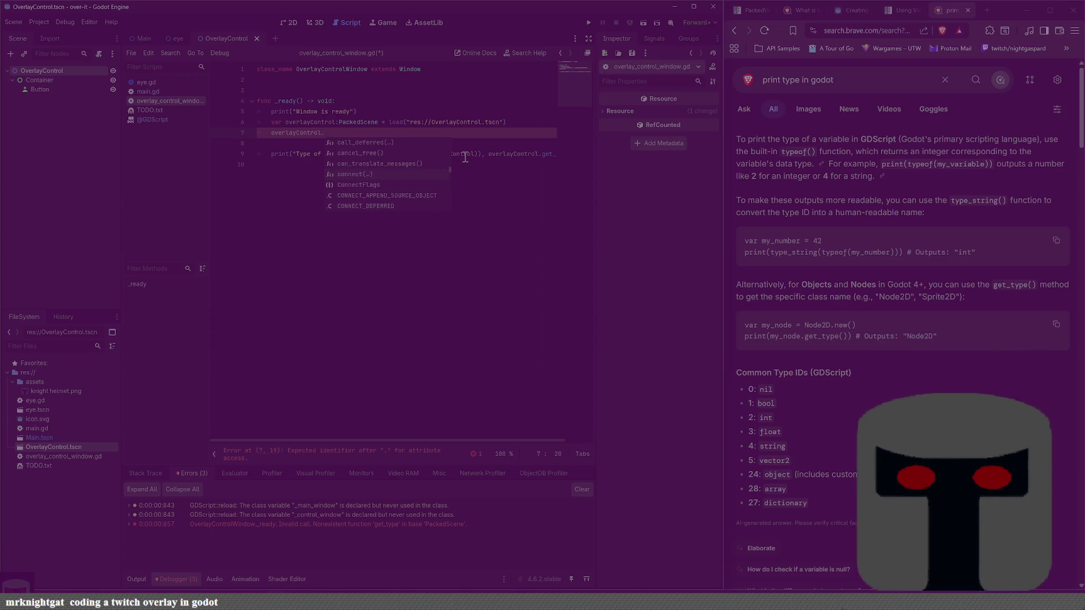
{"action": "key", "text": "Down"}
{"action": "key", "text": "Down"}
{"action": "key", "text": "Down"}
{"action": "key", "text": "Up"}
{"action": "key", "text": "Up"}
{"action": "key", "text": "Up"}
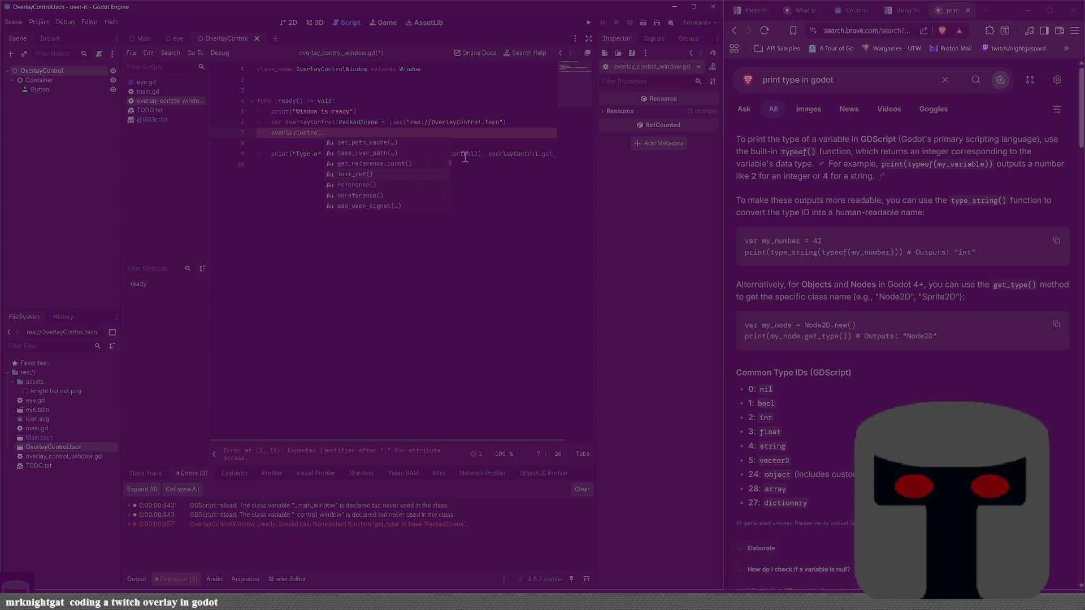
{"action": "key", "text": "Page_Down"}
{"action": "key", "text": "Page_Down"}
{"action": "key", "text": "Page_Down"}
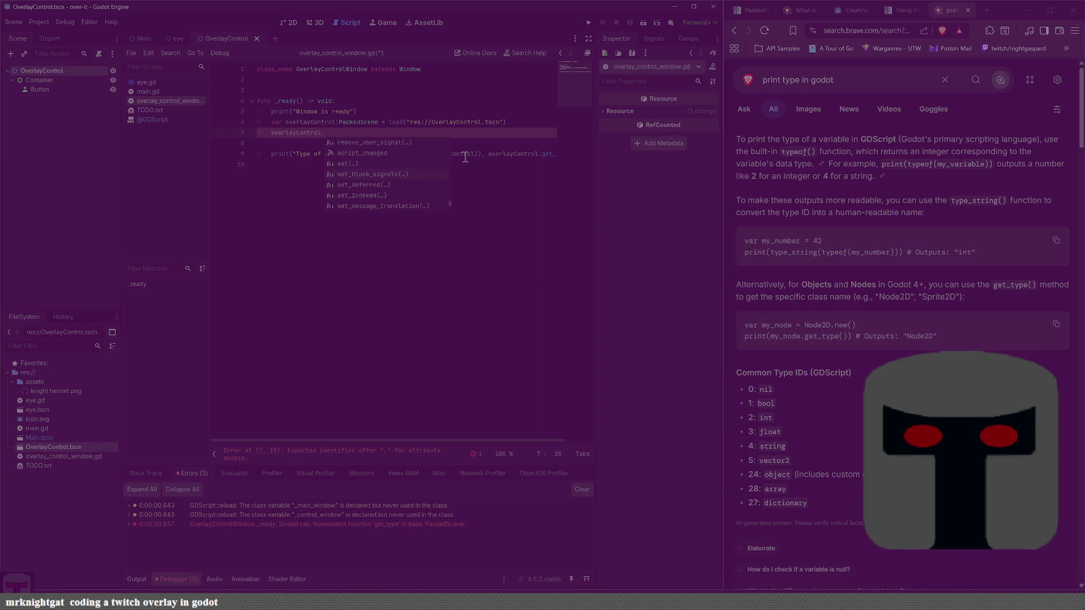
{"action": "key", "text": "ctrl+z"}
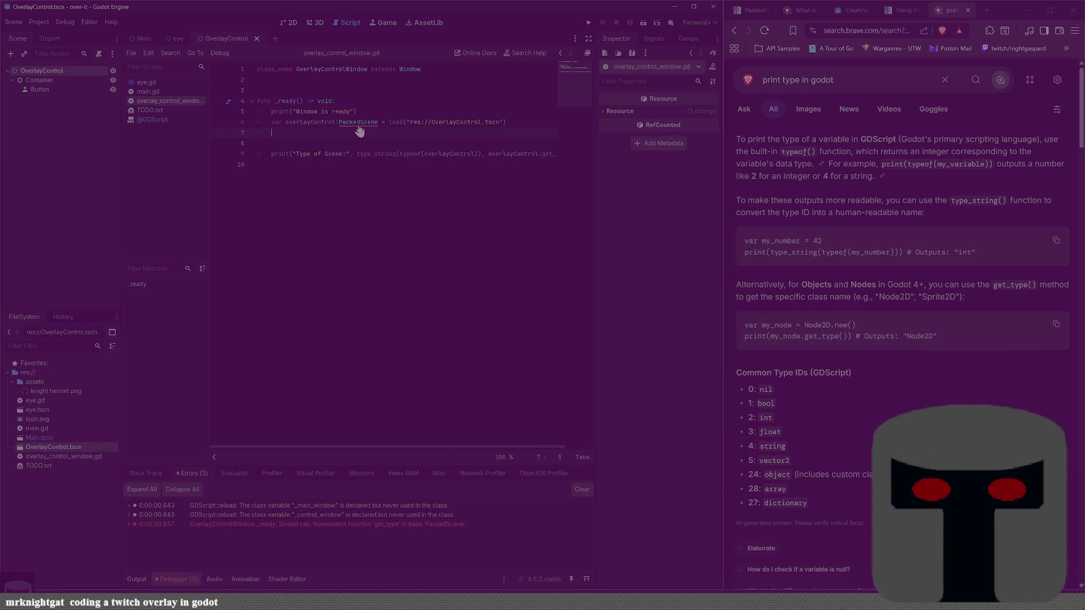
Step: Open the PackedScene class reference and read its description, methods and instantiate details
{"action": "left_click", "coordinate": [359, 123], "text": "ctrl"}
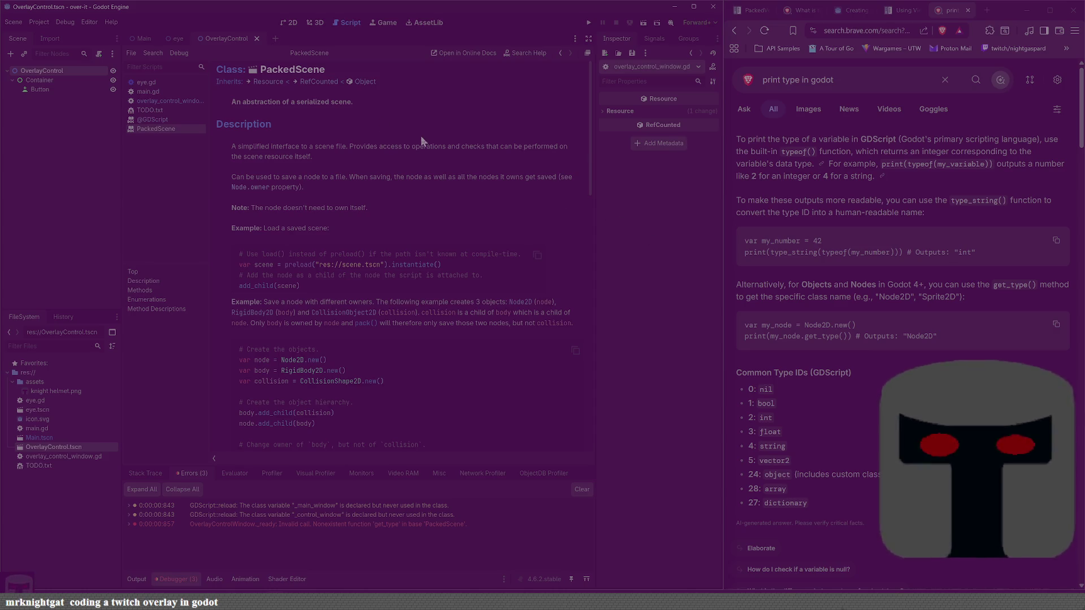
{"action": "scroll", "coordinate": [421, 138], "scroll_direction": "down", "scroll_amount": 2}
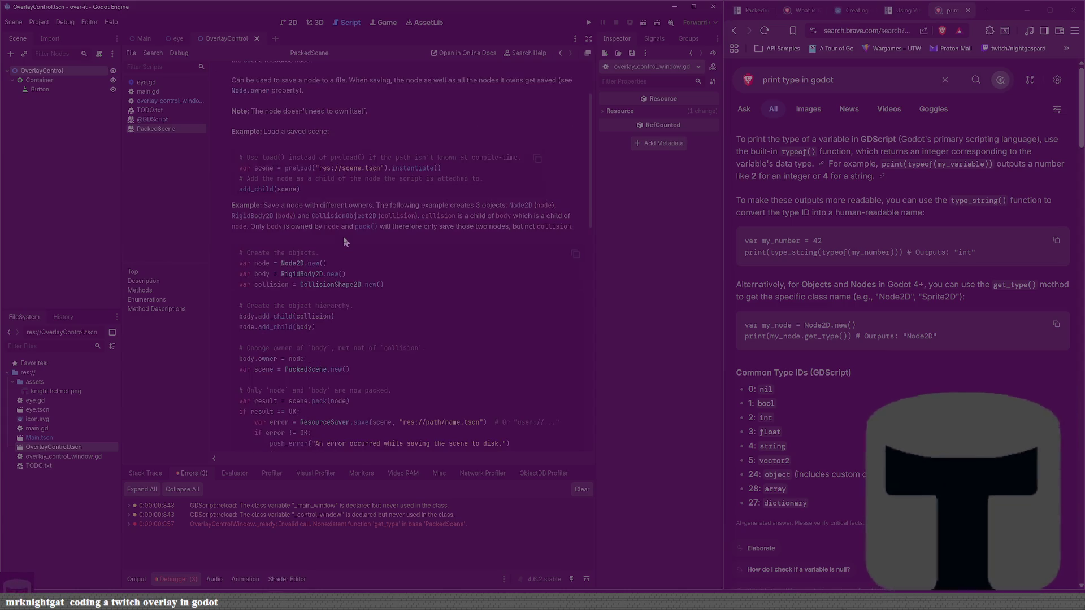
{"action": "scroll", "coordinate": [343, 236], "scroll_direction": "down", "scroll_amount": 2}
{"action": "scroll", "coordinate": [390, 273], "scroll_direction": "down", "scroll_amount": 2}
{"action": "scroll", "coordinate": [329, 299], "scroll_direction": "down", "scroll_amount": 2}
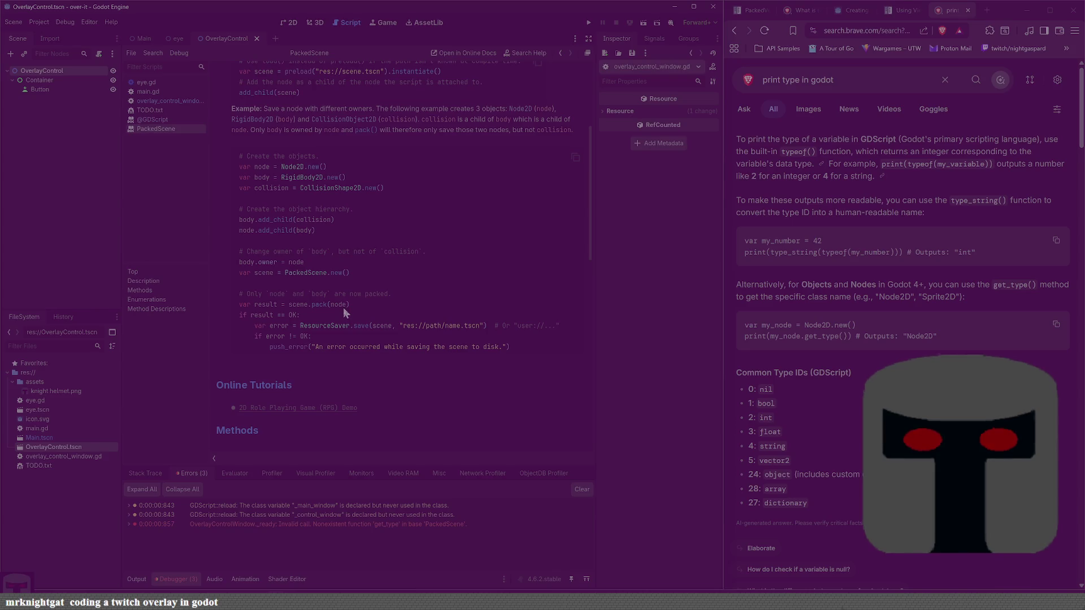
{"action": "scroll", "coordinate": [321, 313], "scroll_direction": "down", "scroll_amount": 6}
{"action": "scroll", "coordinate": [373, 272], "scroll_direction": "up", "scroll_amount": 8}
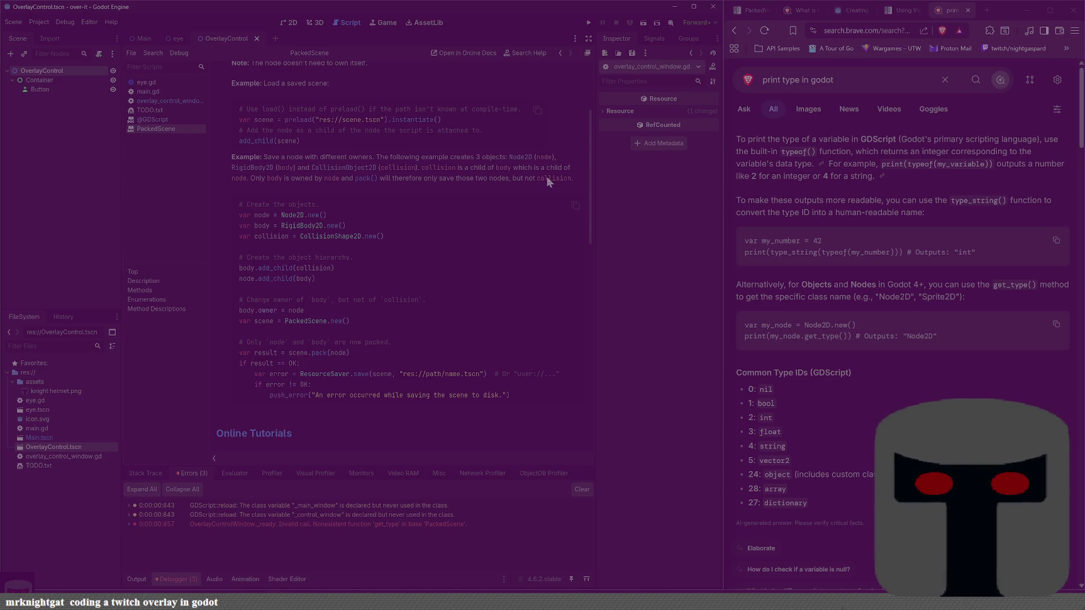
{"action": "scroll", "coordinate": [342, 159], "scroll_direction": "up", "scroll_amount": 2}
{"action": "scroll", "coordinate": [341, 180], "scroll_direction": "up", "scroll_amount": 2}
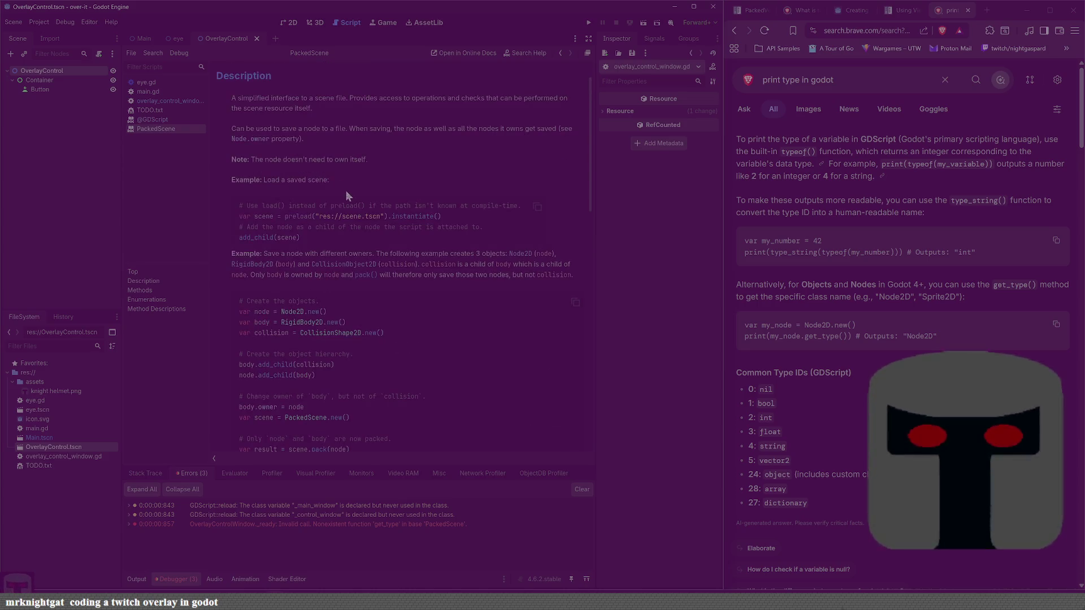
{"action": "scroll", "coordinate": [346, 191], "scroll_direction": "down", "scroll_amount": 5}
{"action": "scroll", "coordinate": [392, 226], "scroll_direction": "down", "scroll_amount": 5}
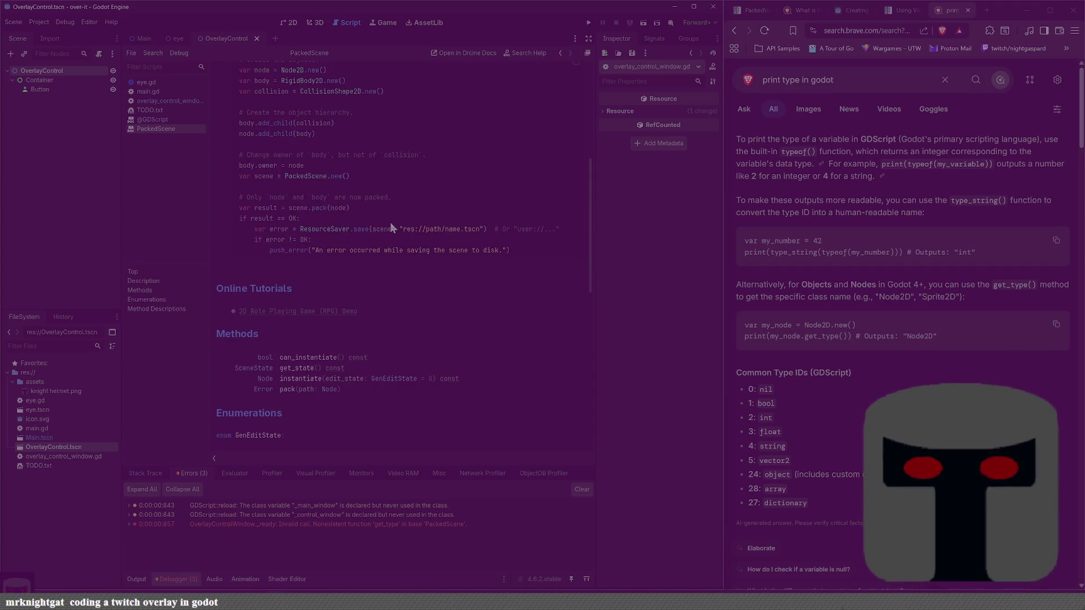
{"action": "scroll", "coordinate": [391, 214], "scroll_direction": "down", "scroll_amount": 3}
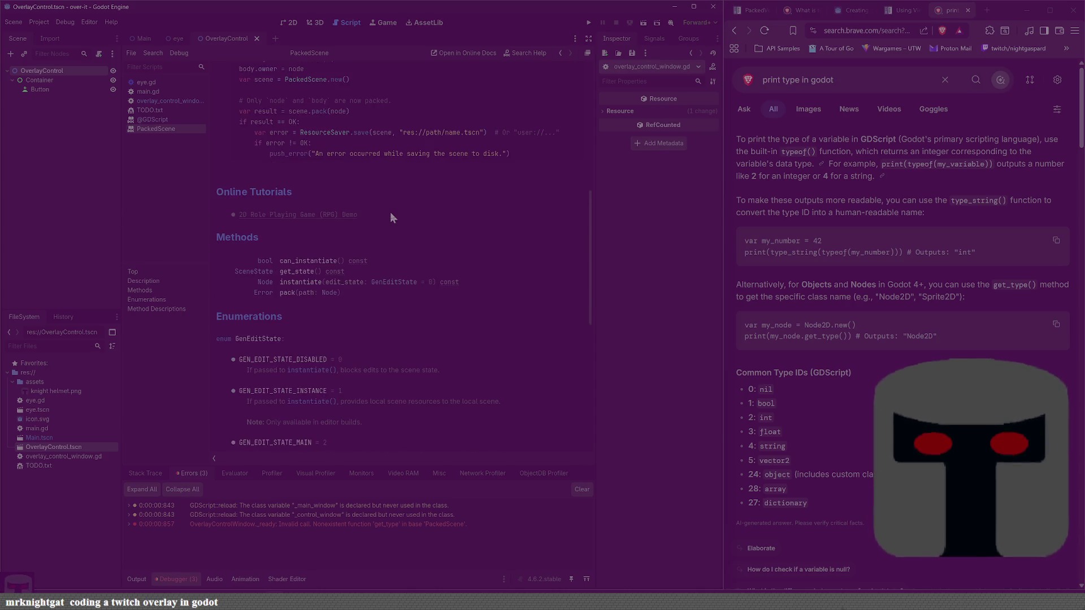
{"action": "scroll", "coordinate": [391, 224], "scroll_direction": "down", "scroll_amount": 2}
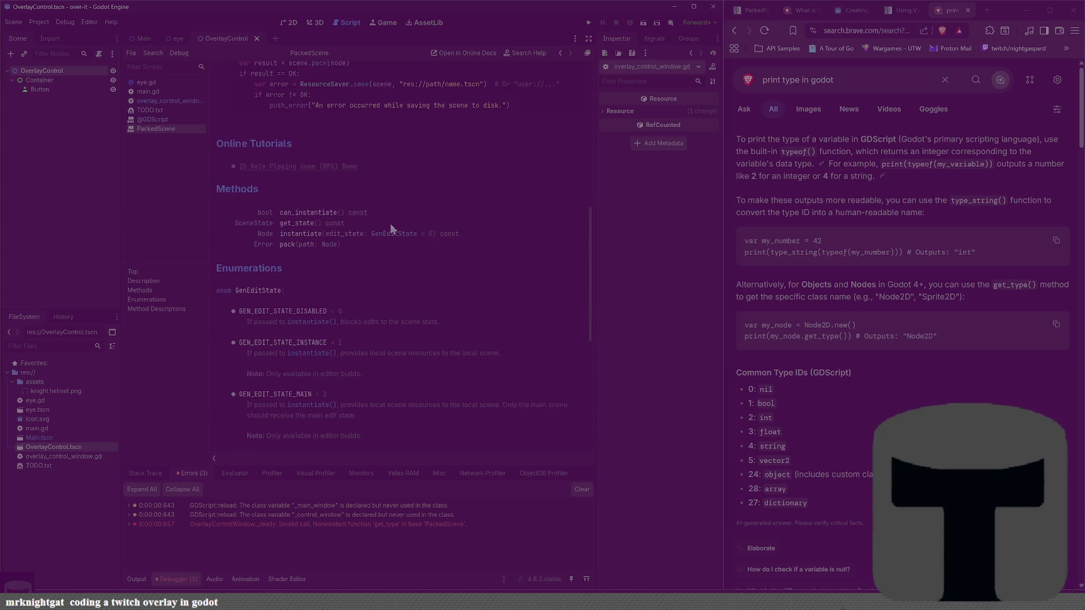
{"action": "scroll", "coordinate": [390, 226], "scroll_direction": "down", "scroll_amount": 2}
{"action": "scroll", "coordinate": [391, 226], "scroll_direction": "down", "scroll_amount": 2}
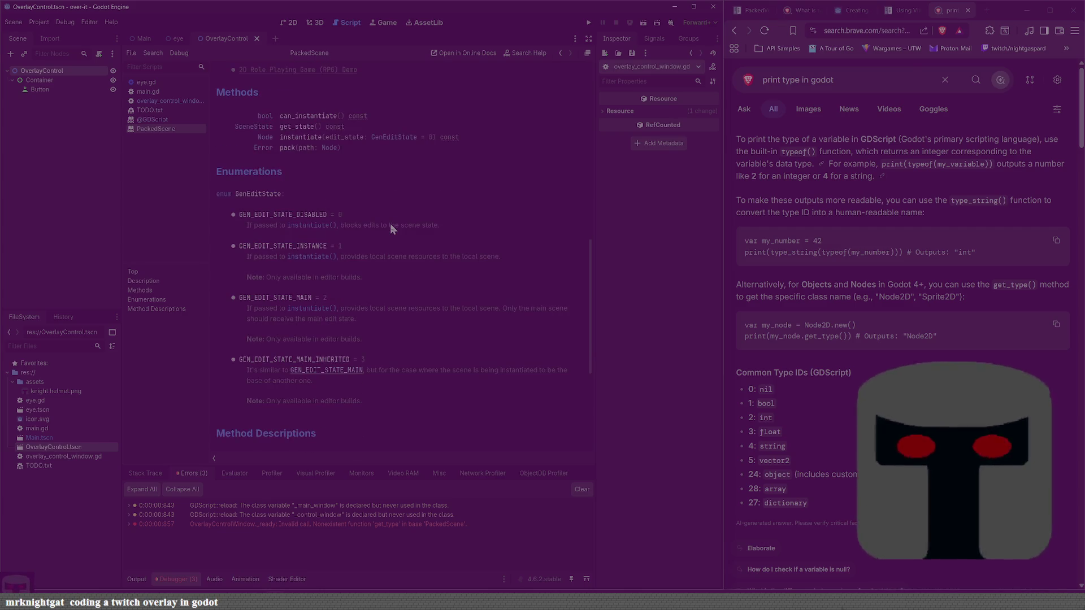
{"action": "scroll", "coordinate": [390, 223], "scroll_direction": "down", "scroll_amount": 3}
{"action": "scroll", "coordinate": [390, 222], "scroll_direction": "down", "scroll_amount": 5}
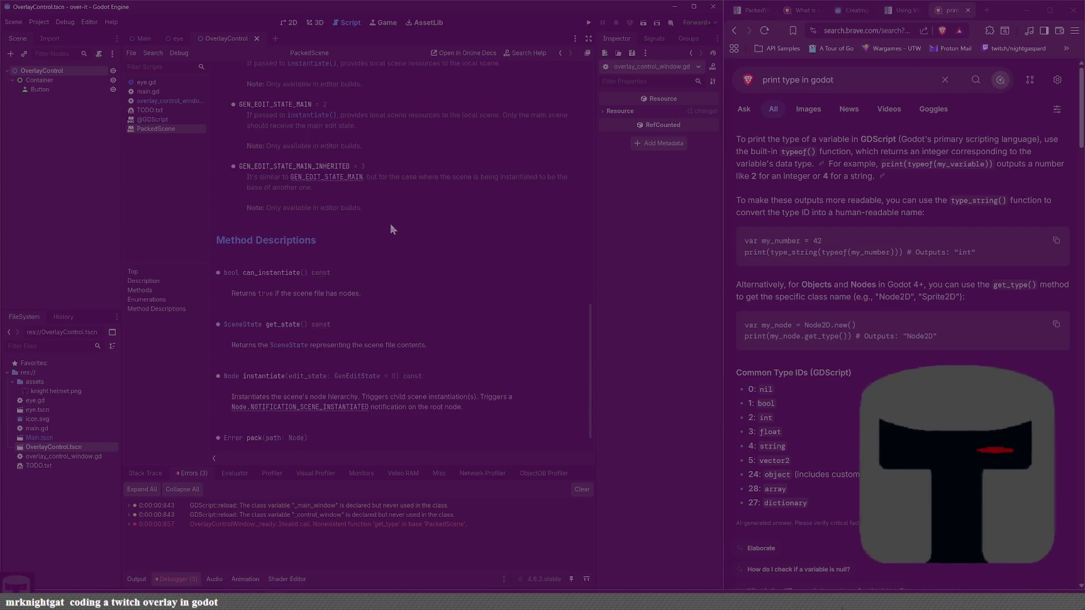
{"action": "scroll", "coordinate": [389, 223], "scroll_direction": "up", "scroll_amount": 20}
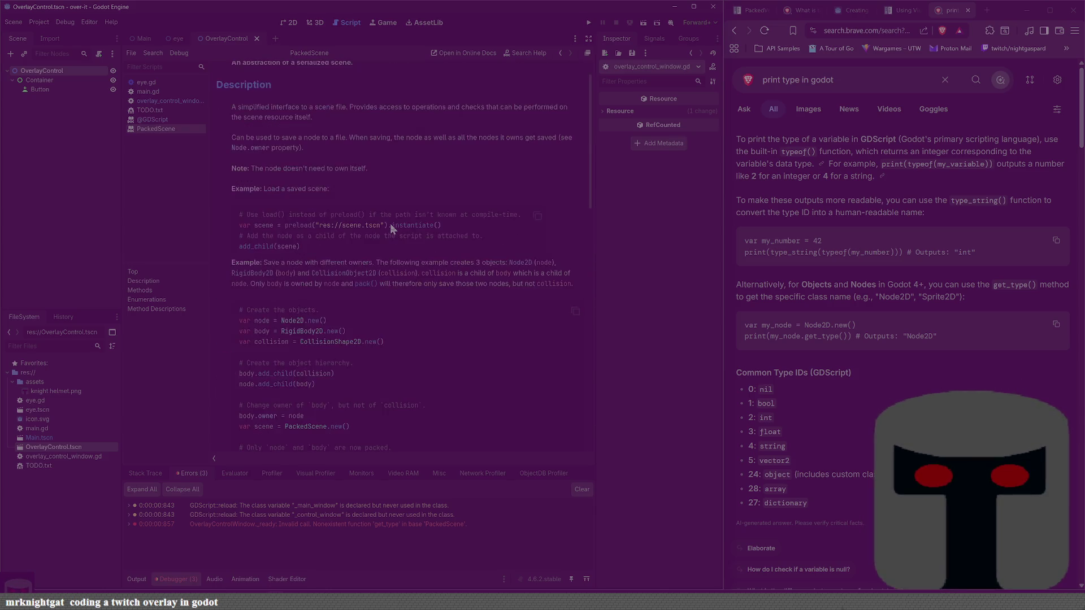
Step: Switch to 2D and back, then read the reference's scene loading and saving examples
{"action": "left_click", "coordinate": [294, 24]}
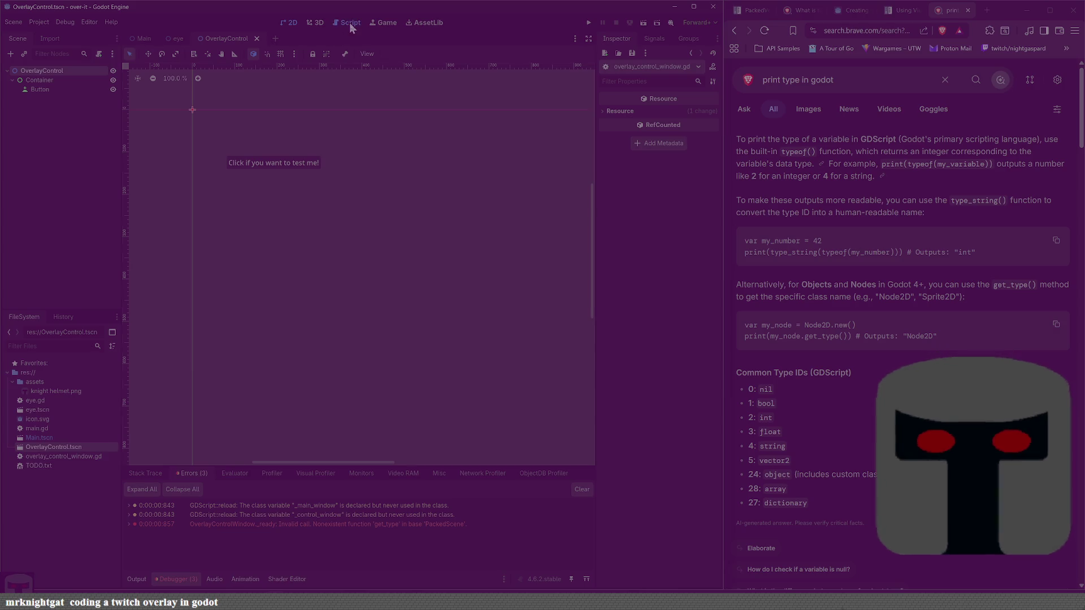
{"action": "left_click", "coordinate": [349, 25]}
{"action": "mouse_move", "coordinate": [291, 264]}
{"action": "left_mouse_down"}
{"action": "mouse_move", "coordinate": [441, 265]}
{"action": "mouse_move", "coordinate": [289, 265]}
{"action": "left_mouse_up"}
{"action": "left_click", "coordinate": [289, 271]}
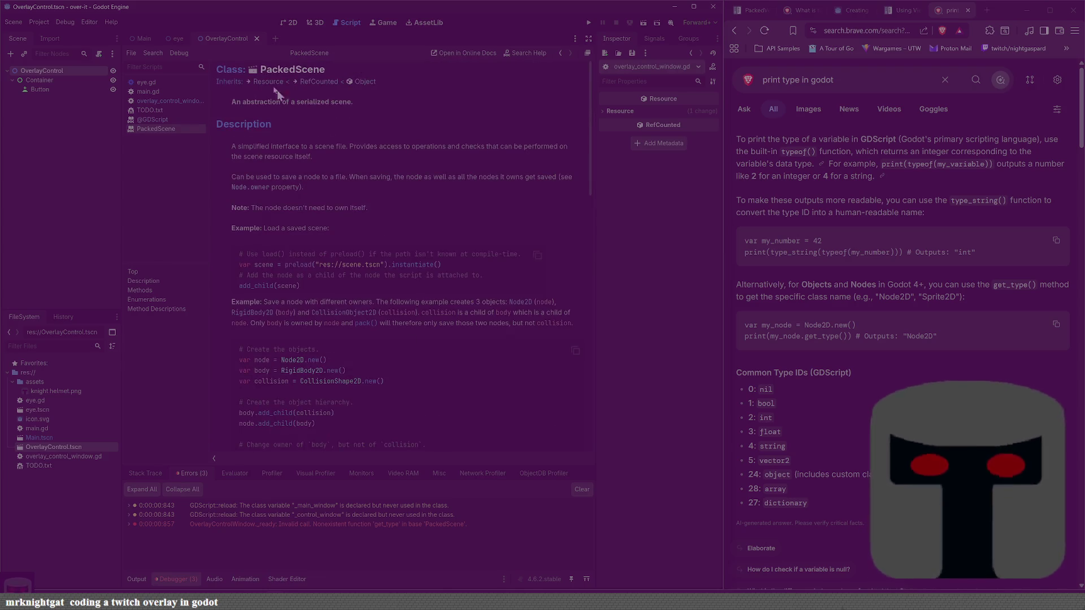
{"action": "scroll", "coordinate": [385, 364], "scroll_direction": "down", "scroll_amount": 3}
{"action": "scroll", "coordinate": [384, 364], "scroll_direction": "down", "scroll_amount": 2}
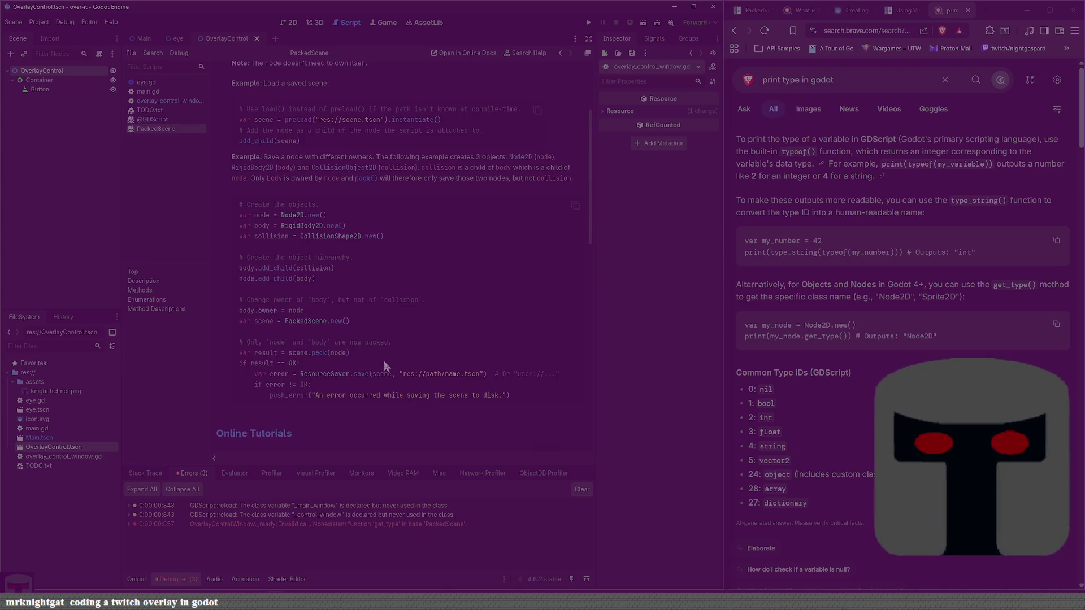
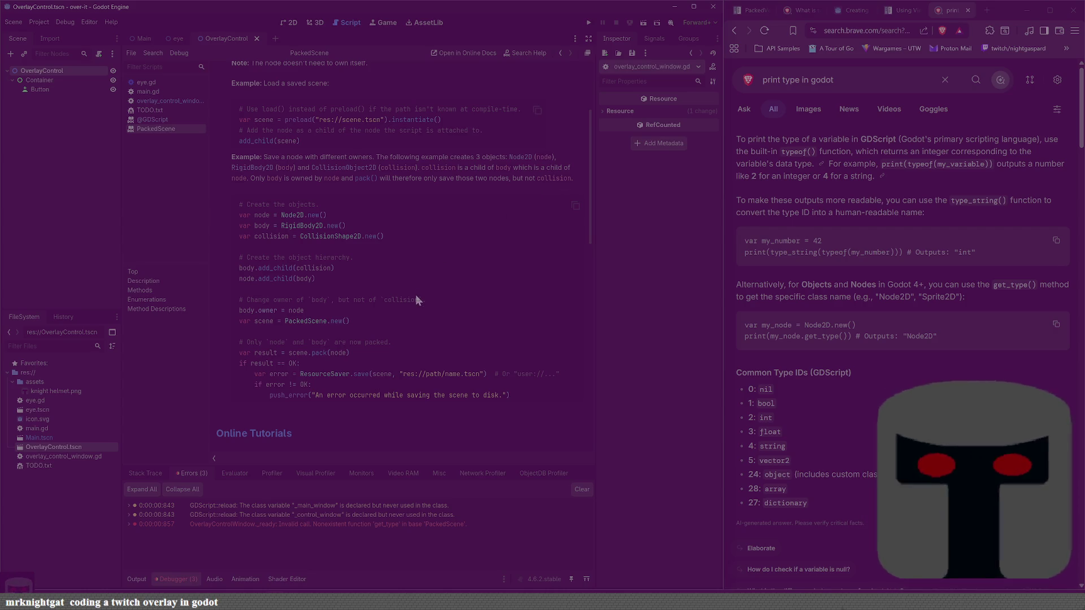
Step: Scroll back to the top of the PackedScene docs and show the OverlayControl scene in the 2D view
{"action": "scroll", "coordinate": [415, 294], "scroll_direction": "up", "scroll_amount": 4}
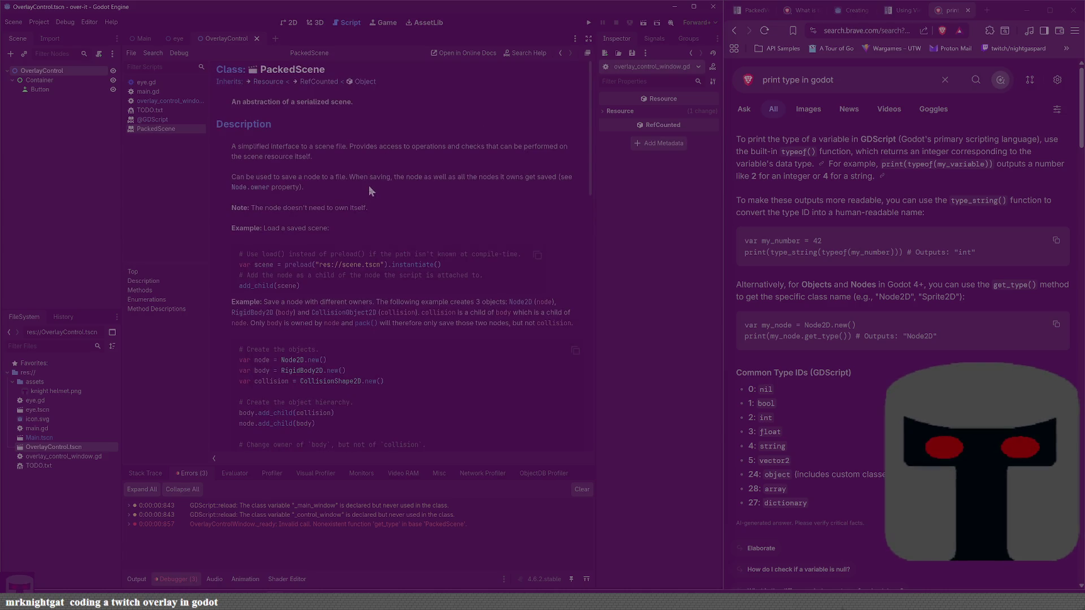
{"action": "left_click", "coordinate": [288, 26]}
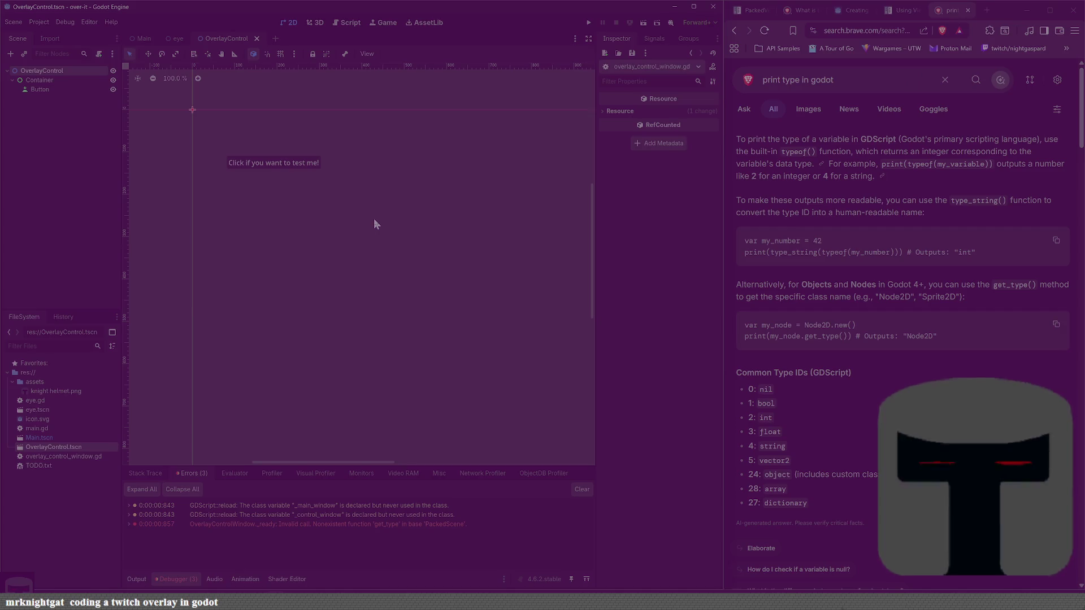
Step: Search Brave for 'The magician movie Philip glass', accepting the spelling correction
{"action": "left_click", "coordinate": [865, 84]}
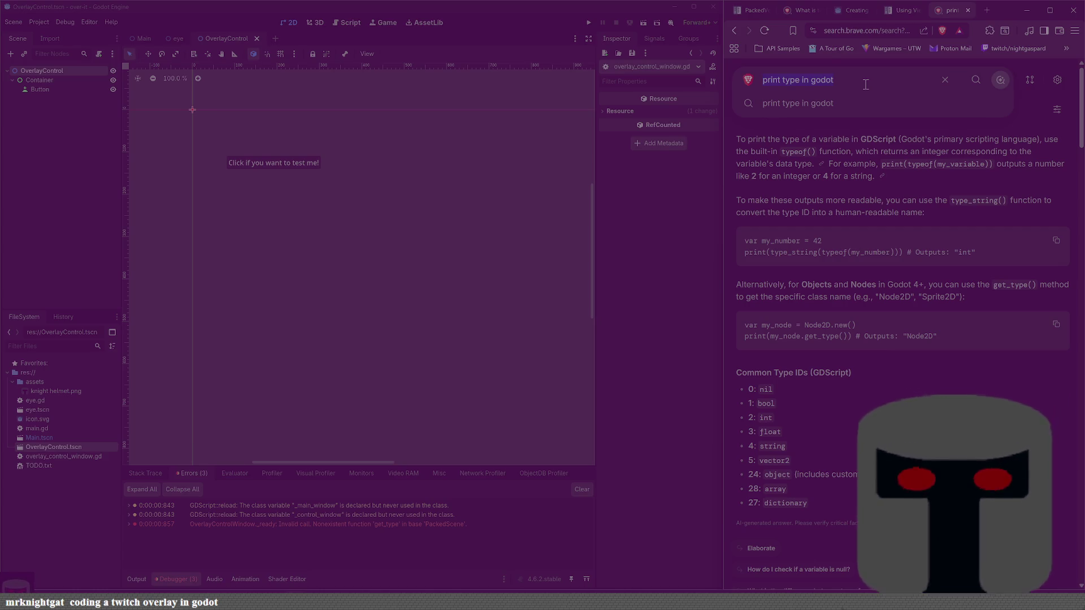
{"action": "type", "text": "Magic"}
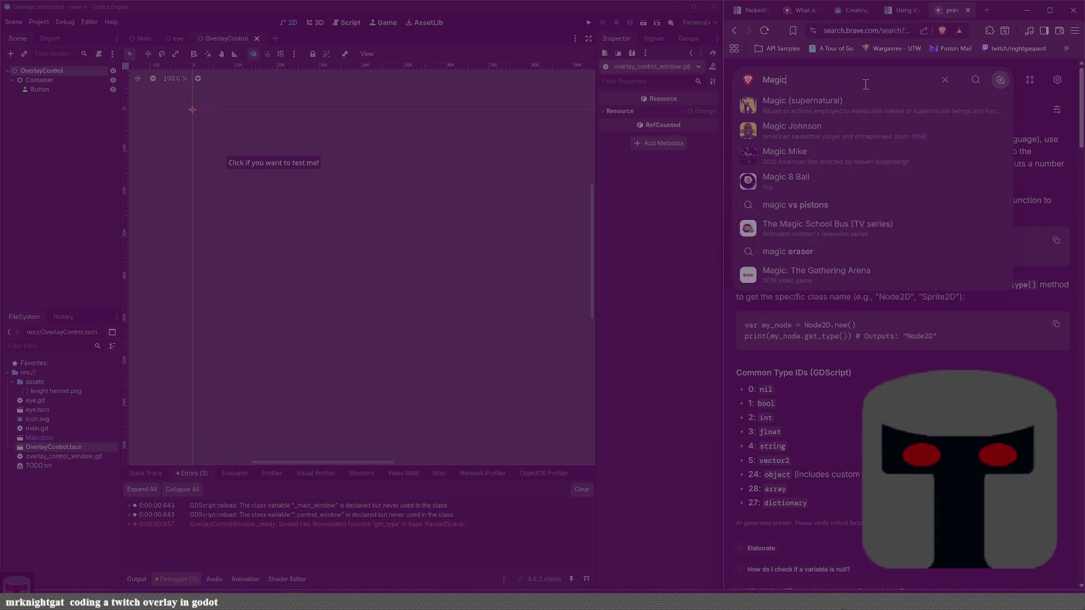
{"action": "key", "text": "BackSpace"}
{"action": "key", "text": "BackSpace"}
{"action": "key", "text": "BackSpace"}
{"action": "type", "text": "The m"}
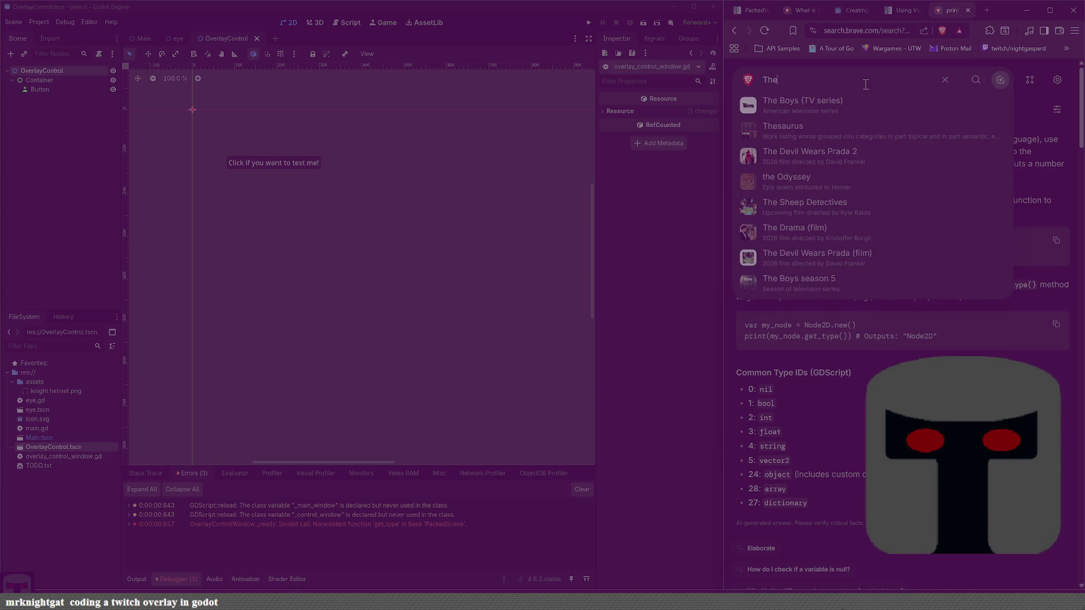
{"action": "type", "text": "agician mo"}
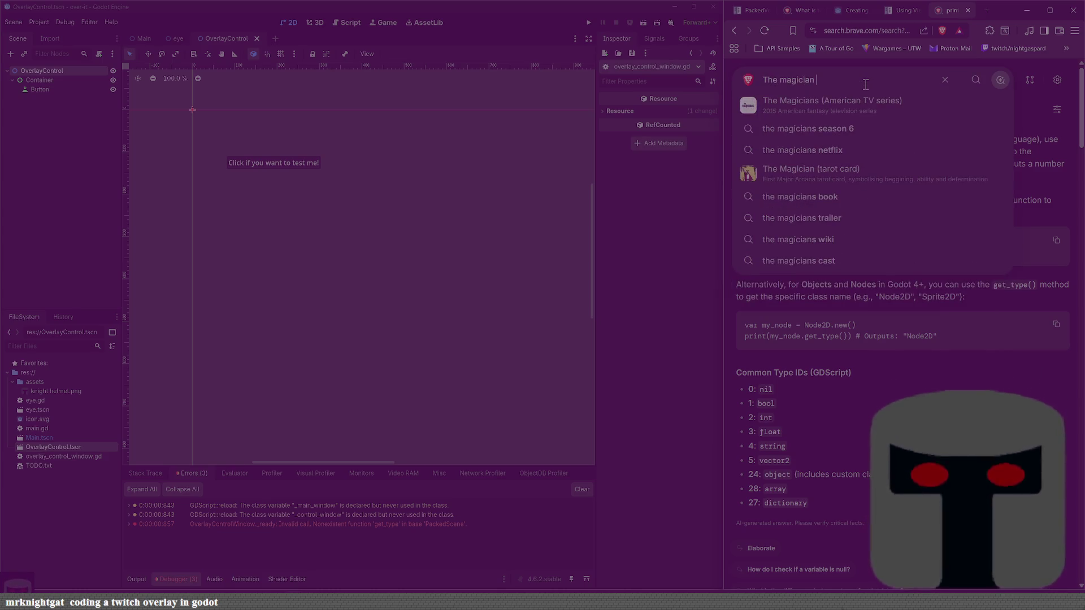
{"action": "type", "text": "vie phil"}
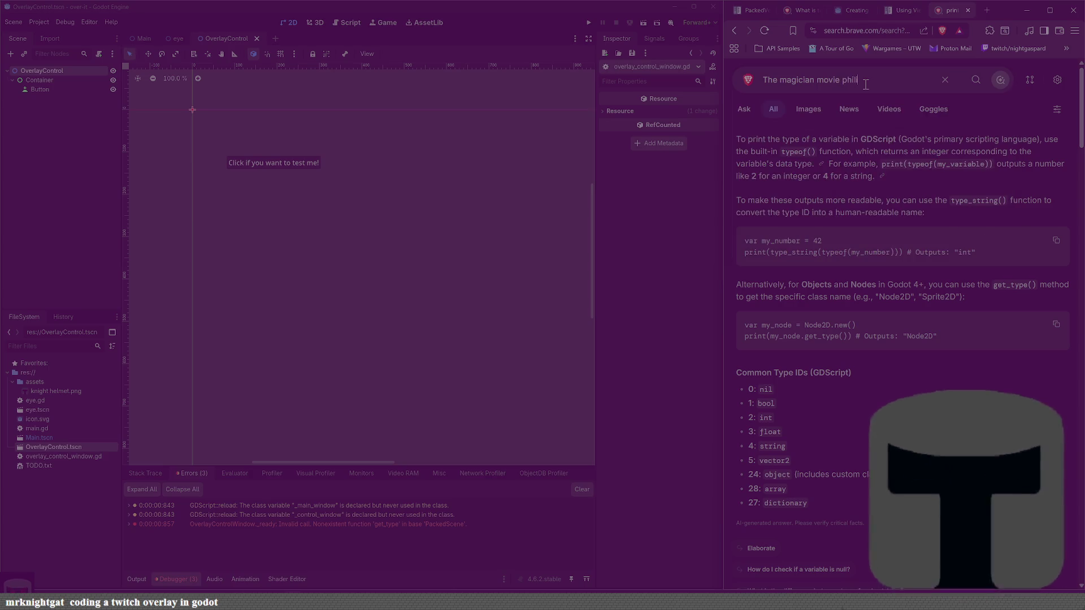
{"action": "key", "text": "BackSpace"}
{"action": "key", "text": "BackSpace"}
{"action": "type", "text": "illip"}
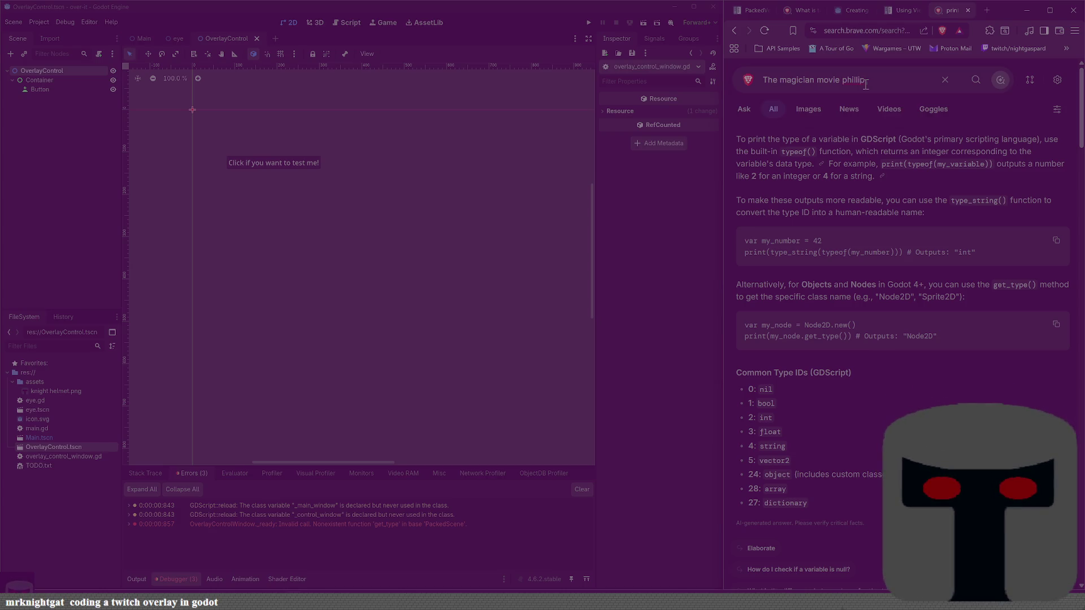
{"action": "key", "text": "BackSpace"}
{"action": "key", "text": "BackSpace"}
{"action": "key", "text": "BackSpace"}
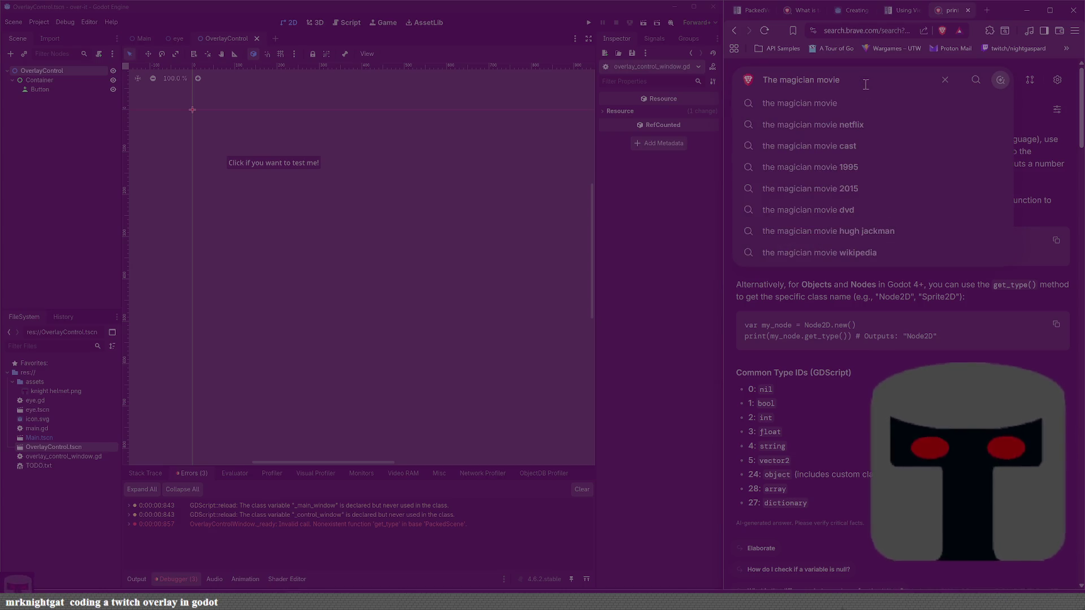
{"action": "type", "text": "ilip"}
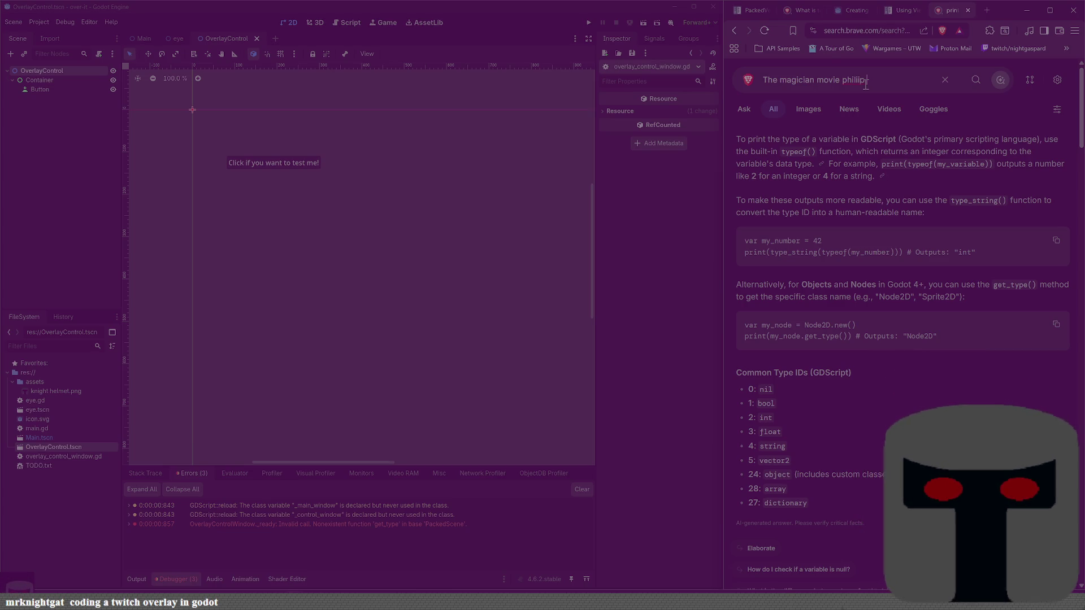
{"action": "type", "text": "glass"}
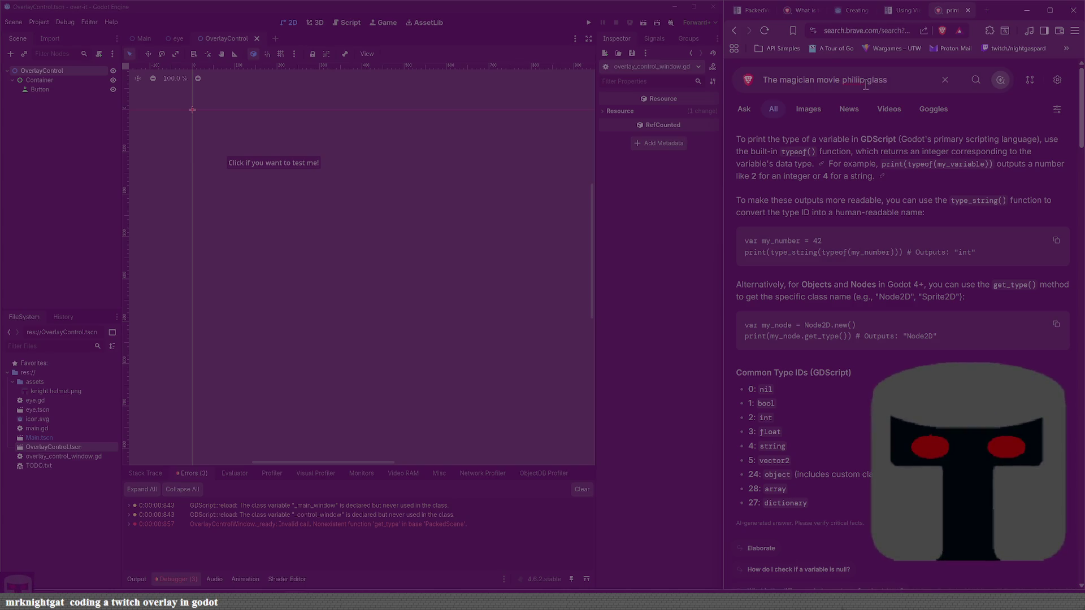
{"action": "left_click", "coordinate": [874, 92]}
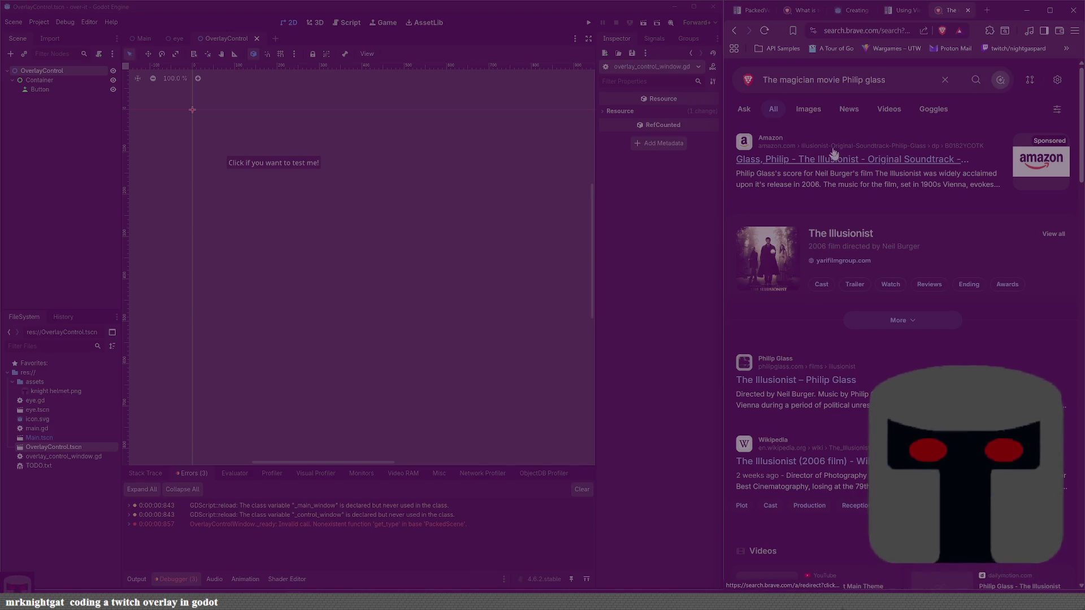
Step: Change the query to 'The magician movie telsa', search again, then close that search tab
{"action": "triple_click", "coordinate": [904, 79]}
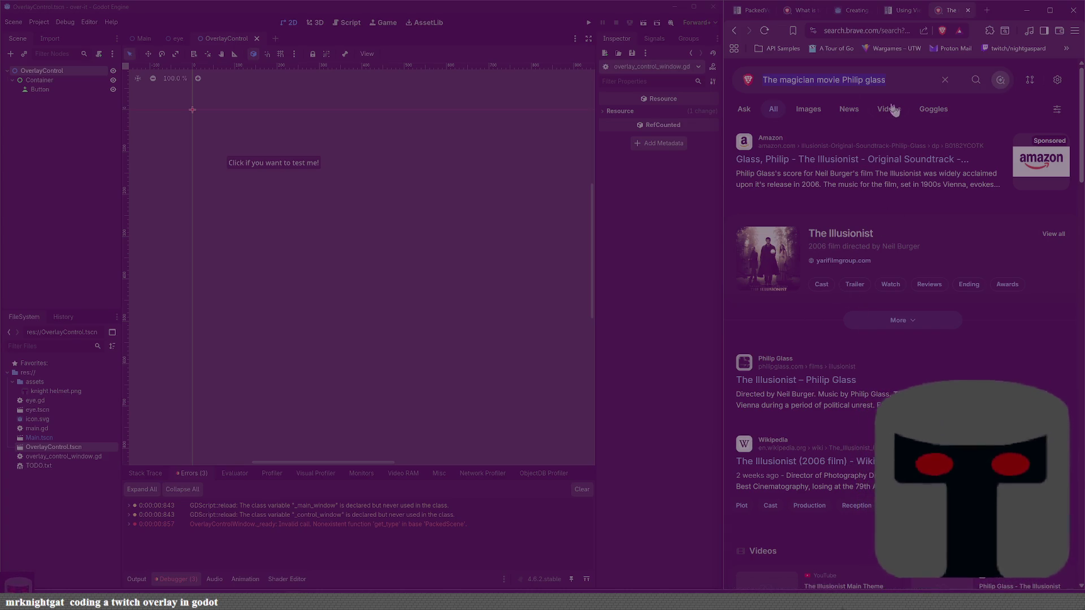
{"action": "left_click", "coordinate": [834, 70]}
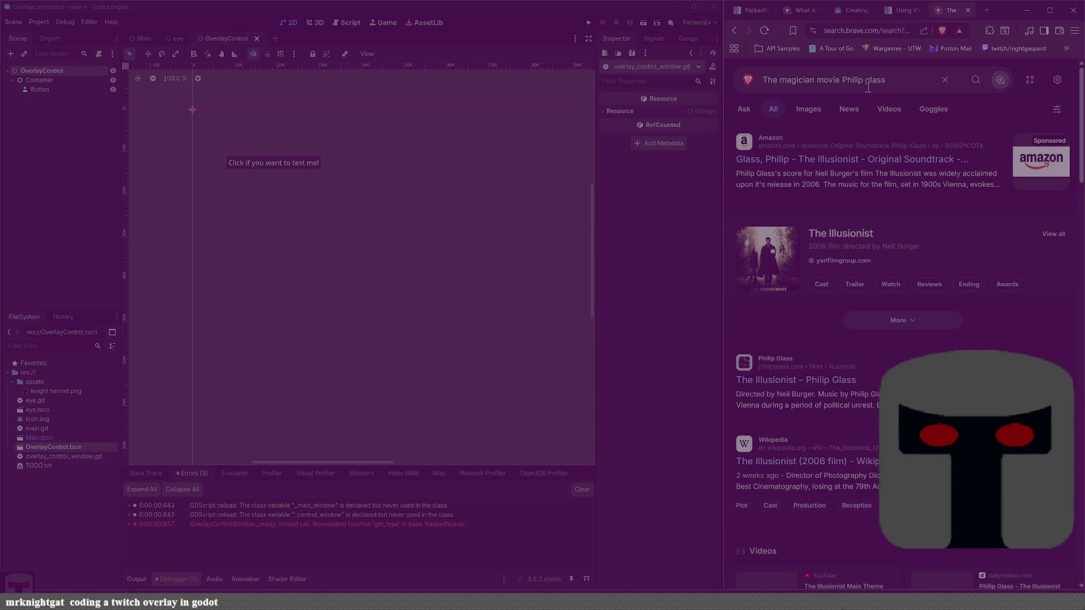
{"action": "key", "text": "ctrl+Delete"}
{"action": "key", "text": "ctrl+Delete"}
{"action": "type", "text": "tel"}
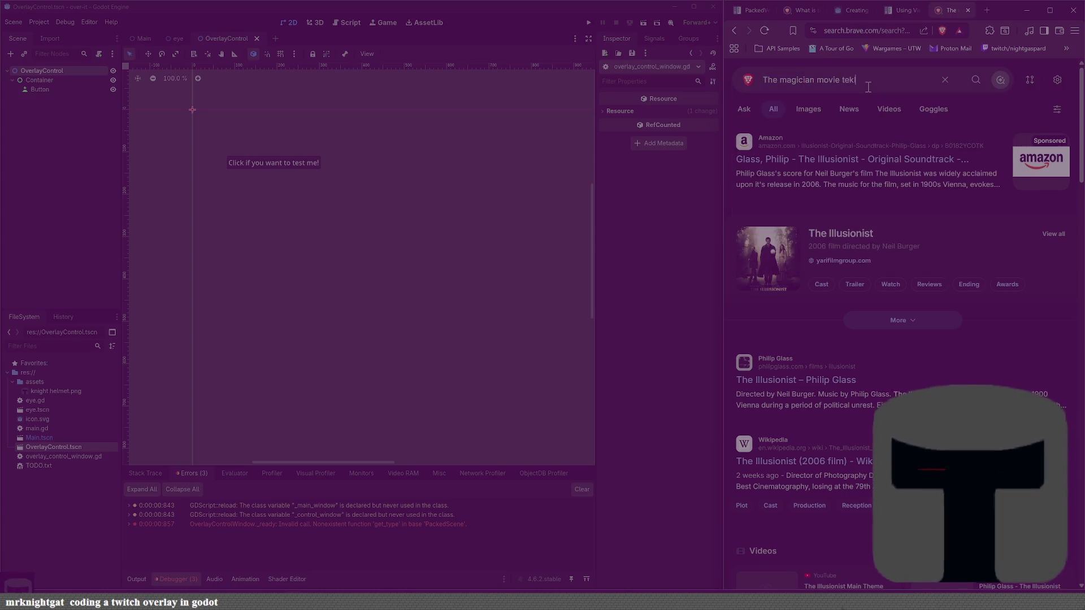
{"action": "type", "text": "sa"}
{"action": "key", "text": "Return"}
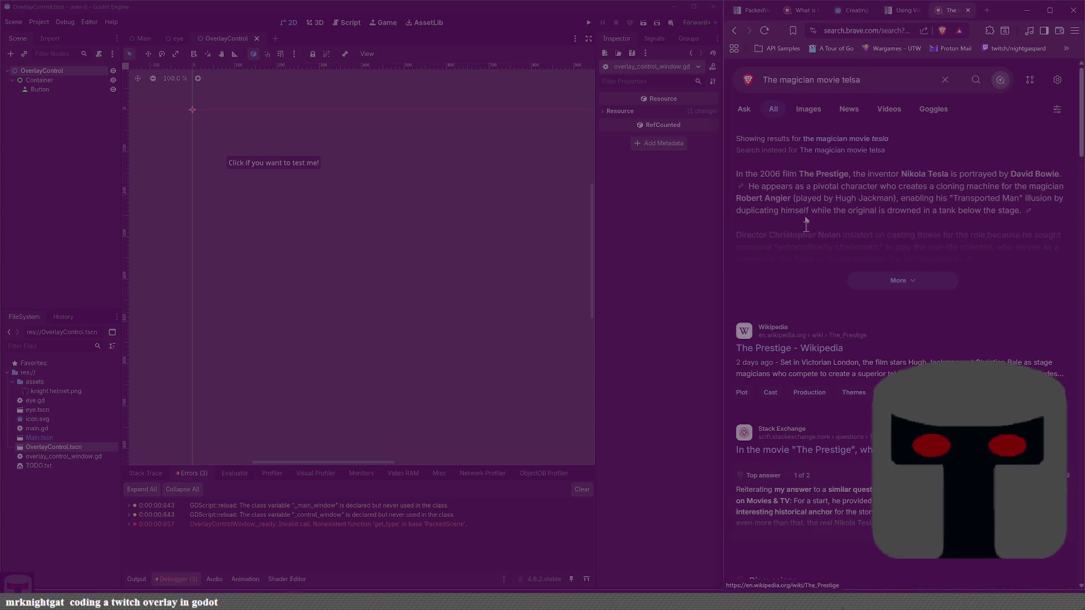
{"action": "left_click", "coordinate": [970, 11]}
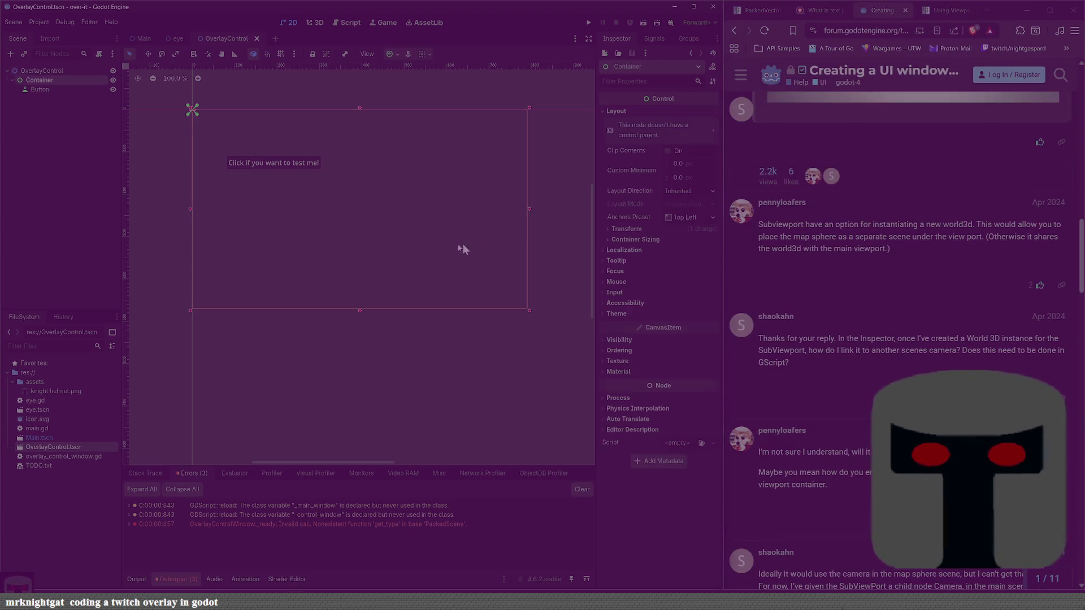
Step: Open overlay_control_window.gd, begin an overlayControl variable declaration and save the script
{"action": "left_click", "coordinate": [406, 196]}
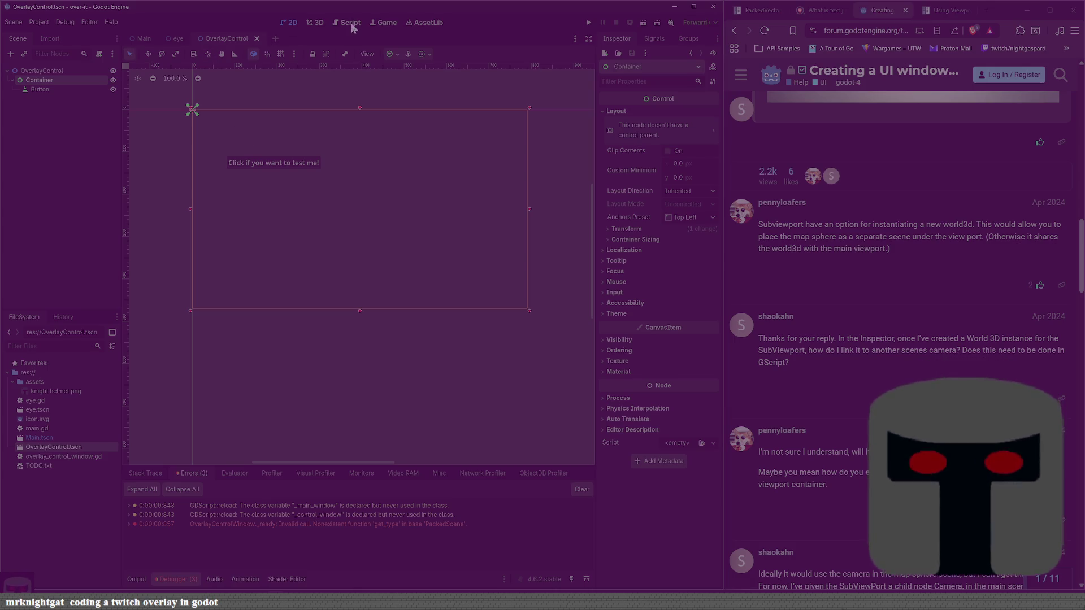
{"action": "left_click", "coordinate": [347, 23]}
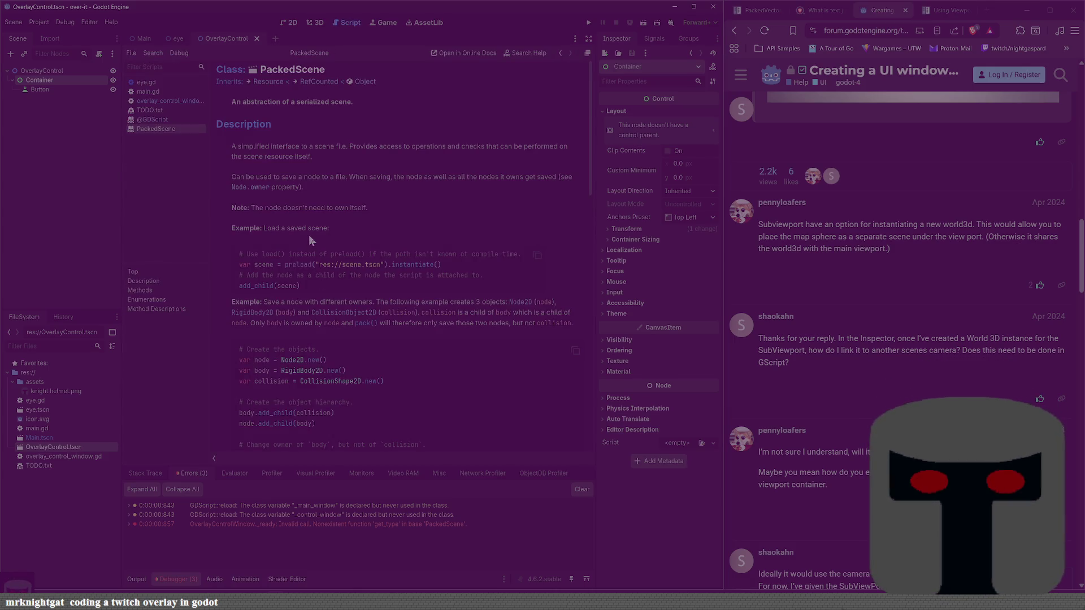
{"action": "key", "text": "alt+Left"}
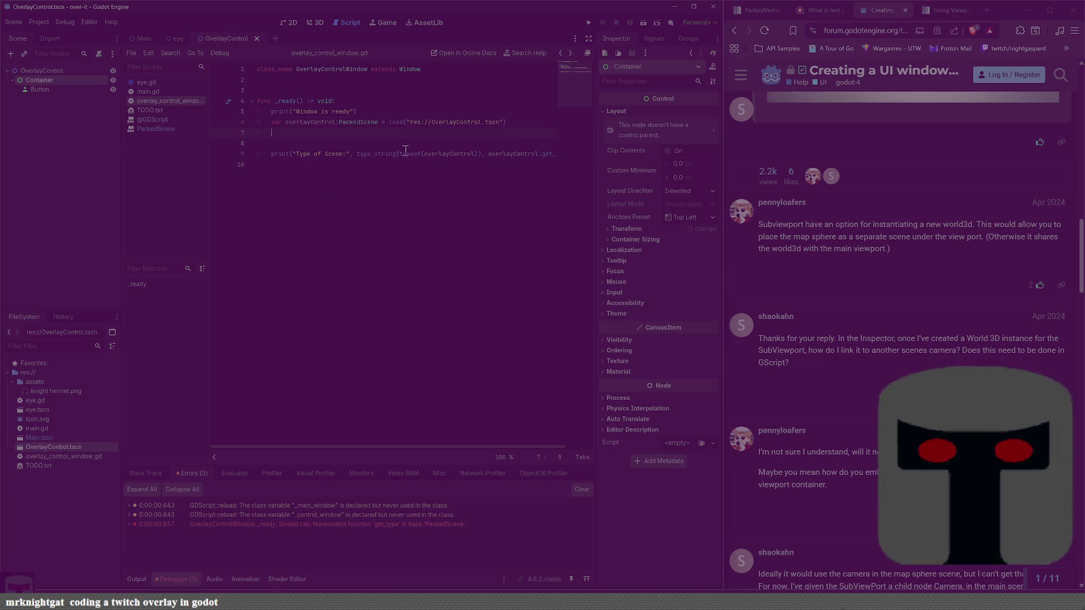
{"action": "mouse_move", "coordinate": [406, 149]}
{"action": "type", "text": "var"}
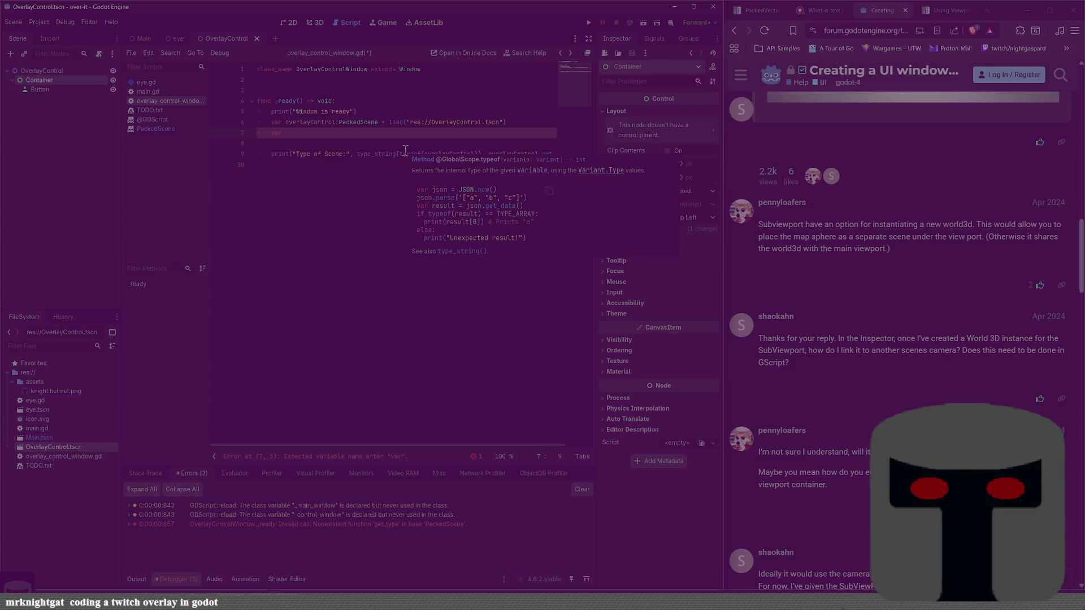
{"action": "type", "text": "overlayControl."}
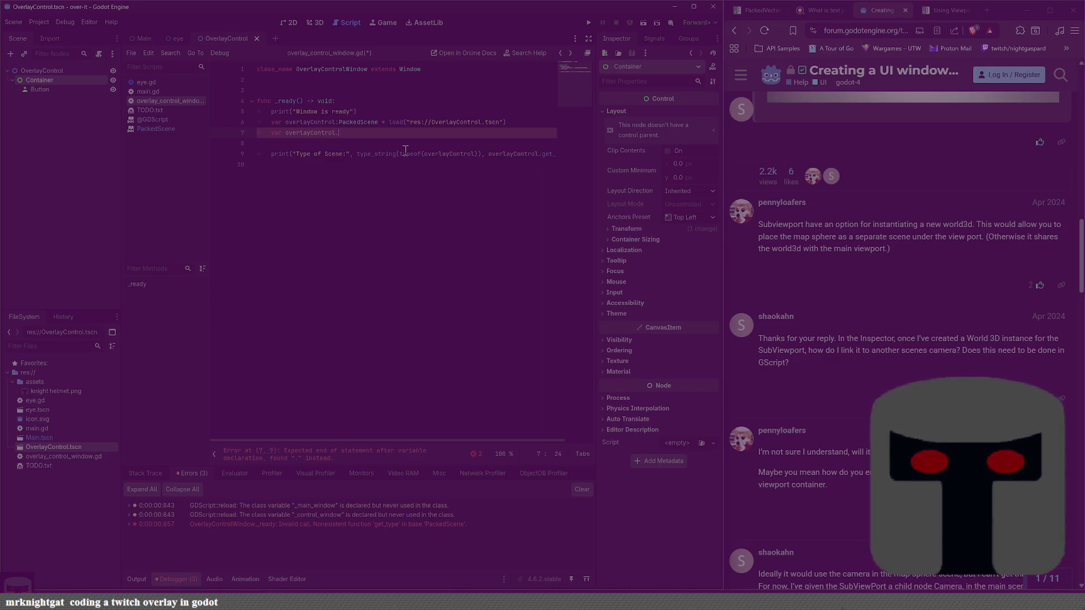
{"action": "key", "text": "Up"}
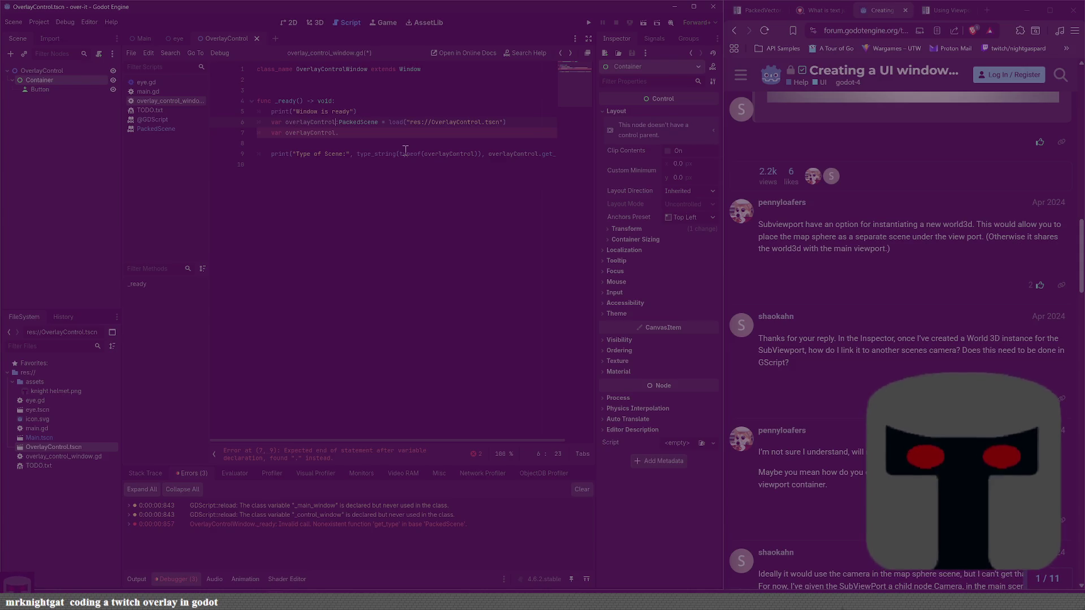
{"action": "type", "text": "S"}
{"action": "left_click", "coordinate": [404, 143]}
{"action": "key", "text": "ctrl+s"}
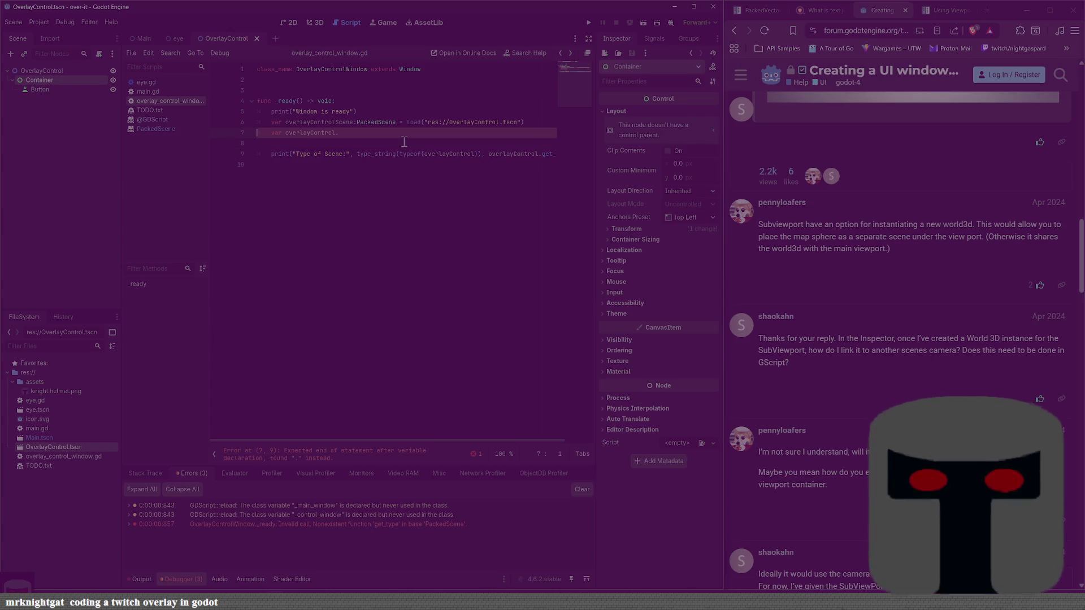
Step: Rewrite line 7 as var overlayControl = overlayControlScene.instantiate()
{"action": "key", "text": "shift+End"}
{"action": "key", "text": "Delete"}
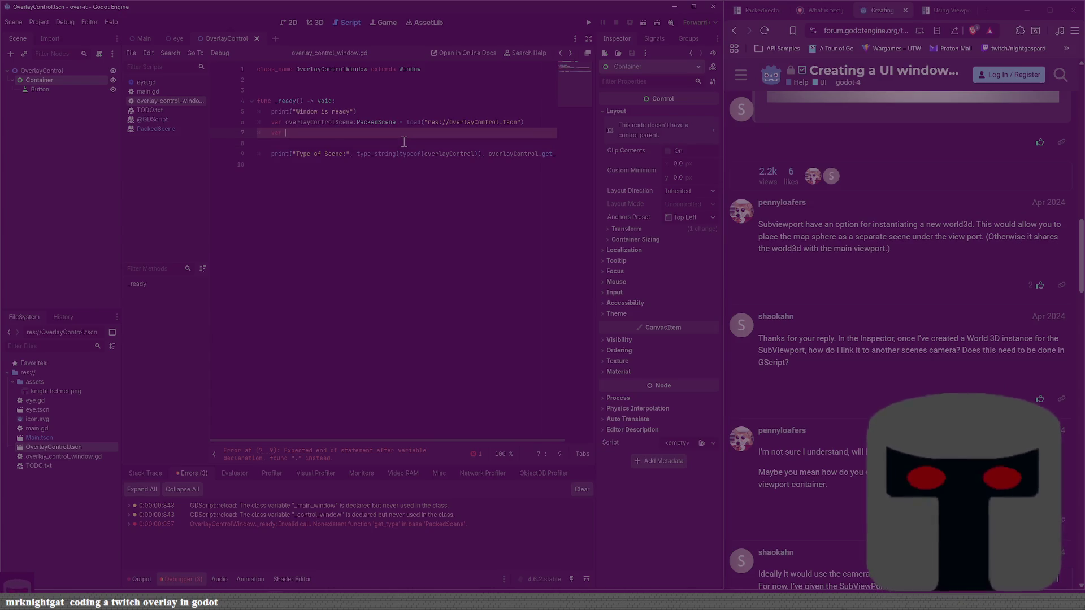
{"action": "type", "text": "ar overlayControl"}
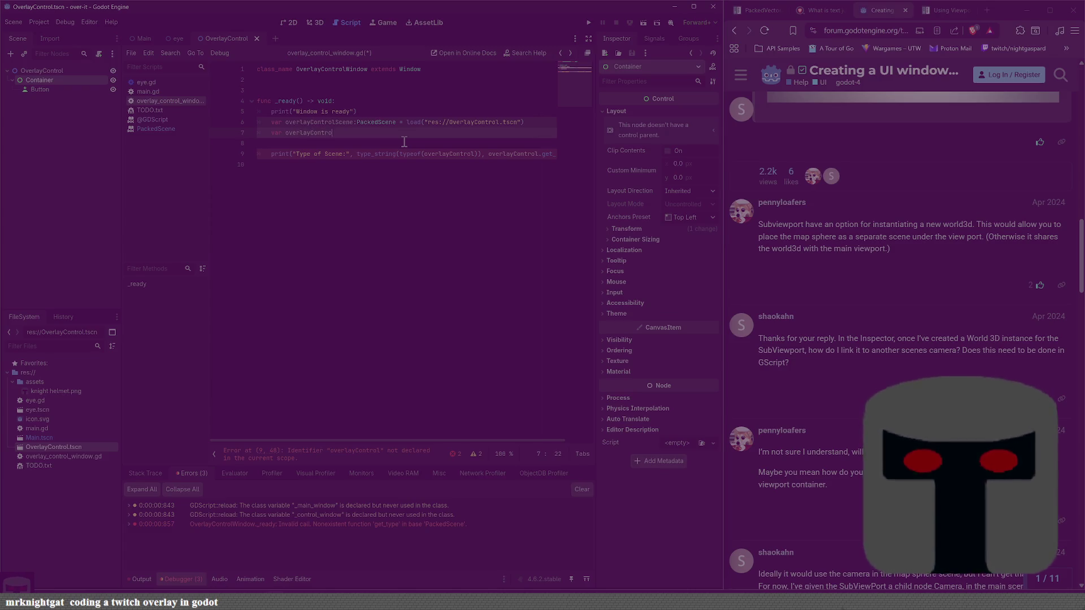
{"action": "type", "text": " = "}
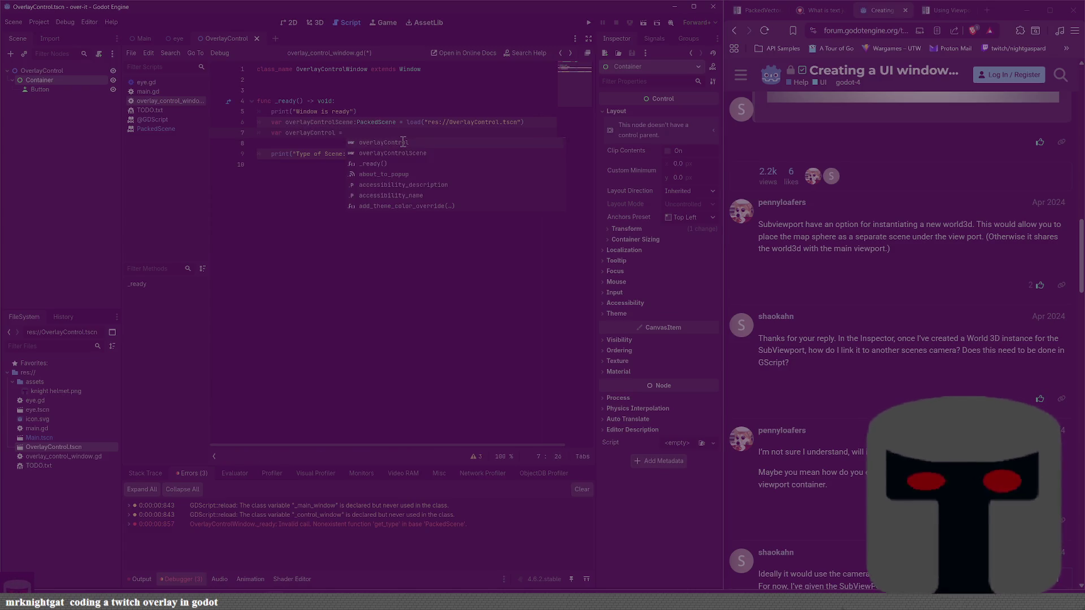
{"action": "type", "text": "overlayControlScene."}
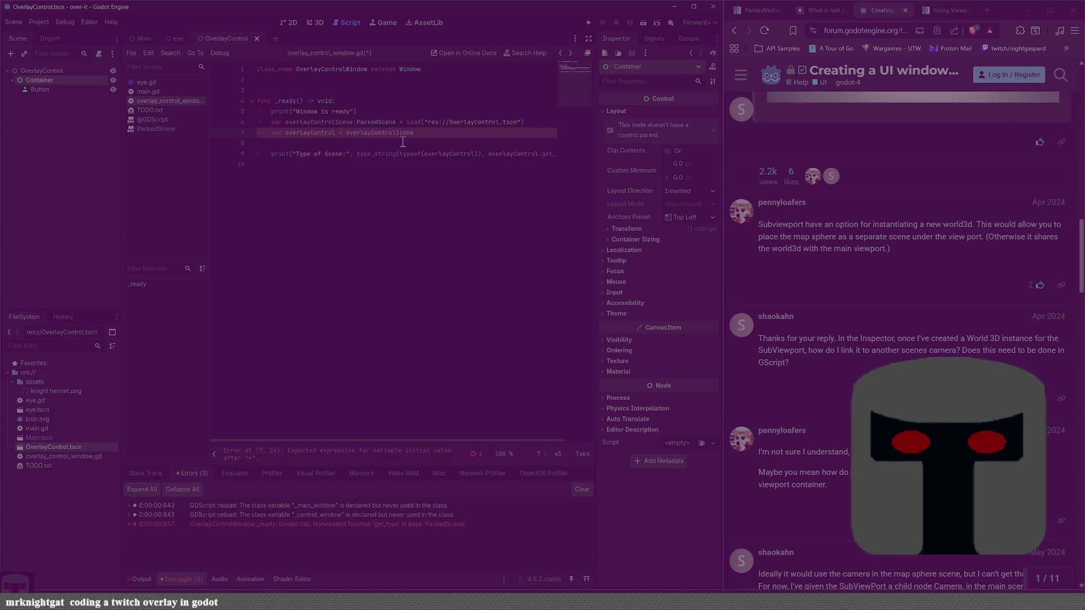
{"action": "type", "text": "ins"}
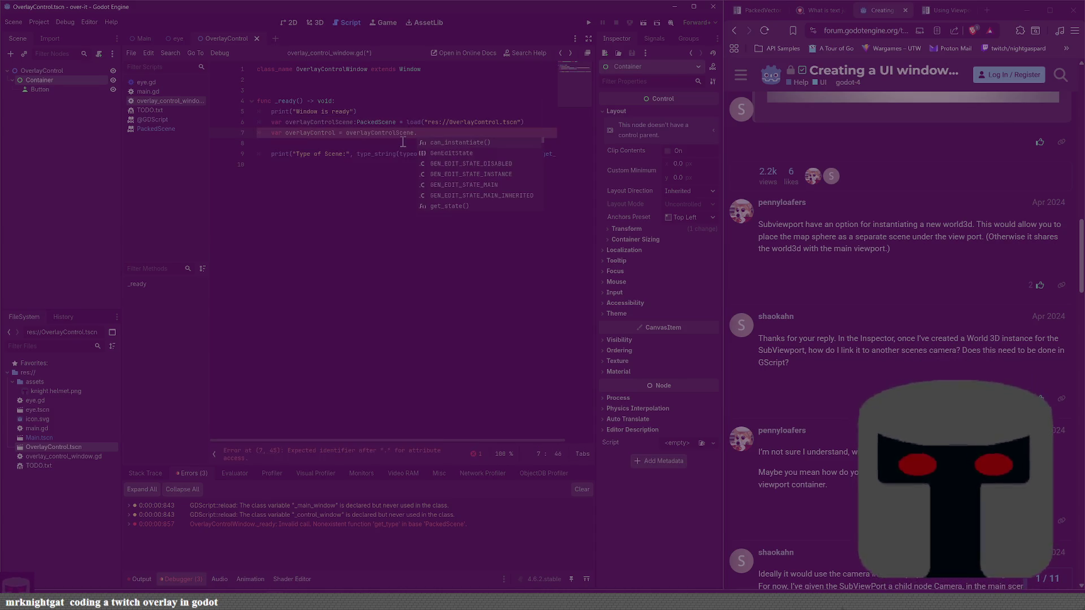
{"action": "key", "text": "Return"}
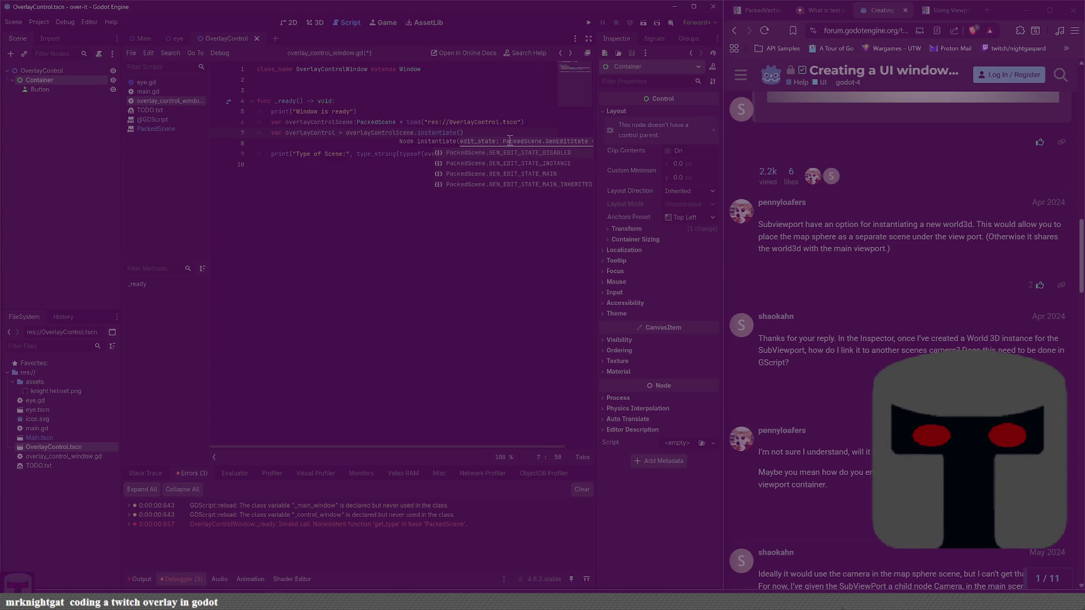
Step: Widen the Godot editor window and open the PackedScene docs for instantiate()
{"action": "mouse_move", "coordinate": [727, 262]}
{"action": "left_mouse_down"}
{"action": "mouse_move", "coordinate": [799, 263]}
{"action": "mouse_move", "coordinate": [738, 266]}
{"action": "left_mouse_up"}
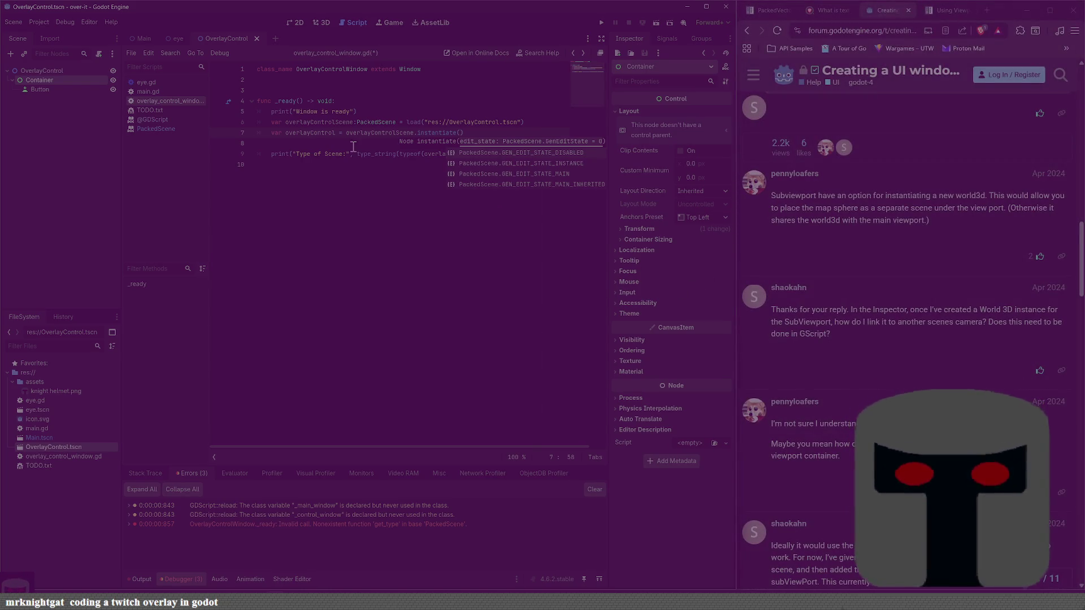
{"action": "key", "text": "Escape"}
{"action": "left_click", "coordinate": [438, 133], "text": "ctrl"}
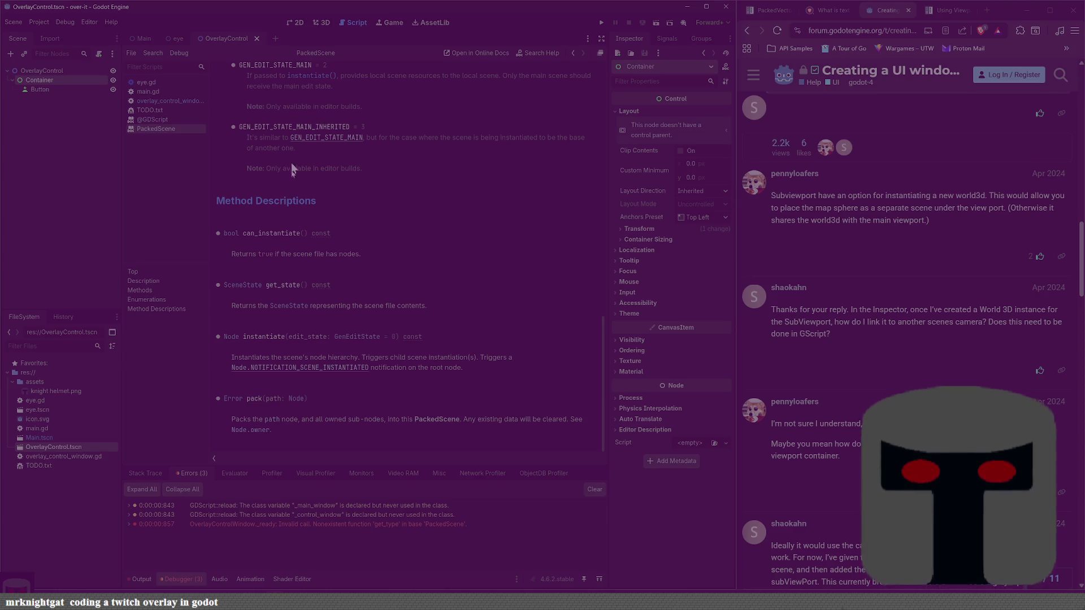
Step: Read the GenEditState enumerations in the PackedScene docs, then return to overlay_control_window.gd
{"action": "scroll", "coordinate": [357, 164], "scroll_direction": "up", "scroll_amount": 3}
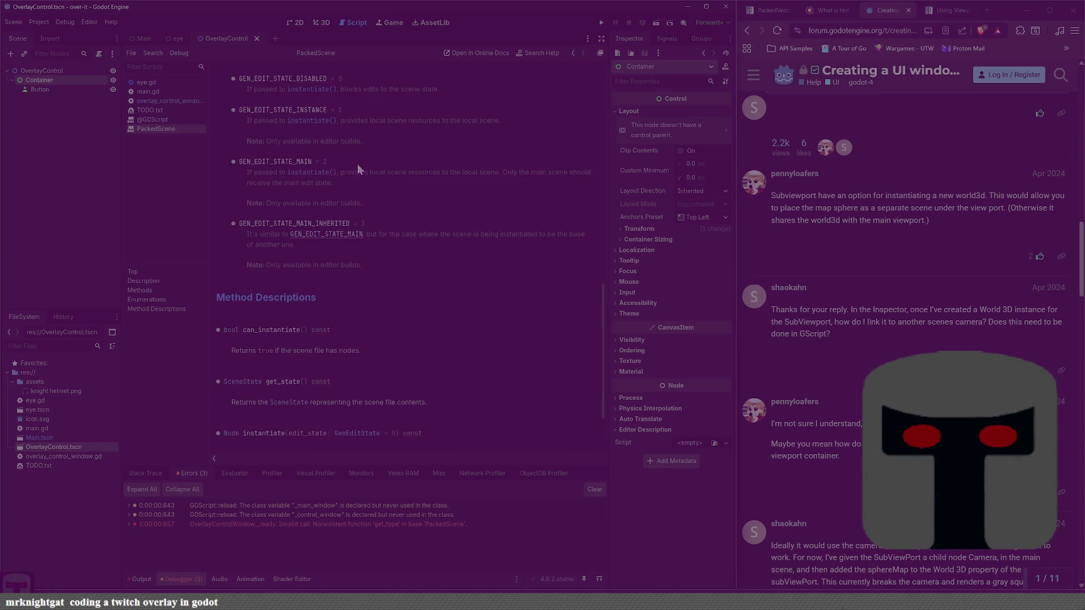
{"action": "scroll", "coordinate": [266, 131], "scroll_direction": "up", "scroll_amount": 1}
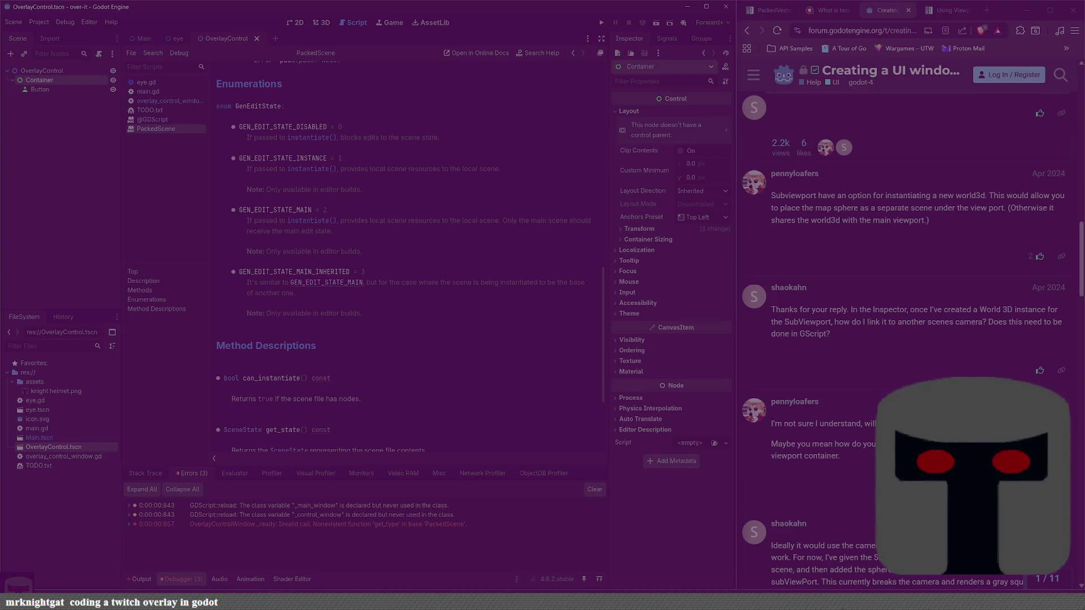
{"action": "mouse_move", "coordinate": [294, 601]}
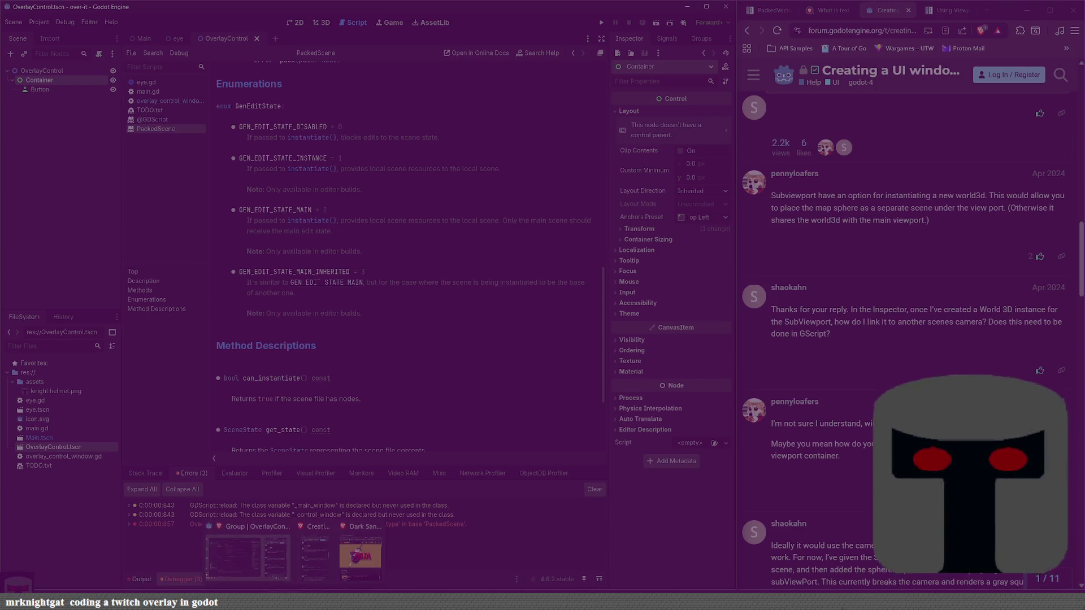
{"action": "mouse_move", "coordinate": [358, 572]}
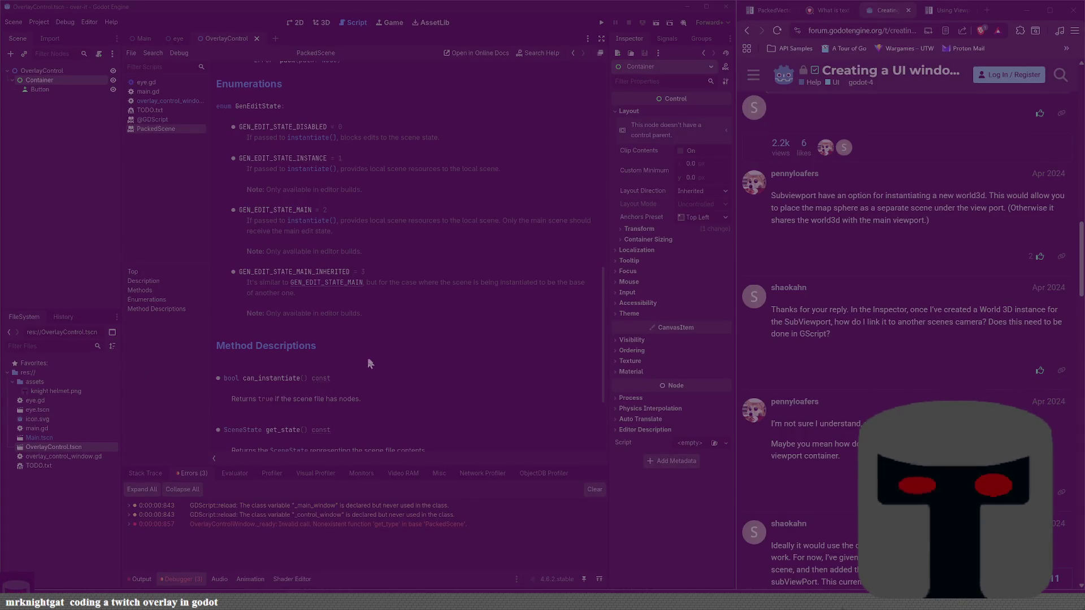
{"action": "mouse_move", "coordinate": [368, 601]}
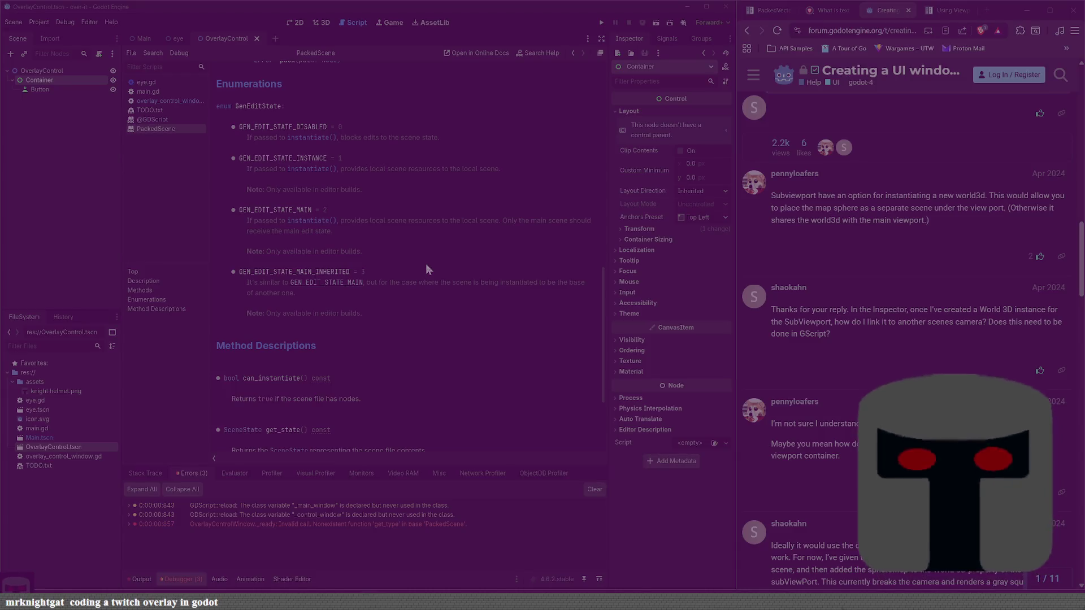
{"action": "key", "text": "alt+Left"}
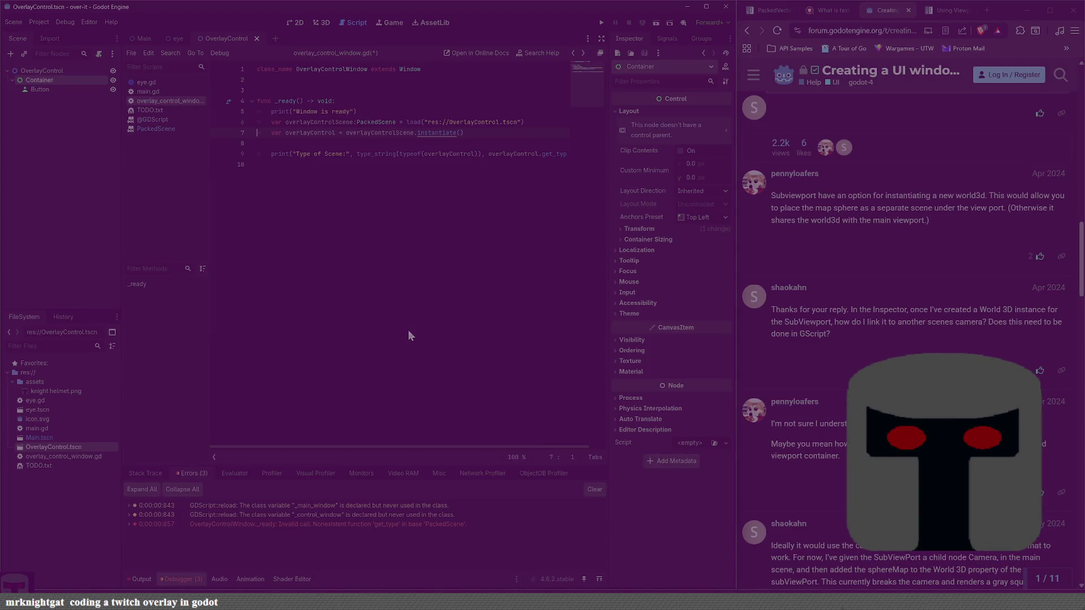
Step: Run the project with F5, note the get_type error, and go to line 9's print call
{"action": "key", "text": "Up"}
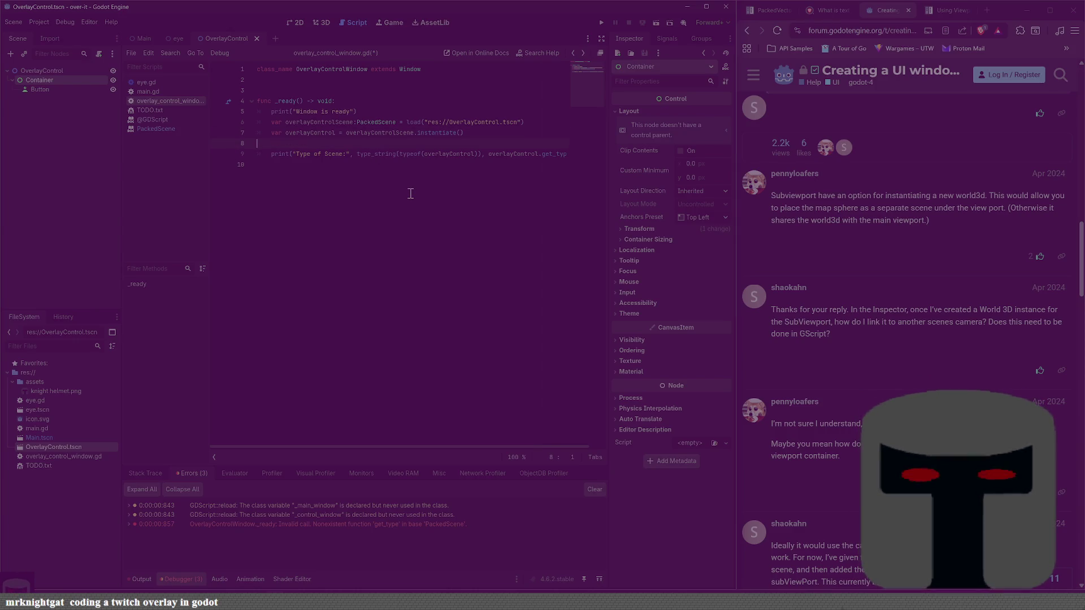
{"action": "key", "text": "F5"}
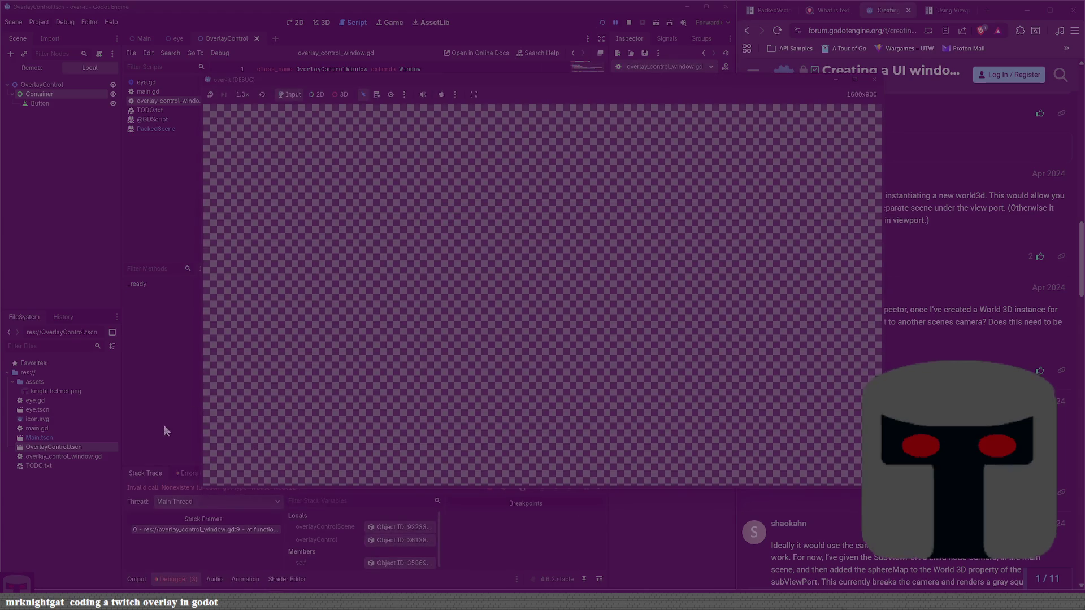
{"action": "left_click", "coordinate": [164, 431]}
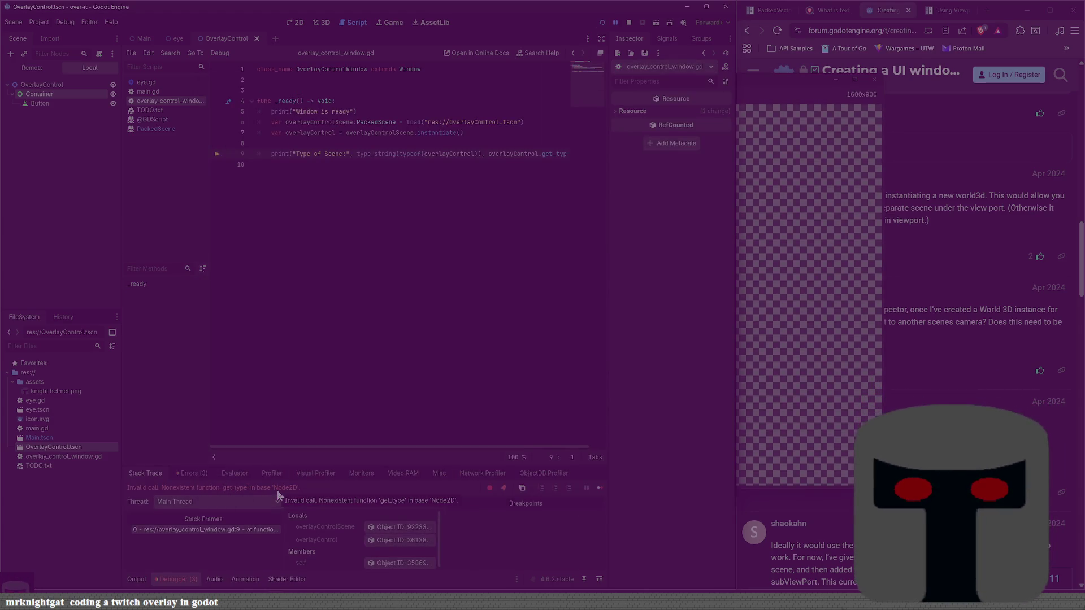
{"action": "left_click", "coordinate": [504, 154]}
Step: Replace get_type on line 9 by trying other method names, ending with get_ro
{"action": "double_click", "coordinate": [545, 156]}
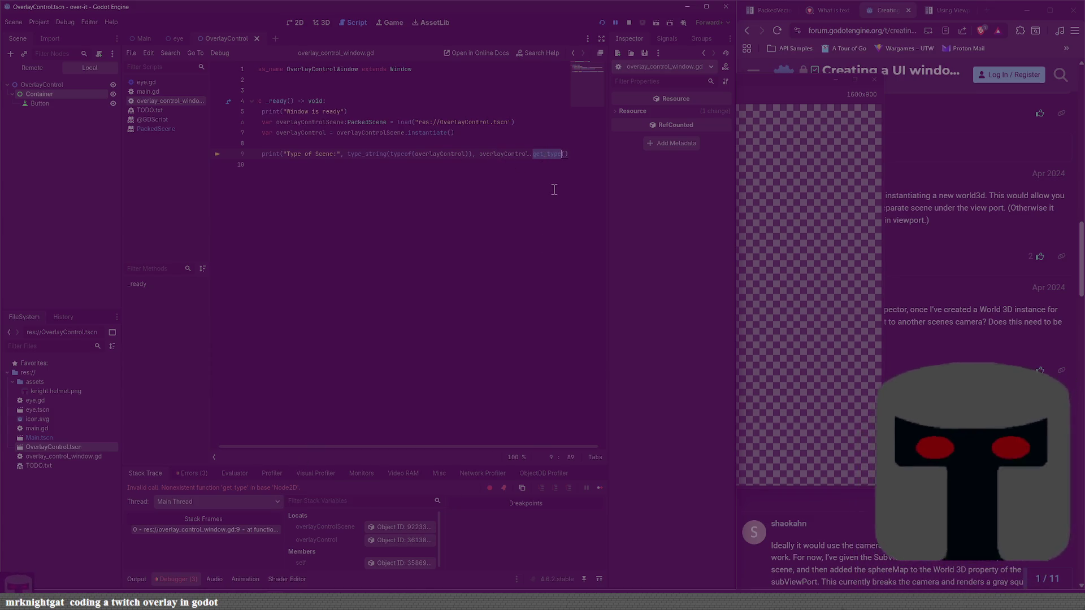
{"action": "key", "text": "BackSpace"}
{"action": "type", "text": "get_"}
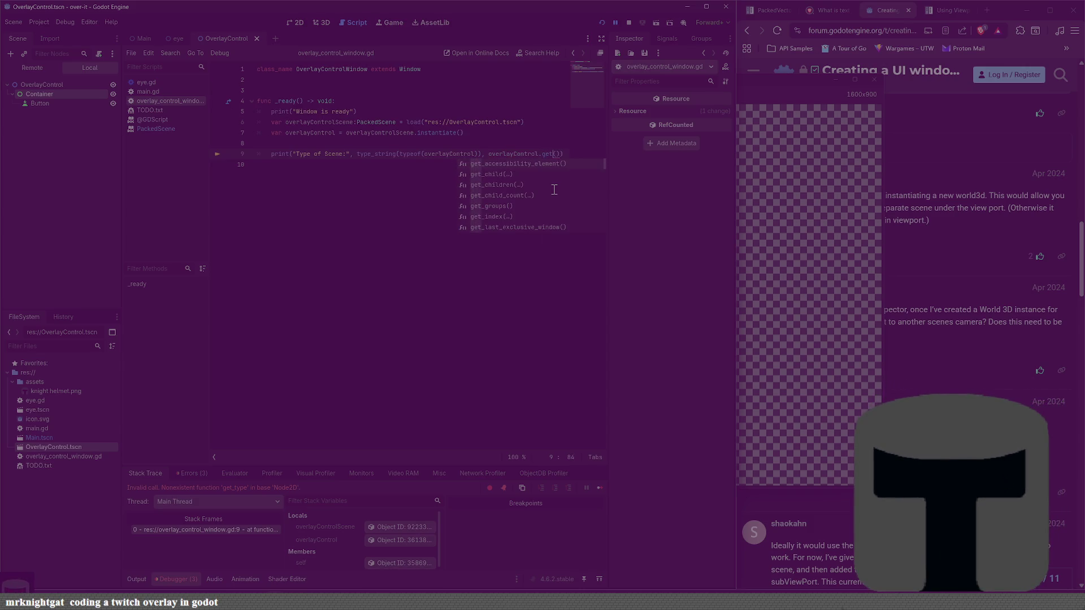
{"action": "type", "text": "t"}
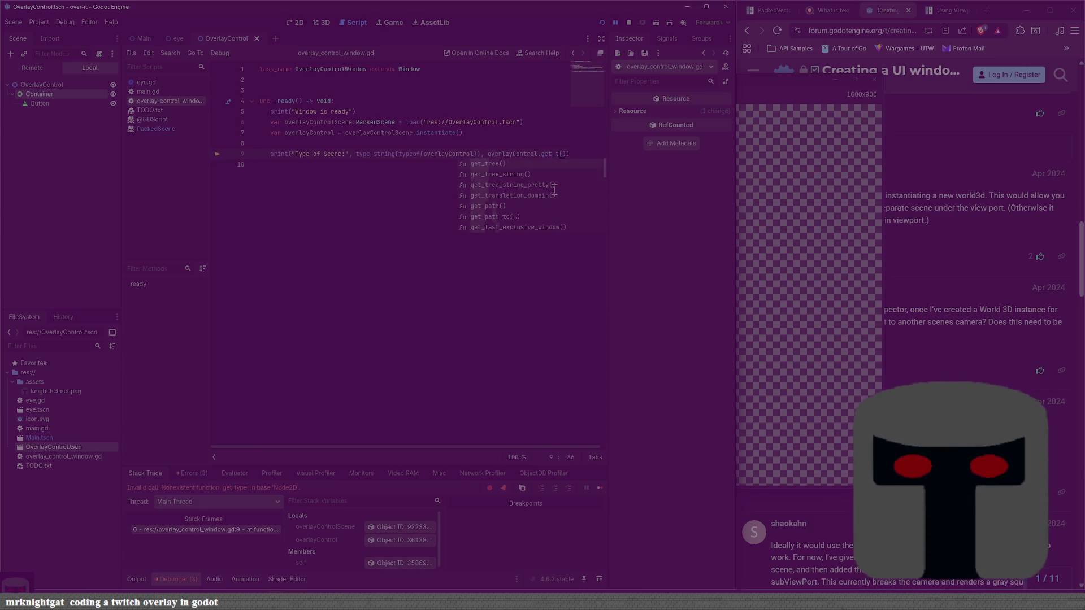
{"action": "key", "text": "Left"}
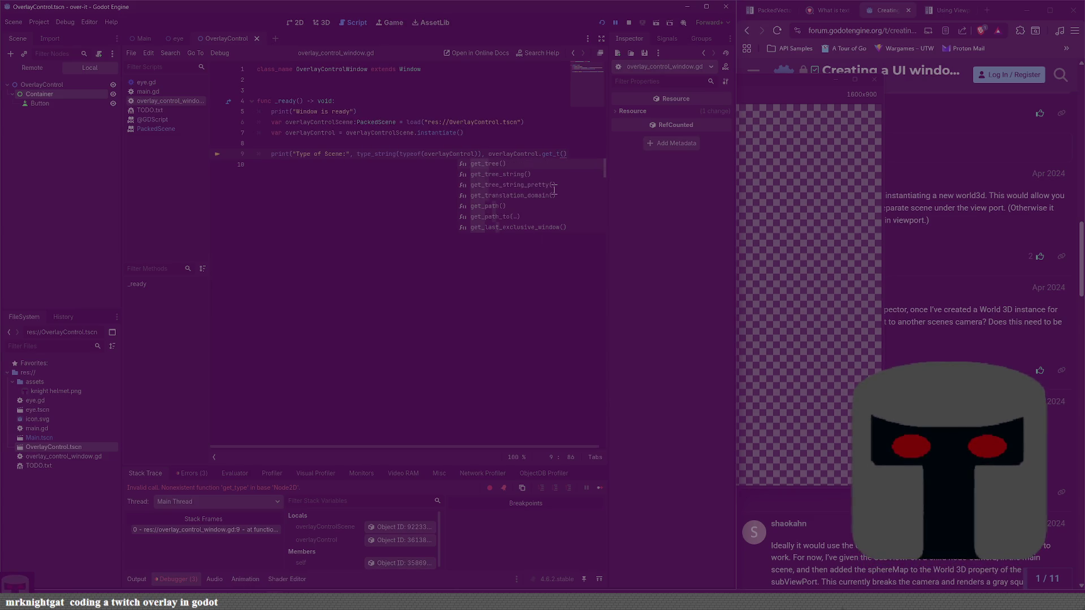
{"action": "key", "text": "BackSpace"}
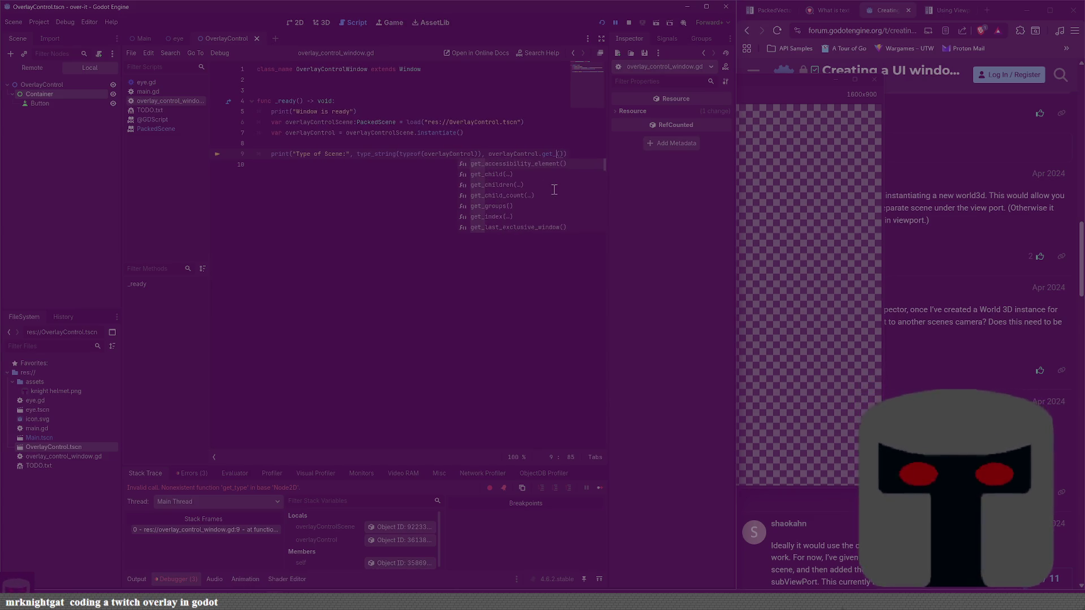
{"action": "key", "text": "BackSpace"}
{"action": "key", "text": "BackSpace"}
{"action": "key", "text": "BackSpace"}
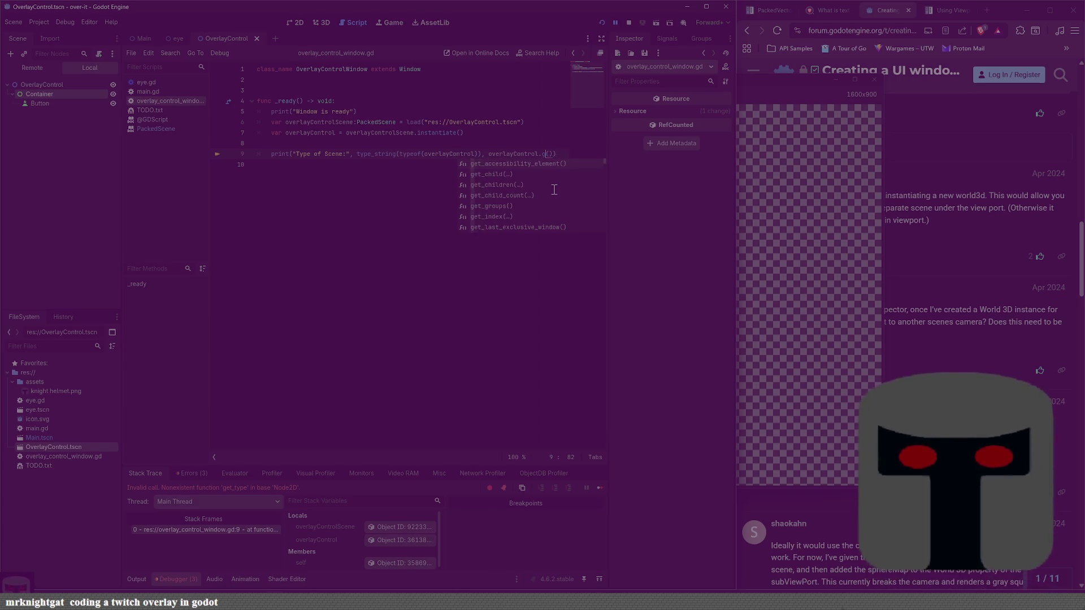
{"action": "key", "text": "BackSpace"}
{"action": "type", "text": "type"}
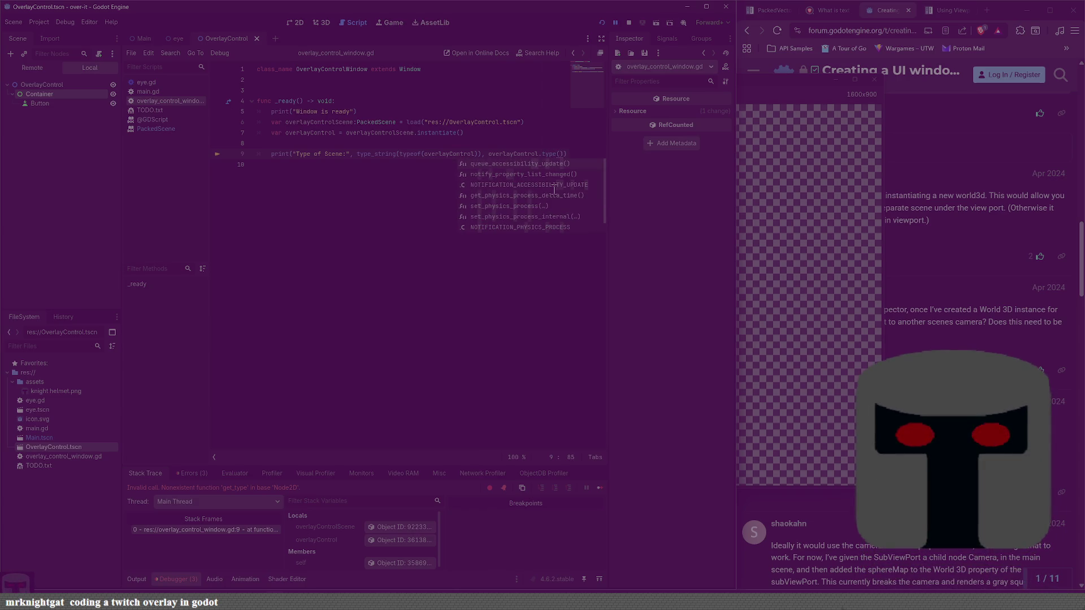
{"action": "key", "text": "BackSpace"}
{"action": "key", "text": "BackSpace"}
{"action": "key", "text": "BackSpace"}
{"action": "type", "text": "get_"}
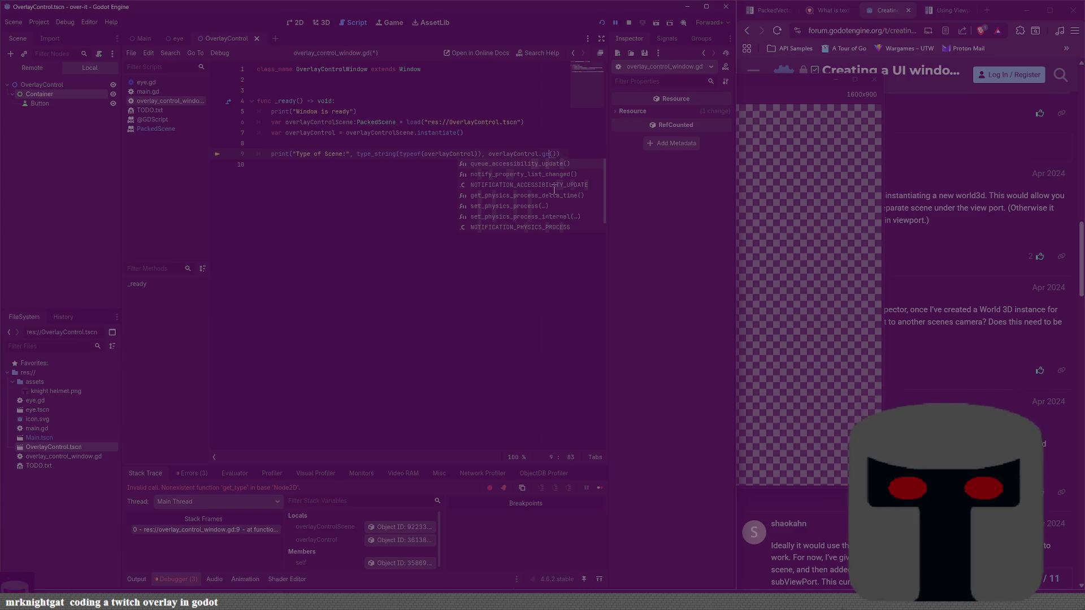
{"action": "type", "text": "ro"}
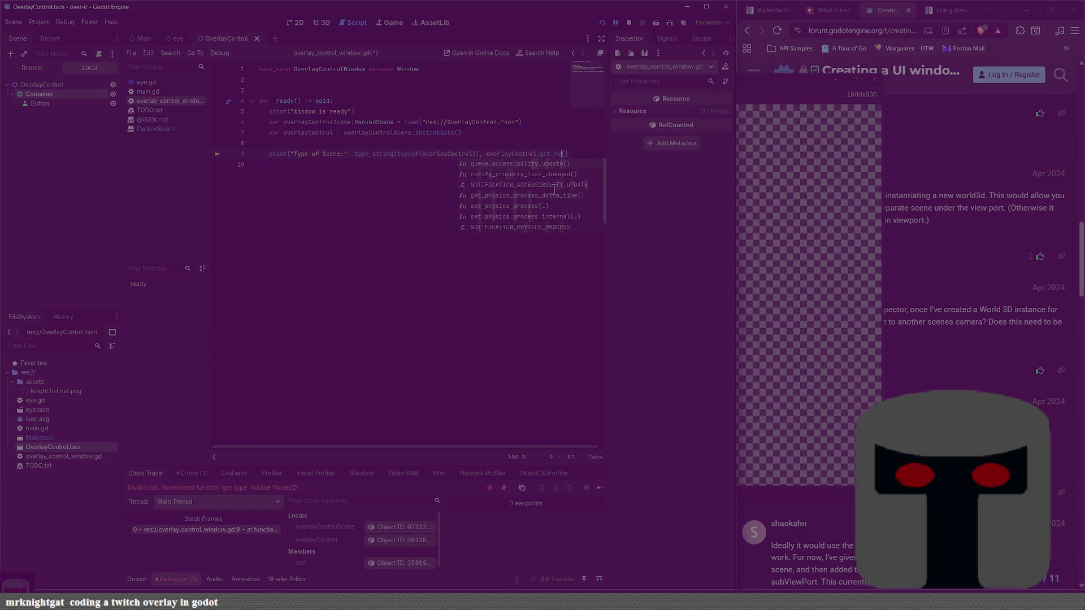
Step: Dismiss the method suggestions and select the OverlayControl root node in the Scene tree
{"action": "key", "text": "Escape"}
{"action": "key", "text": "Up"}
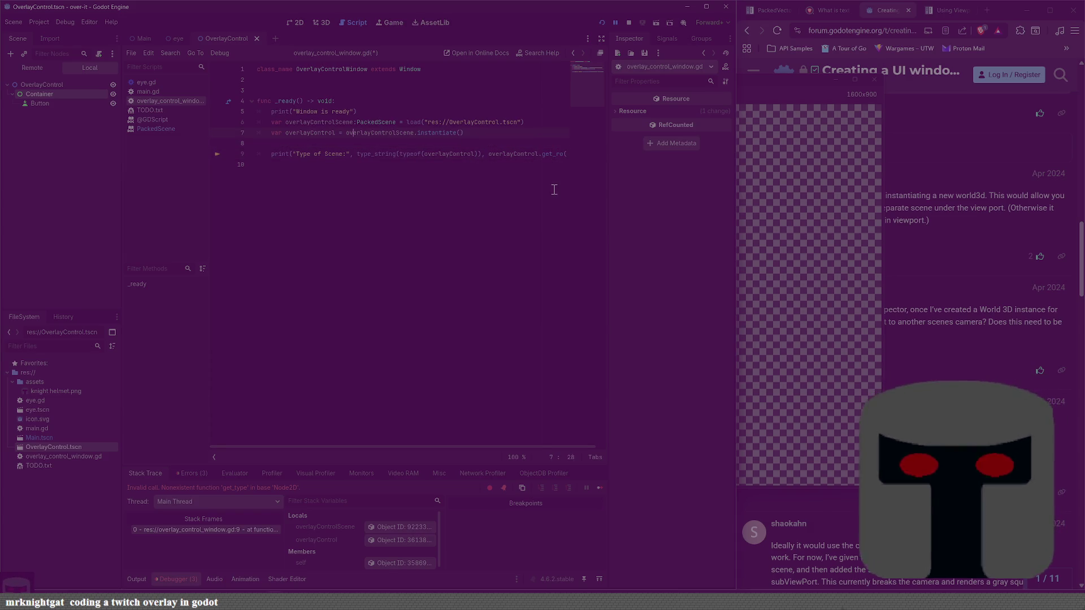
{"action": "key", "text": "Left"}
{"action": "key", "text": "Left"}
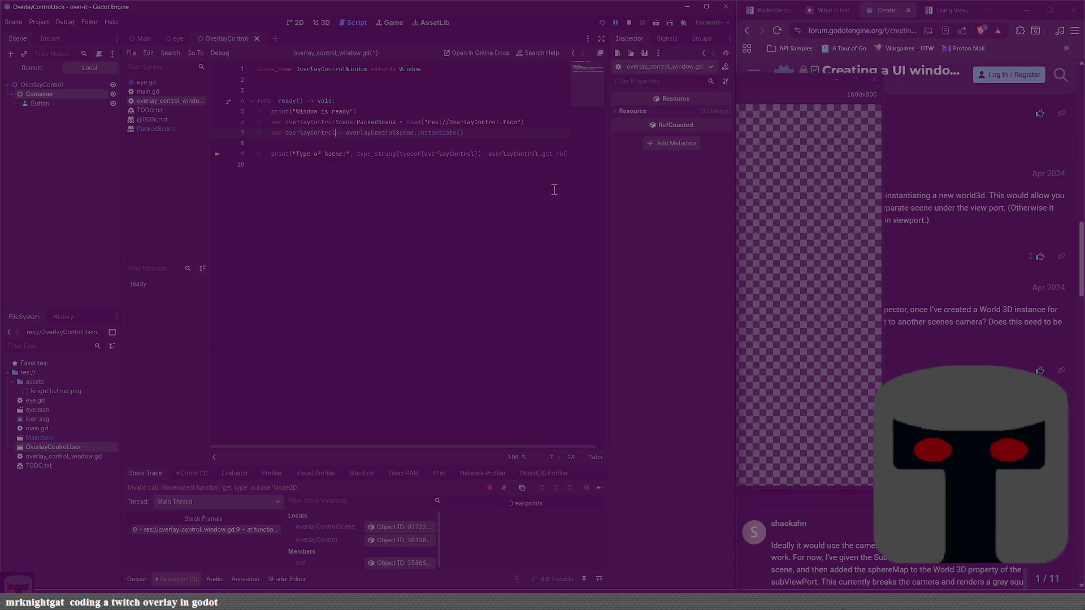
{"action": "left_click", "coordinate": [59, 85]}
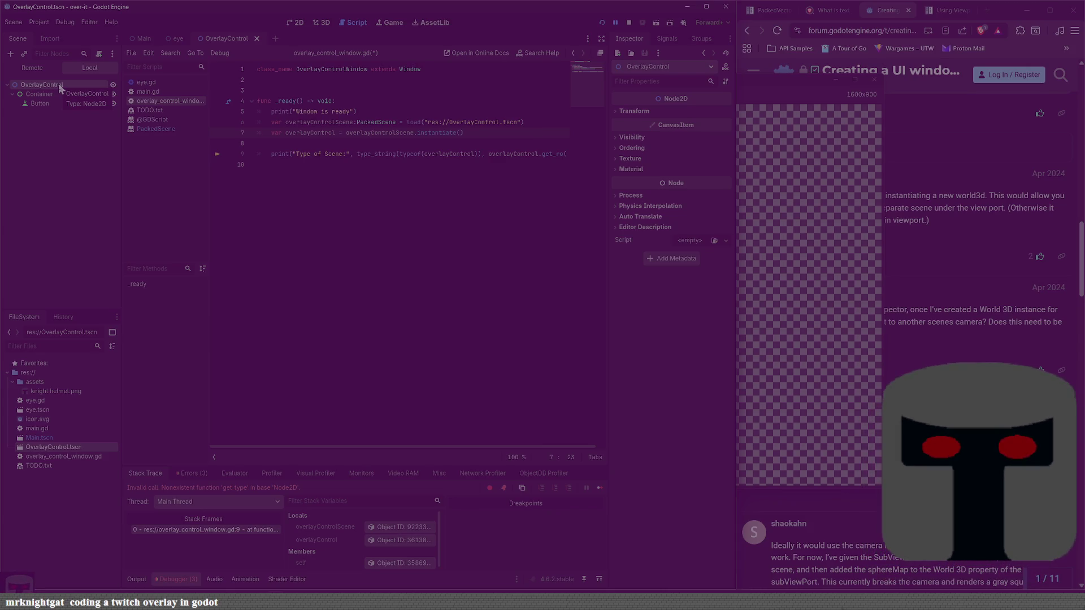
Step: Attach a new overlay_control.gd script declaring class_name OverlayControl and save it
{"action": "left_click", "coordinate": [99, 54]}
{"action": "left_click", "coordinate": [500, 372]}
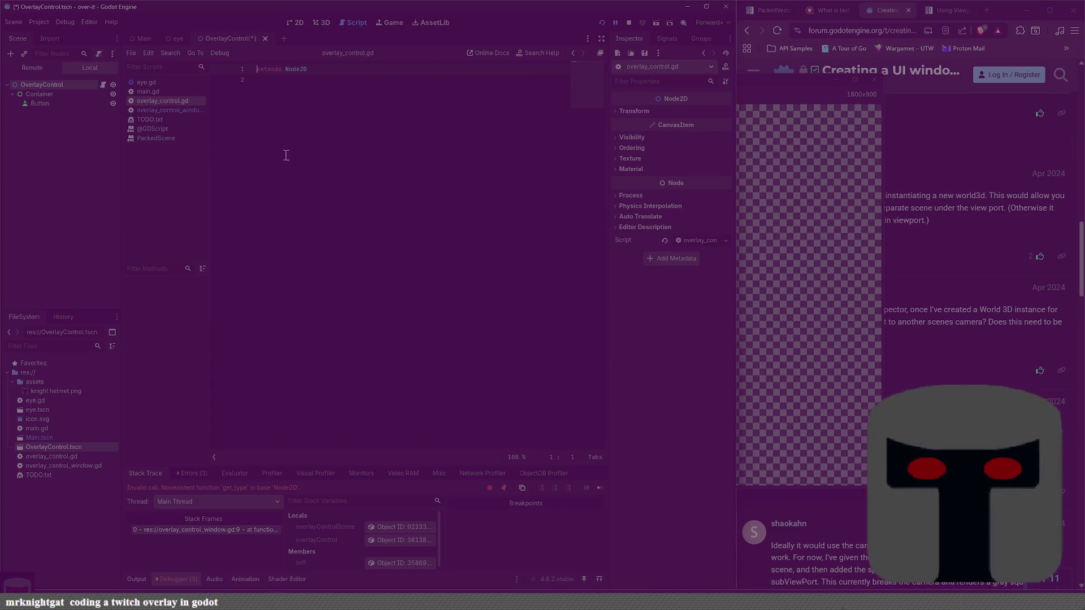
{"action": "type", "text": "ss"}
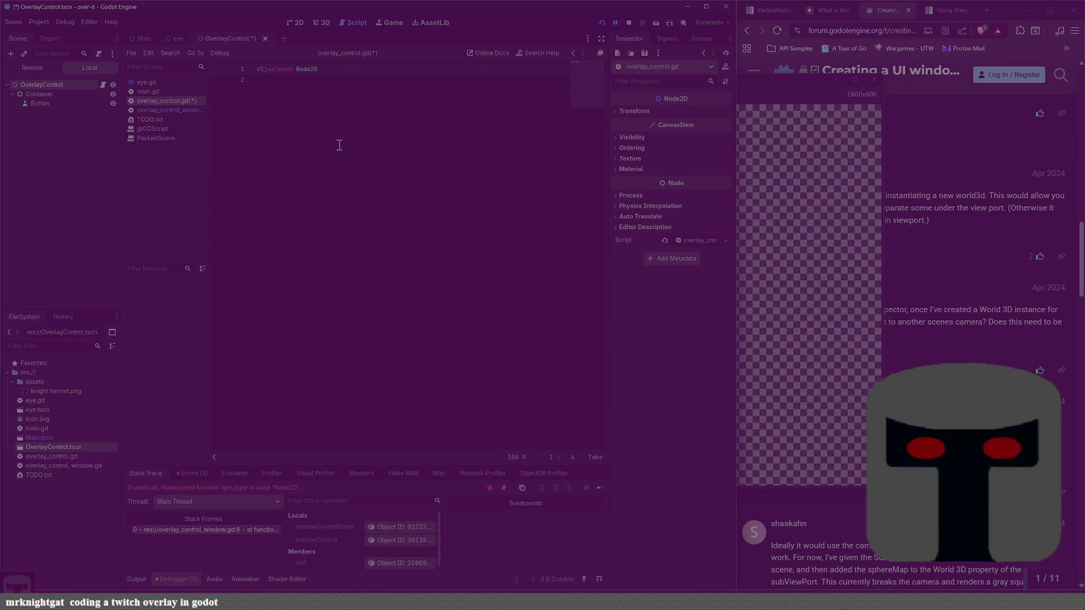
{"action": "type", "text": "_name Overlay"}
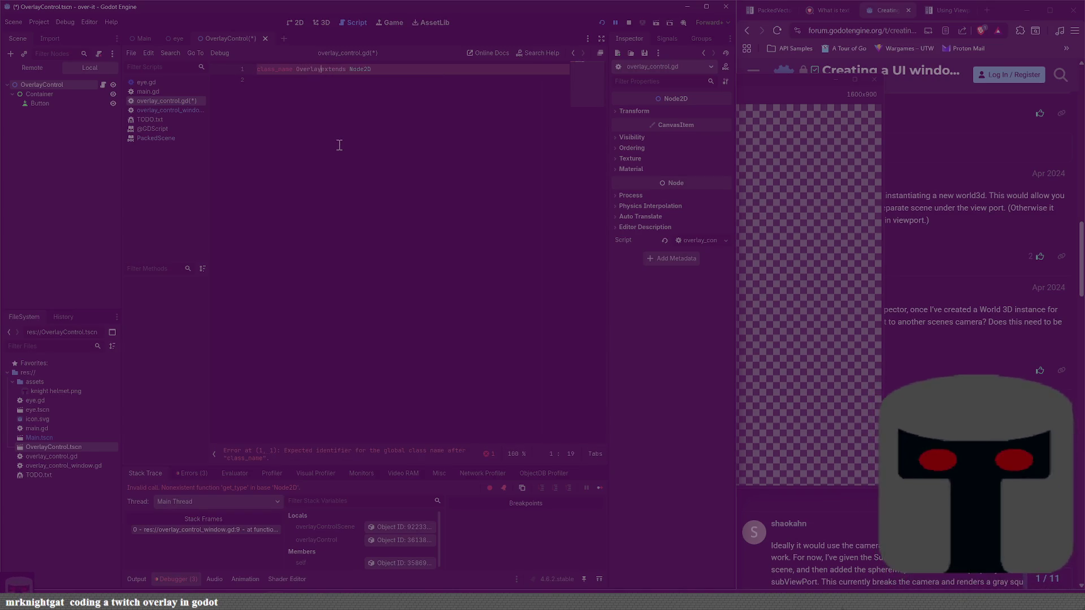
{"action": "type", "text": "C"}
{"action": "key", "text": "BackSpace"}
{"action": "key", "text": "BackSpace"}
{"action": "type", "text": "rol"}
{"action": "key", "text": "End"}
{"action": "key", "text": "ctrl+s"}
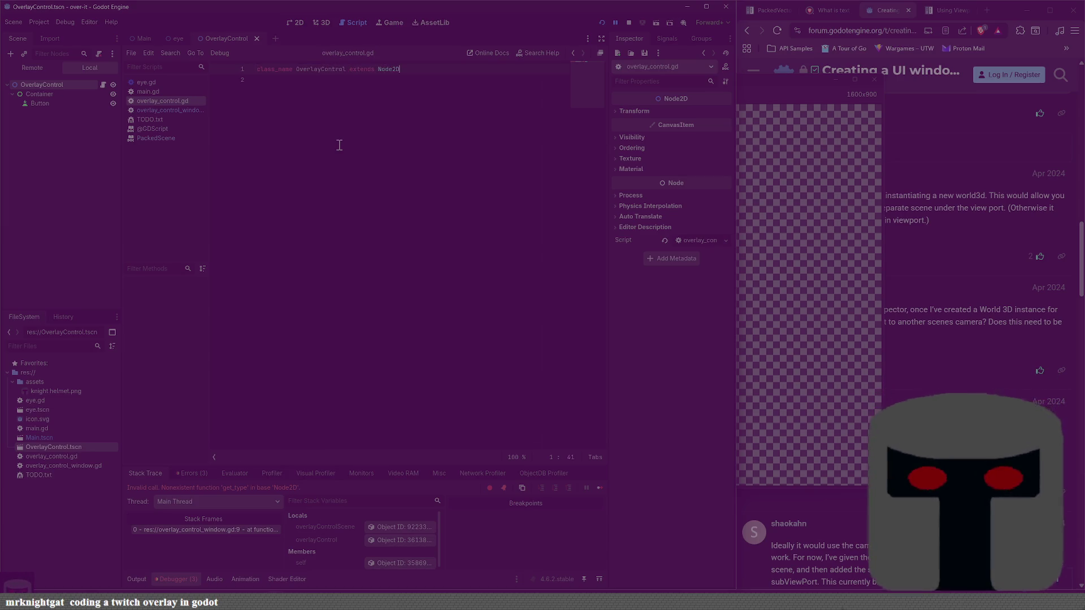
Step: Add func _ready() printing "OverlayControl Ready" and run the project with F5
{"action": "key", "text": "Return"}
{"action": "key", "text": "Return"}
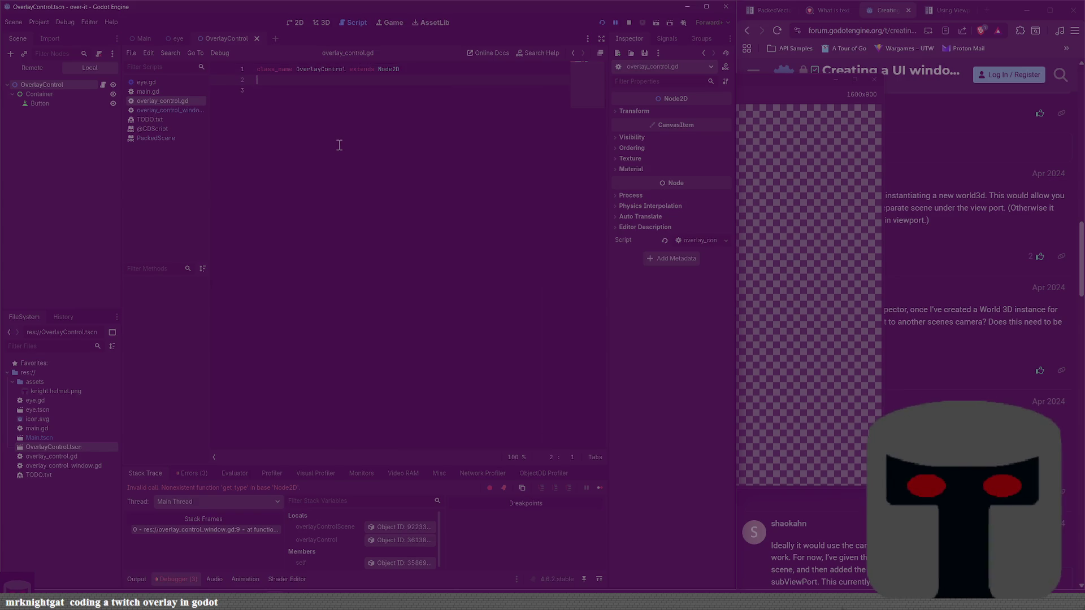
{"action": "key", "text": "Delete"}
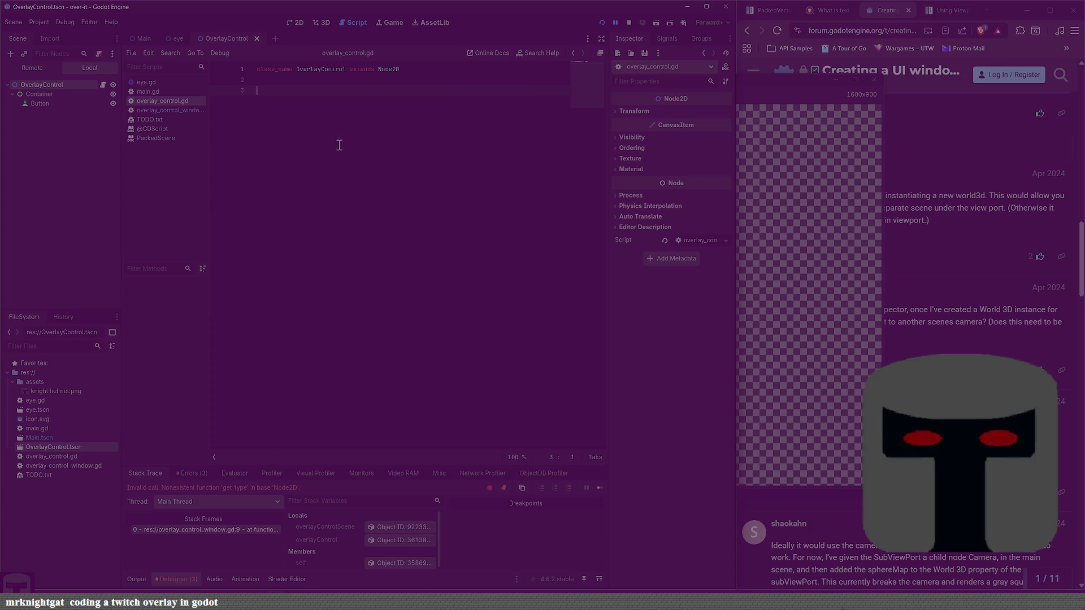
{"action": "type", "text": "_ready():"}
{"action": "key", "text": "Return"}
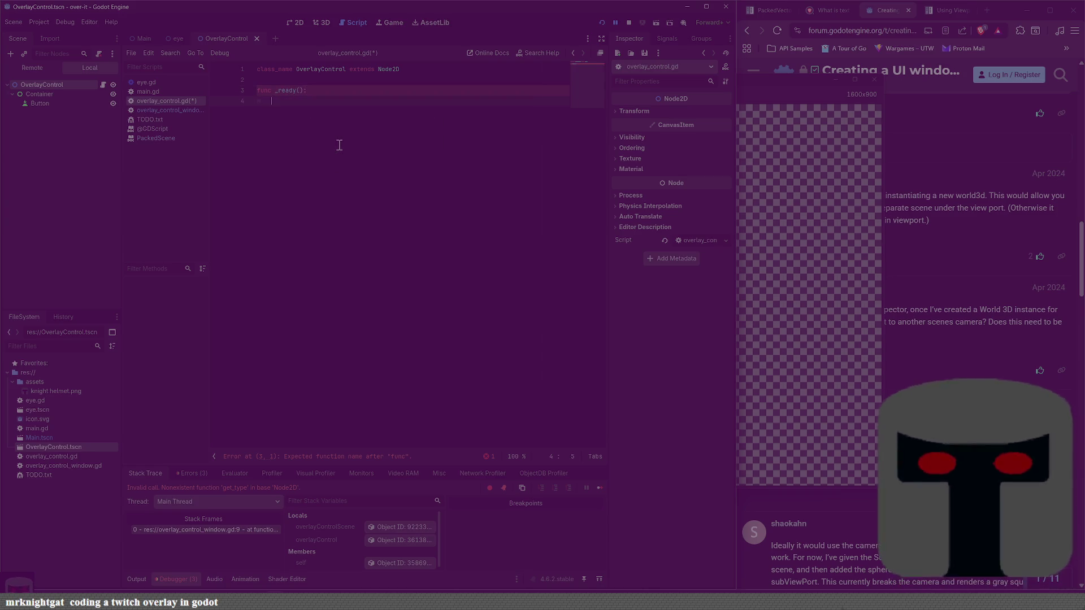
{"action": "type", "text": "pritn("}
{"action": "key", "text": "BackSpace"}
{"action": "key", "text": "BackSpace"}
{"action": "key", "text": "BackSpace"}
{"action": "type", "text": "print(\"overla"}
{"action": "key", "text": "BackSpace"}
{"action": "key", "text": "BackSpace"}
{"action": "key", "text": "BackSpace"}
{"action": "type", "text": "Overla"}
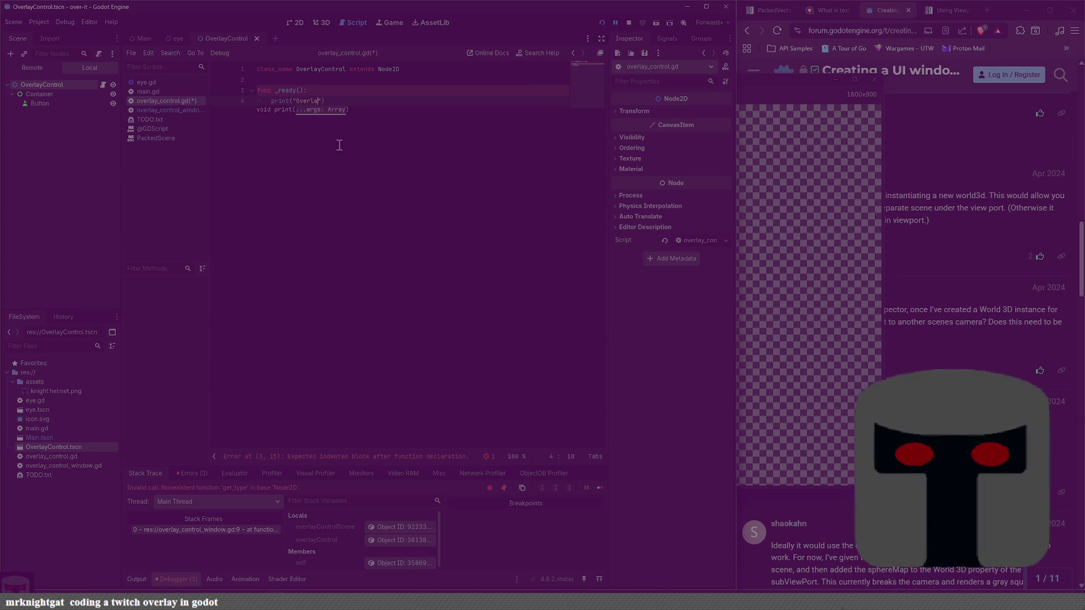
{"action": "type", "text": "yControl Ready\")"}
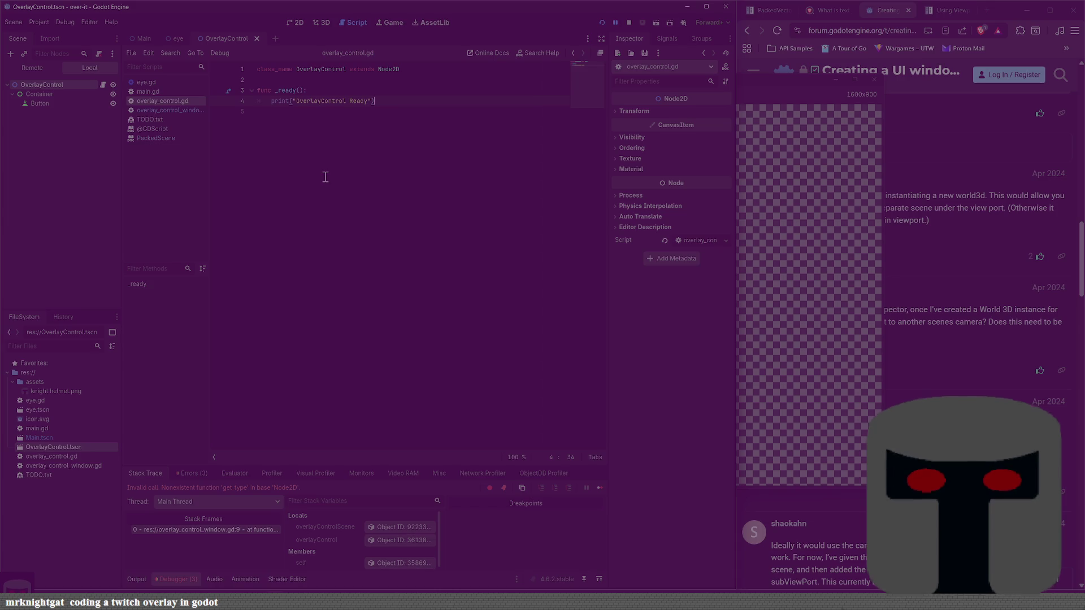
{"action": "key", "text": "F5"}
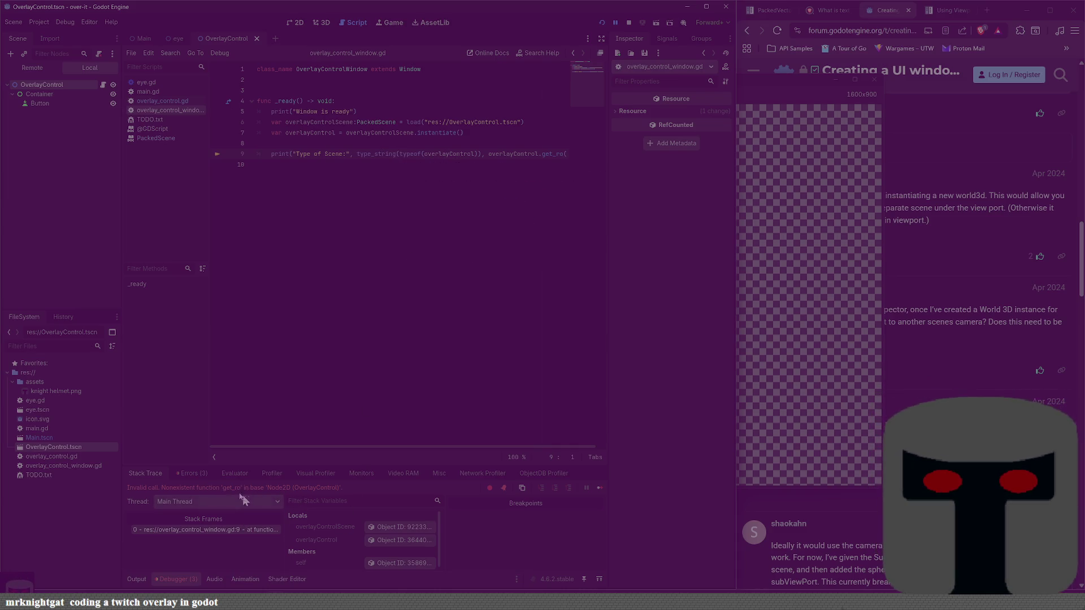
Step: Change get_ro back to get_type on line 9, search 'godot get_type', and open the Reddit thread
{"action": "double_click", "coordinate": [551, 154]}
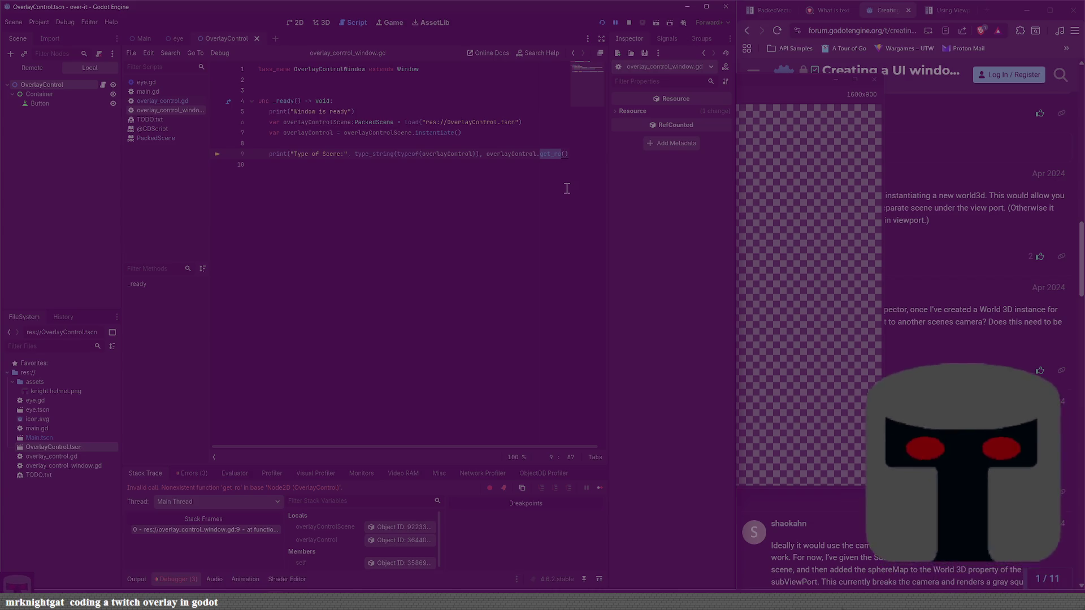
{"action": "type", "text": "get_type"}
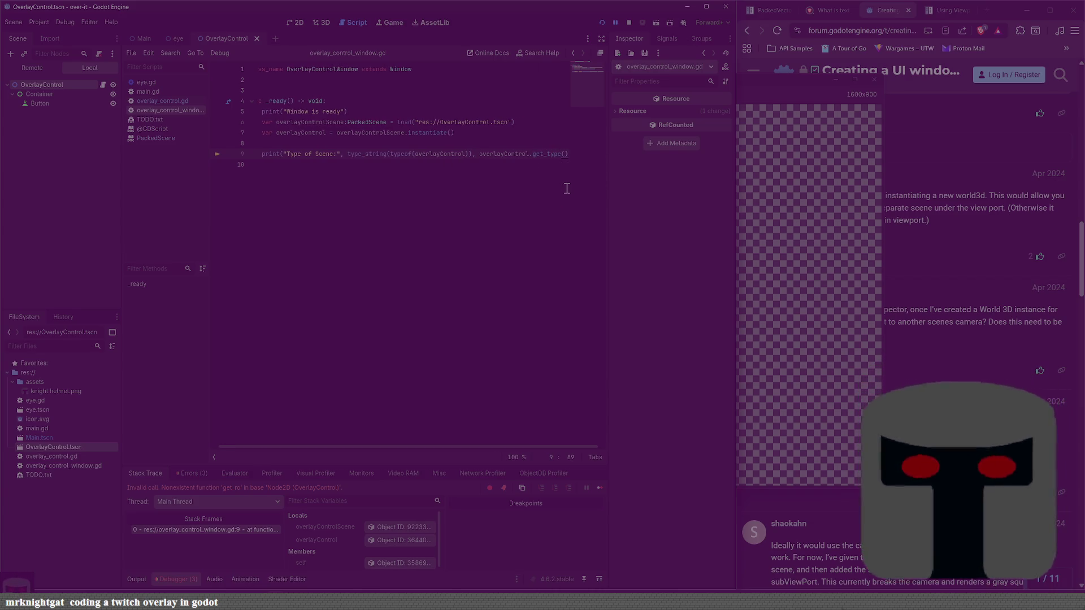
{"action": "left_click", "coordinate": [932, 124]}
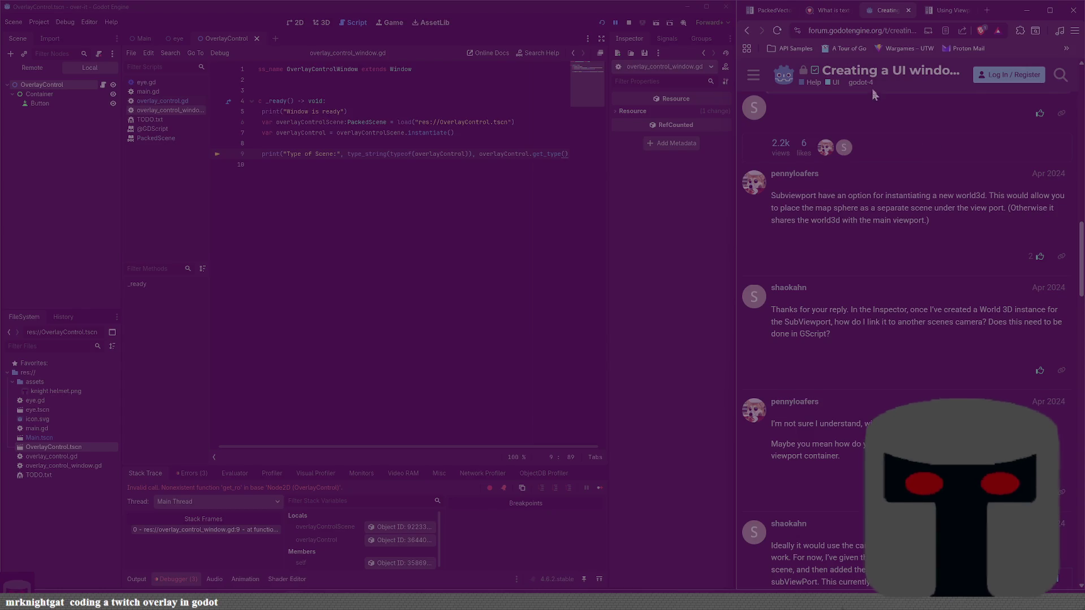
{"action": "left_click", "coordinate": [885, 32]}
{"action": "type", "text": "godot g"}
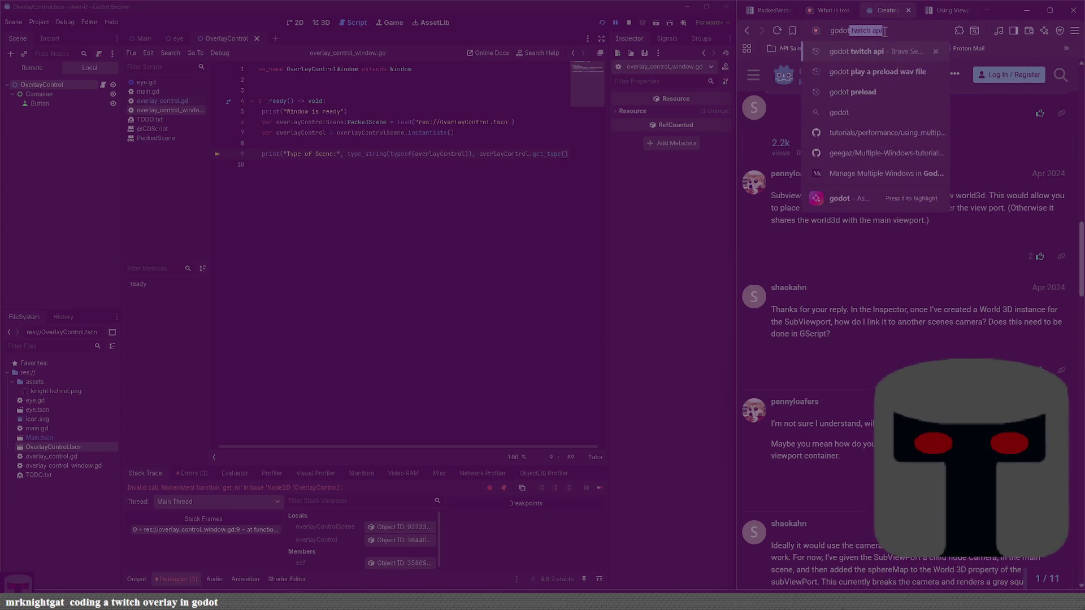
{"action": "type", "text": "et_type"}
{"action": "key", "text": "Return"}
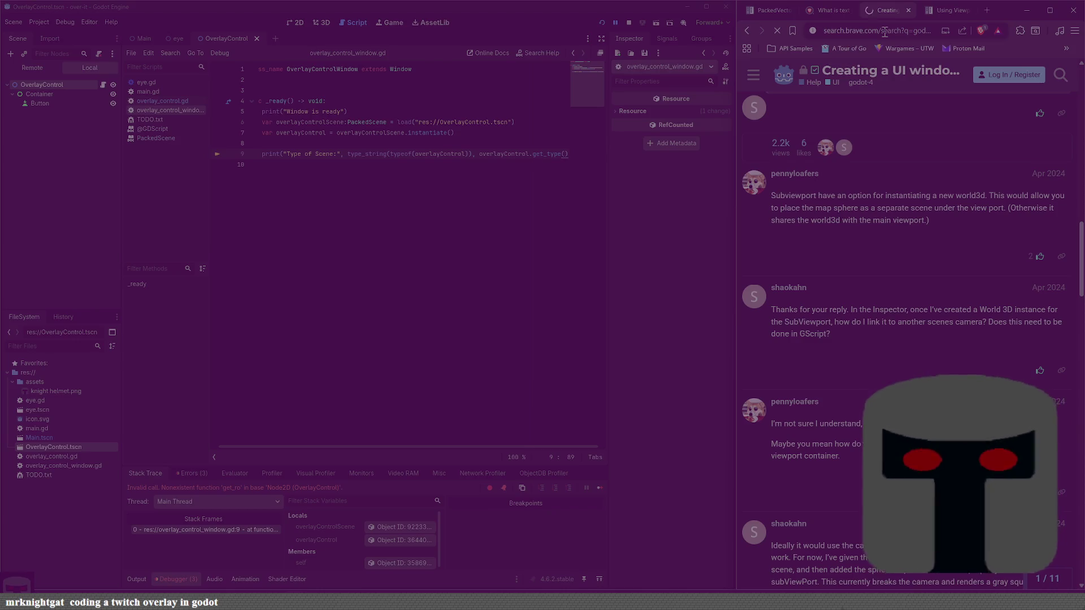
{"action": "left_click", "coordinate": [870, 314]}
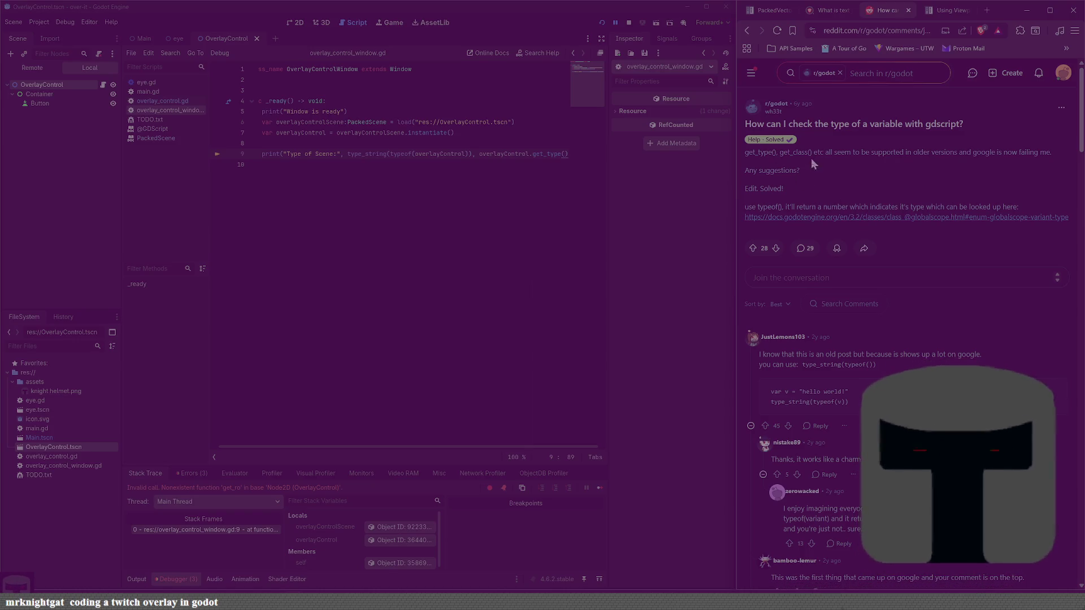
{"action": "double_click", "coordinate": [559, 158]}
Step: Replace get_type with get_class() on line 9 and rerun to print the Node2D class
{"action": "type", "text": "get_class"}
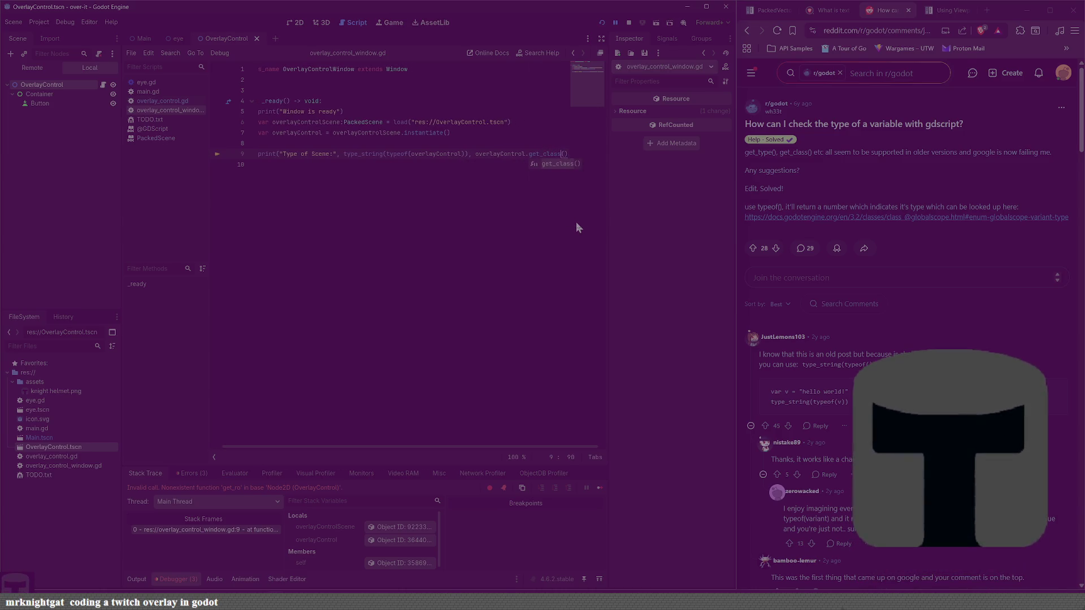
{"action": "key", "text": "Escape"}
{"action": "key", "text": "F5"}
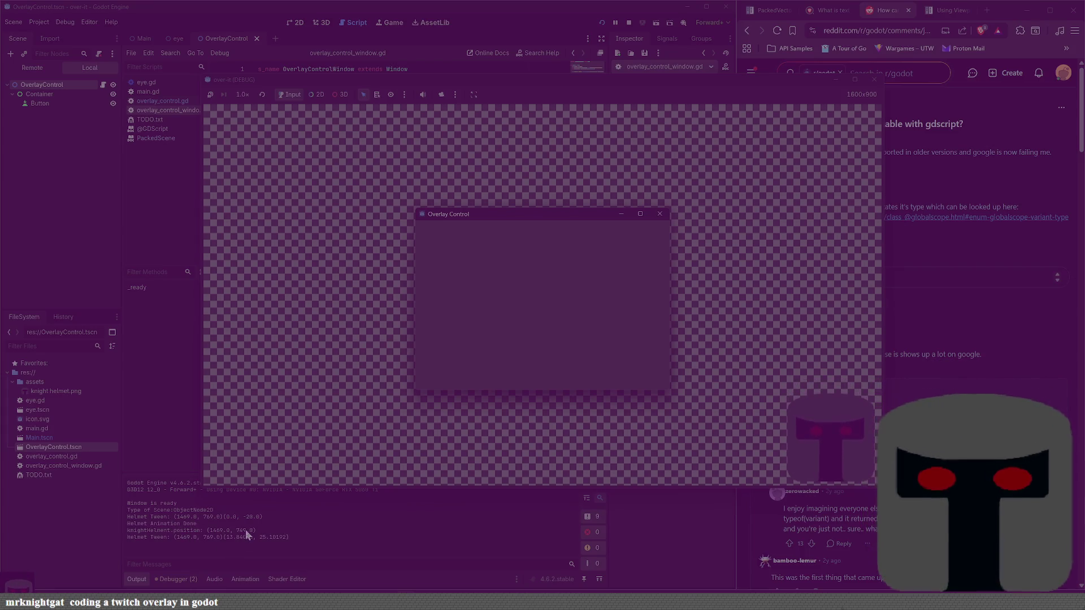
{"action": "left_click", "coordinate": [208, 514]}
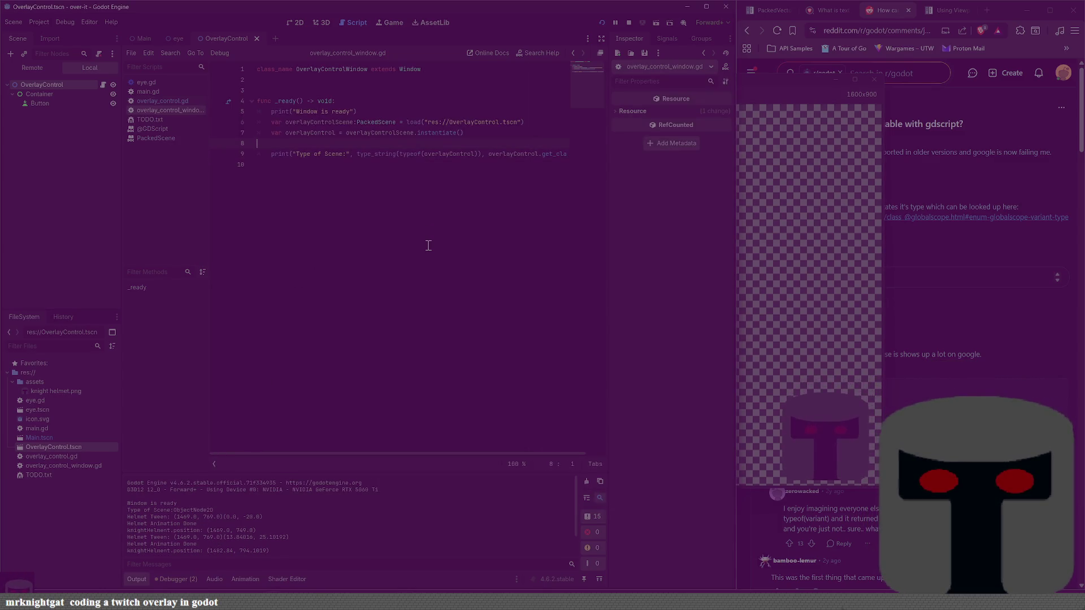
Step: Add add_child(overlayControl) after the instantiate line, run to see the test button, then close the game
{"action": "key", "text": "Return"}
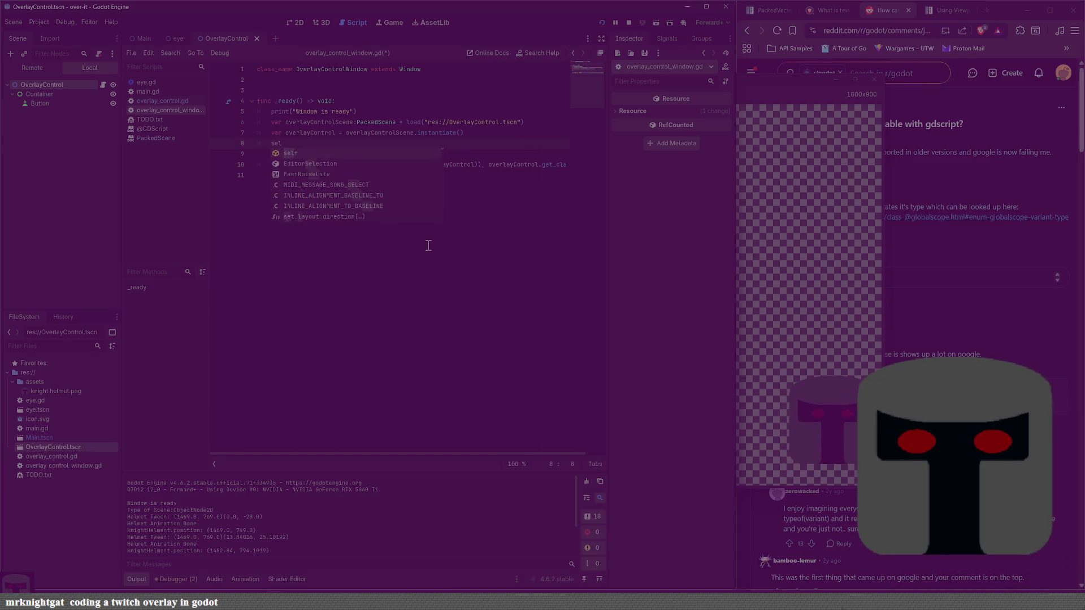
{"action": "key", "text": "BackSpace"}
{"action": "key", "text": "BackSpace"}
{"action": "key", "text": "BackSpace"}
{"action": "type", "text": "a"}
{"action": "type", "text": "_child(ove"}
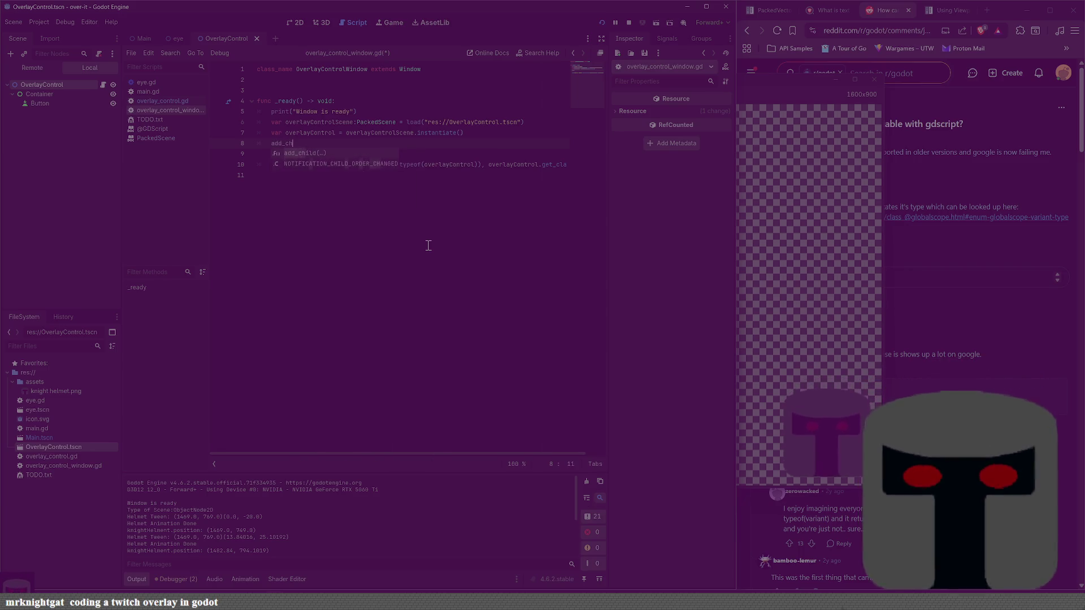
{"action": "type", "text": "rlayContro"}
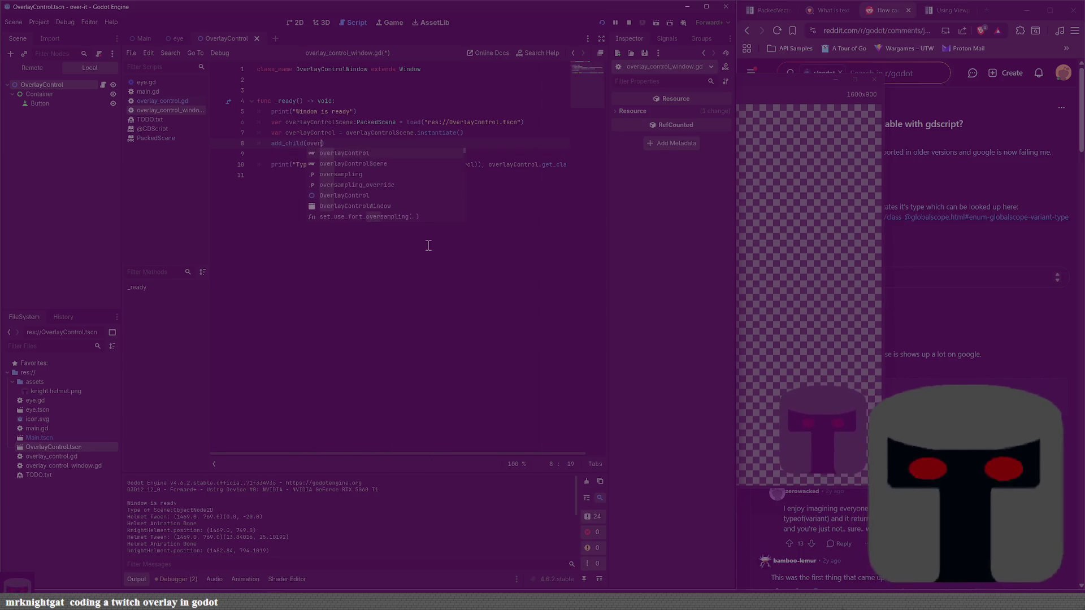
{"action": "type", "text": "l"}
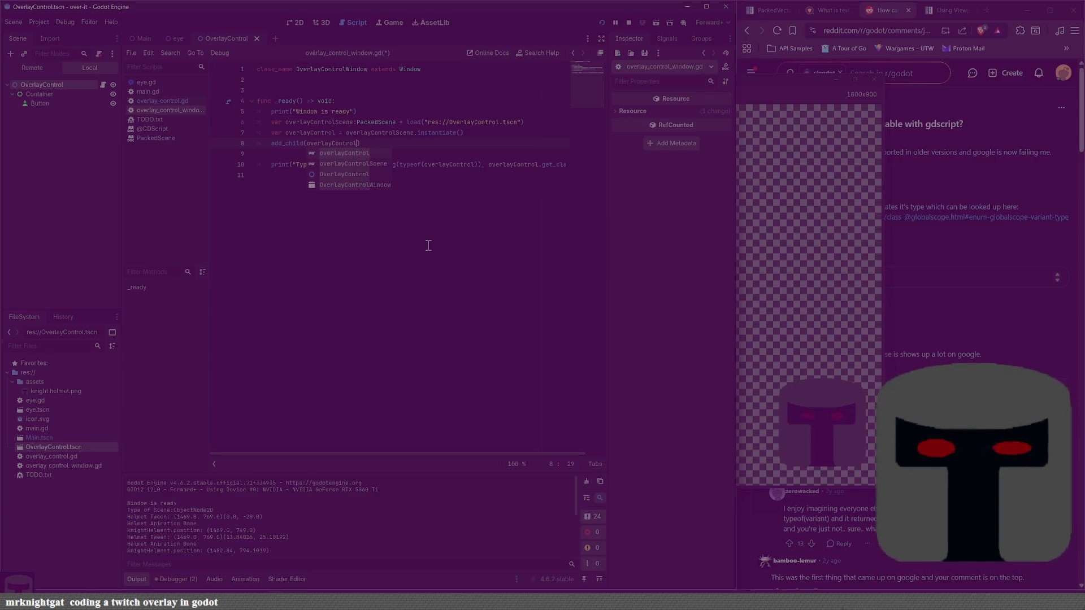
{"action": "key", "text": "ctrl+s"}
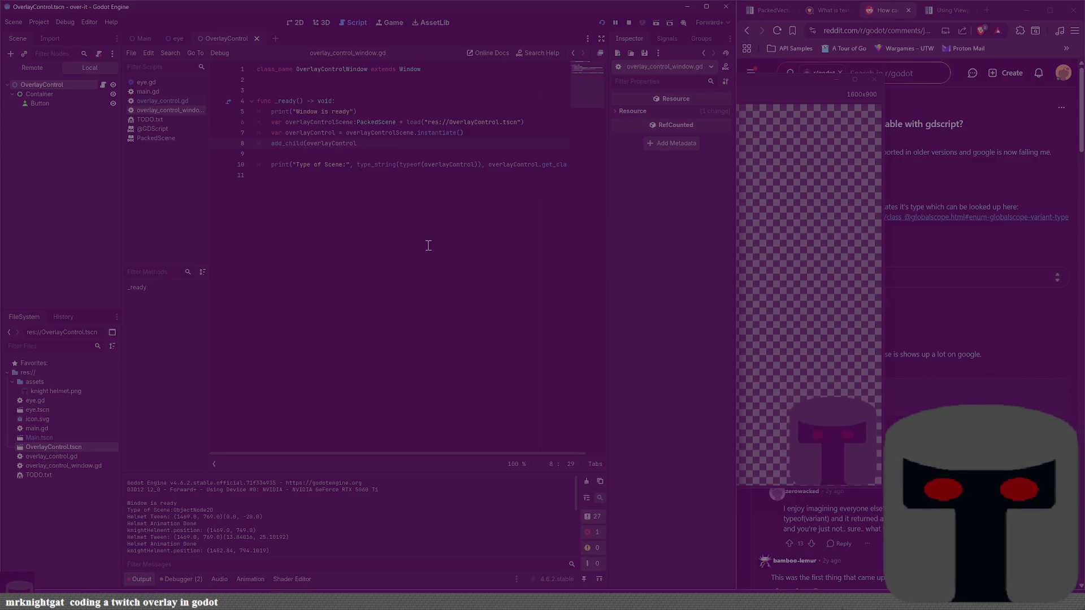
{"action": "type", "text": ")"}
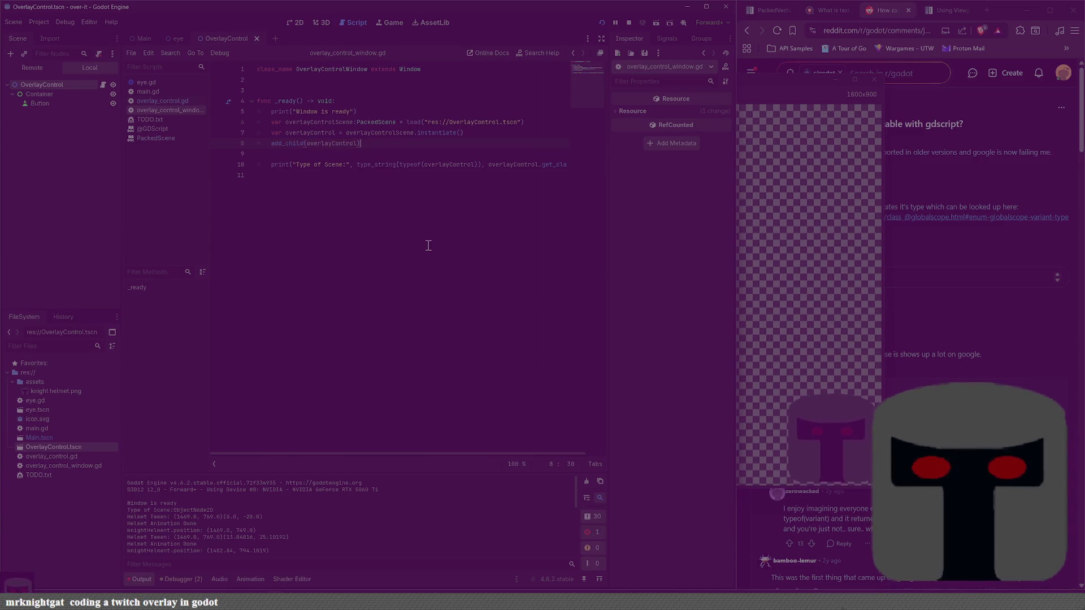
{"action": "key", "text": "F5"}
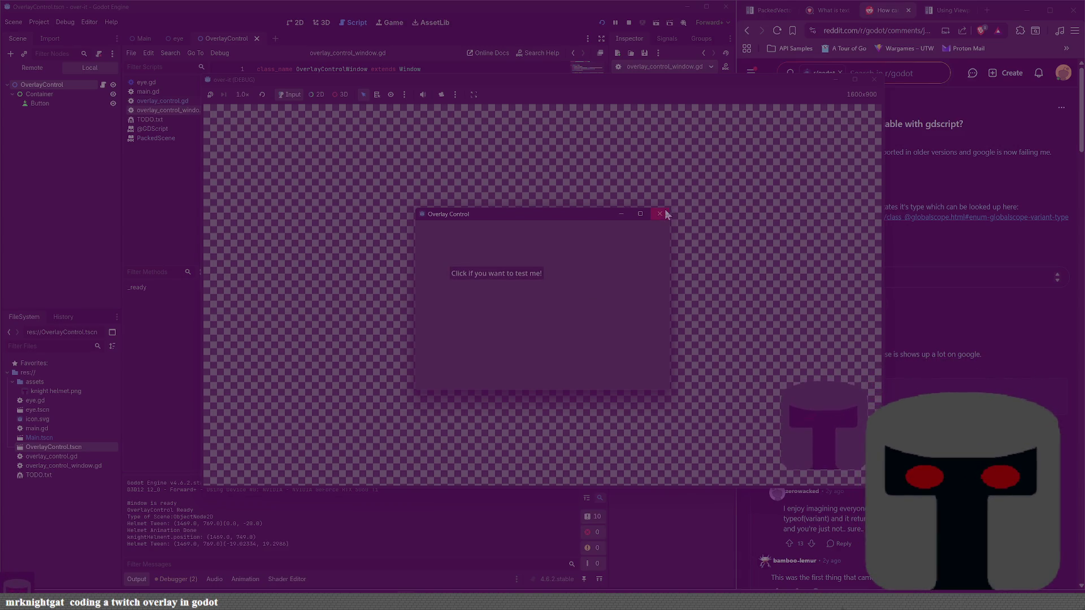
{"action": "left_click", "coordinate": [866, 77]}
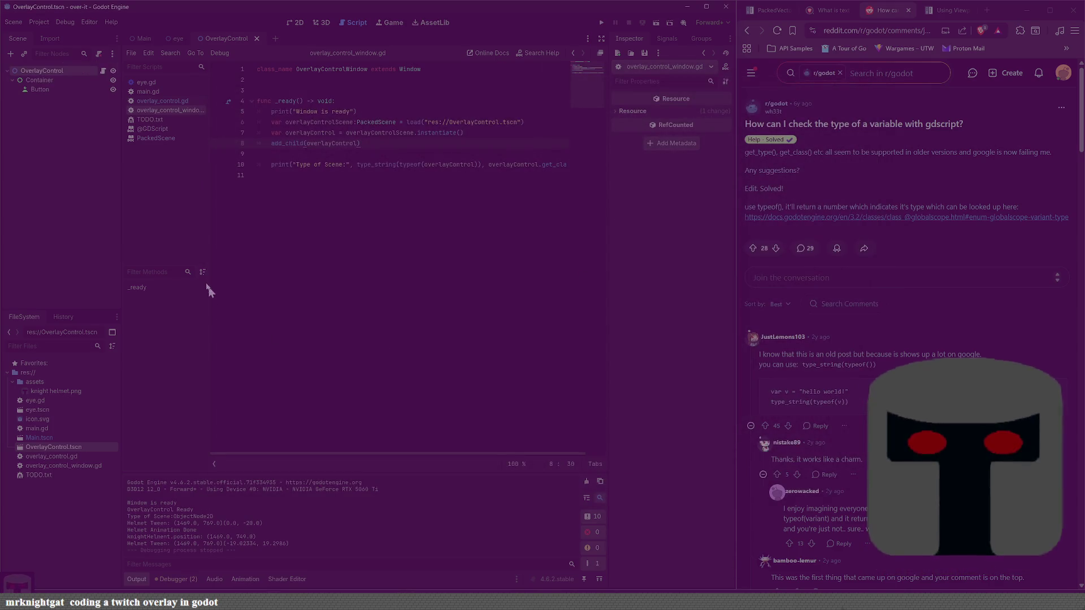
Step: Connect the Button node's pressed() signal to a new _on_button_pressed method in overlay_control.gd
{"action": "left_click", "coordinate": [60, 89]}
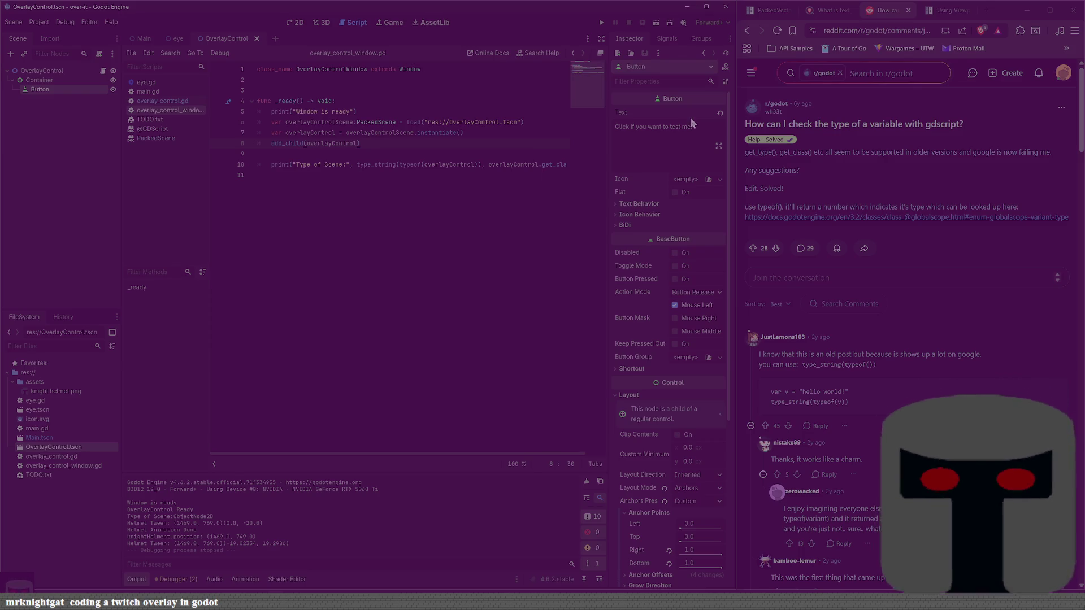
{"action": "left_click", "coordinate": [662, 39]}
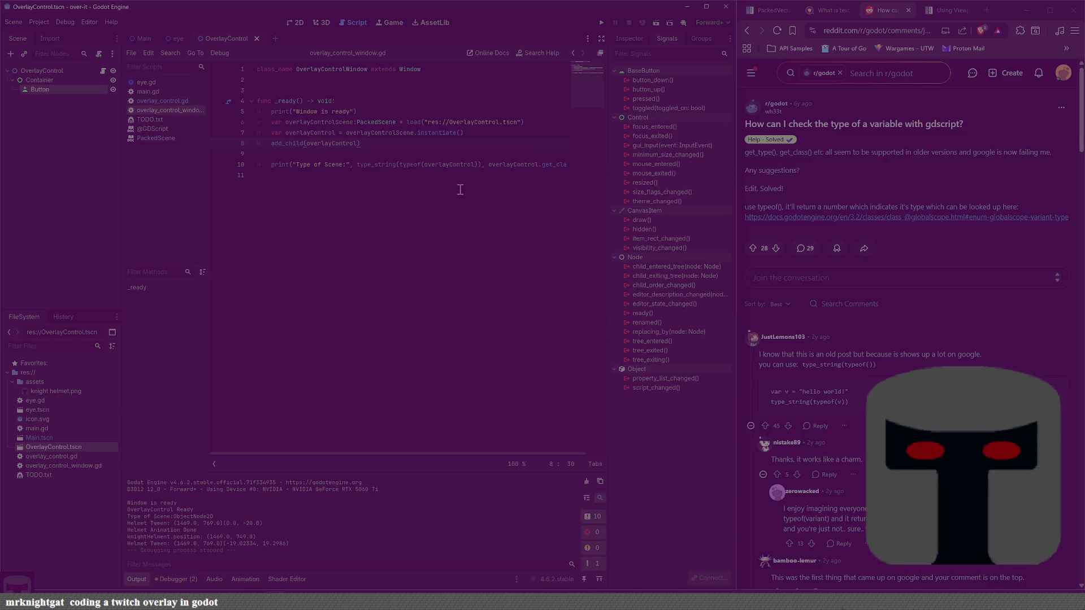
{"action": "double_click", "coordinate": [649, 99]}
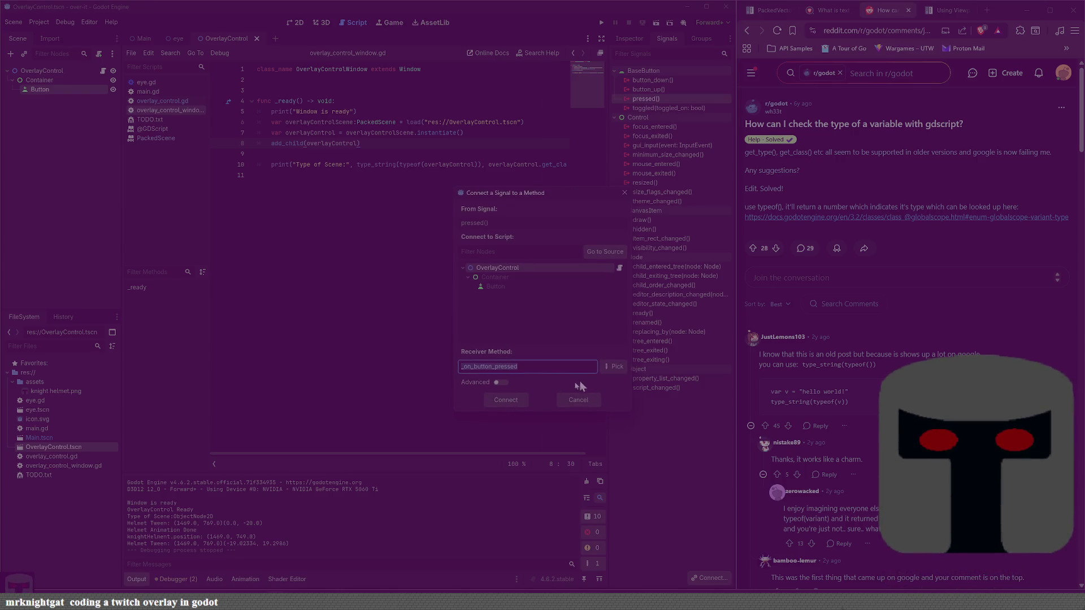
{"action": "left_click", "coordinate": [525, 399]}
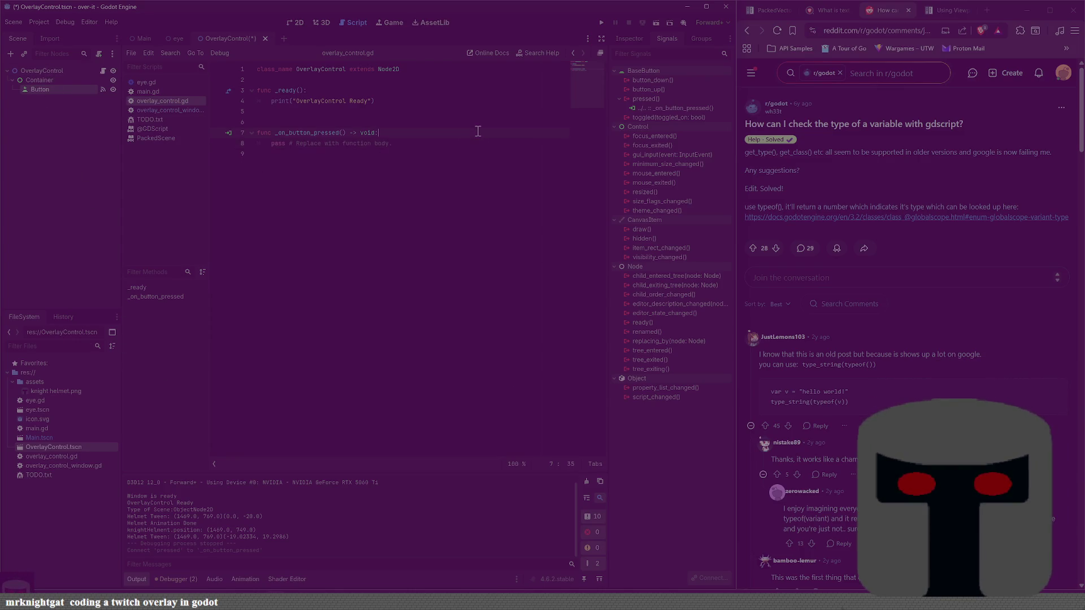
{"action": "key", "text": "Return"}
{"action": "type", "text": "prin"}
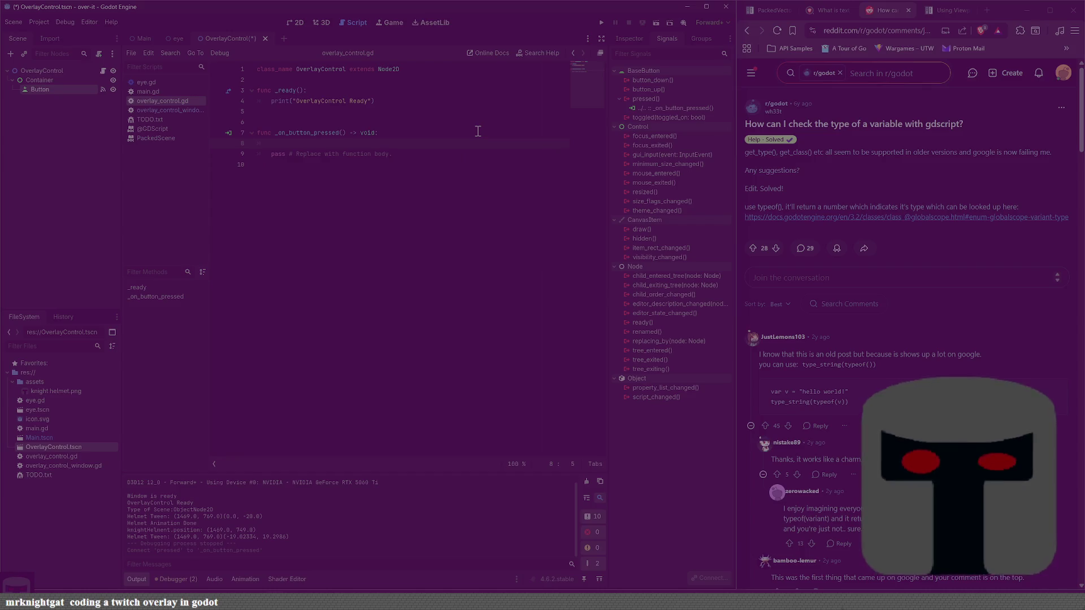
{"action": "type", "text": "t(\"overl"}
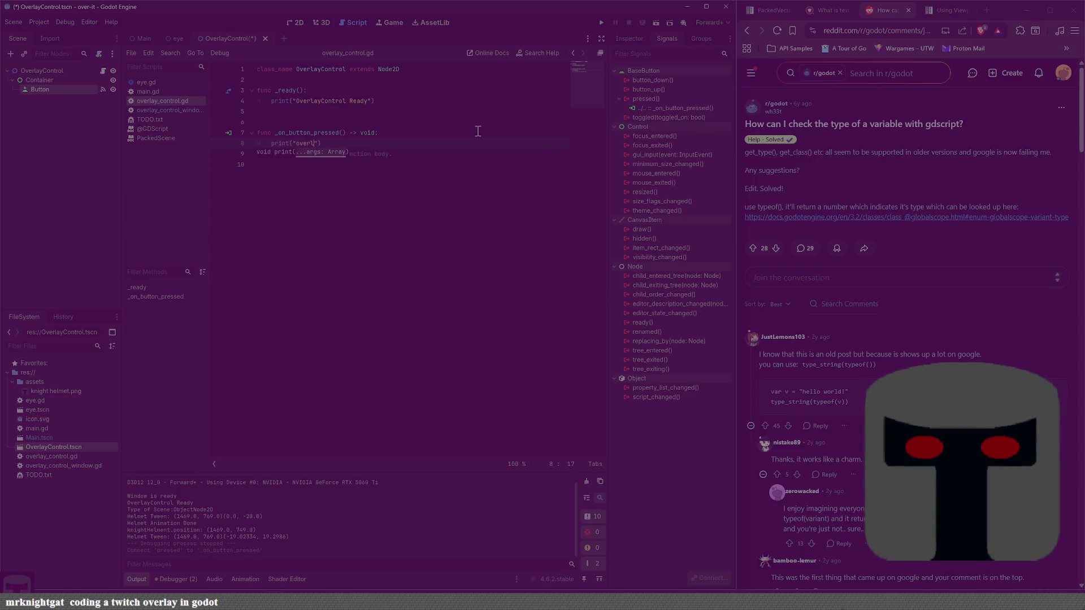
{"action": "key", "text": "BackSpace"}
{"action": "key", "text": "BackSpace"}
{"action": "key", "text": "BackSpace"}
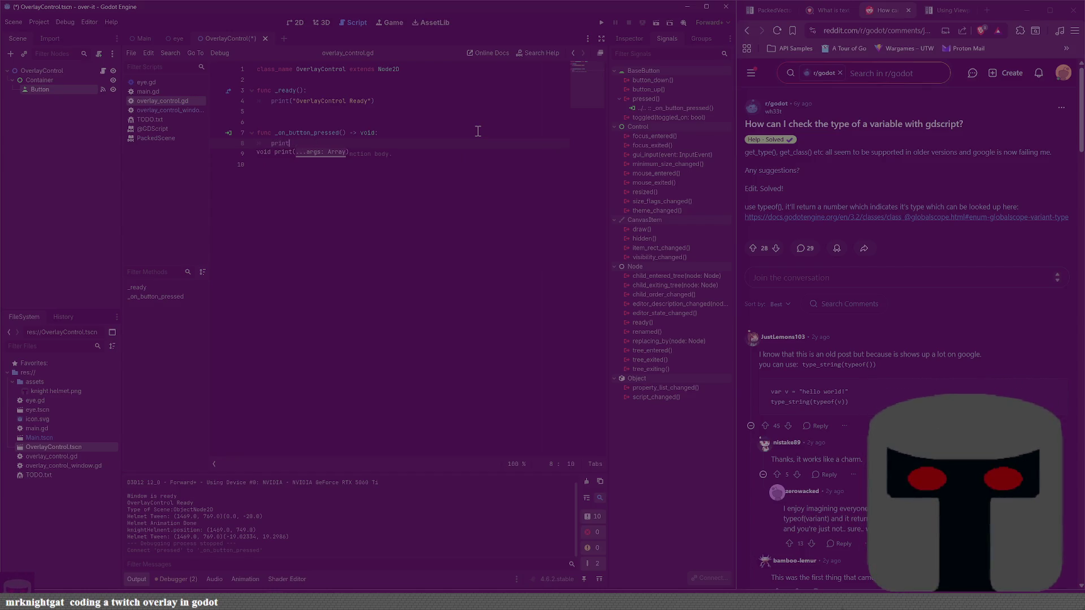
{"action": "key", "text": "BackSpace"}
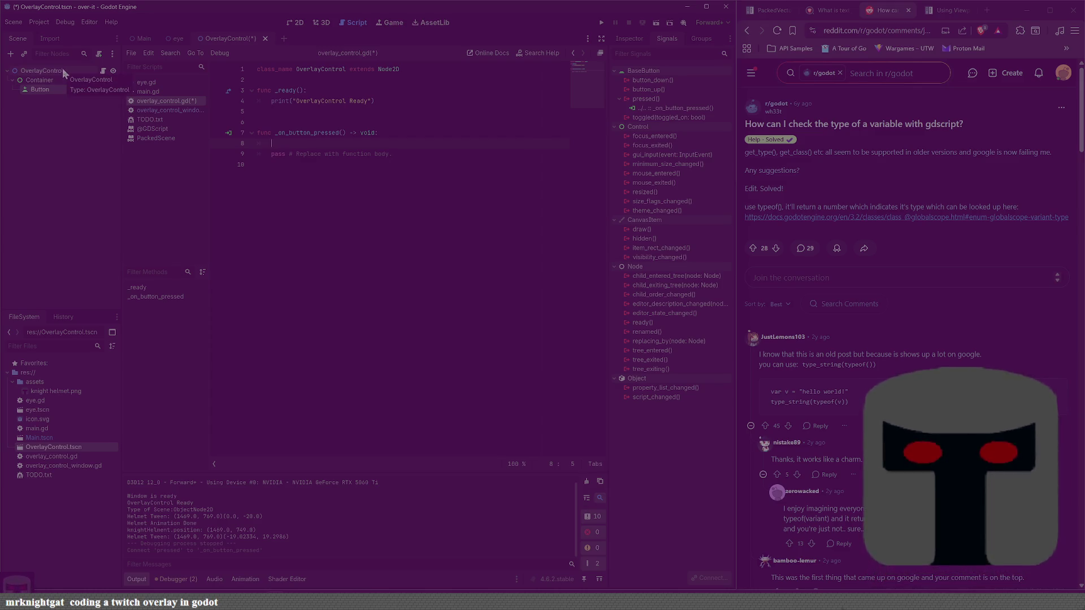
Step: Open OverlayControl.tscn, select its root node, and add two blank lines below the class declaration
{"action": "left_click", "coordinate": [56, 441]}
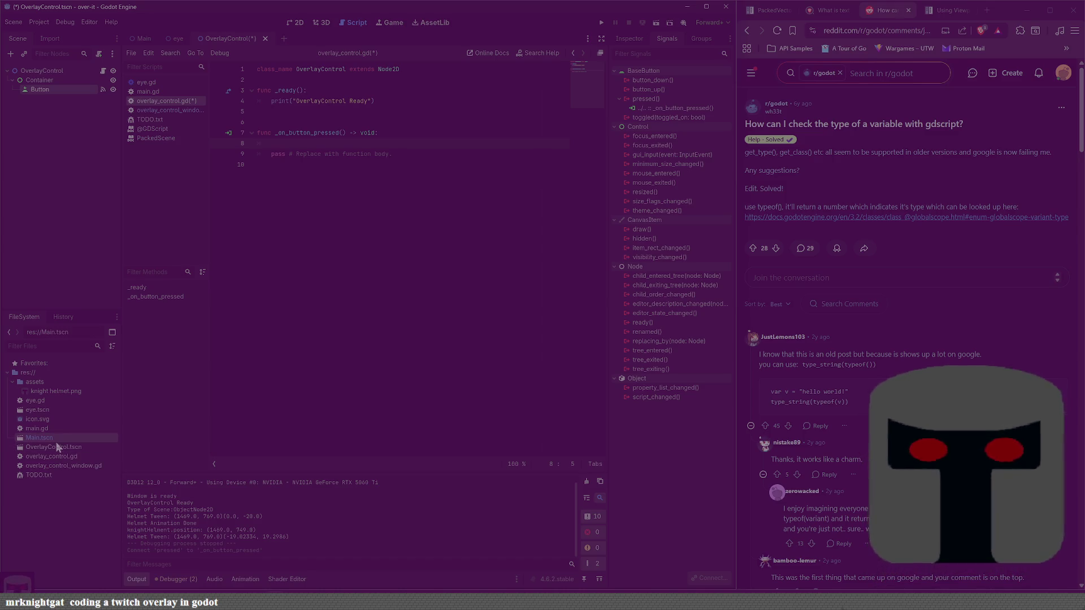
{"action": "left_click", "coordinate": [56, 446]}
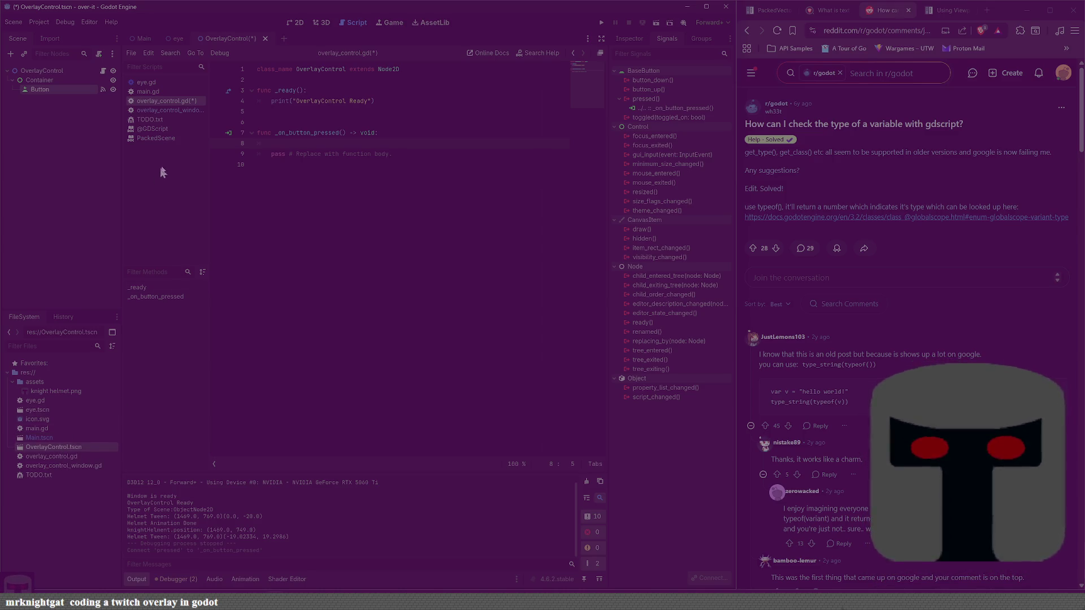
{"action": "left_click", "coordinate": [42, 71]}
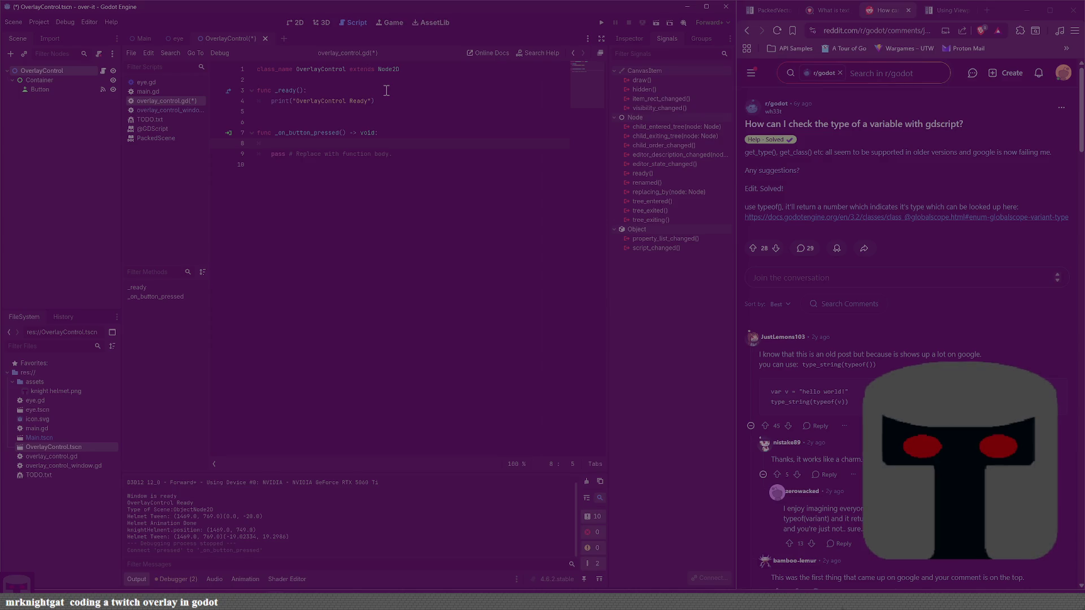
{"action": "left_click", "coordinate": [386, 83]}
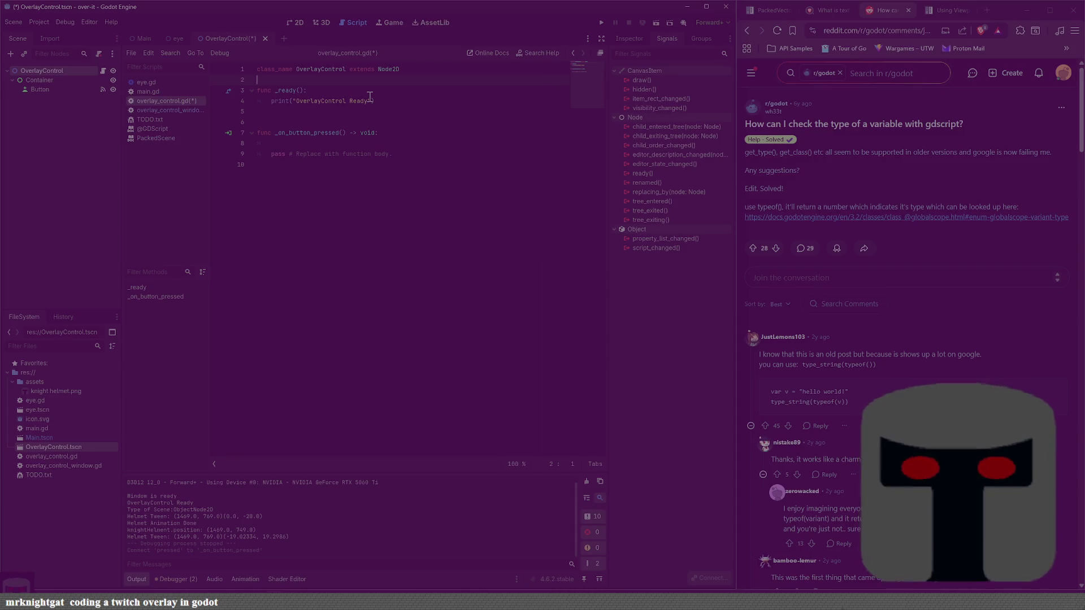
{"action": "key", "text": "Return"}
{"action": "key", "text": "Return"}
{"action": "key", "text": "Up"}
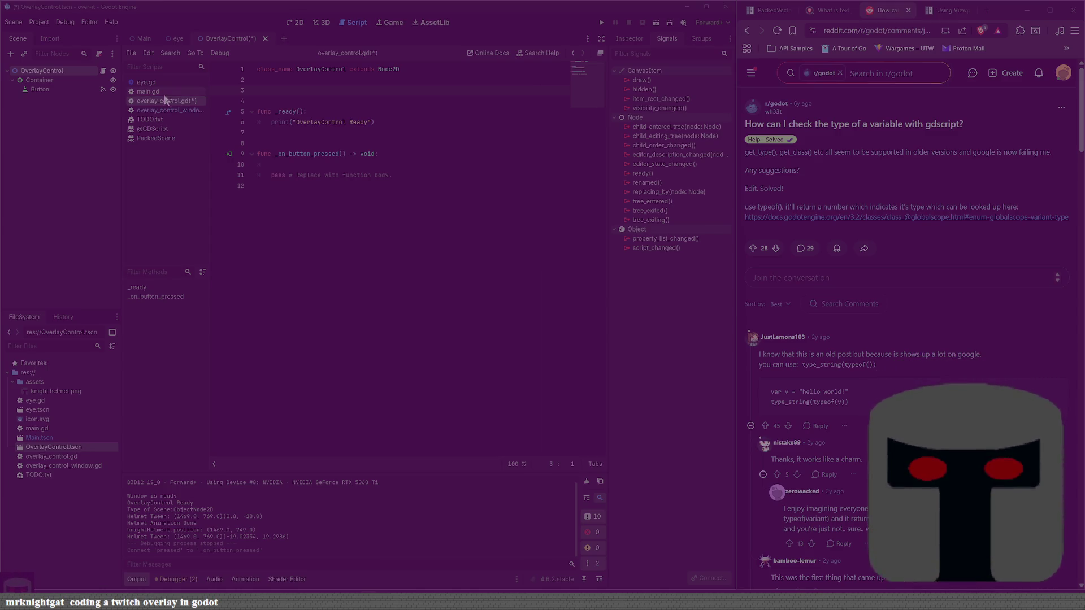
{"action": "left_click", "coordinate": [423, 144]}
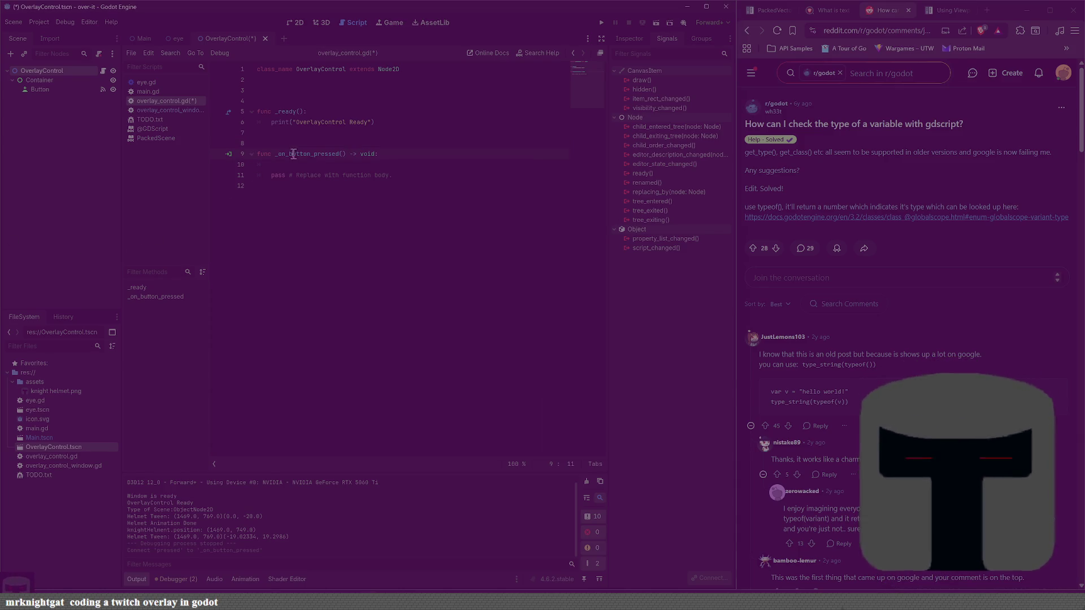
Step: Save overlay_control.gd, then add another blank line at line 3 under the class declaration
{"action": "left_click", "coordinate": [334, 169]}
{"action": "left_click", "coordinate": [387, 123]}
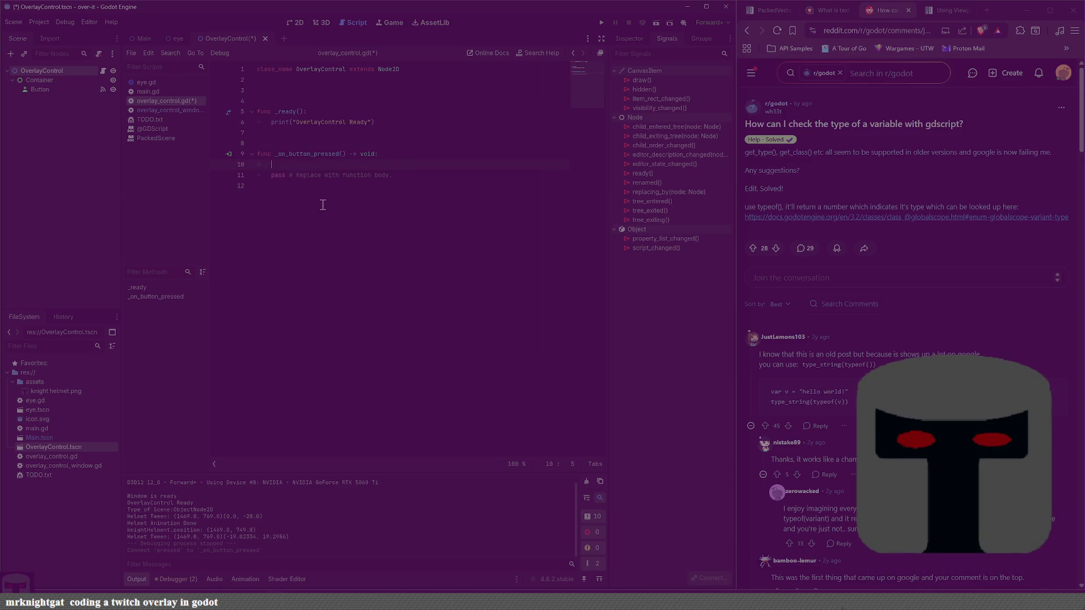
{"action": "key", "text": "ctrl+s"}
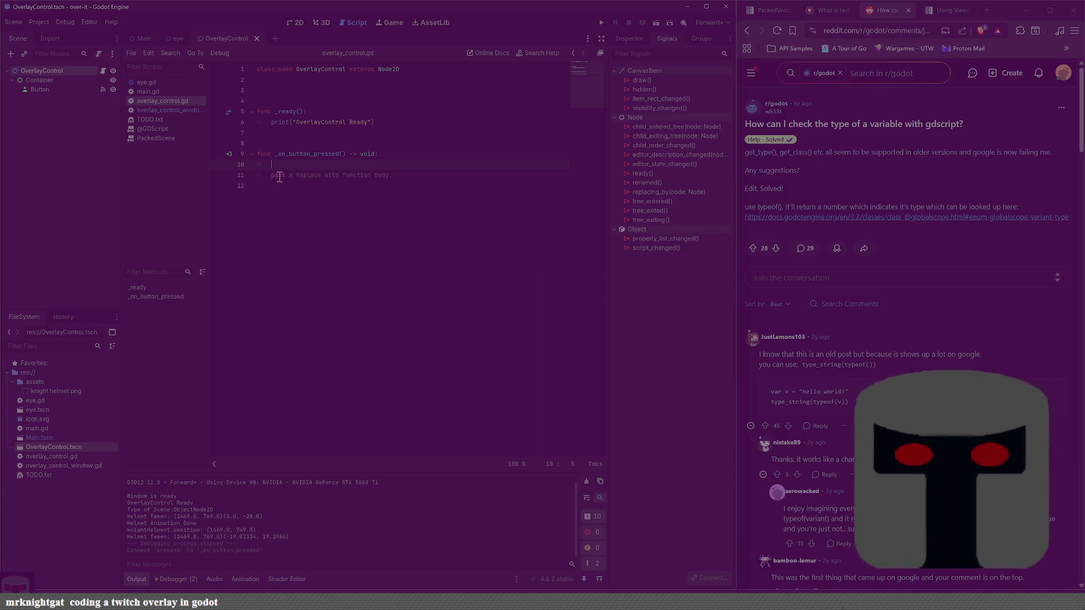
{"action": "left_click", "coordinate": [299, 89]}
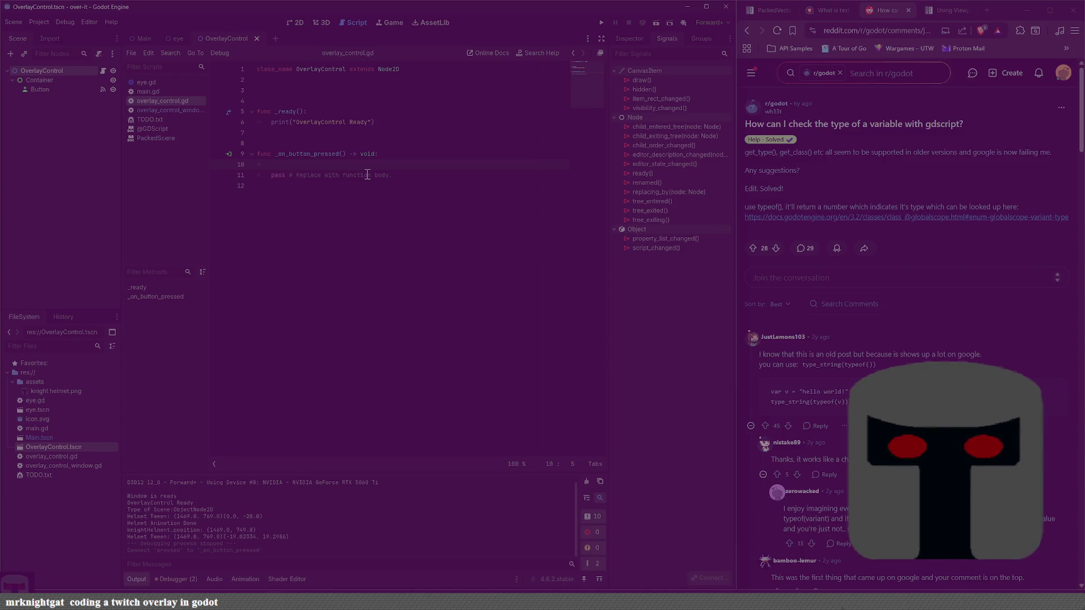
{"action": "key", "text": "Return"}
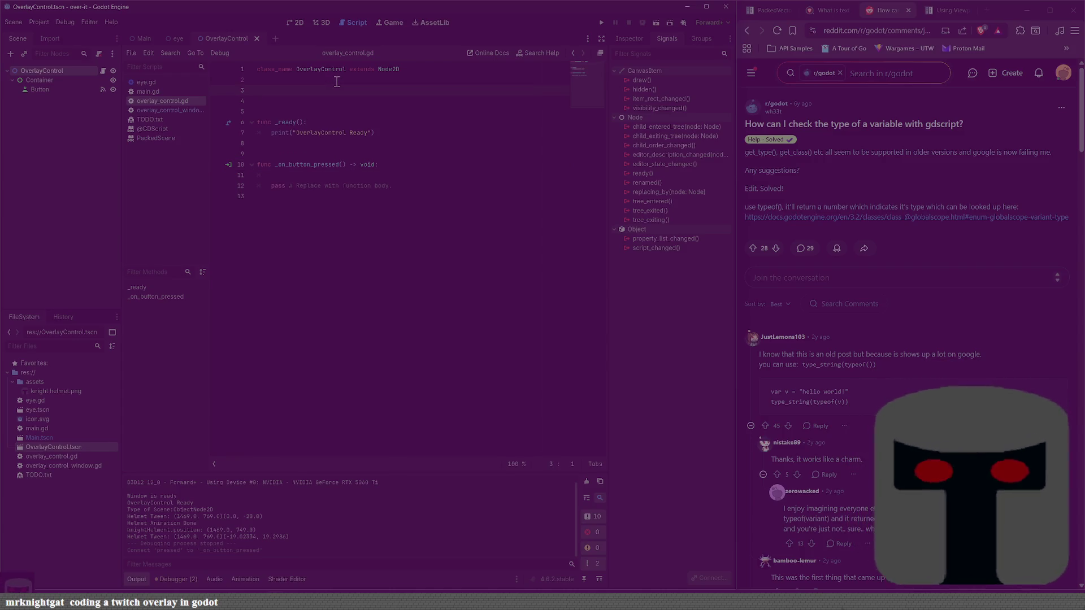
Step: Declare signal test_button_pressed, emit it in _on_button_pressed, and switch to the Main scene
{"action": "key", "text": "BackSpace"}
{"action": "key", "text": "BackSpace"}
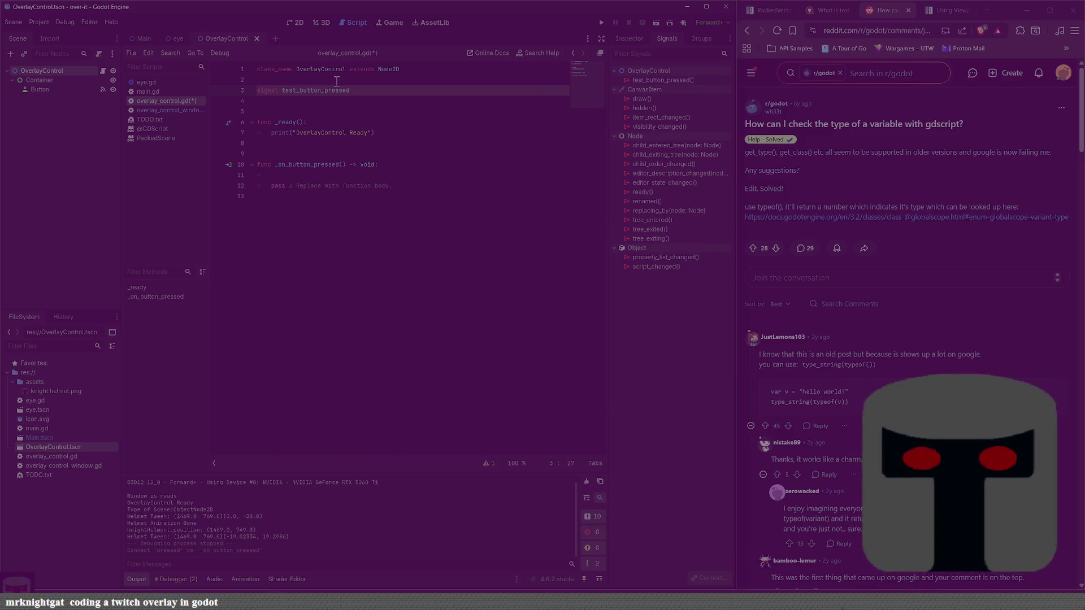
{"action": "key", "text": "ctrl+s"}
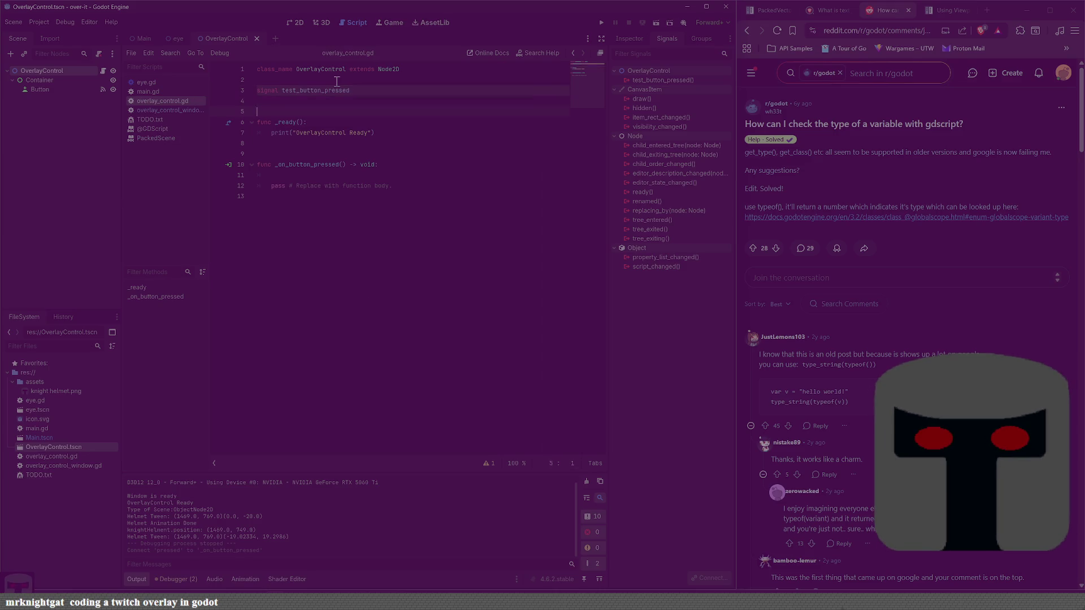
{"action": "type", "text": "_button_press"}
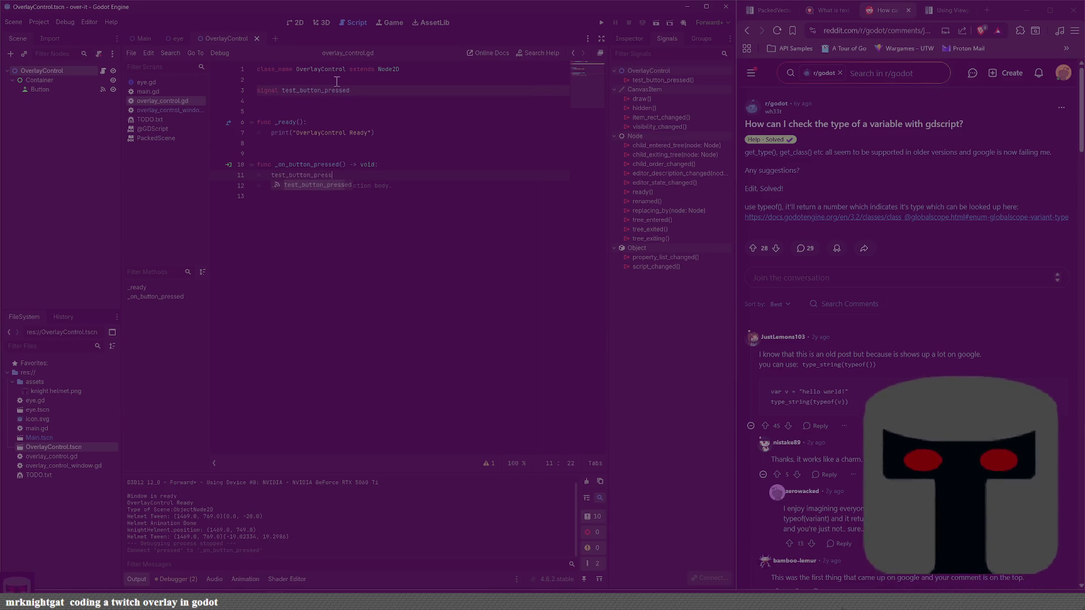
{"action": "type", "text": ".emit("}
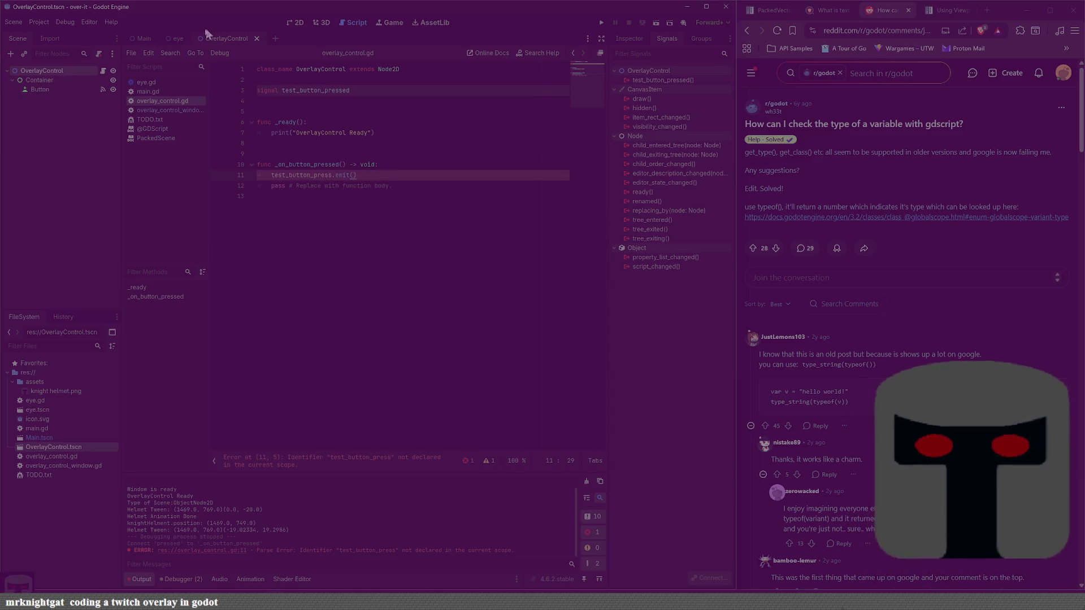
{"action": "left_click", "coordinate": [144, 40]}
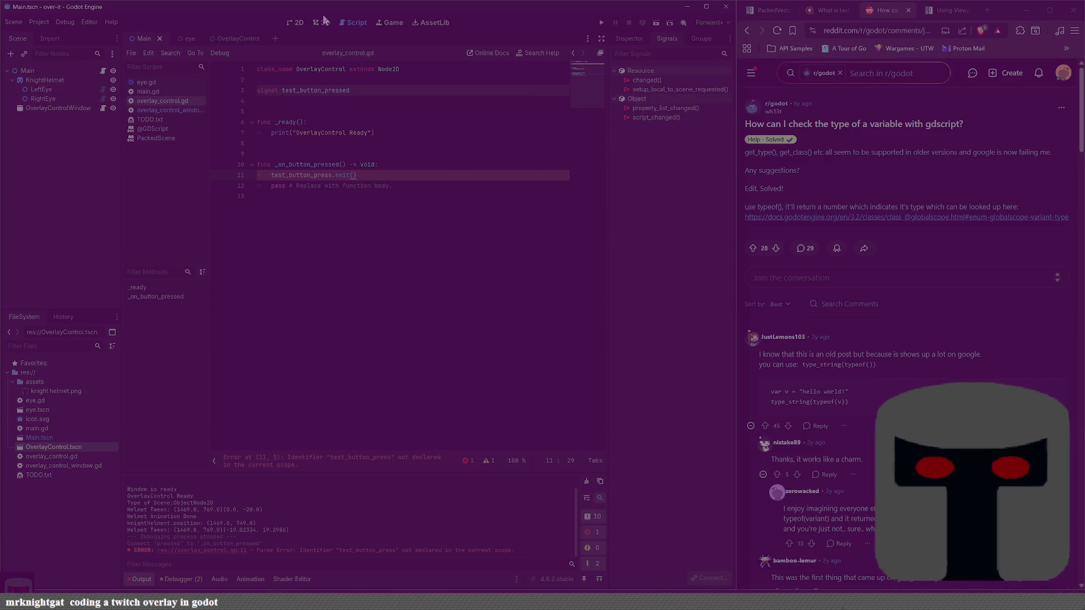
Step: In main.gd's _ready, add a ##### divider and '## Setup Seperate Windows' comment after __blink_animation()
{"action": "left_click", "coordinate": [165, 90]}
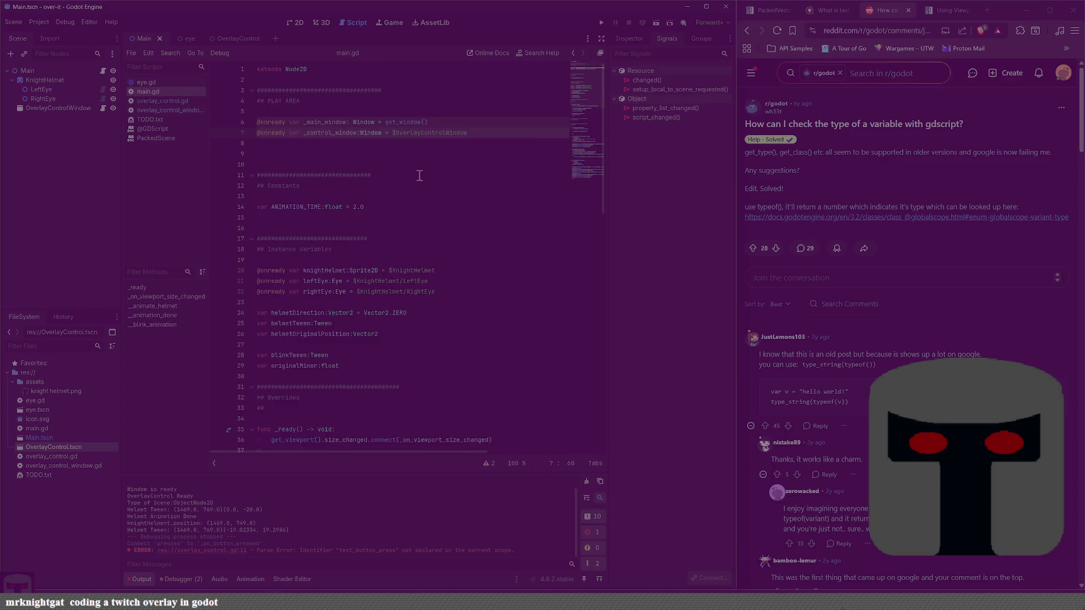
{"action": "double_click", "coordinate": [341, 134]}
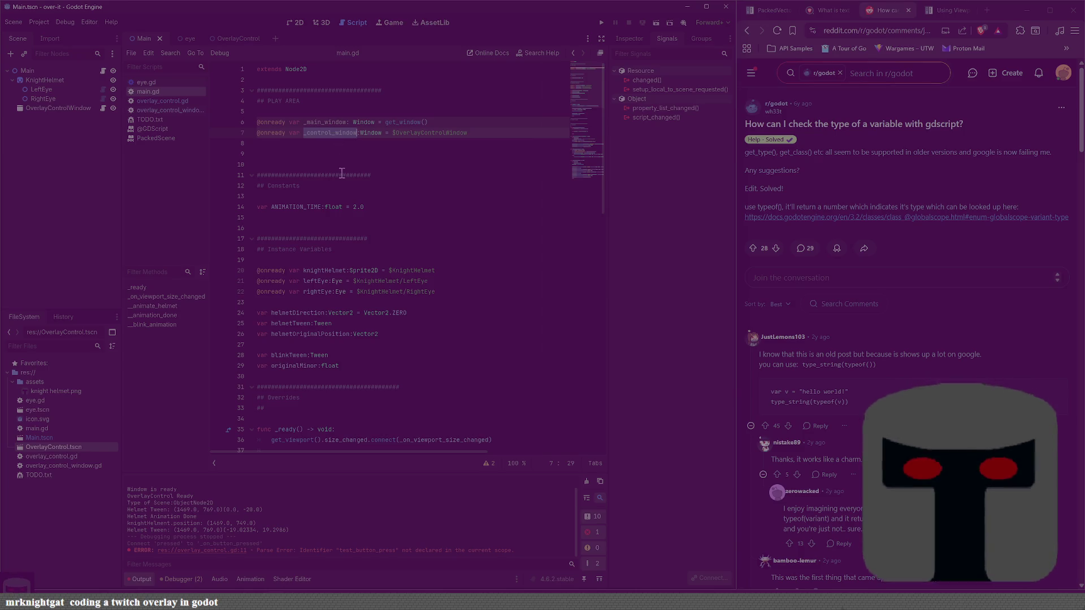
{"action": "scroll", "coordinate": [346, 206], "scroll_direction": "down", "scroll_amount": 7}
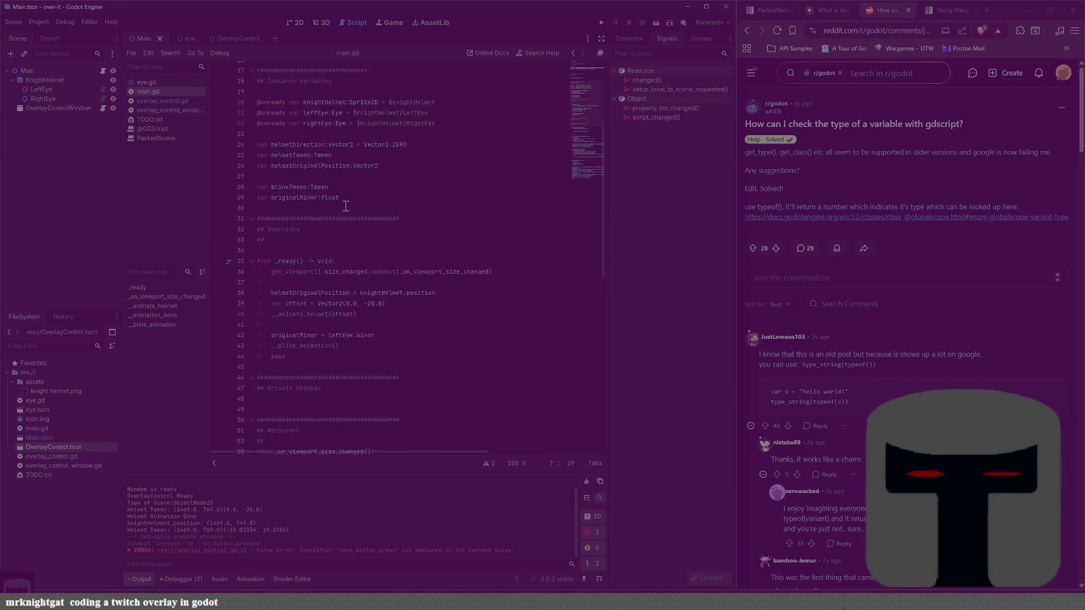
{"action": "scroll", "coordinate": [346, 206], "scroll_direction": "down", "scroll_amount": 3}
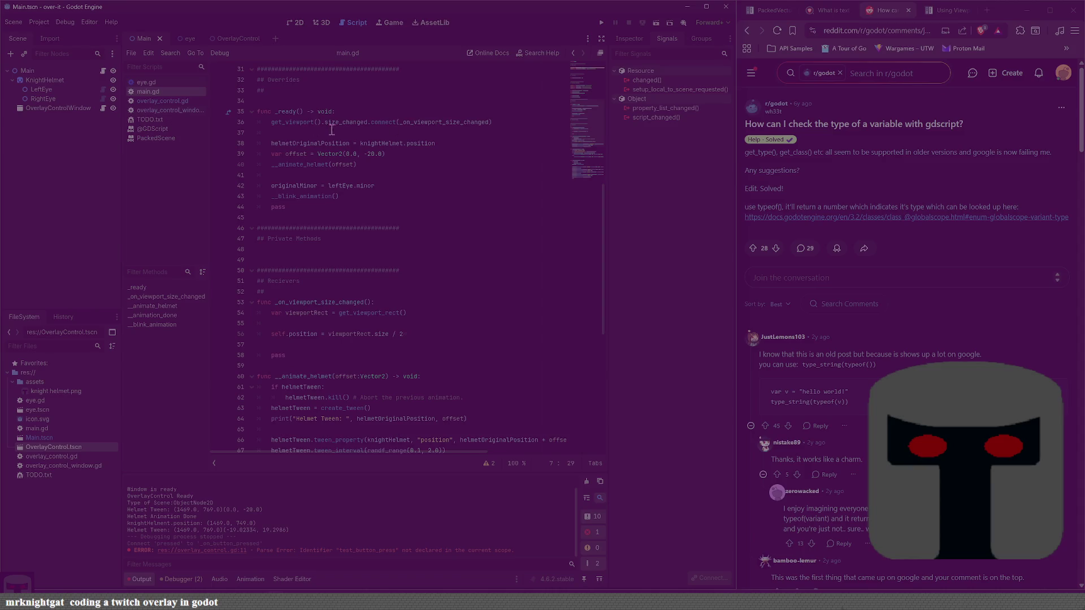
{"action": "left_click", "coordinate": [368, 198]}
{"action": "key", "text": "Return"}
{"action": "key", "text": "Return"}
{"action": "key", "text": "Return"}
{"action": "key", "text": "Up"}
{"action": "type", "text": "##########"}
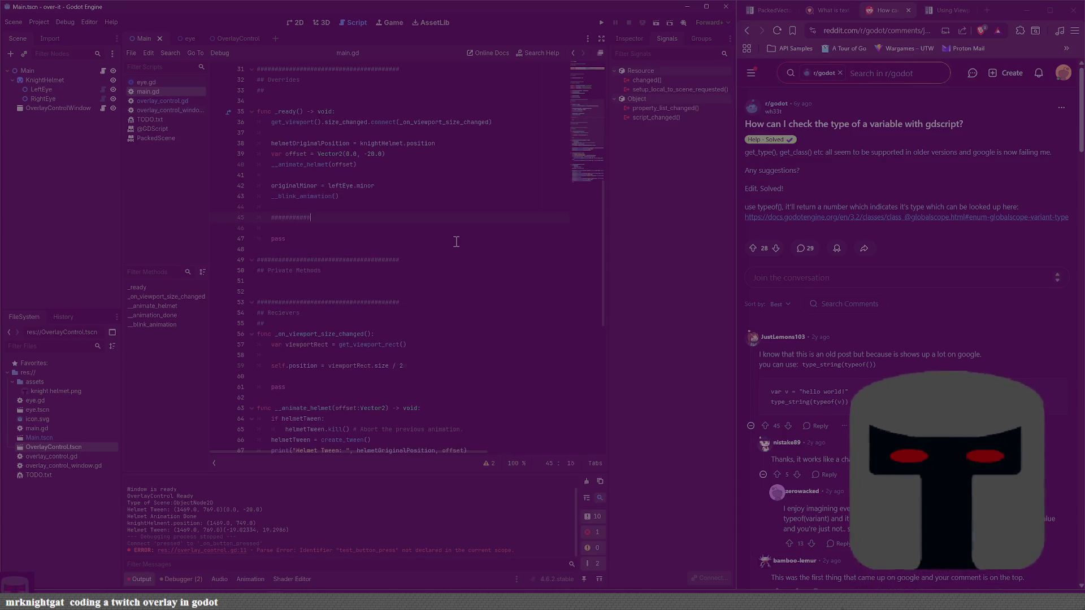
{"action": "type", "text": "###############"}
{"action": "type", "text": "##"}
{"action": "key", "text": "Return"}
{"action": "type", "text": "## Setup "}
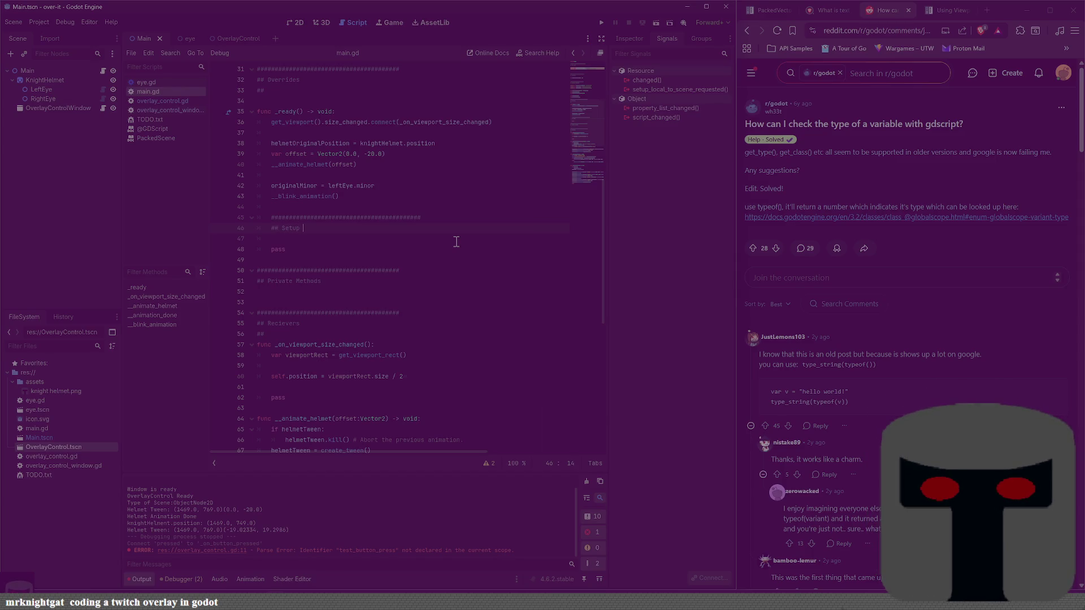
{"action": "type", "text": "Seperate "}
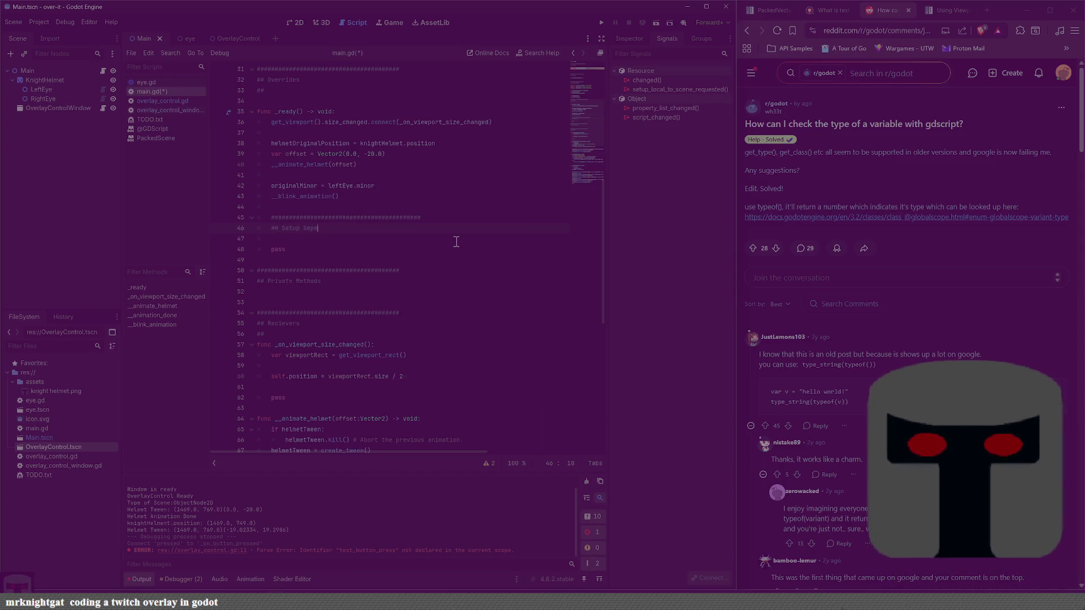
{"action": "type", "text": "Windows"}
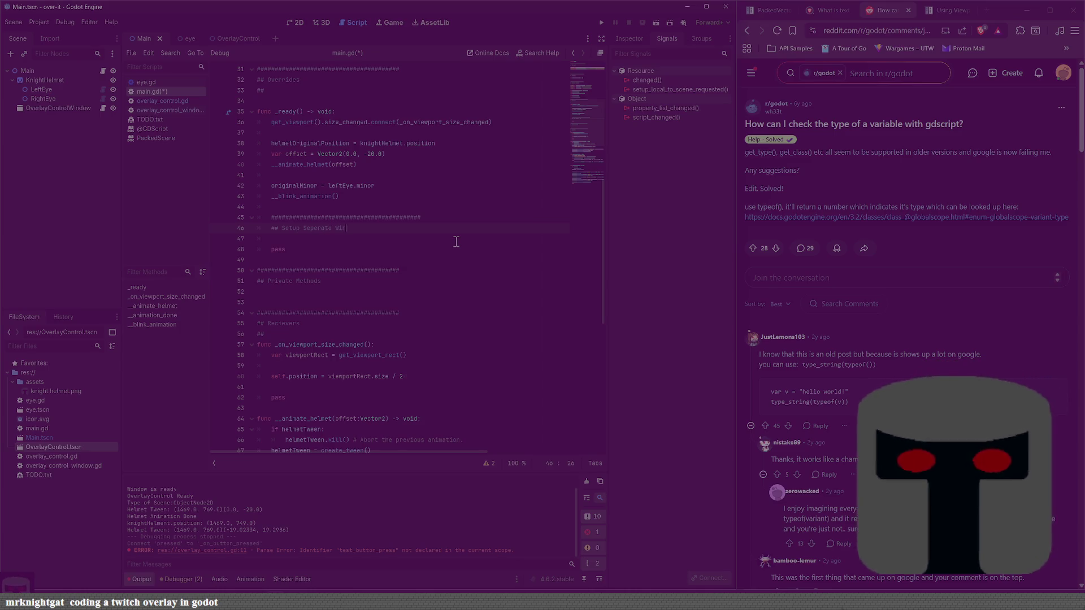
Step: Save main.gd and start an indented __setup_overlay_control() call below the comment
{"action": "key", "text": "Return"}
{"action": "key", "text": "ctrl+s"}
{"action": "key", "text": "BackSpace"}
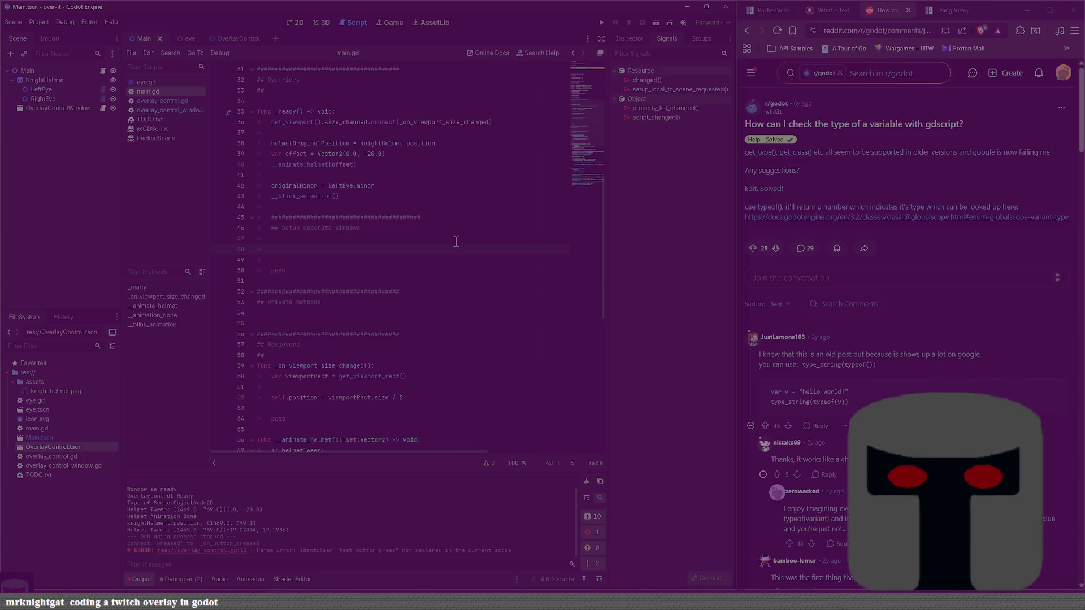
{"action": "key", "text": "Tab"}
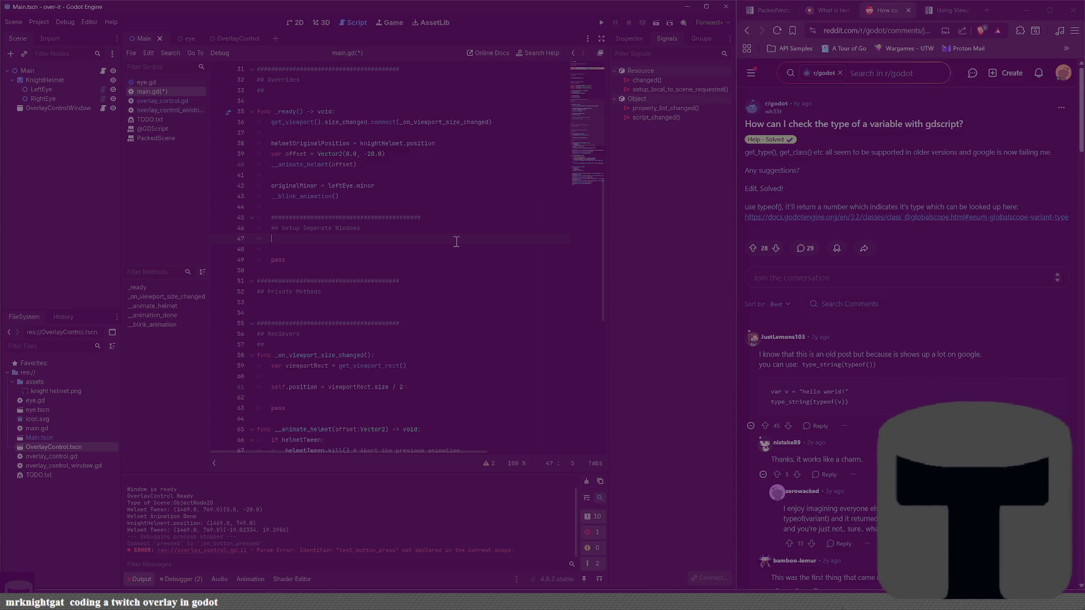
{"action": "type", "text": "__setup_"}
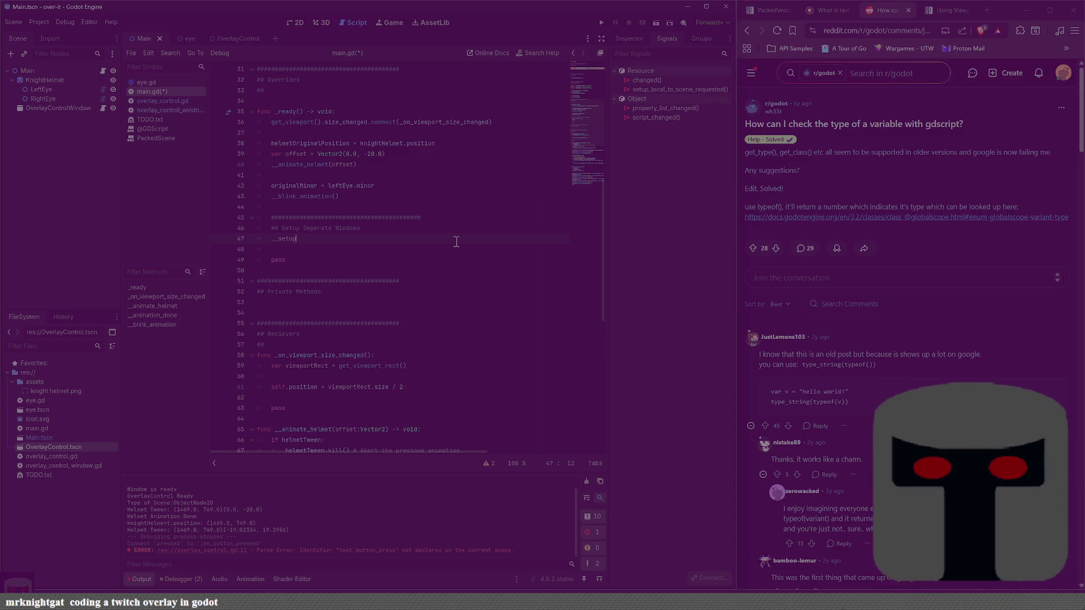
{"action": "type", "text": "overal"}
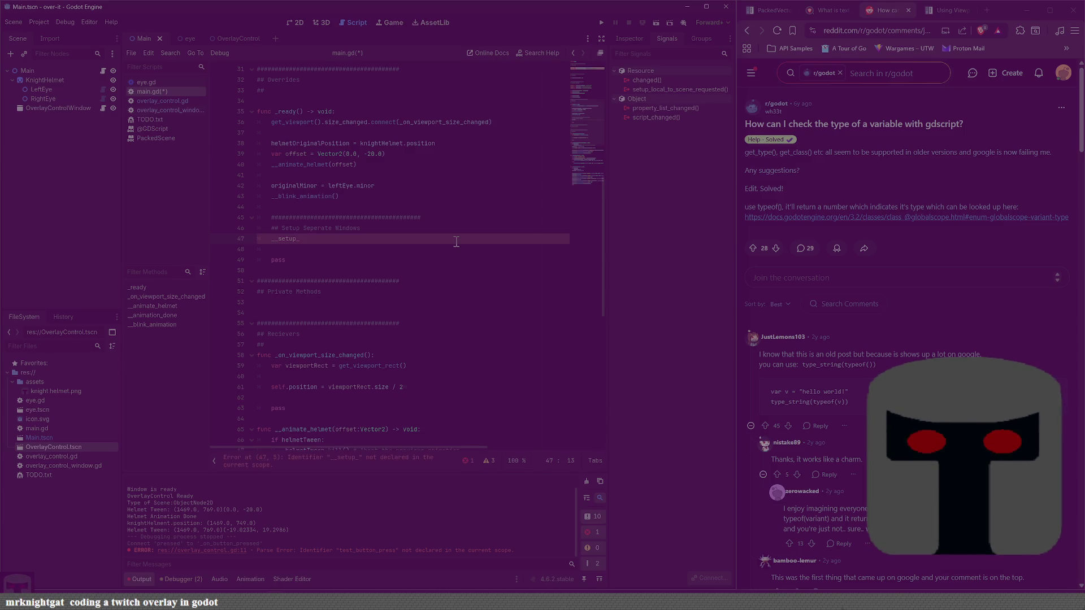
{"action": "type", "text": "y"}
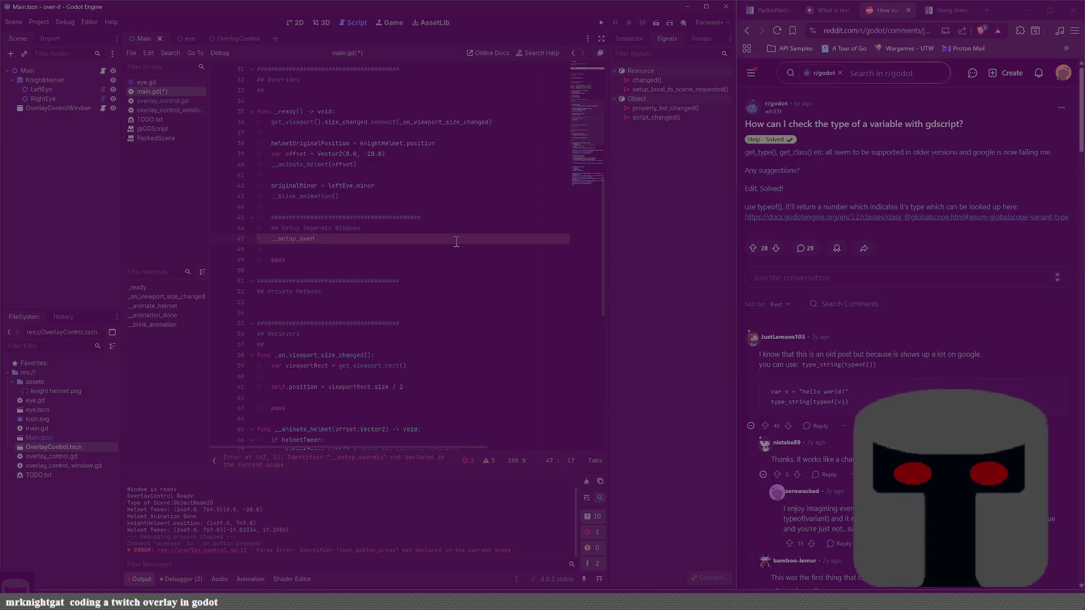
{"action": "type", "text": "ntrol()"}
Step: Complete the call and define __setup_overlay_control() printing "Setting up overlay control", then save main.gd
{"action": "key", "text": "Down"}
{"action": "key", "text": "Down"}
{"action": "key", "text": "ctrl+s"}
{"action": "key", "text": "Return"}
{"action": "key", "text": "Return"}
{"action": "key", "text": "Up"}
{"action": "type", "text": "func __"}
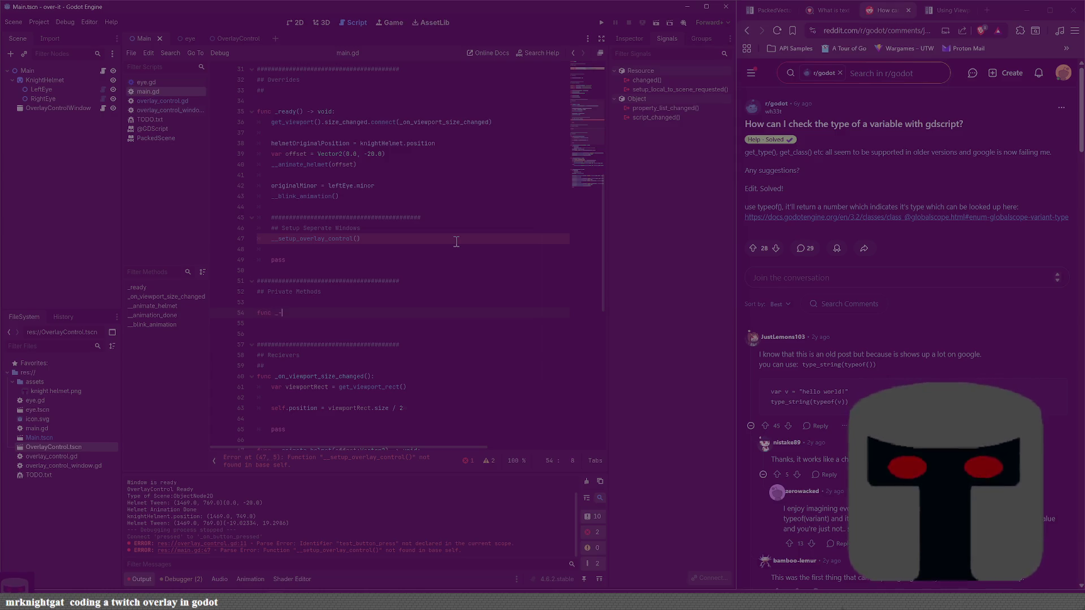
{"action": "type", "text": "setup_over"}
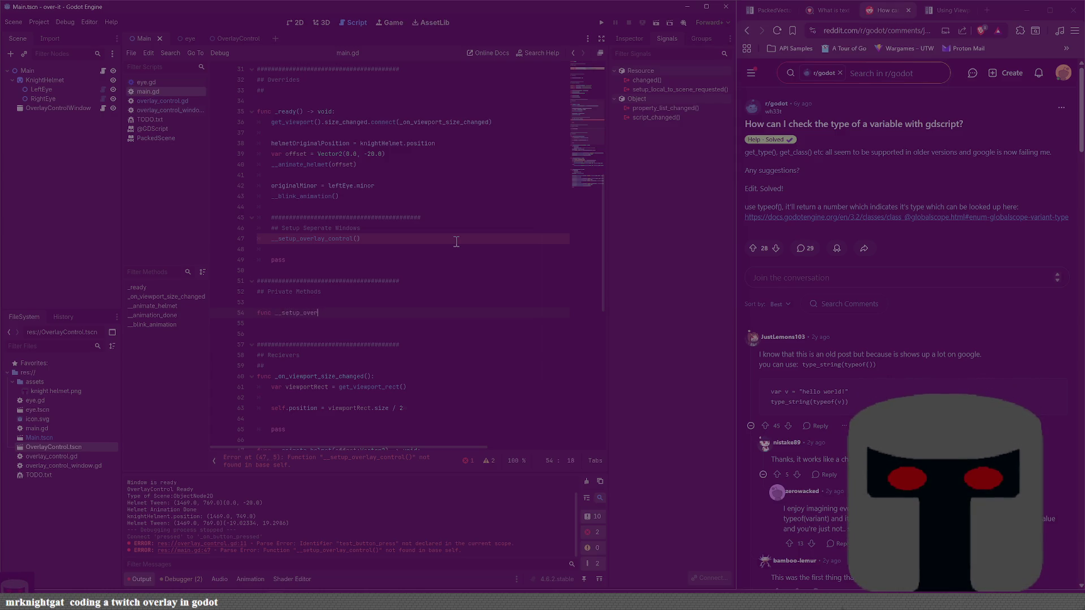
{"action": "type", "text": "lay_control()"}
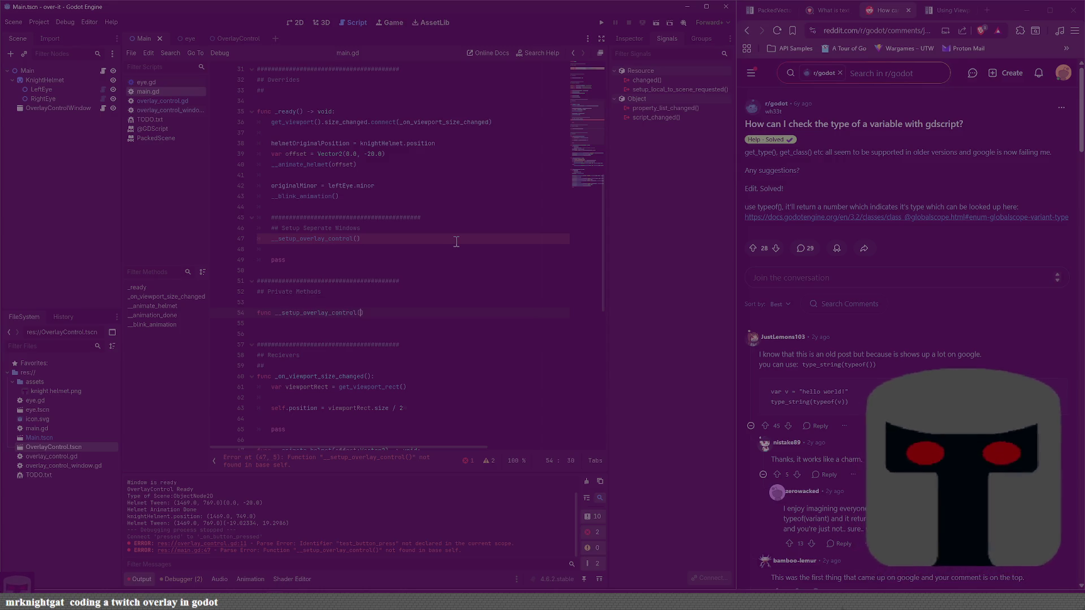
{"action": "type", "text": ":"}
{"action": "key", "text": "Return"}
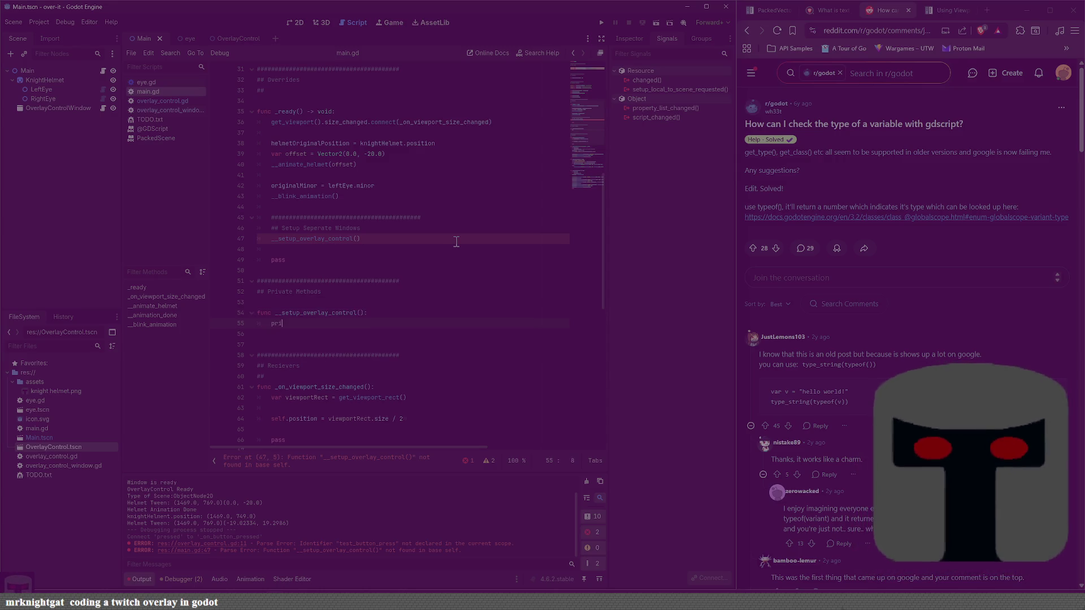
{"action": "type", "text": "print(\"Setting "}
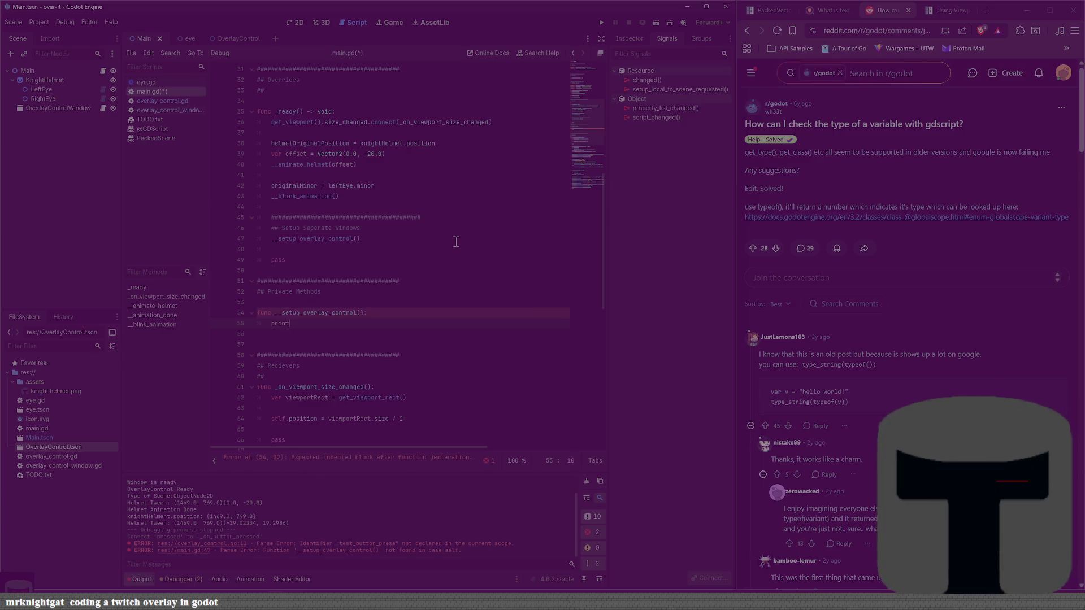
{"action": "type", "text": "up overlay control"}
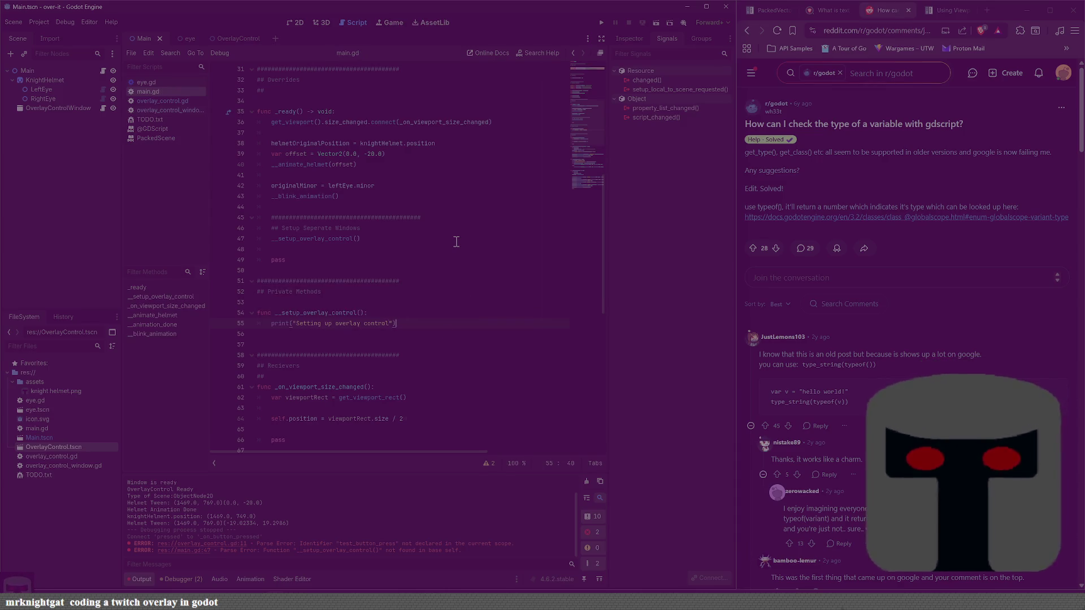
{"action": "key", "text": "End"}
{"action": "key", "text": "Return"}
{"action": "key", "text": "ctrl+s"}
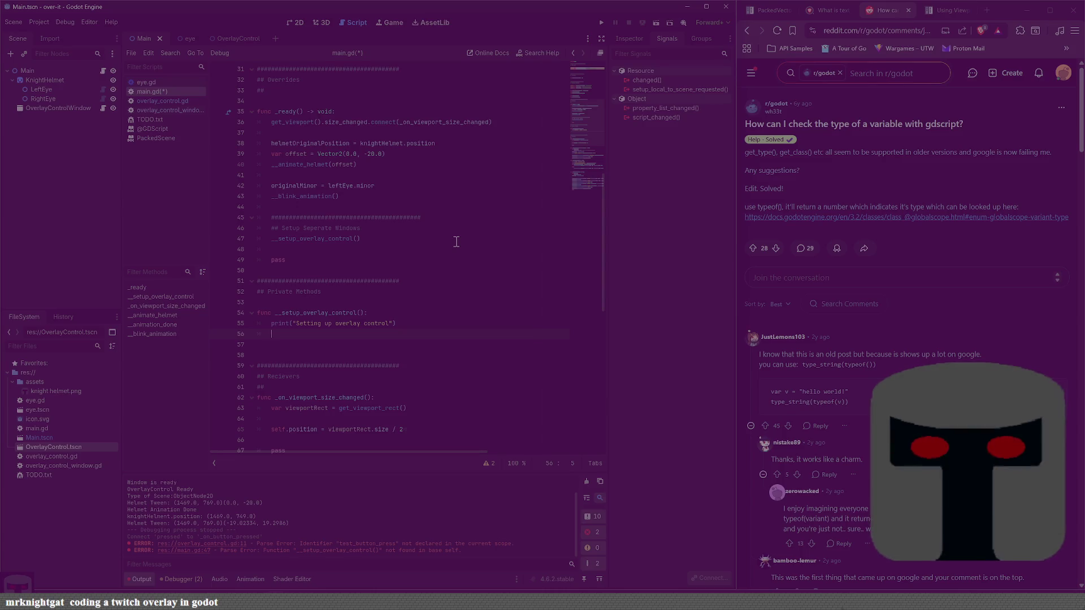
Step: Browse the get_ method suggestions, delete the unfinished call, and open overlay_control_window.gd
{"action": "key", "text": "BackSpace"}
{"action": "key", "text": "BackSpace"}
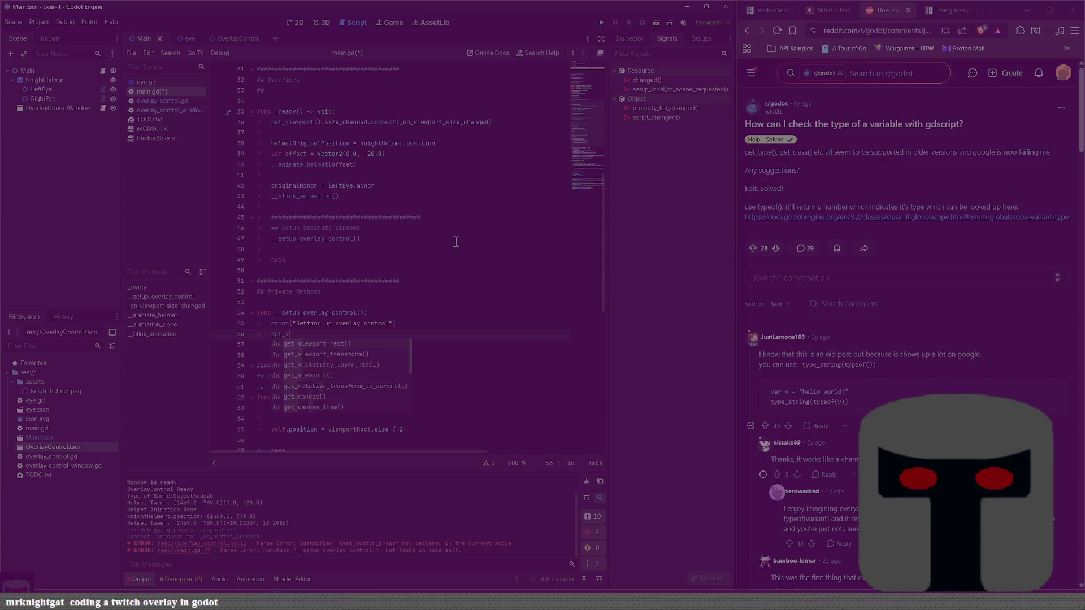
{"action": "type", "text": "iewport"}
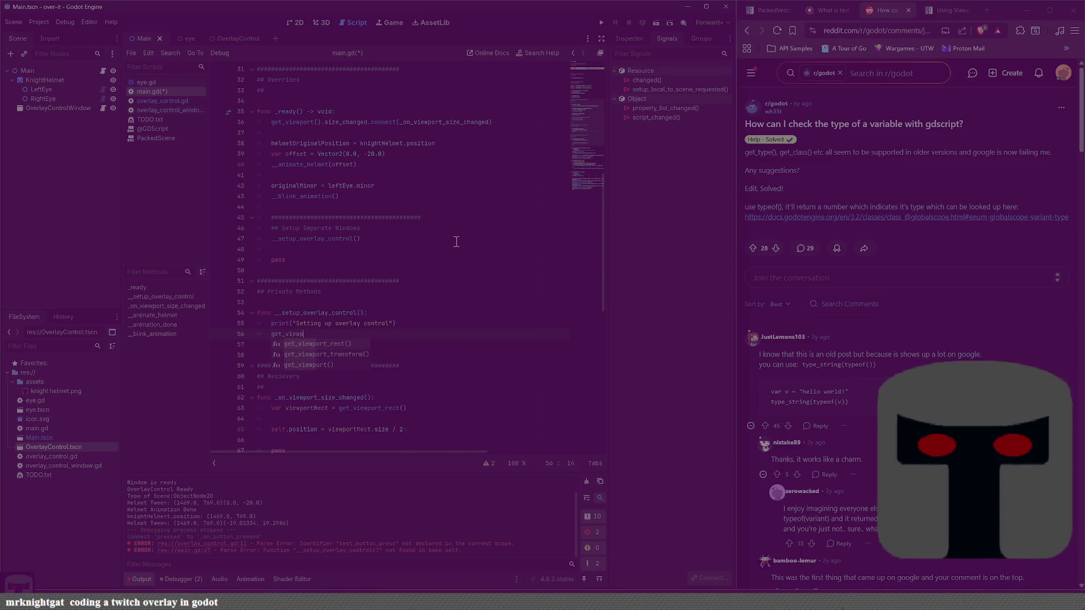
{"action": "key", "text": "BackSpace"}
{"action": "key", "text": "BackSpace"}
{"action": "key", "text": "BackSpace"}
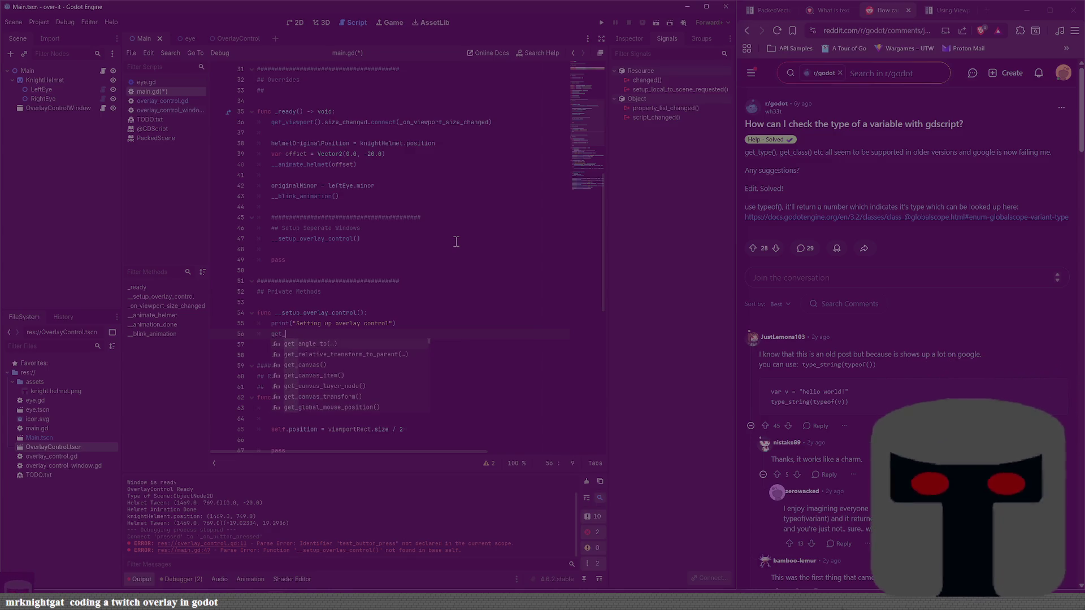
{"action": "type", "text": "_"}
{"action": "key", "text": "Down"}
{"action": "key", "text": "Down"}
{"action": "key", "text": "Down"}
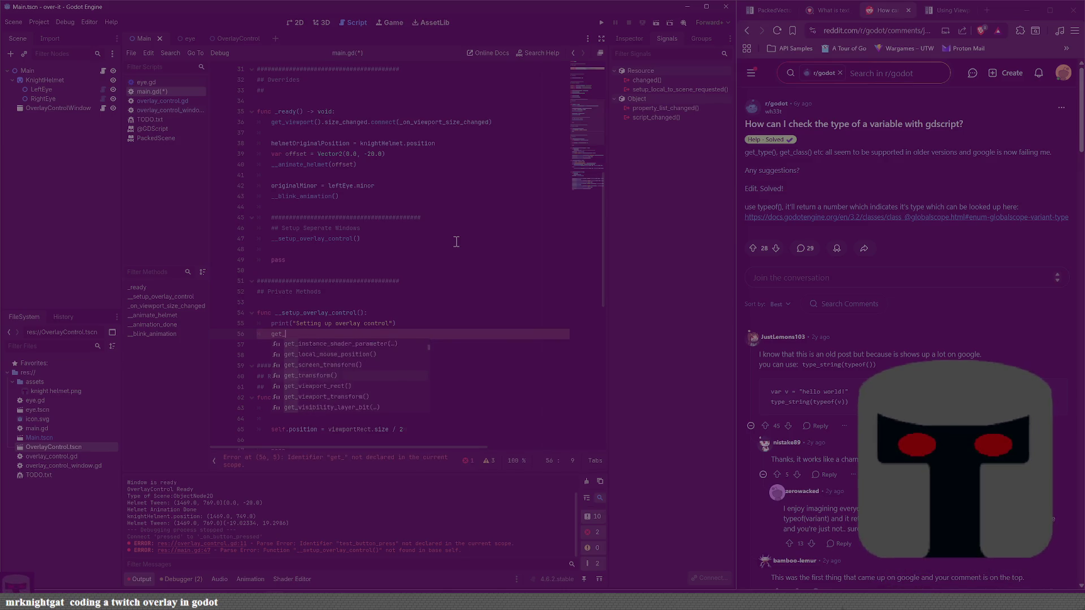
{"action": "key", "text": "Up"}
{"action": "key", "text": "Up"}
{"action": "key", "text": "Up"}
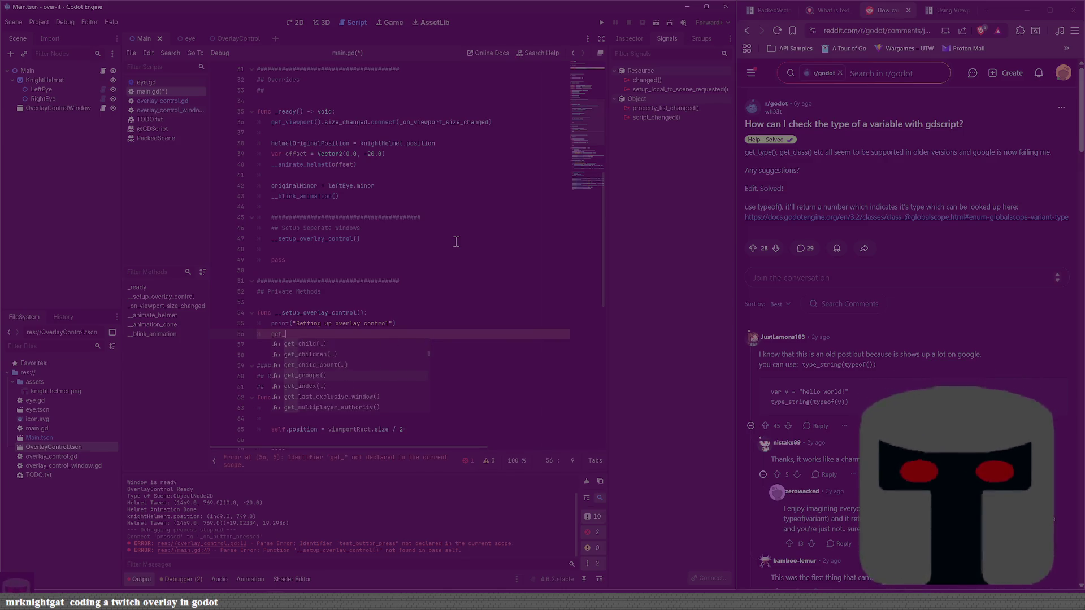
{"action": "key", "text": "Down"}
{"action": "key", "text": "Down"}
{"action": "key", "text": "Down"}
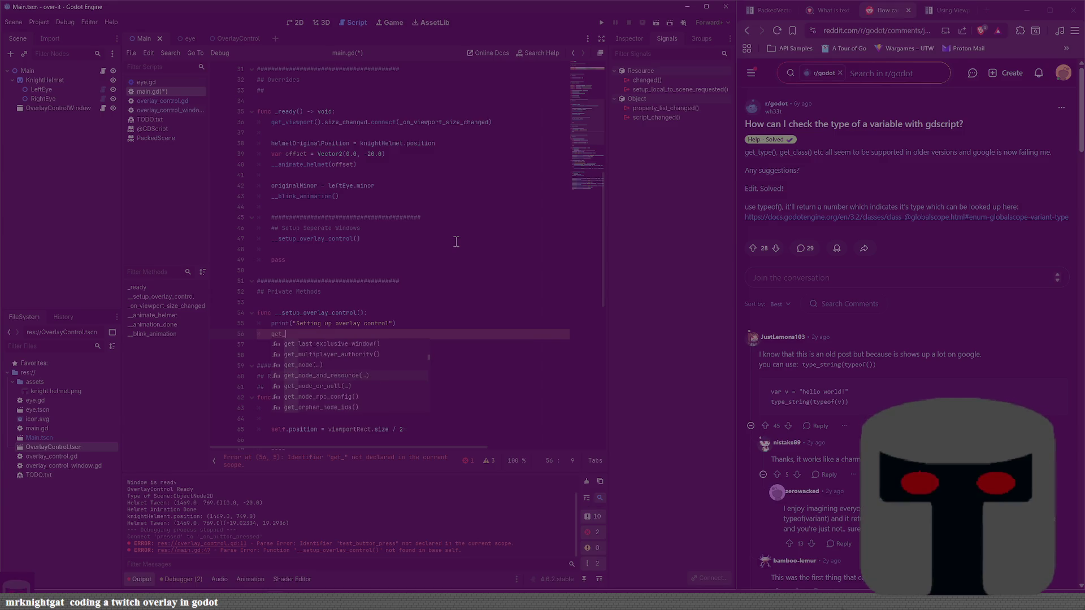
{"action": "key", "text": "Down"}
{"action": "key", "text": "Down"}
{"action": "key", "text": "Down"}
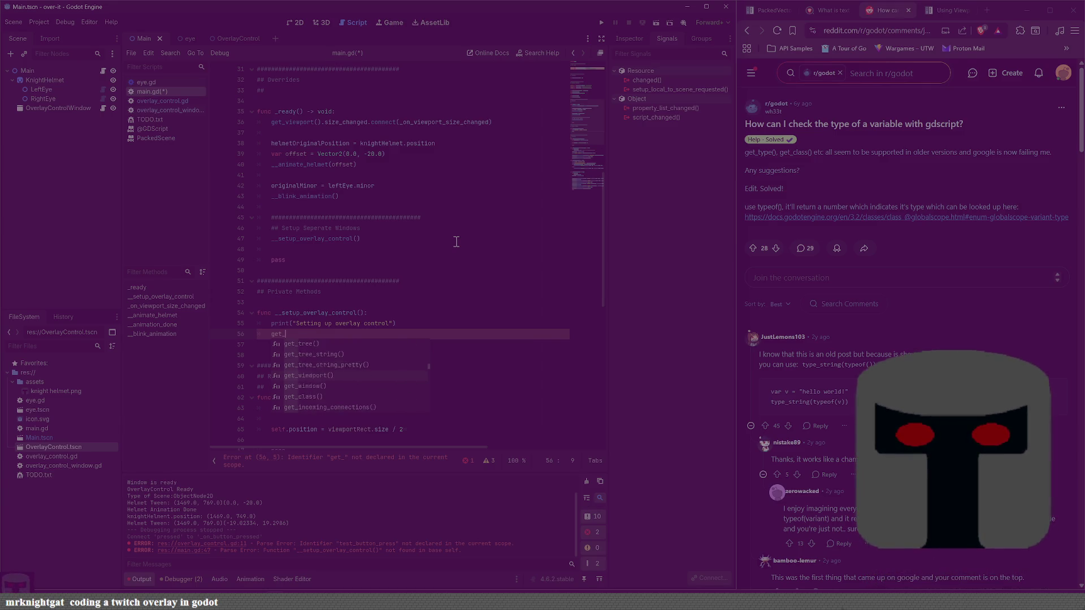
{"action": "key", "text": "Down"}
{"action": "key", "text": "Down"}
{"action": "key", "text": "Down"}
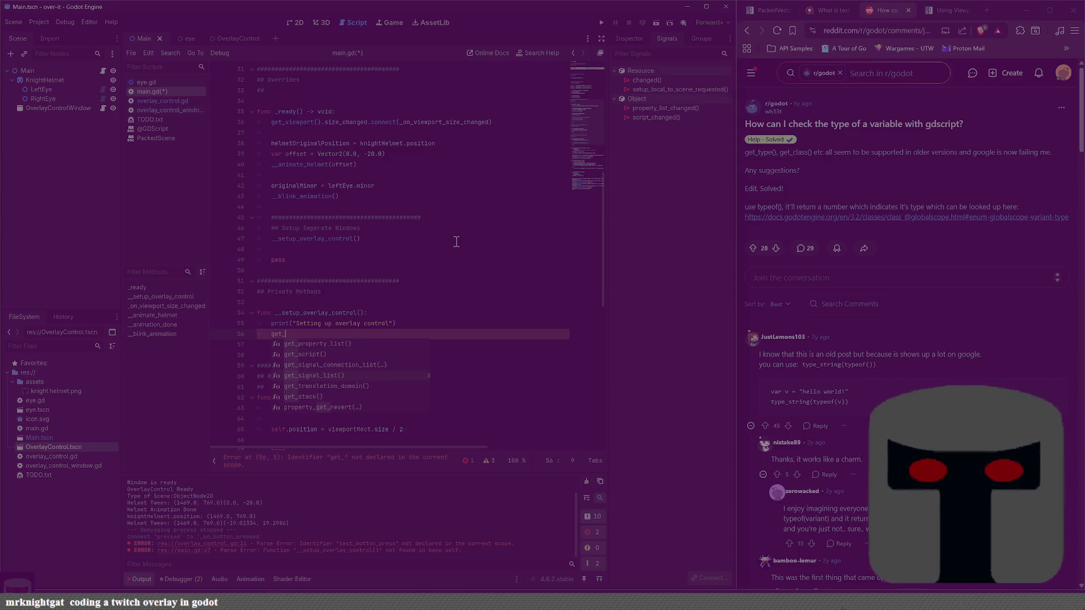
{"action": "key", "text": "BackSpace"}
{"action": "key", "text": "BackSpace"}
{"action": "key", "text": "BackSpace"}
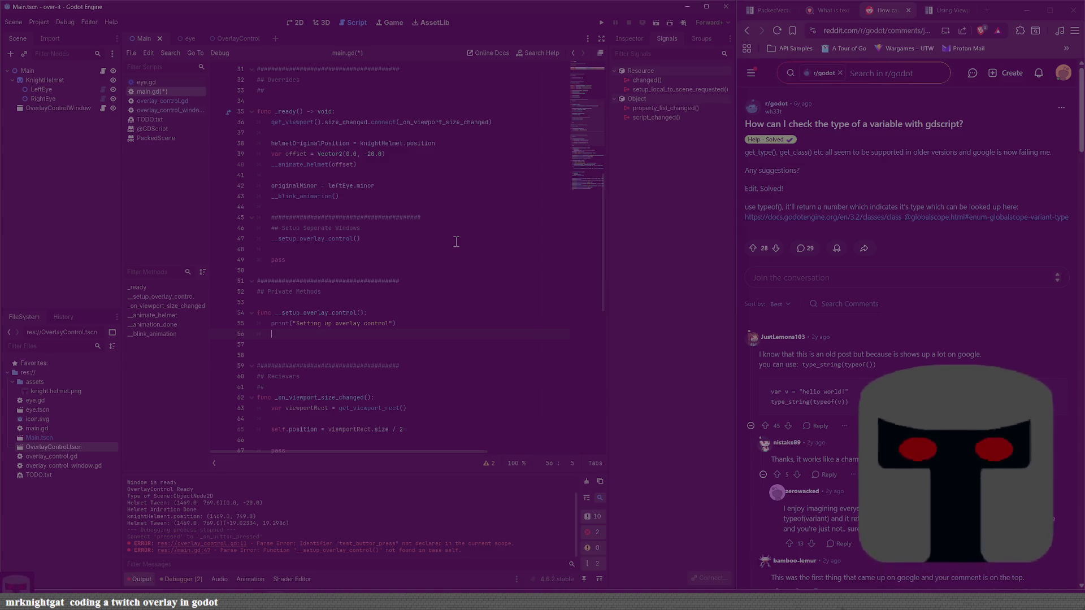
{"action": "scroll", "coordinate": [456, 242], "scroll_direction": "up", "scroll_amount": 10}
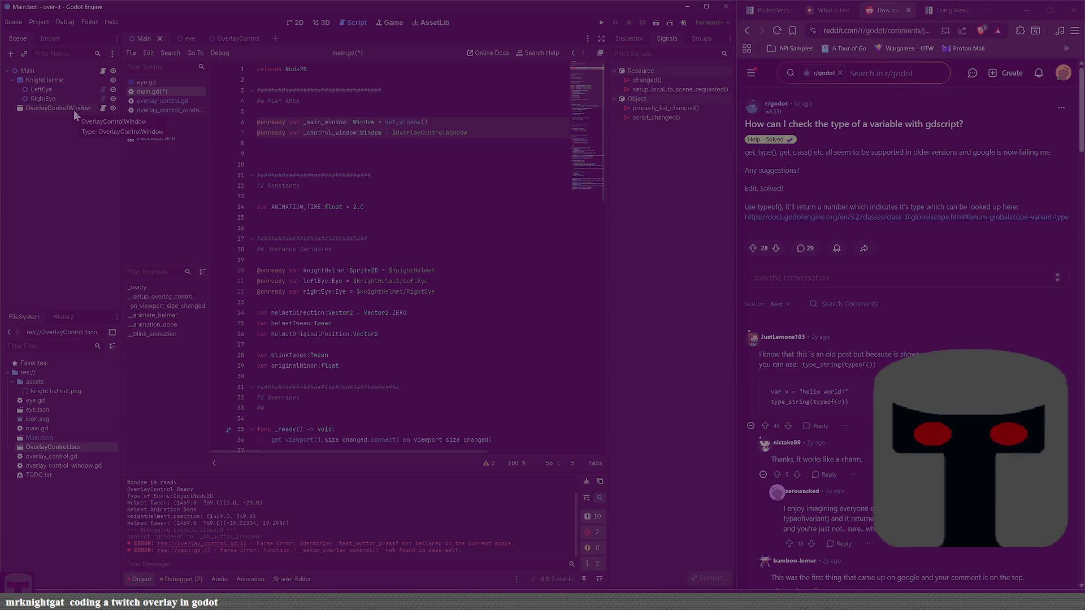
{"action": "left_click", "coordinate": [103, 108]}
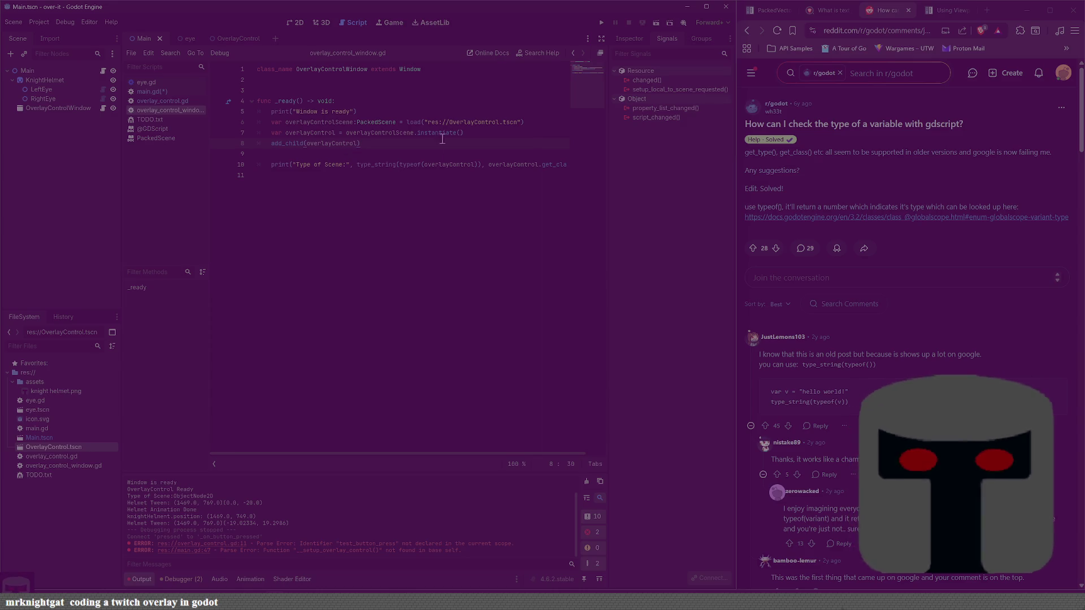
Step: Below the class declaration, declare var overlayControl:OverlayControl with a get: accessor
{"action": "left_click", "coordinate": [397, 91]}
{"action": "key", "text": "Return"}
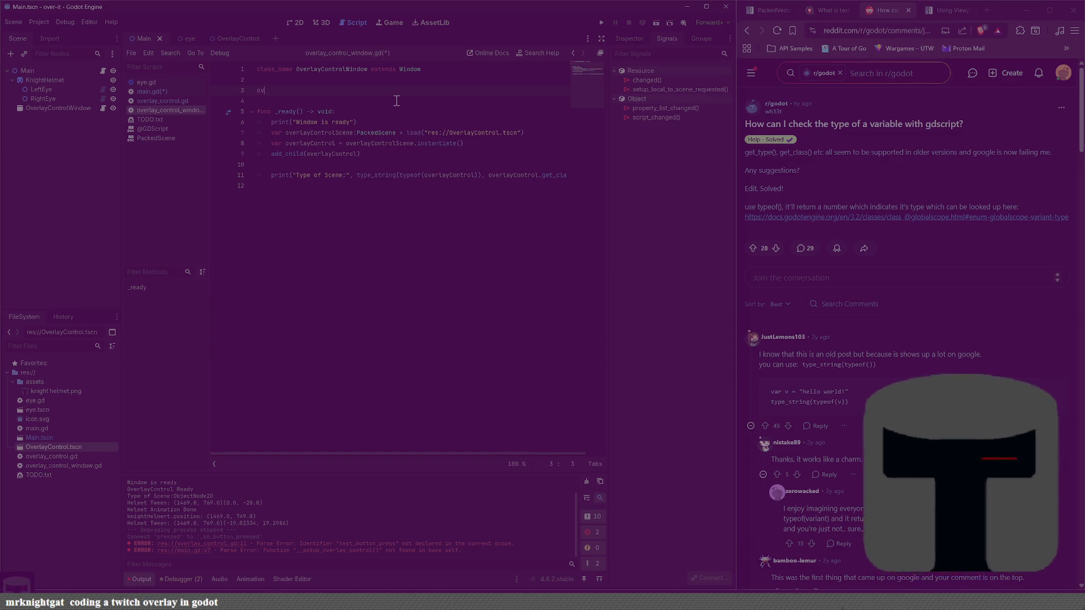
{"action": "type", "text": "overlay"}
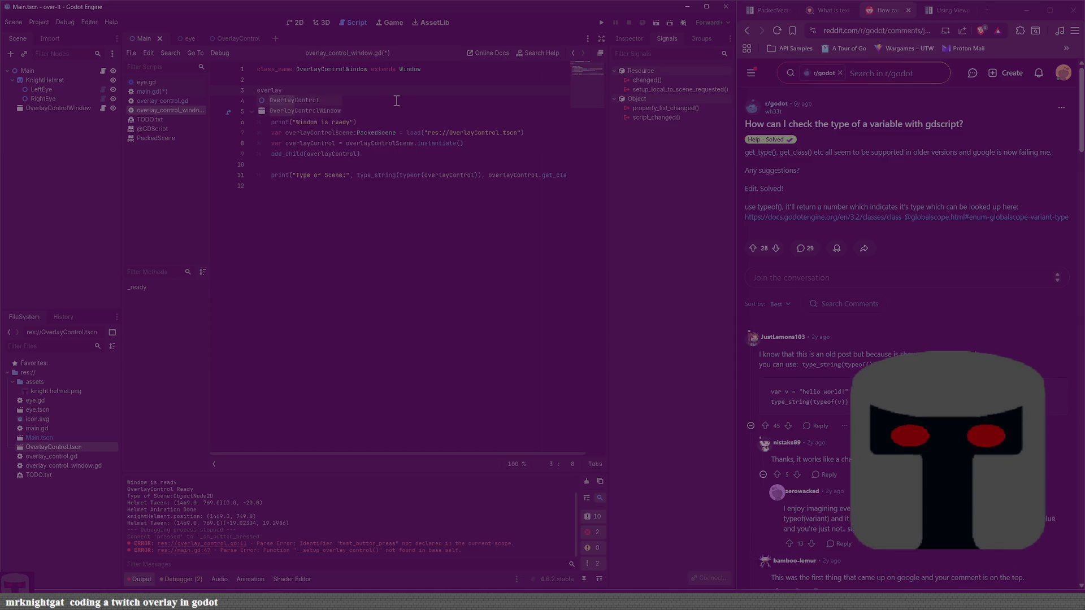
{"action": "key", "text": "BackSpace"}
{"action": "key", "text": "BackSpace"}
{"action": "key", "text": "BackSpace"}
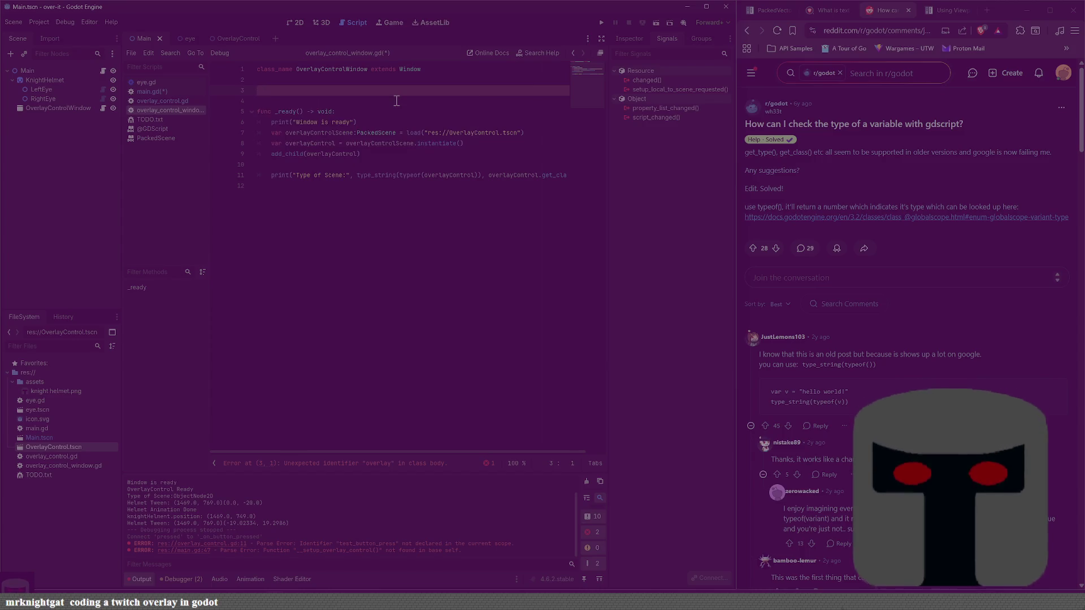
{"action": "type", "text": "r overlay"}
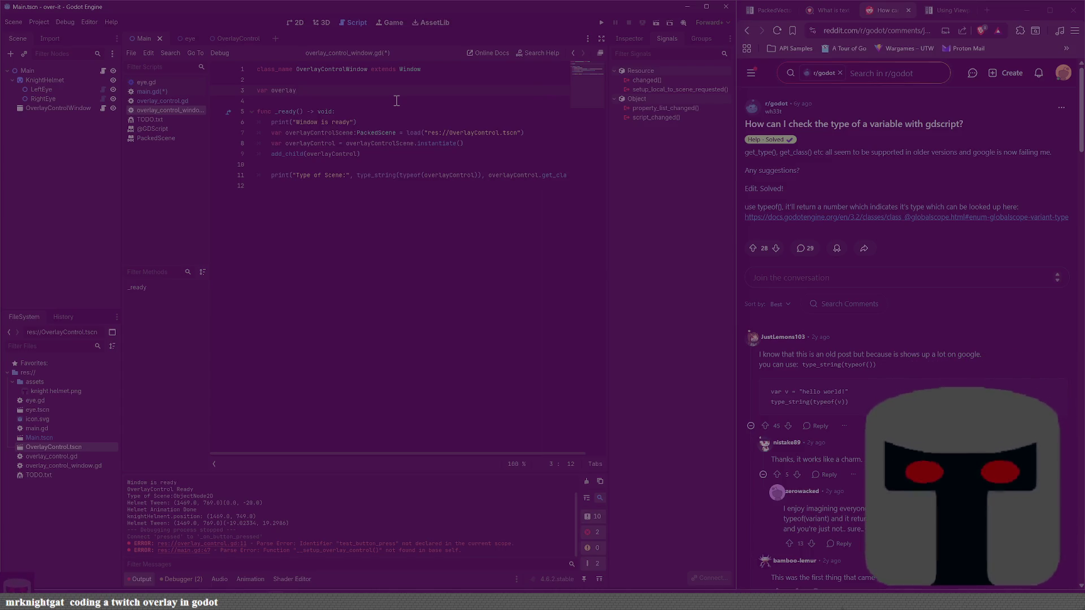
{"action": "type", "text": "Control:ge"}
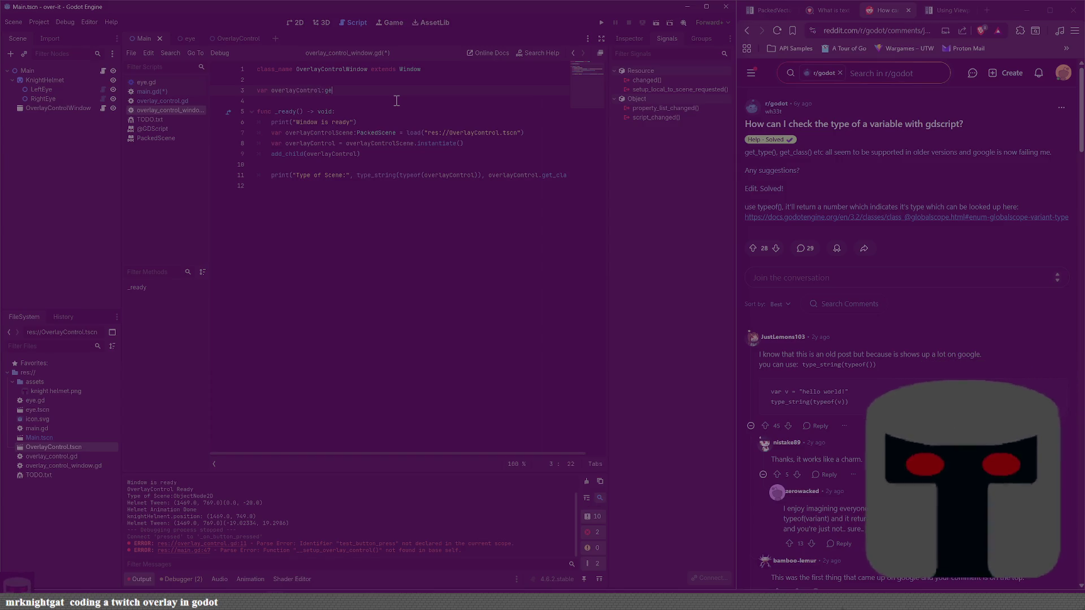
{"action": "key", "text": "Return"}
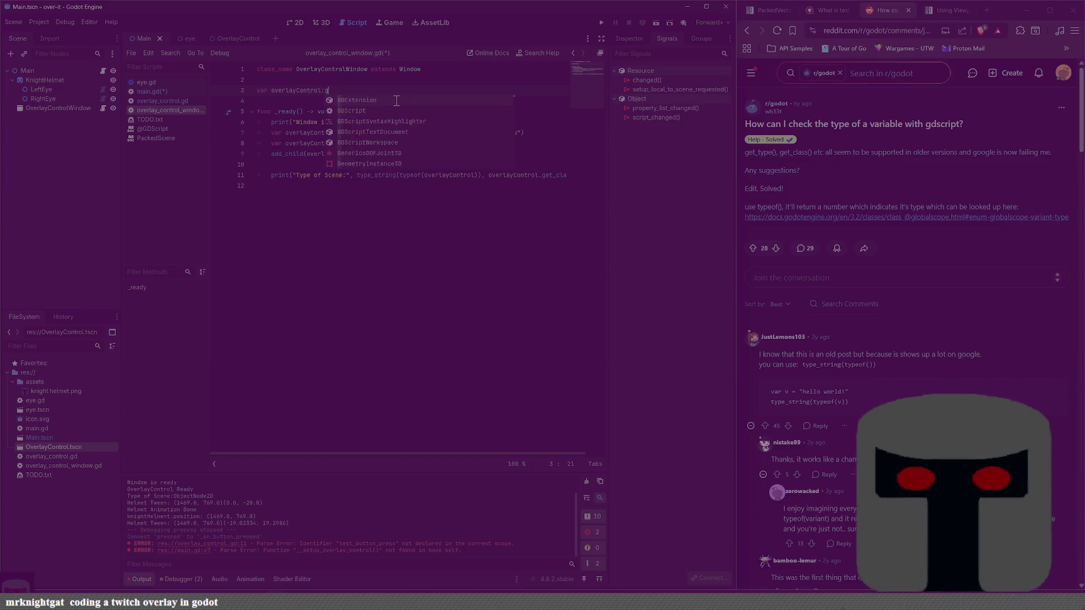
{"action": "key", "text": "Up"}
{"action": "key", "text": "End"}
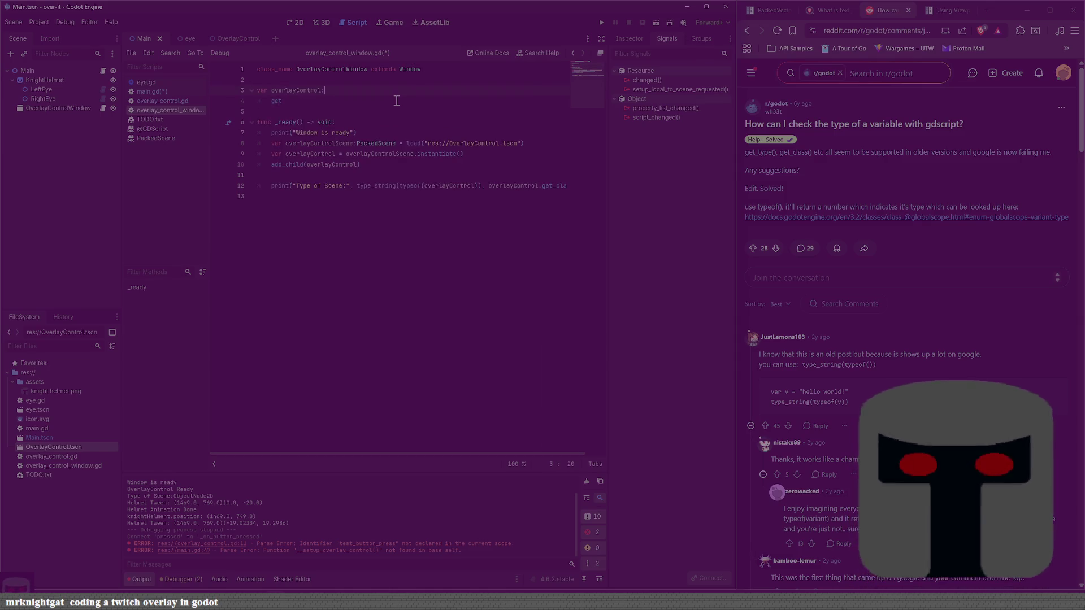
{"action": "key", "text": "Left"}
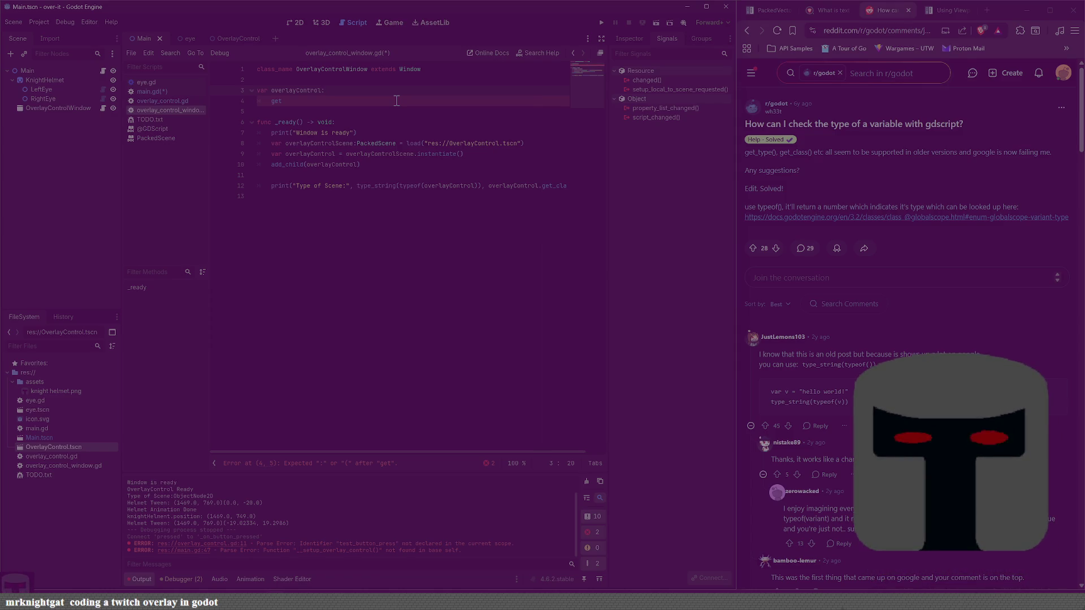
{"action": "type", "text": "Overl"}
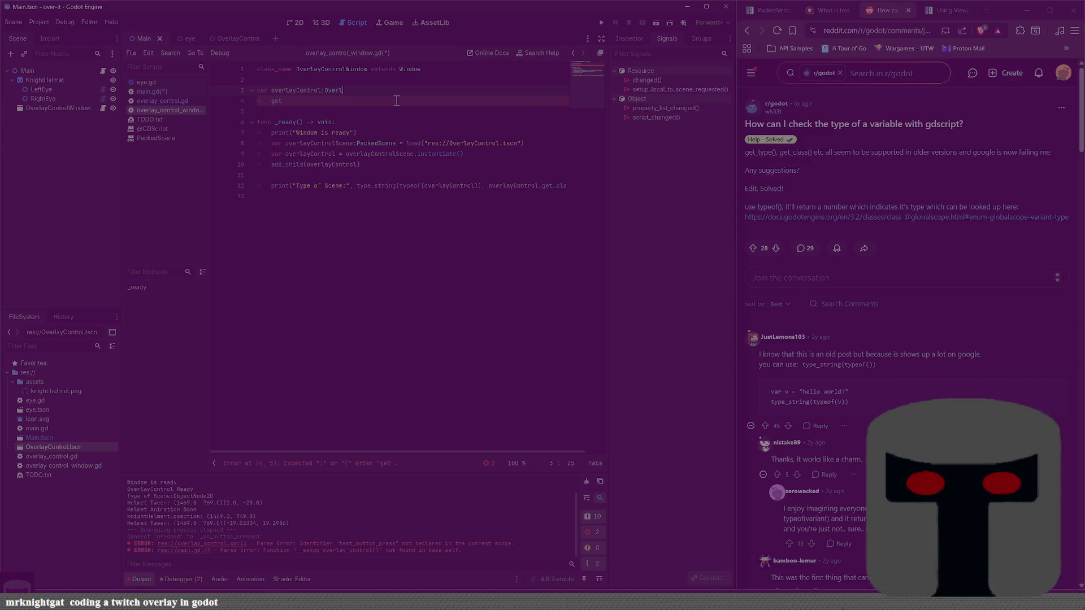
{"action": "key", "text": "Return"}
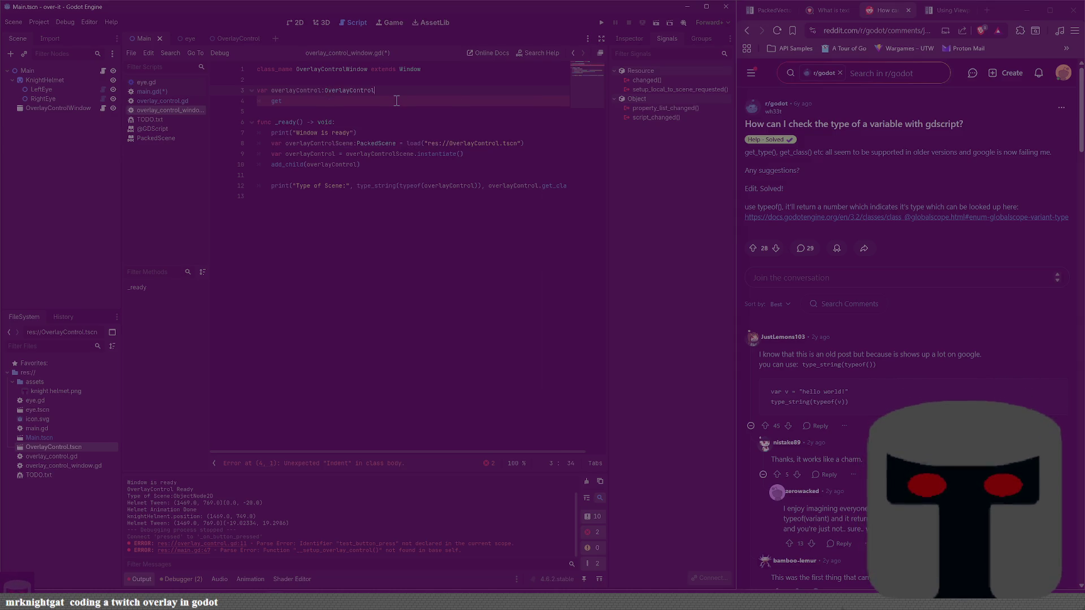
{"action": "type", "text": ":"}
{"action": "key", "text": "Down"}
{"action": "type", "text": ":"}
Step: Make the getter return get_child(), save, and view the get_child documentation
{"action": "key", "text": "Return"}
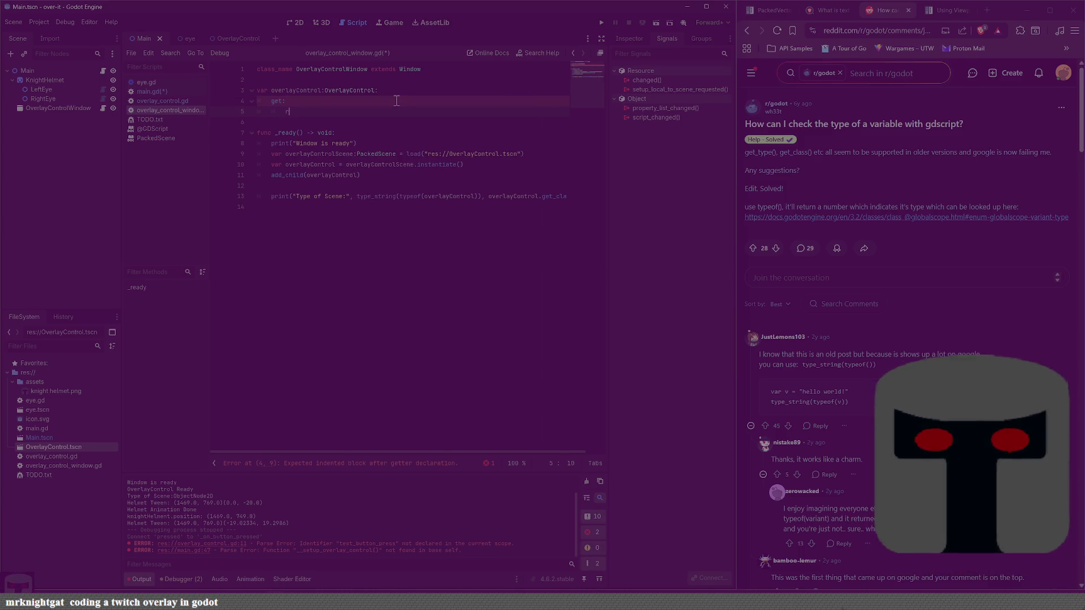
{"action": "type", "text": "eturn"}
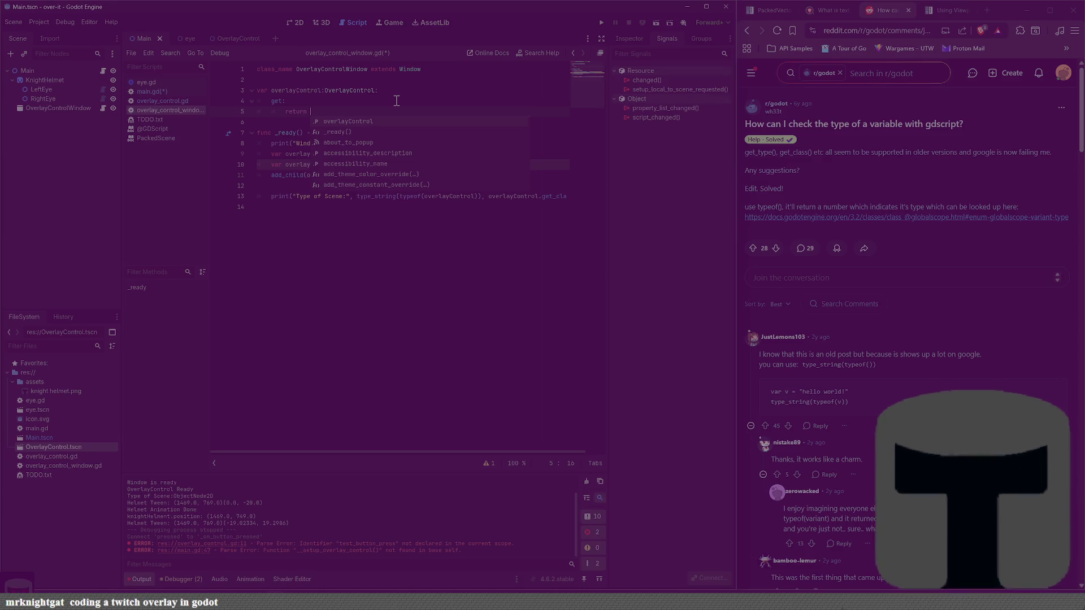
{"action": "type", "text": "ge"}
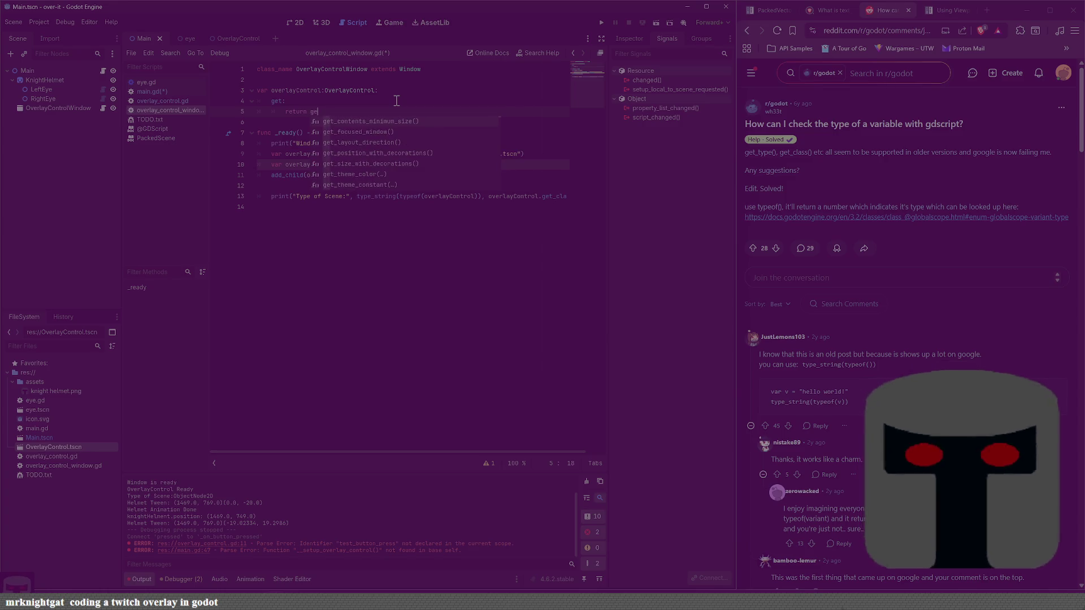
{"action": "type", "text": "t_ro"}
{"action": "key", "text": "BackSpace"}
{"action": "key", "text": "BackSpace"}
{"action": "type", "text": "child"}
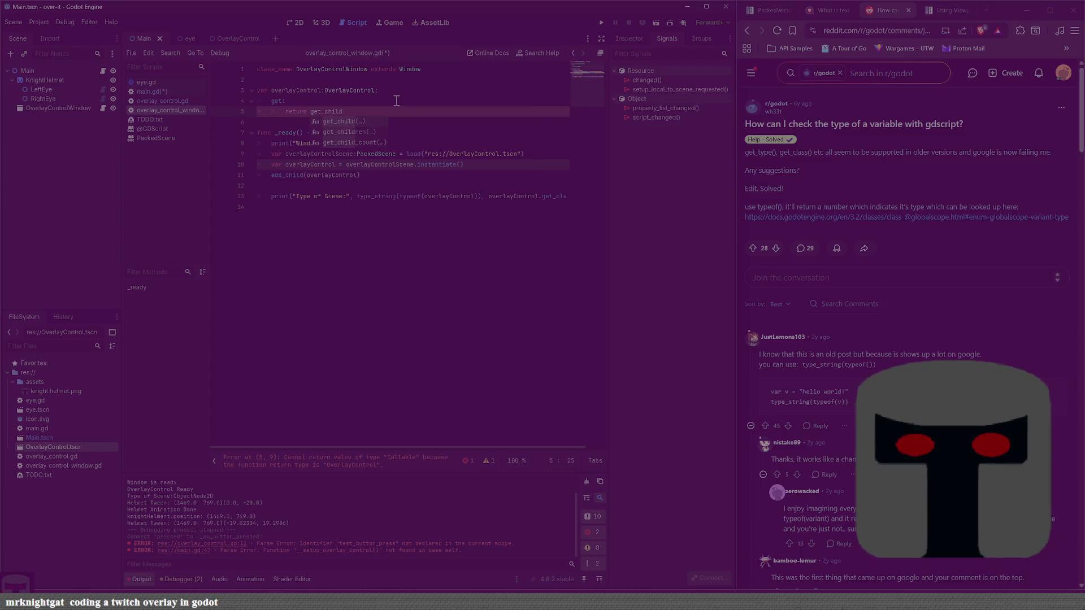
{"action": "type", "text": "()"}
{"action": "key", "text": "ctrl+s"}
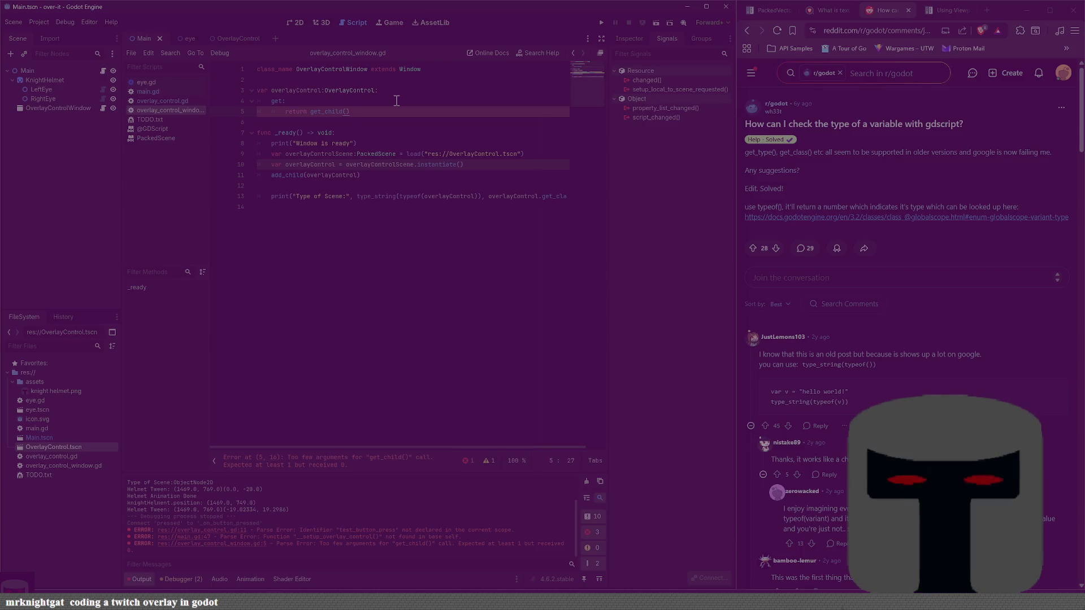
{"action": "left_click", "coordinate": [331, 112], "text": "ctrl"}
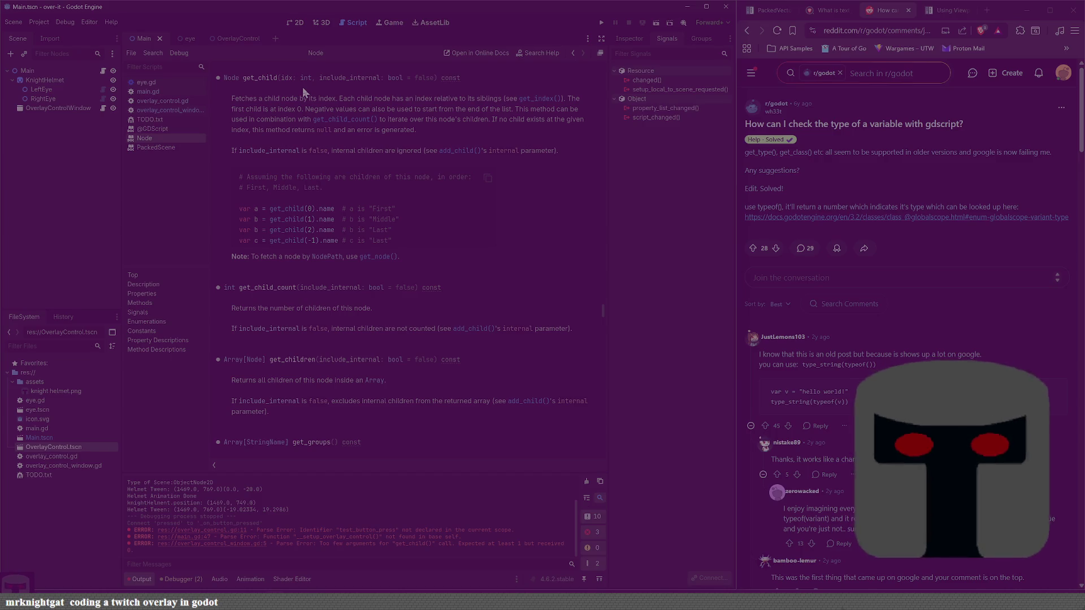
Step: Return to overlay_control_window.gd and save it with the getter returning get_child(0)
{"action": "key", "text": "alt+Left"}
{"action": "left_click", "coordinate": [345, 112]}
{"action": "mouse_move", "coordinate": [389, 196]}
{"action": "key", "text": "ctrl+s"}
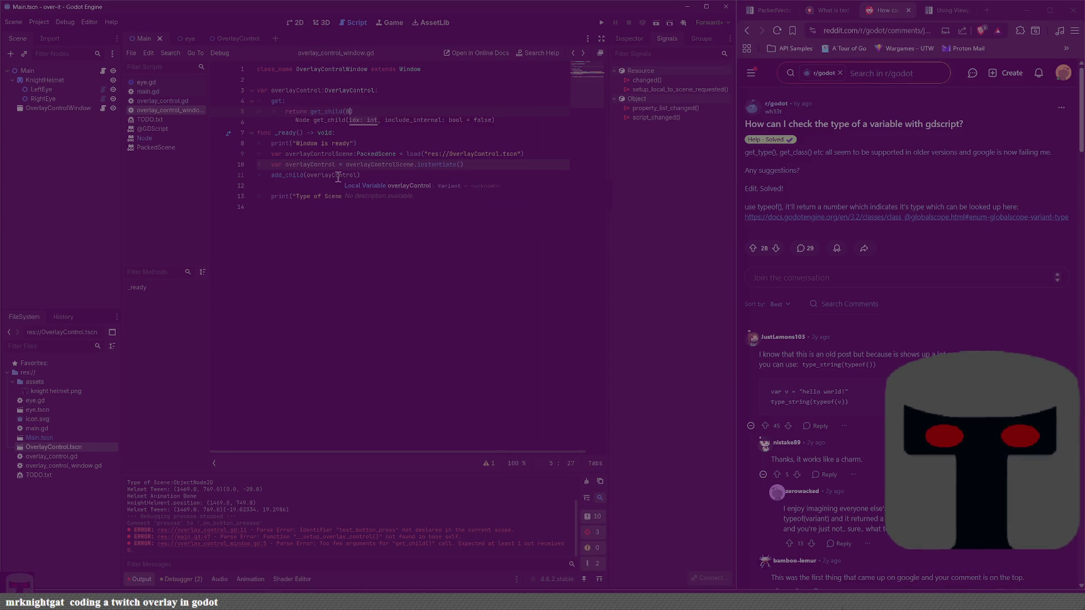
{"action": "left_click", "coordinate": [532, 164]}
Step: After the instantiate line, add overlayControl.name = "OverlayControl" and save
{"action": "key", "text": "Return"}
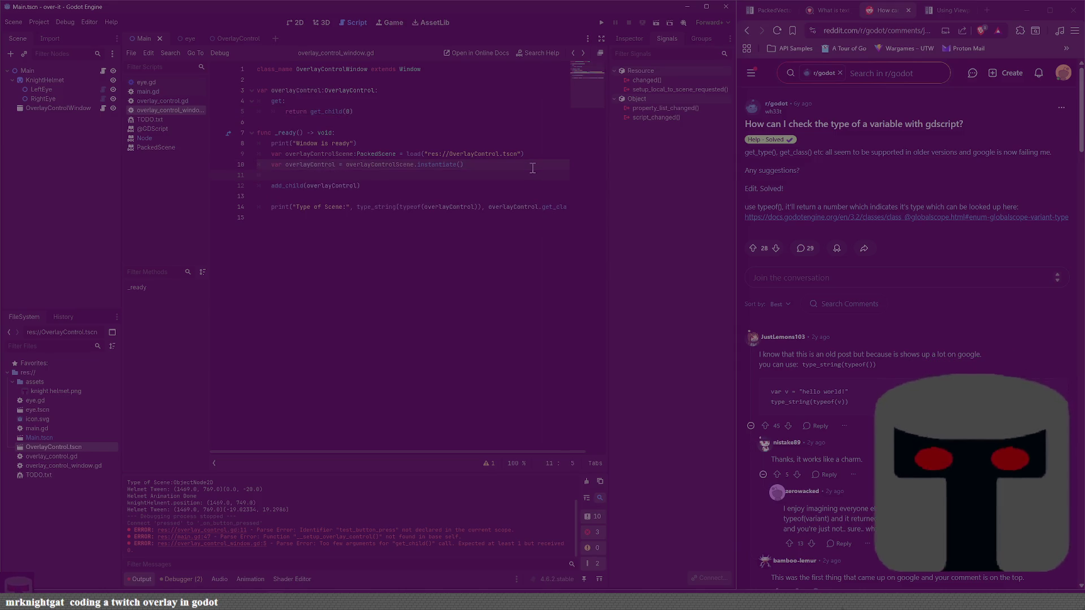
{"action": "type", "text": "overlayControl"}
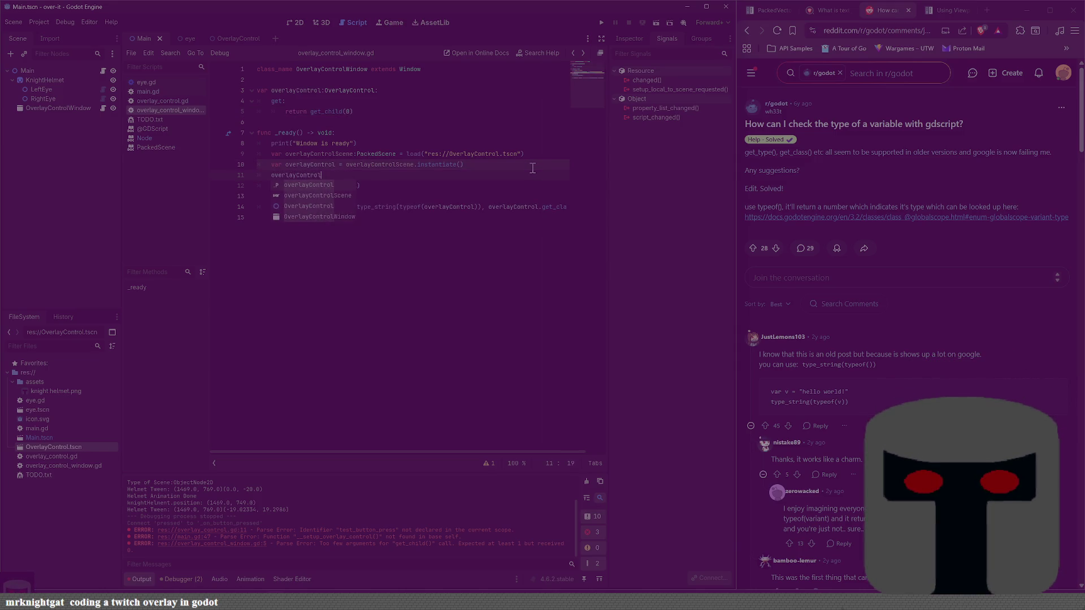
{"action": "type", "text": ".name = \""}
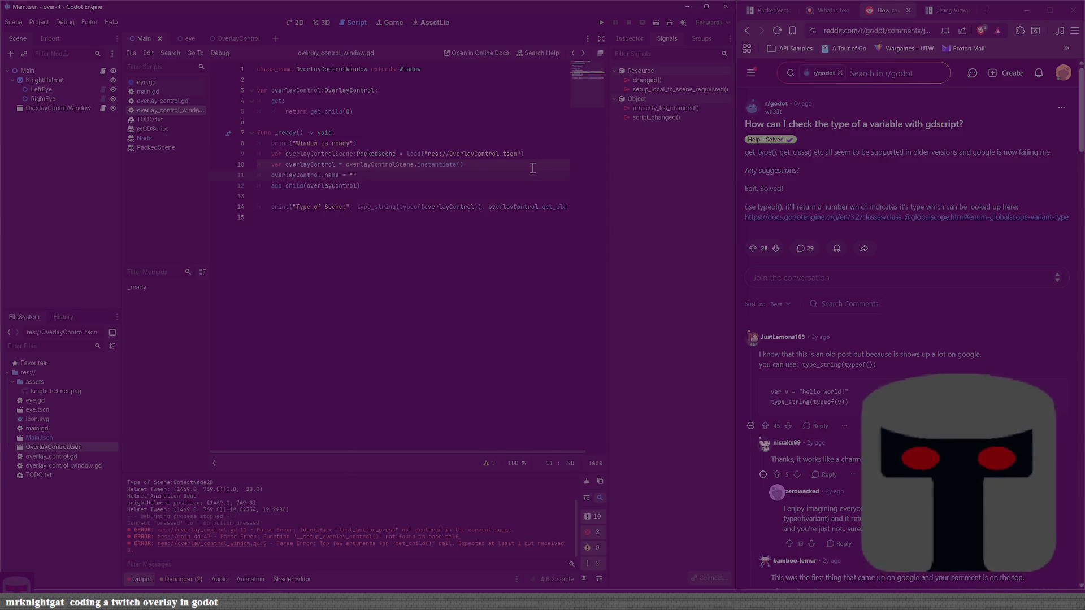
{"action": "type", "text": "OverlayControl"}
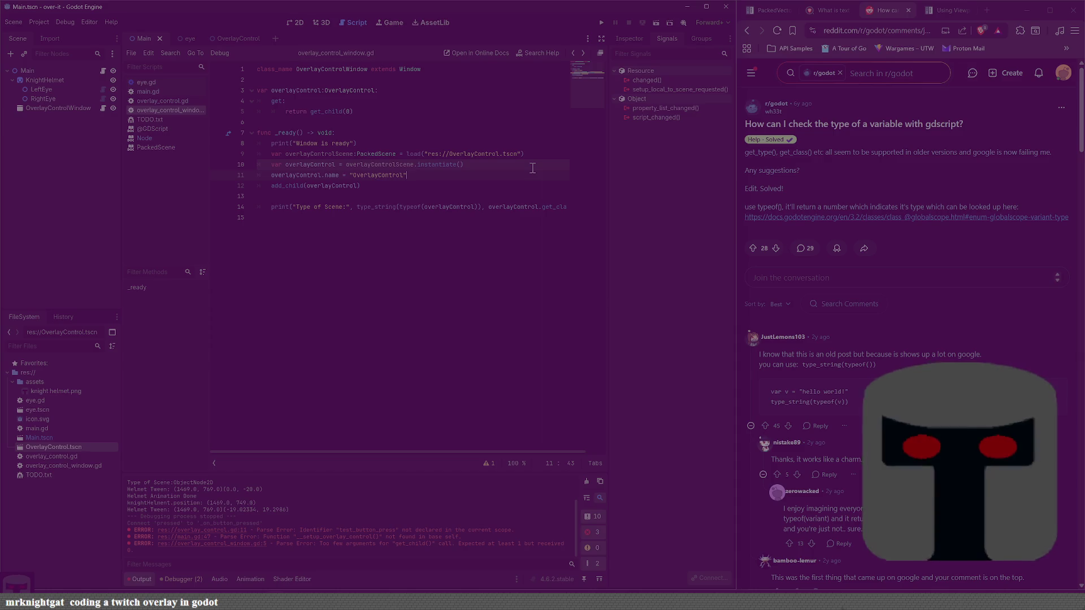
{"action": "key", "text": "End"}
{"action": "key", "text": "Return"}
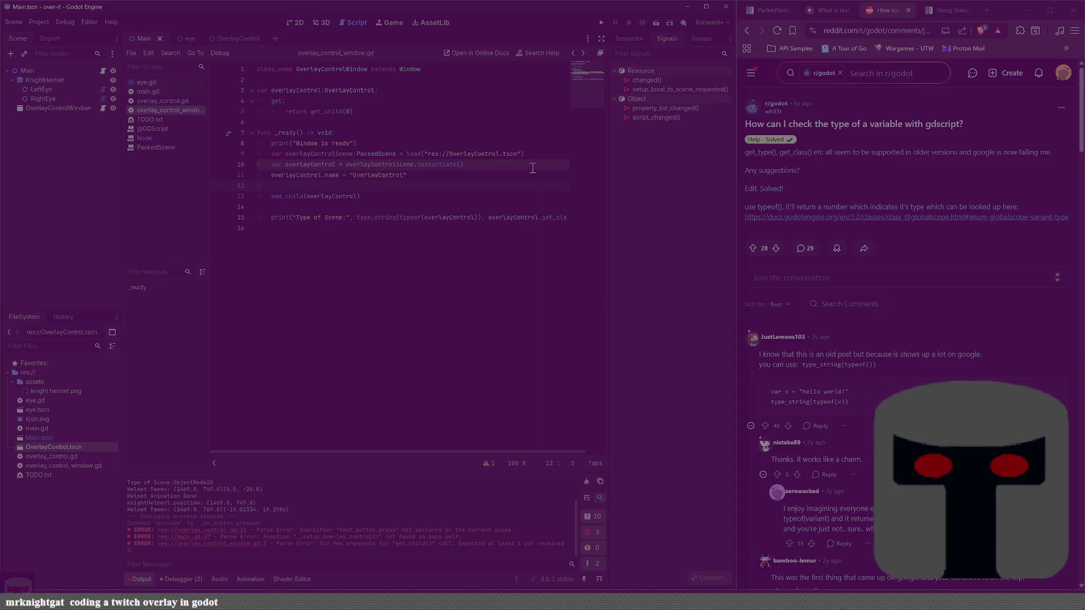
{"action": "key", "text": "BackSpace"}
{"action": "key", "text": "BackSpace"}
{"action": "key", "text": "BackSpace"}
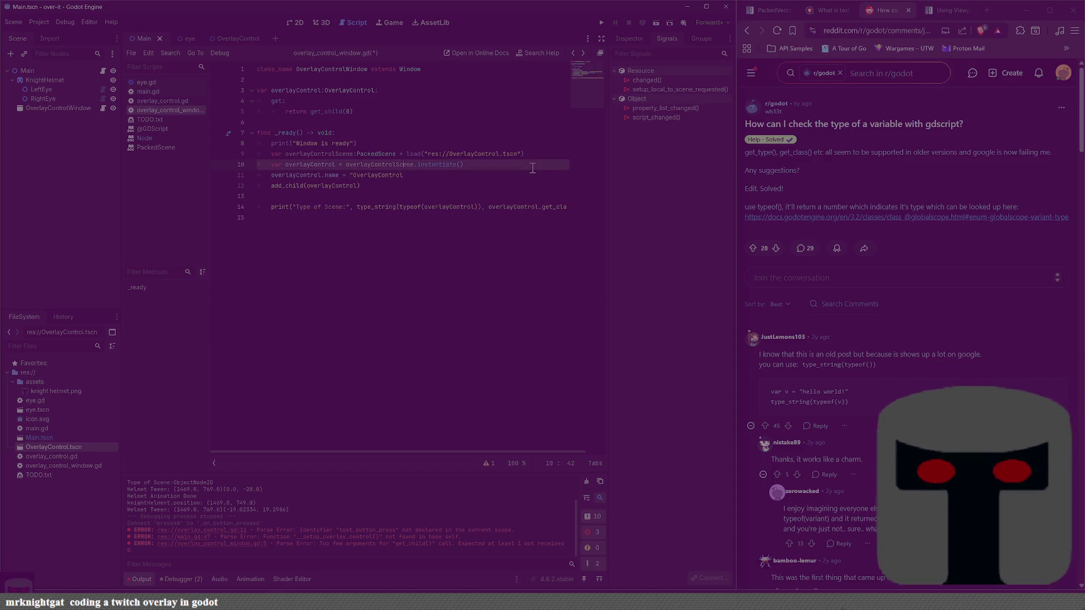
{"action": "type", "text": "\""}
{"action": "key", "text": "ctrl+s"}
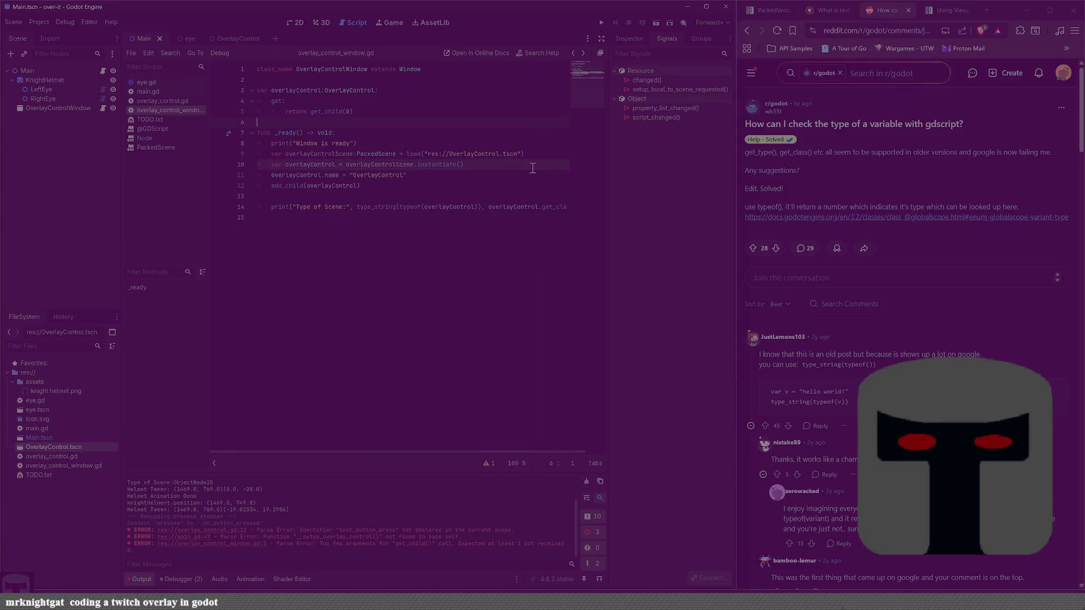
Step: Change the getter to return find_child("OverlayControl"), save, and view the find_child documentation
{"action": "type", "text": "ld"}
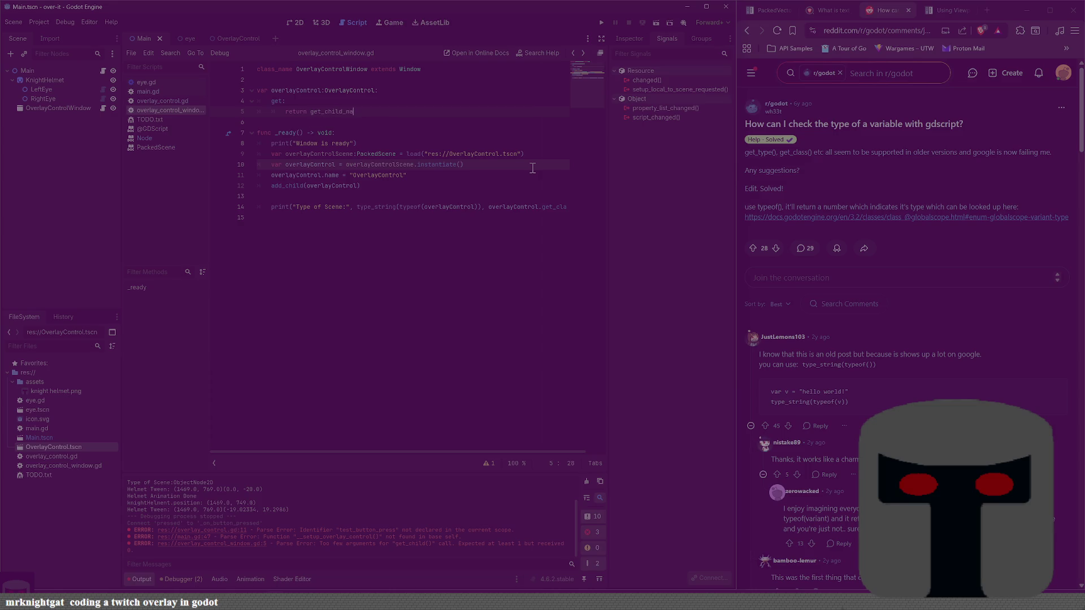
{"action": "key", "text": "BackSpace"}
{"action": "key", "text": "BackSpace"}
{"action": "key", "text": "BackSpace"}
{"action": "type", "text": "("}
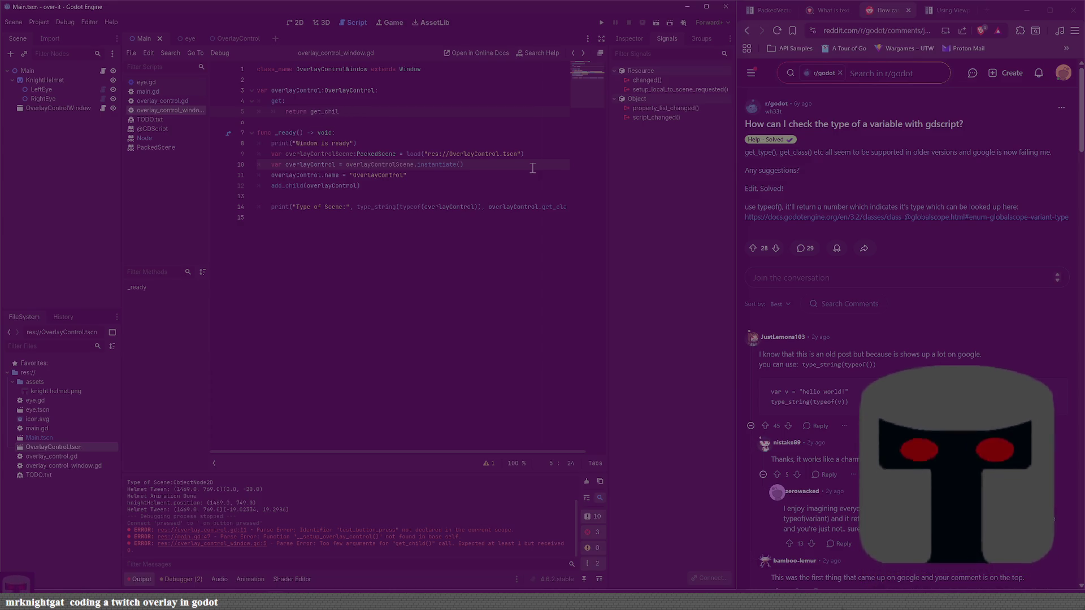
{"action": "key", "text": "BackSpace"}
{"action": "key", "text": "BackSpace"}
{"action": "key", "text": "BackSpace"}
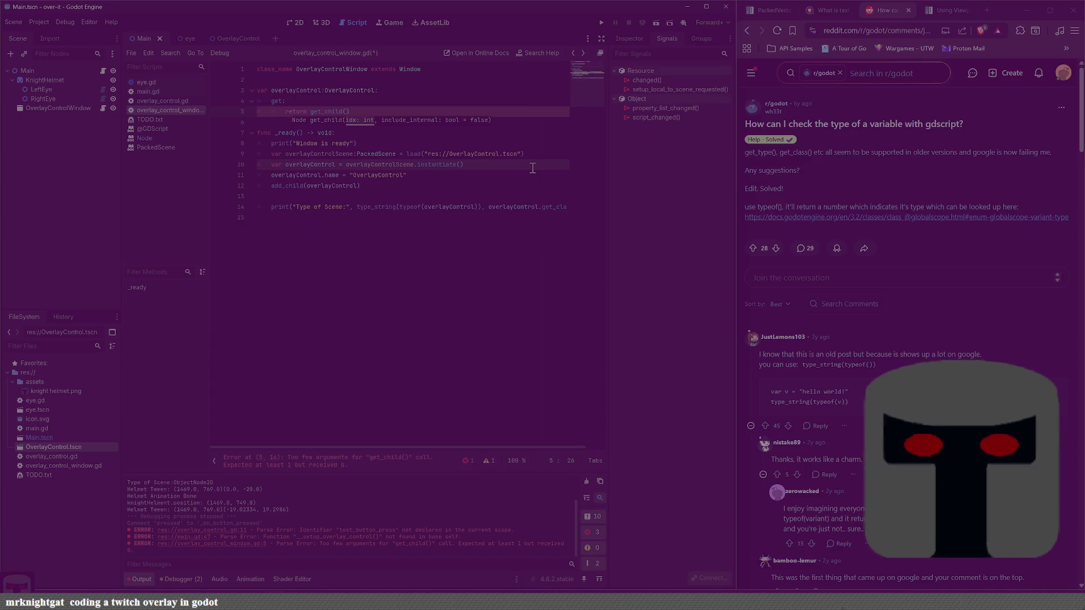
{"action": "type", "text": "nd_child"}
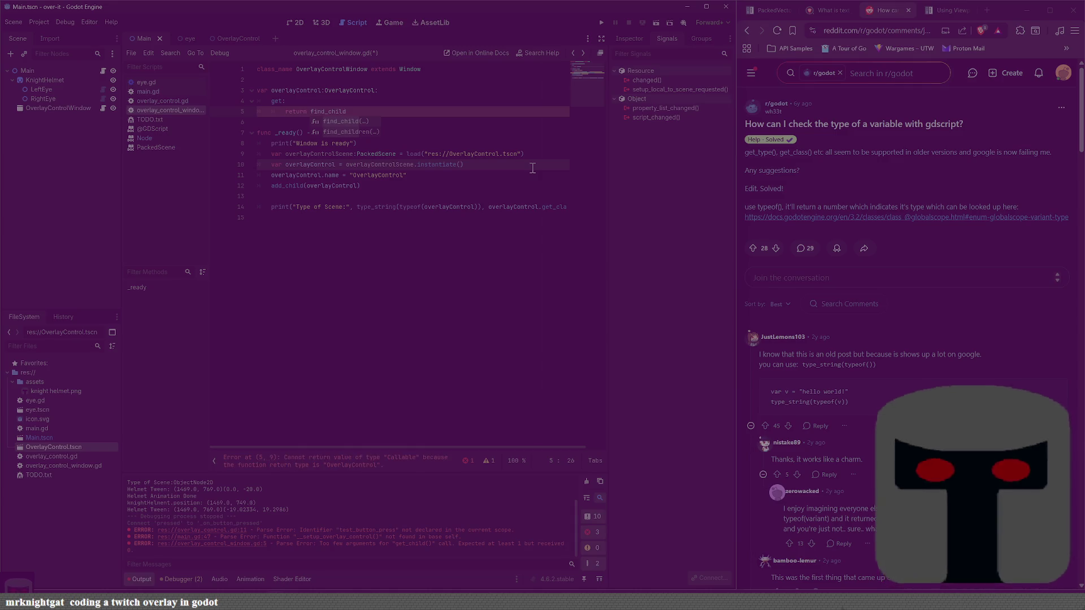
{"action": "key", "text": "Return"}
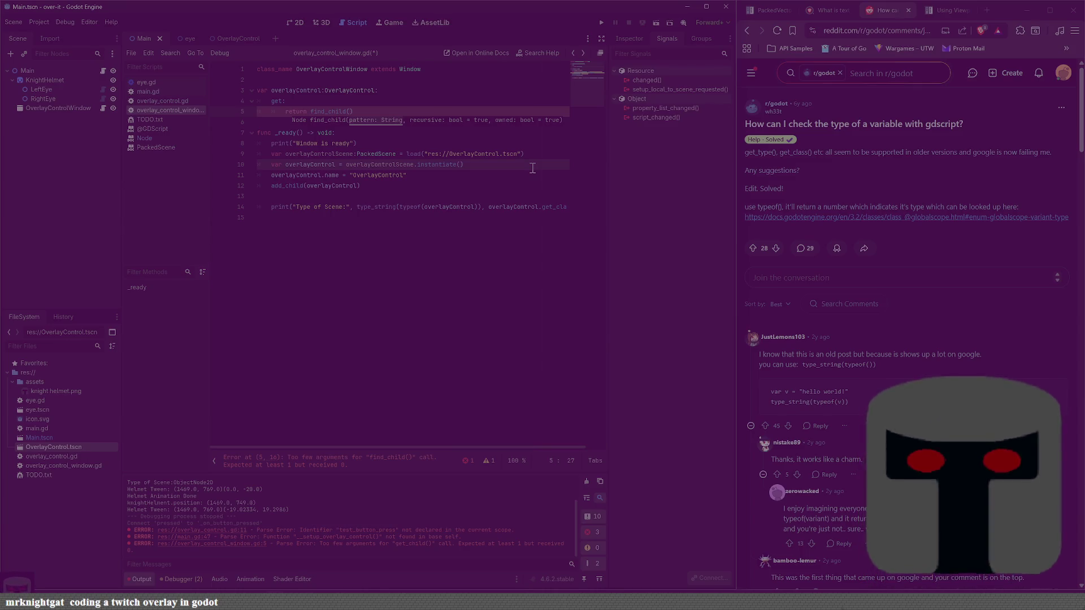
{"action": "type", "text": "\"Overl"}
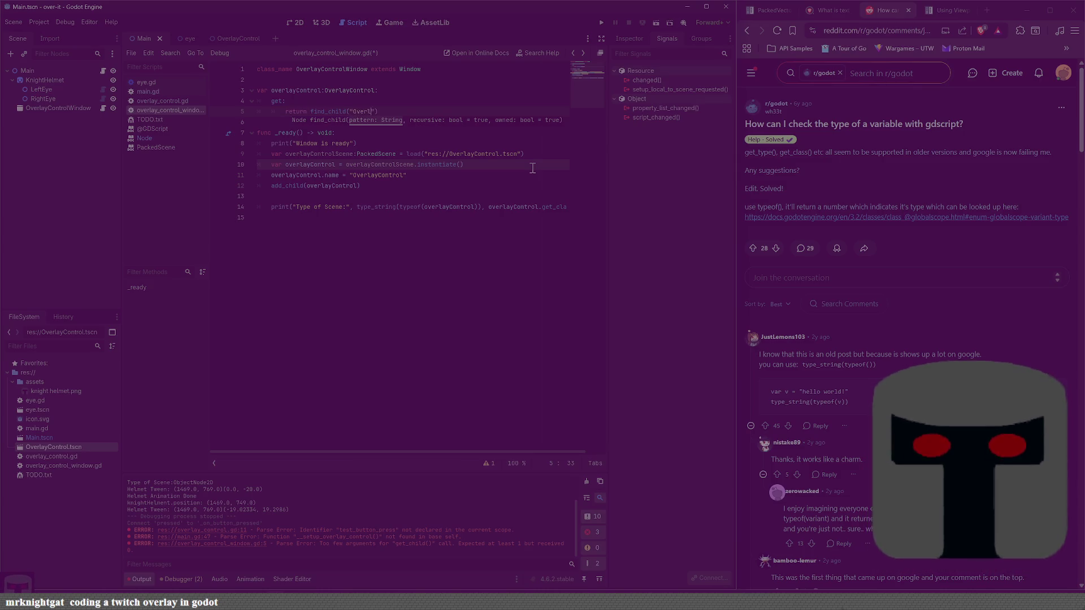
{"action": "type", "text": "ayControl"}
{"action": "key", "text": "ctrl+s"}
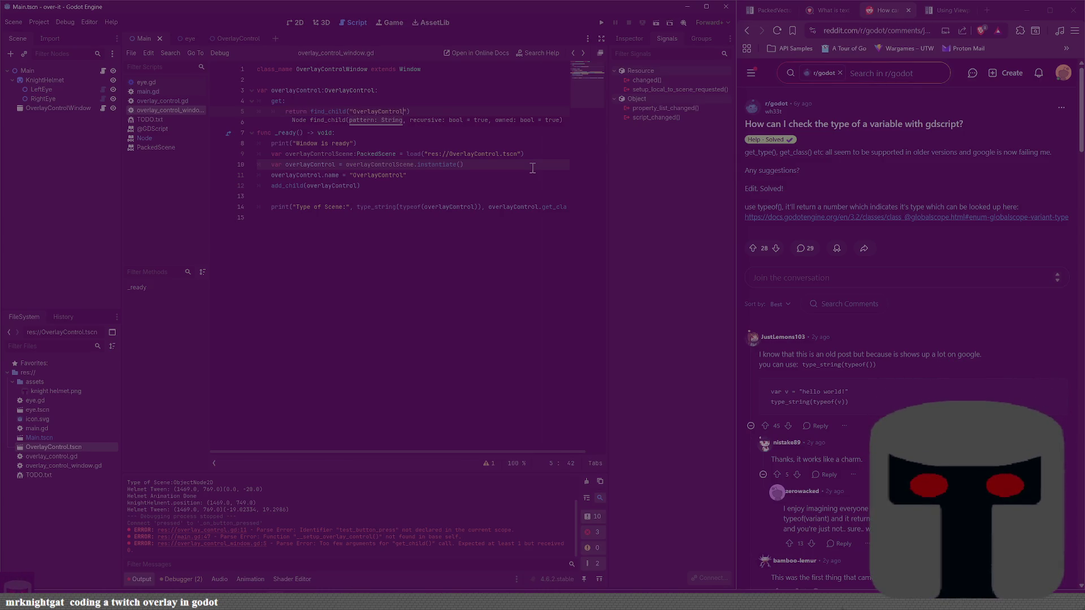
{"action": "left_click", "coordinate": [320, 111], "text": "ctrl"}
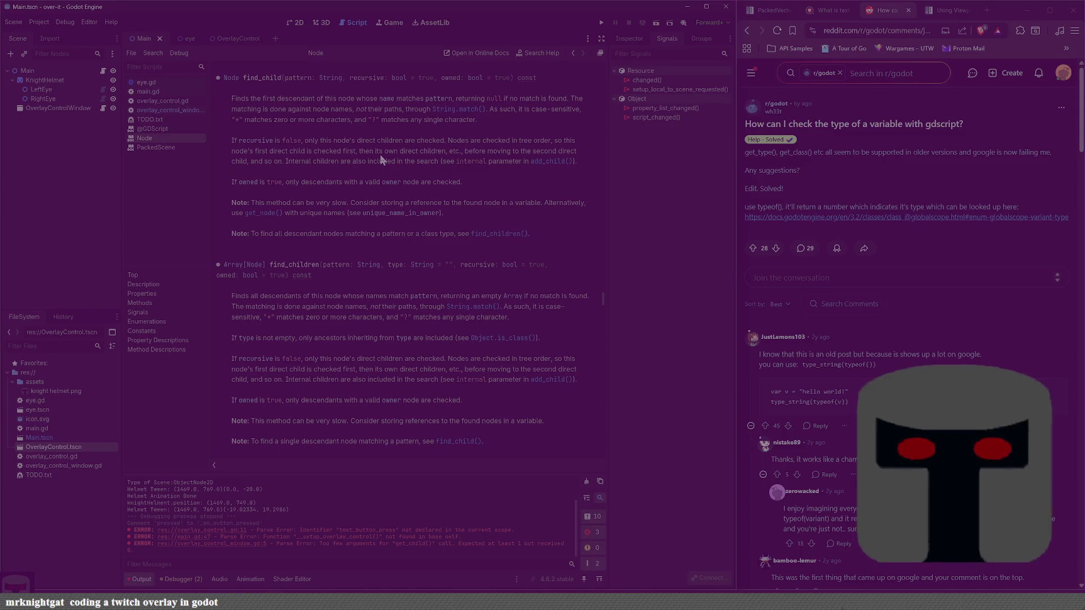
{"action": "key", "text": "alt+space"}
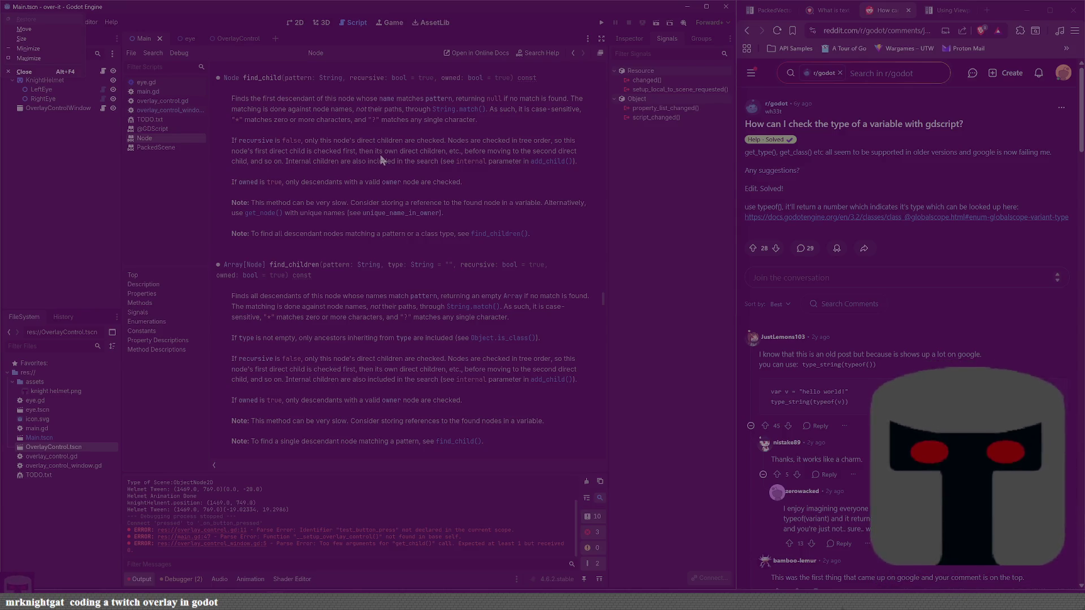
{"action": "key", "text": "Escape"}
{"action": "key", "text": "alt+Left"}
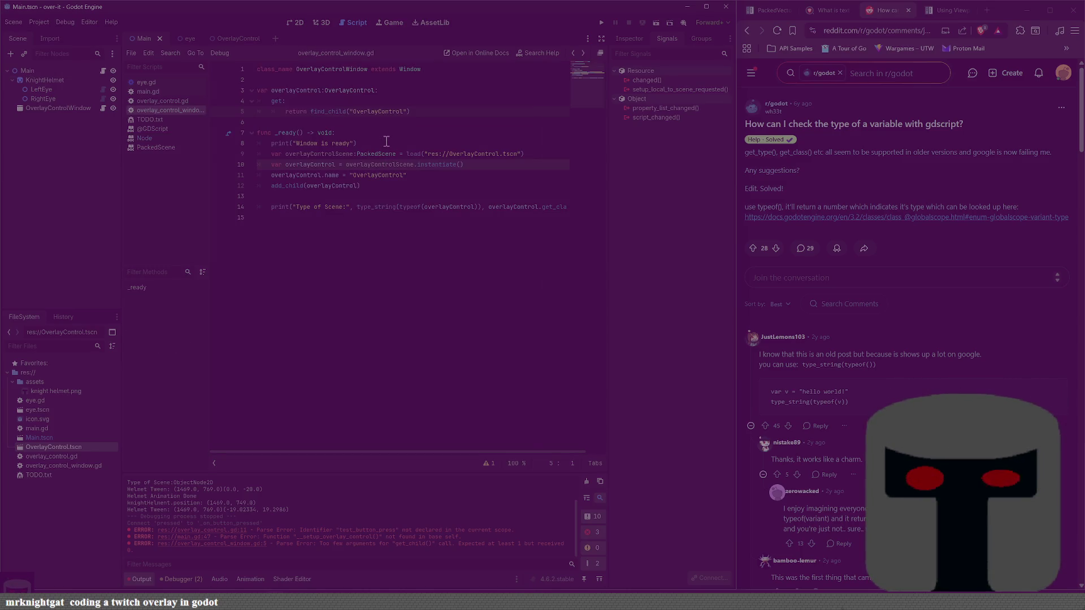
Step: Add a CONSTANTS header defining OVERLAY_CONTROL_NAME = "OverlayControl" and save the script
{"action": "left_click", "coordinate": [384, 103]}
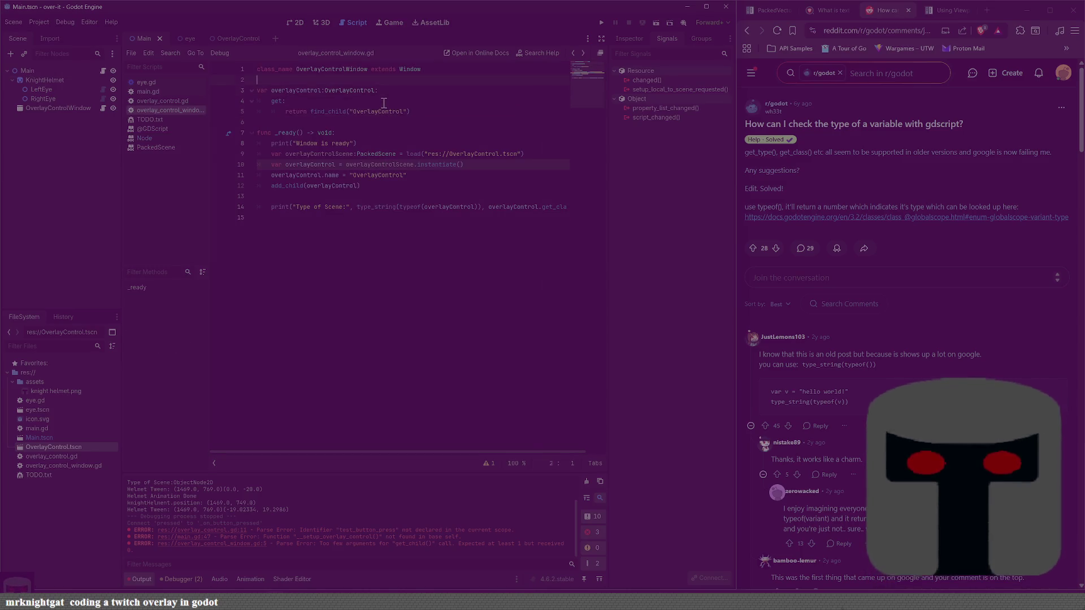
{"action": "key", "text": "Return"}
{"action": "key", "text": "Return"}
{"action": "key", "text": "Up"}
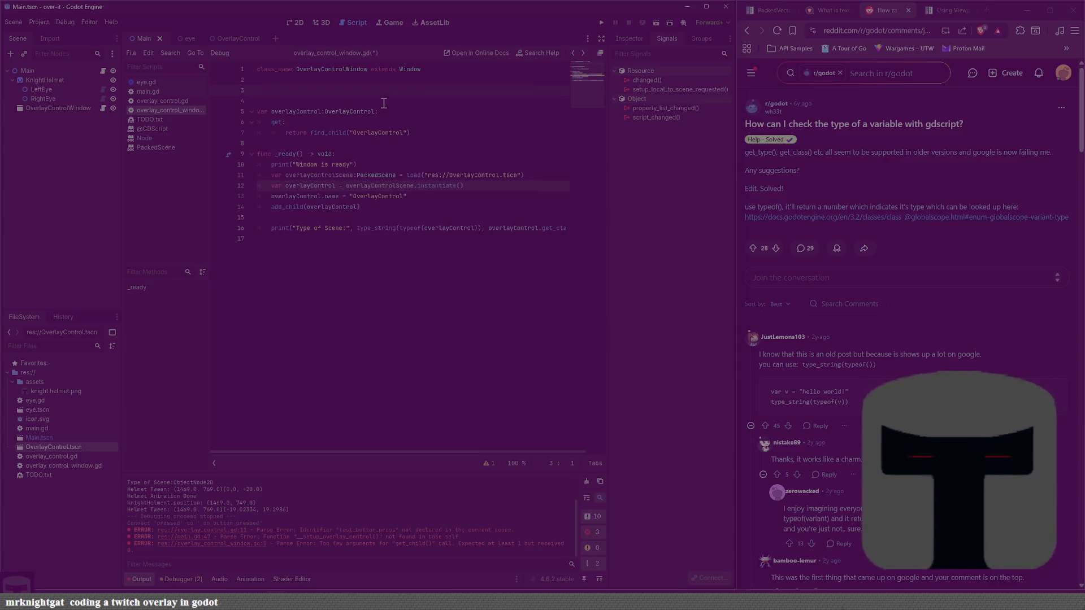
{"action": "type", "text": "######################"}
{"action": "key", "text": "Return"}
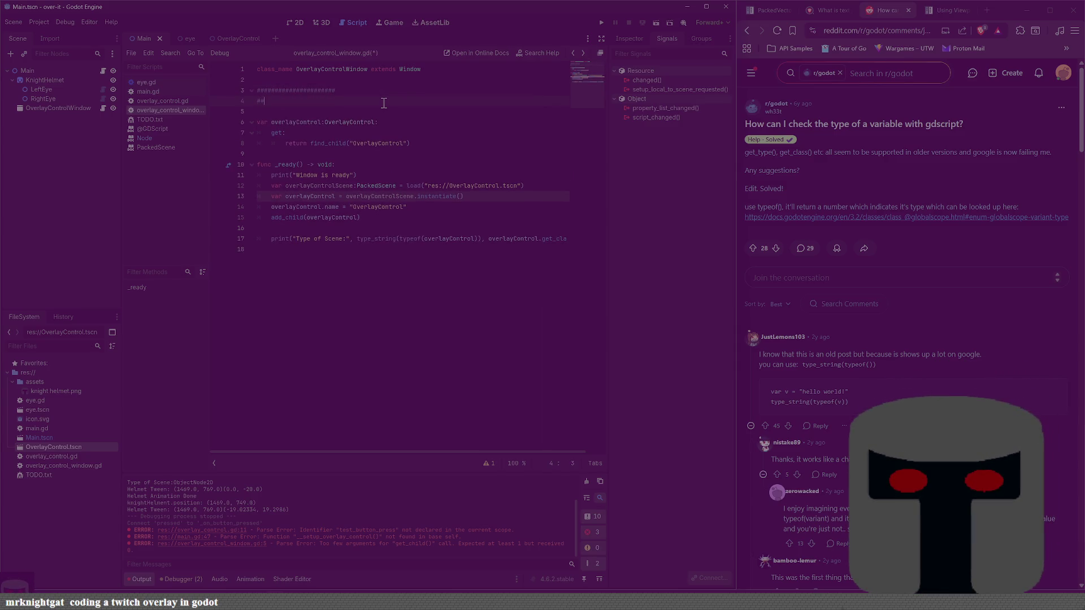
{"action": "type", "text": "CONSTANTS"}
{"action": "key", "text": "Return"}
{"action": "key", "text": "Return"}
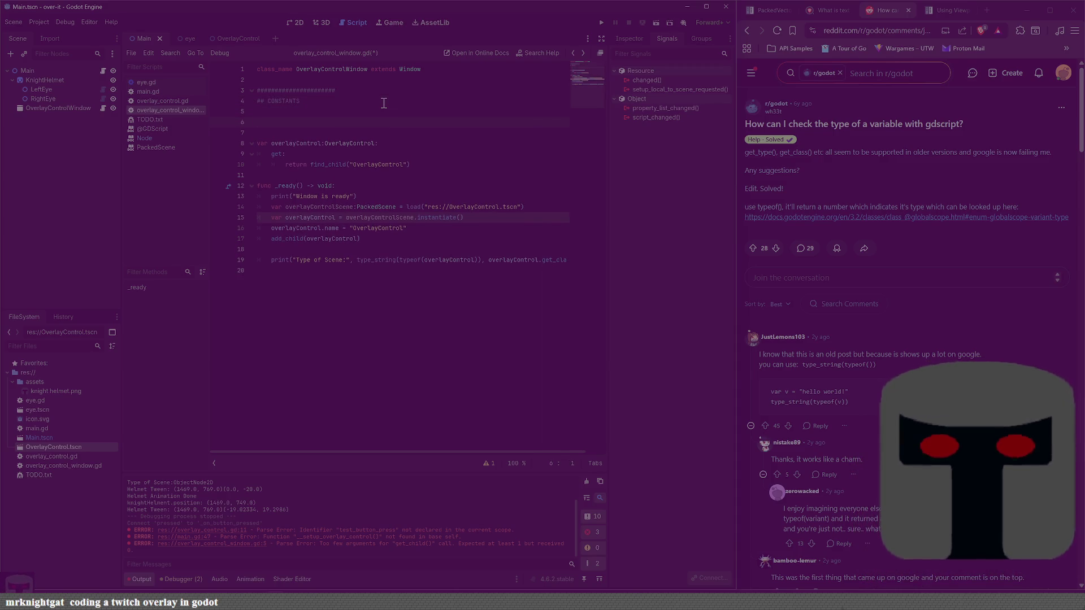
{"action": "type", "text": "OVERLAY_CON"}
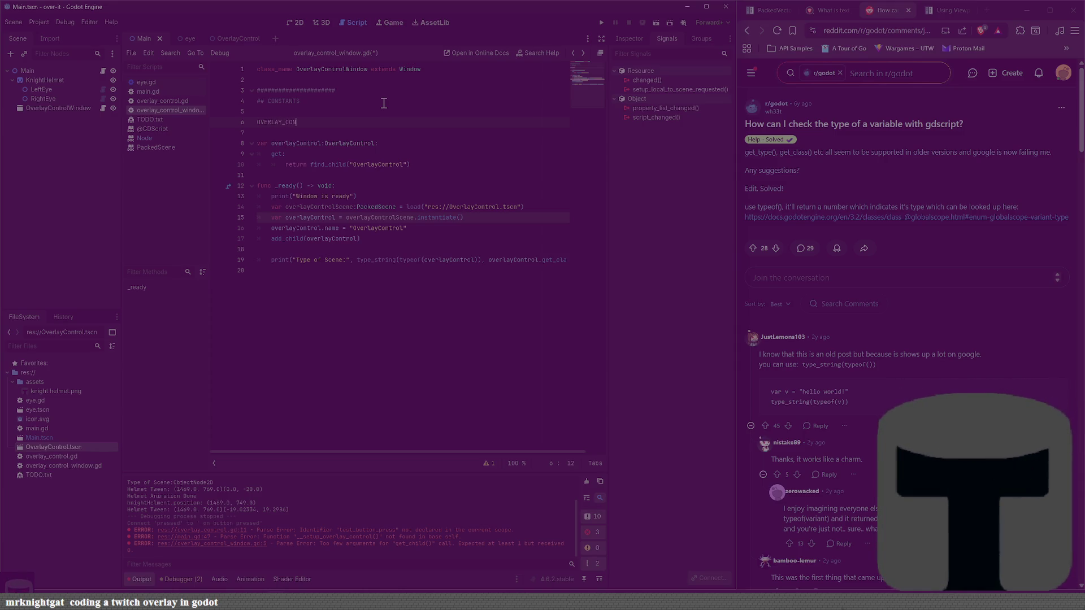
{"action": "type", "text": "_NAME"}
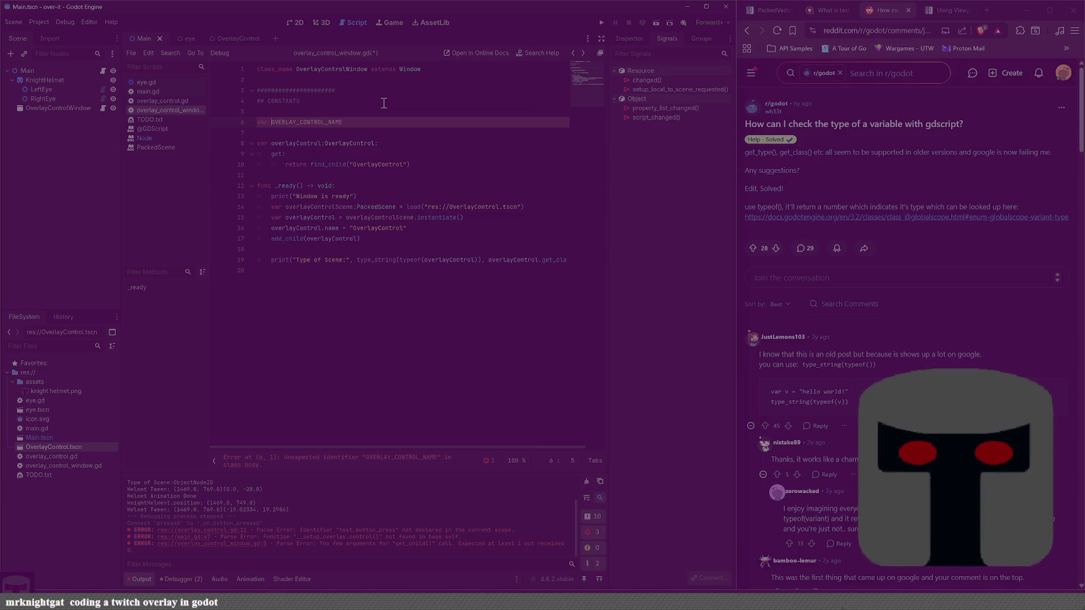
{"action": "key", "text": "End"}
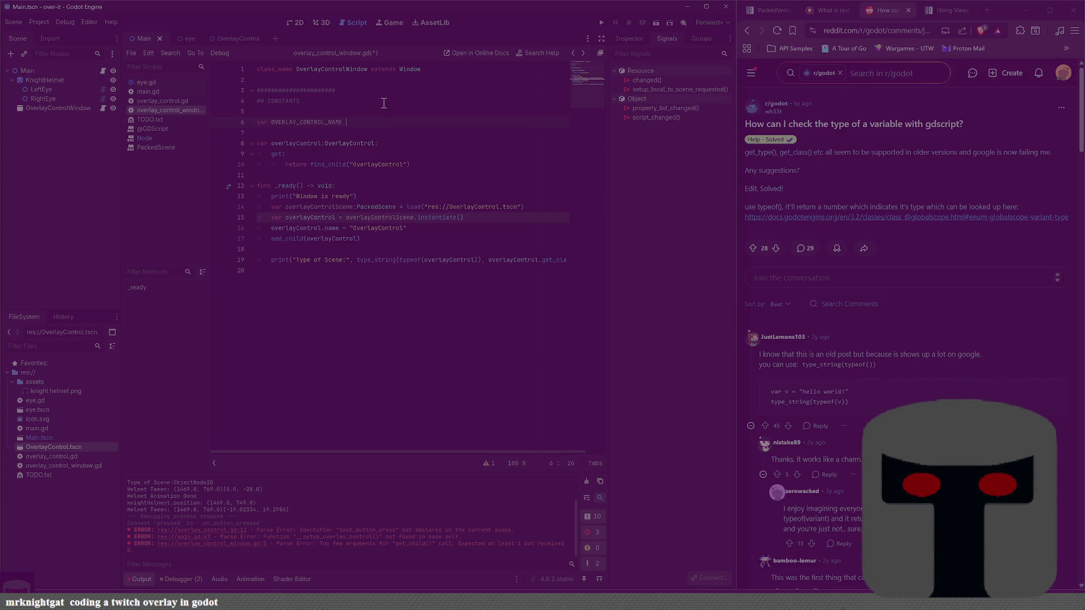
{"action": "type", "text": "\""}
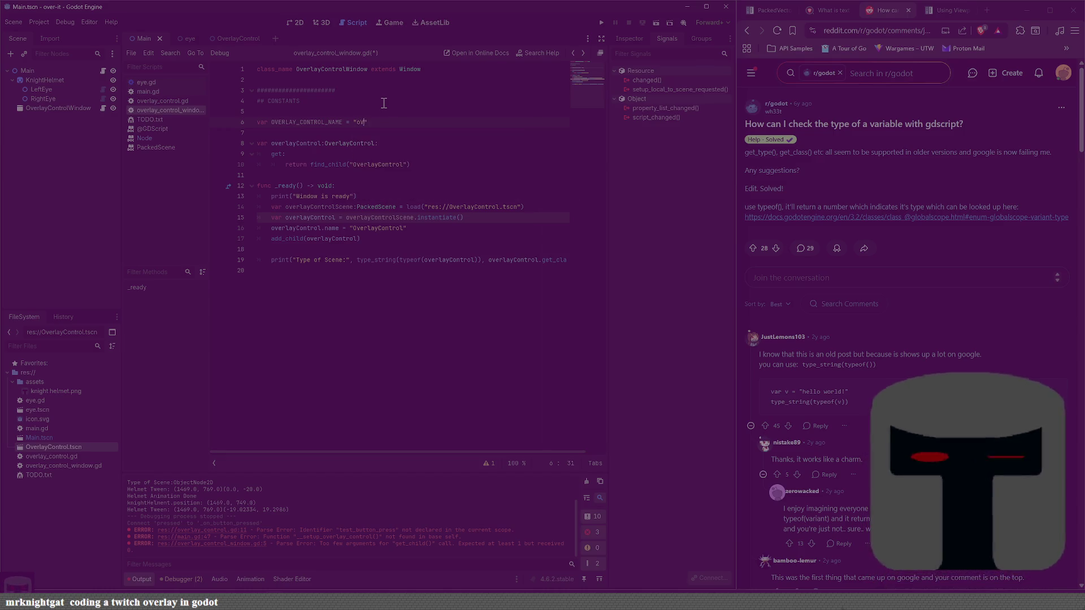
{"action": "type", "text": "OverlayControl\""}
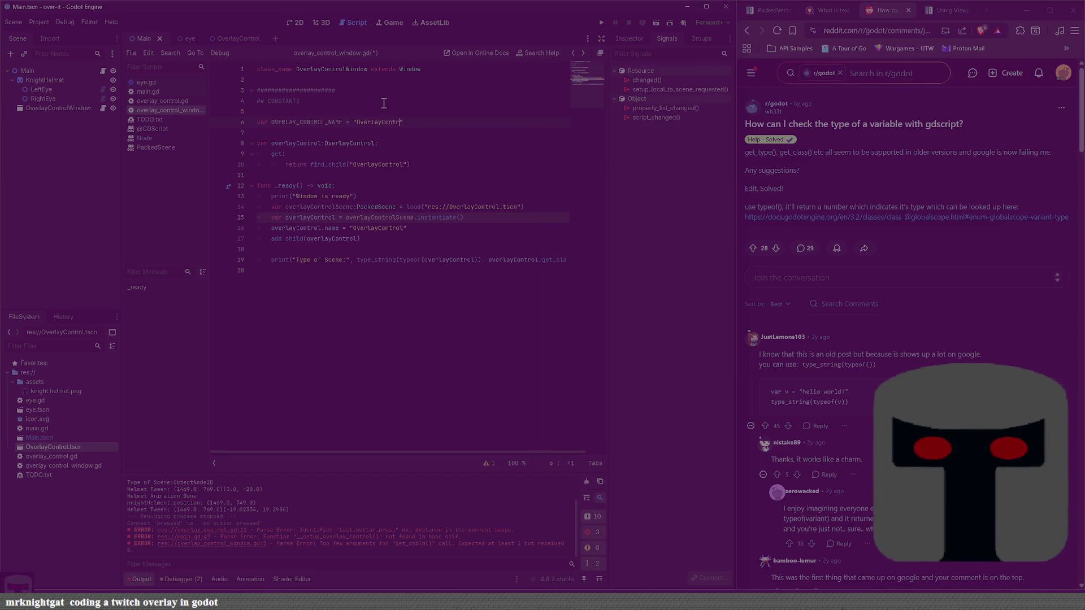
{"action": "key", "text": "Down"}
{"action": "key", "text": "ctrl+s"}
Step: Replace the literal name in the name assignment with OVERLAY_CONTROL_NAME and save
{"action": "left_click", "coordinate": [414, 217]}
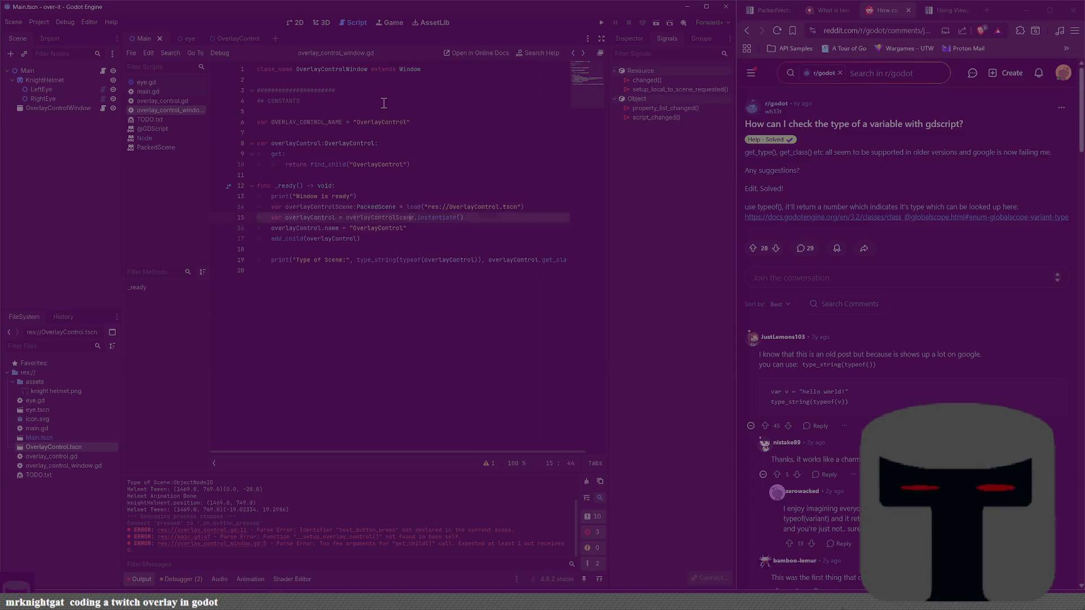
{"action": "left_click", "coordinate": [412, 228]}
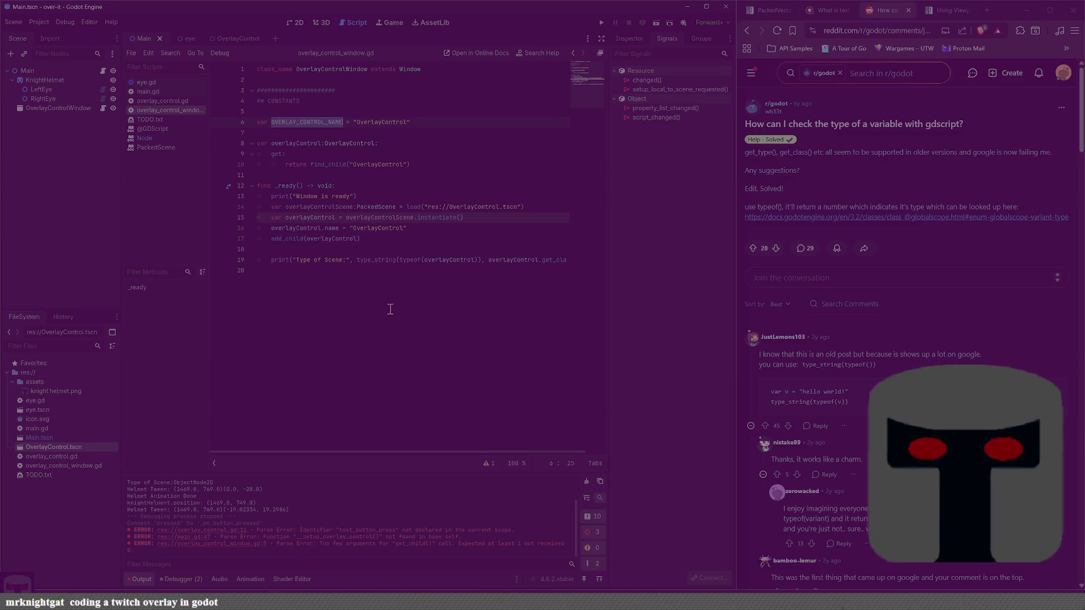
{"action": "left_click", "coordinate": [346, 228]}
{"action": "key", "text": "shift+End"}
{"action": "type", "text": "OVERLAY_CONTROL_NAME"}
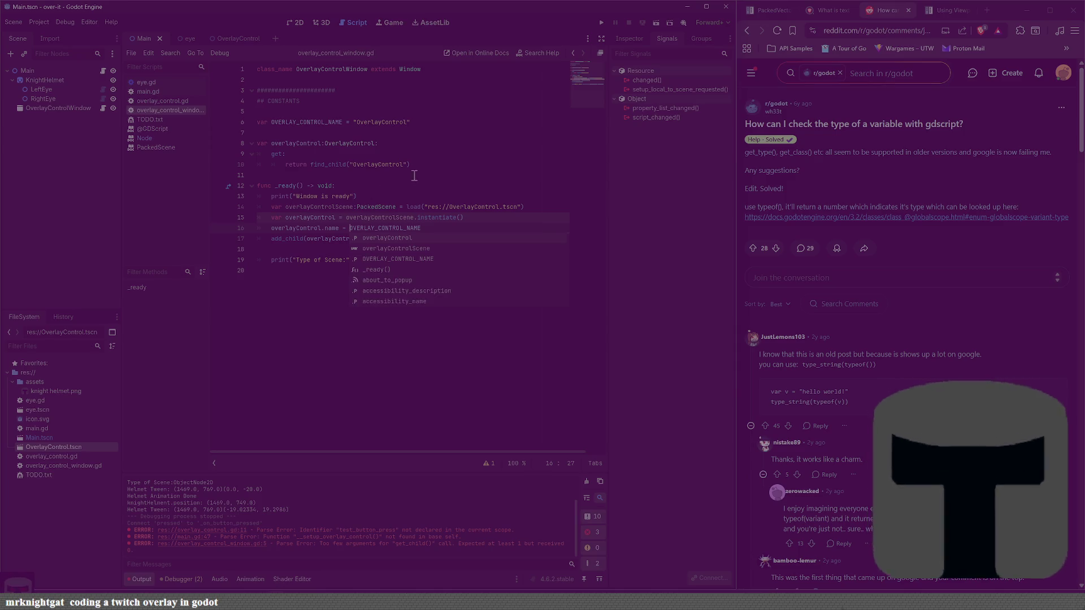
{"action": "left_click", "coordinate": [449, 170]}
{"action": "key", "text": "ctrl+s"}
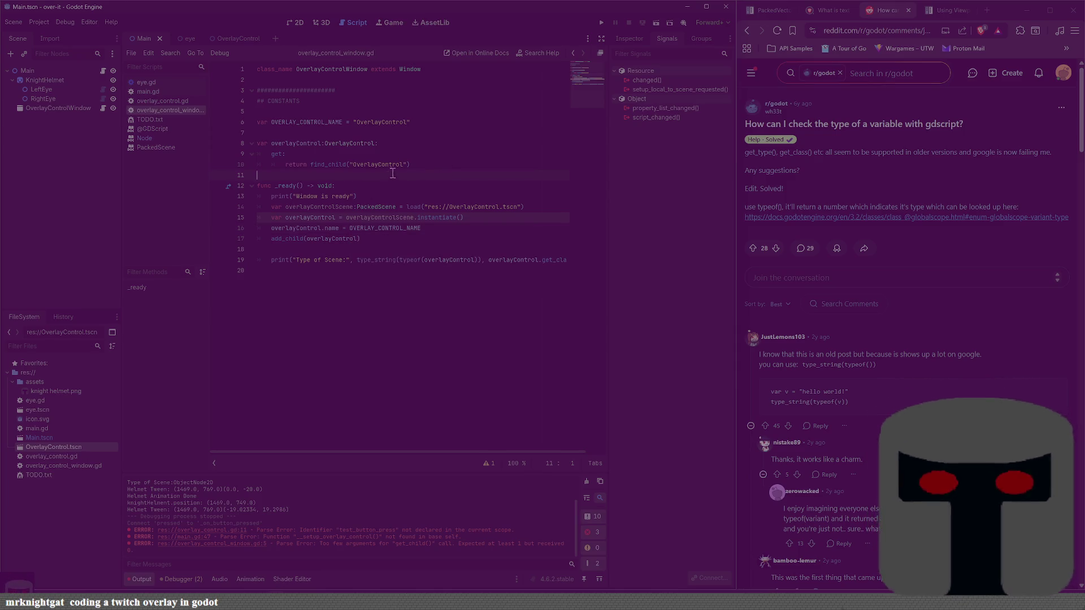
{"action": "left_click", "coordinate": [421, 167]}
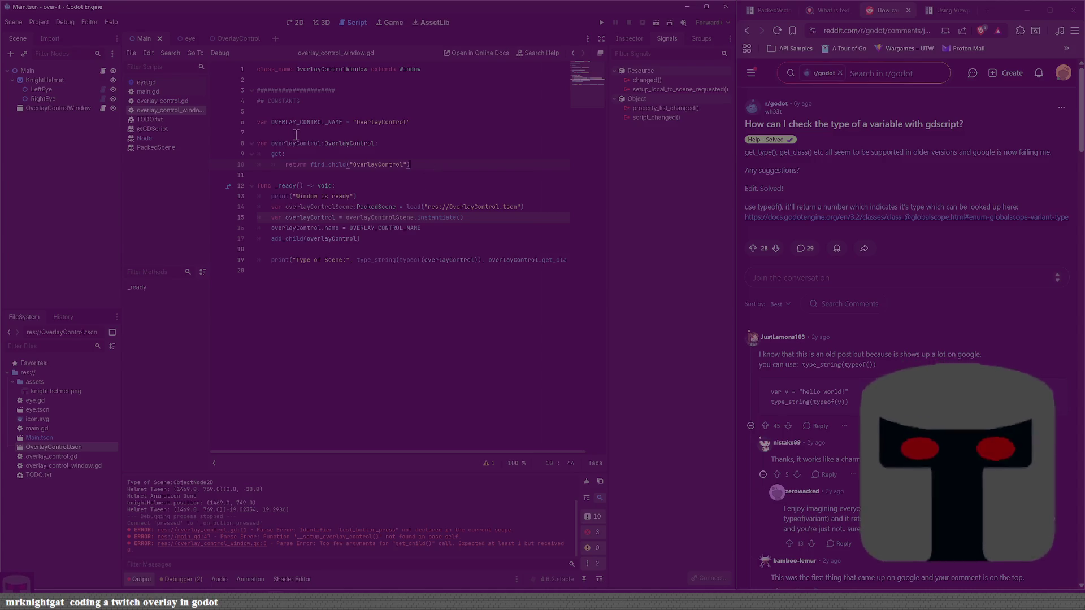
Step: Add _control_window.overlayControl to __setup_overlay_control() in main.gd, then select the OverlayControlWindow node
{"action": "left_click", "coordinate": [145, 92]}
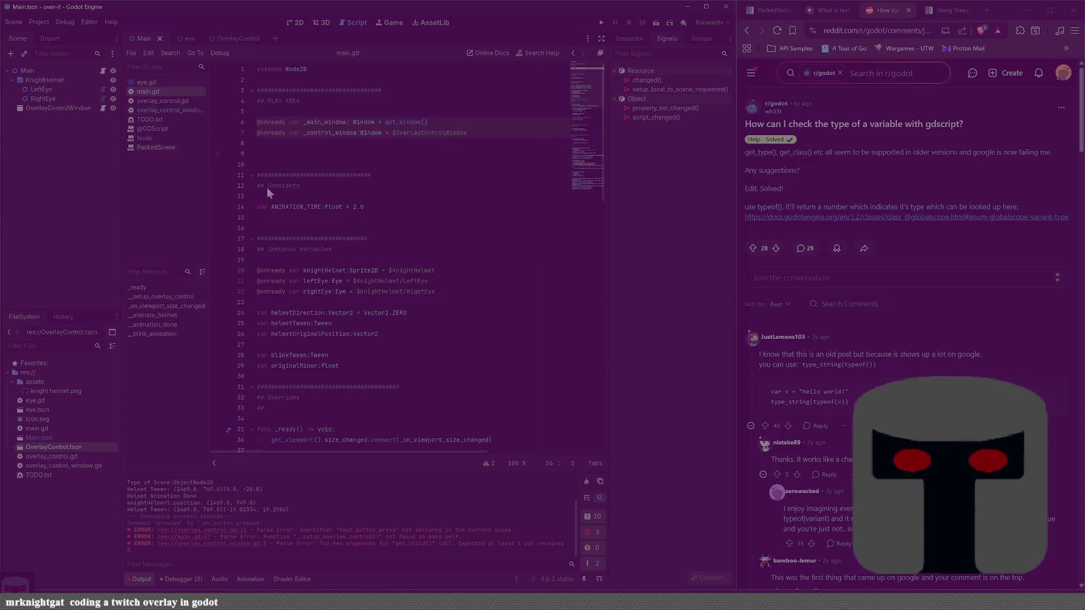
{"action": "scroll", "coordinate": [392, 178], "scroll_direction": "down", "scroll_amount": 9}
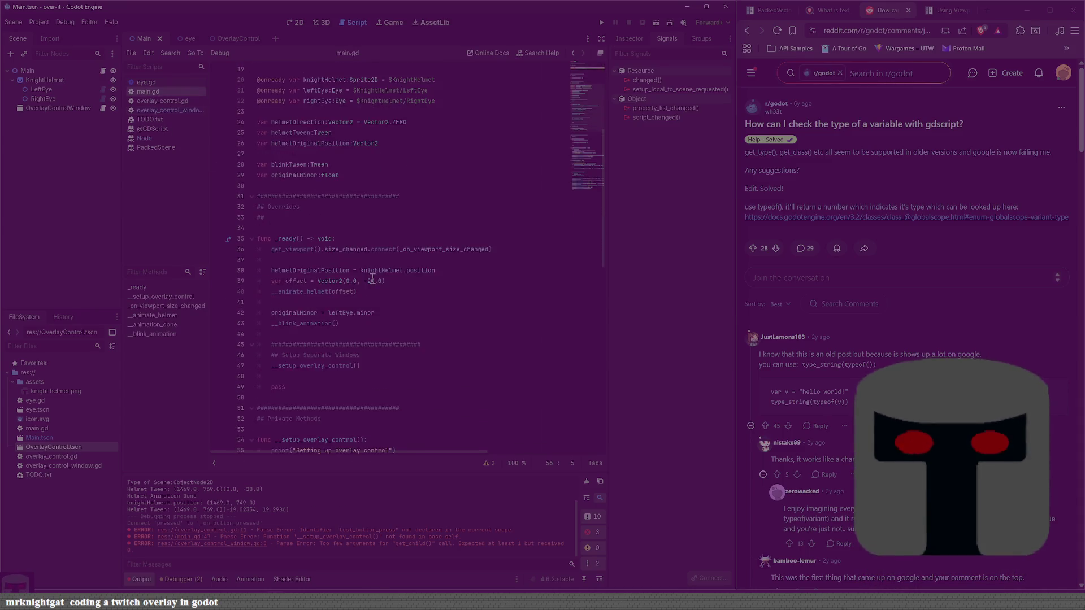
{"action": "scroll", "coordinate": [373, 297], "scroll_direction": "down", "scroll_amount": 5}
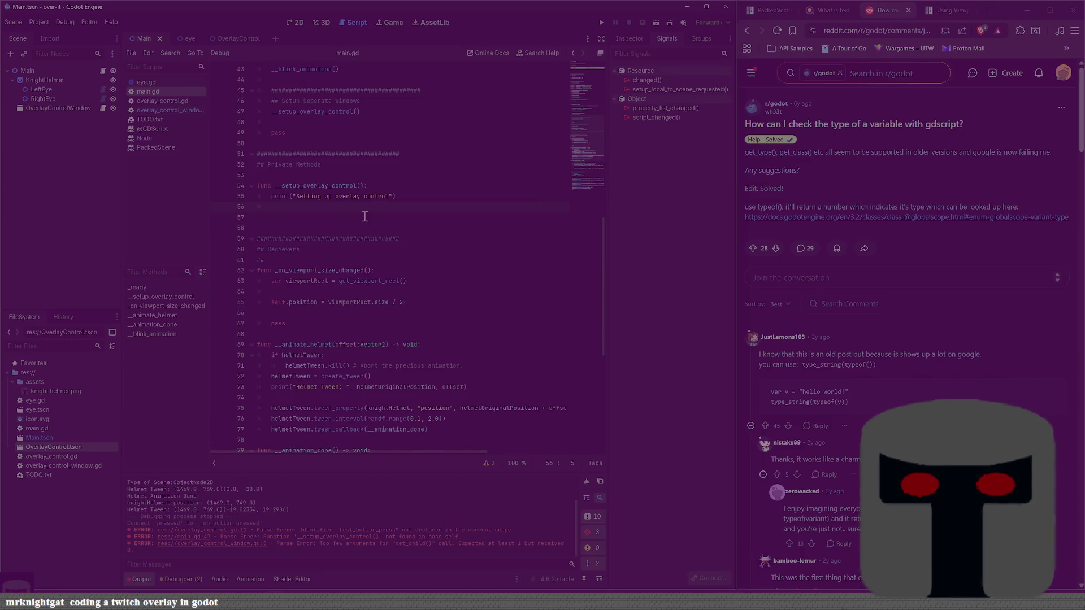
{"action": "type", "text": "_"}
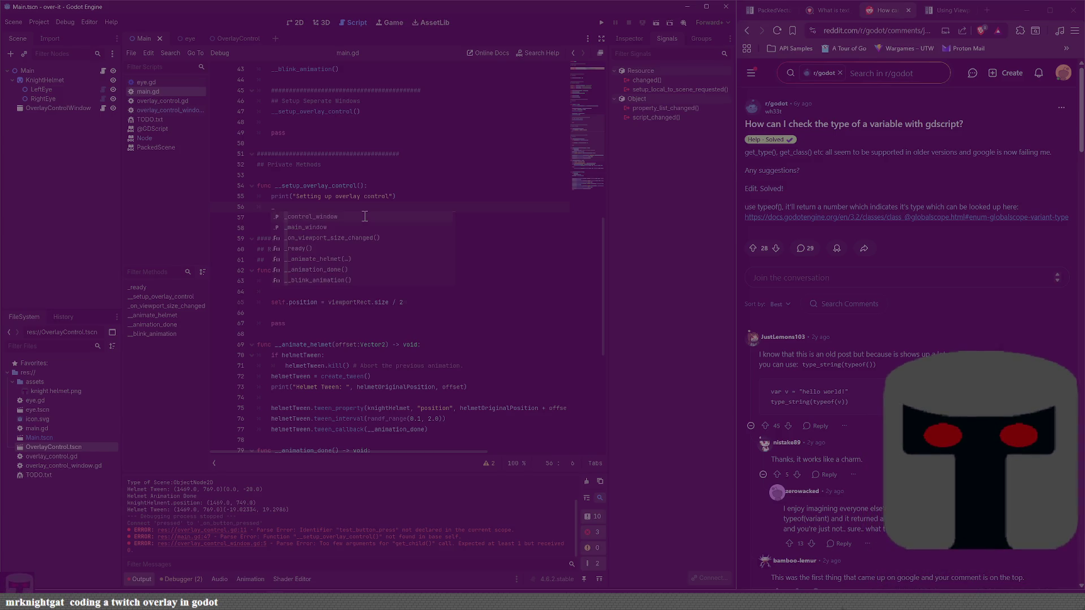
{"action": "type", "text": "co"}
{"action": "key", "text": "Return"}
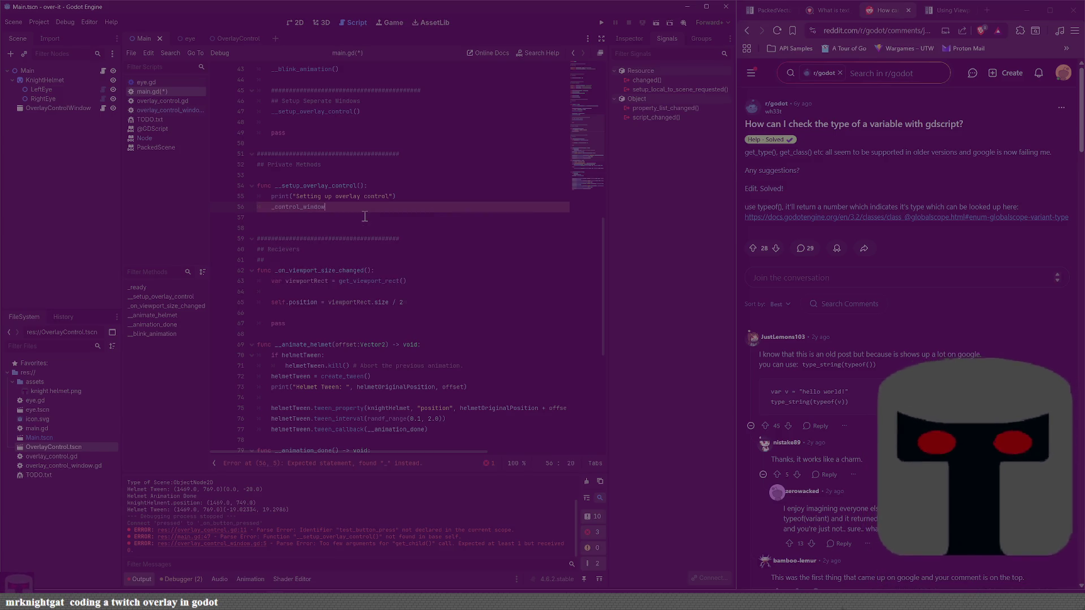
{"action": "type", "text": ".over"}
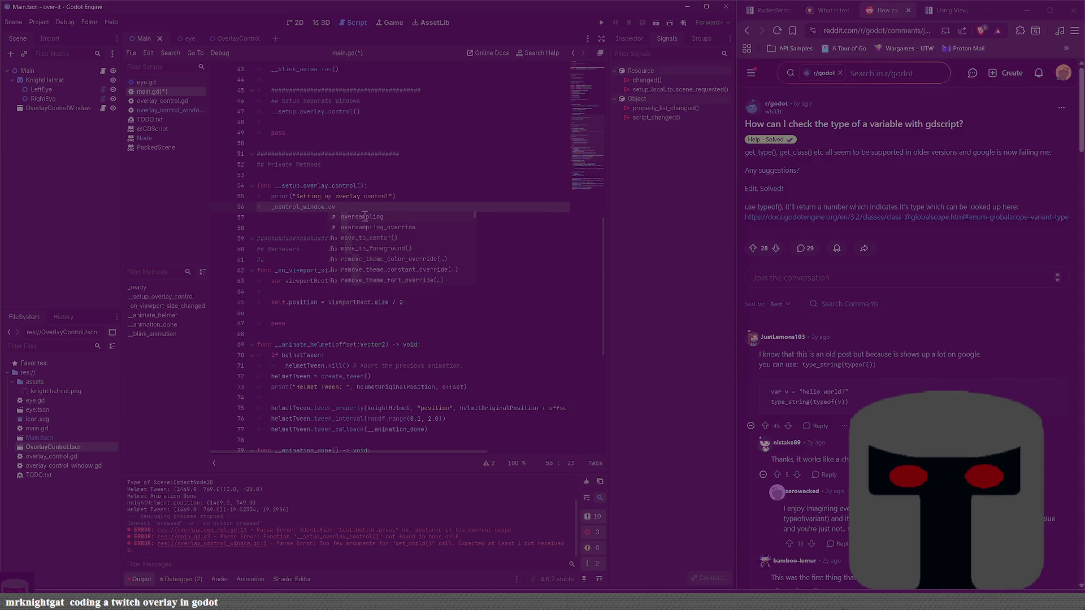
{"action": "type", "text": "lay"}
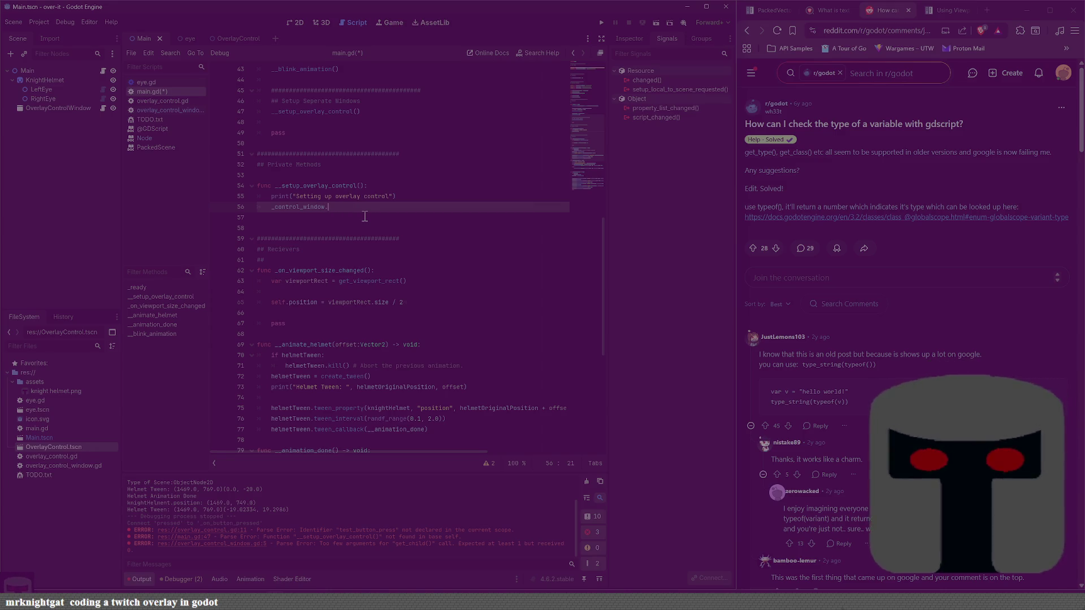
{"action": "type", "text": ".overlay_"}
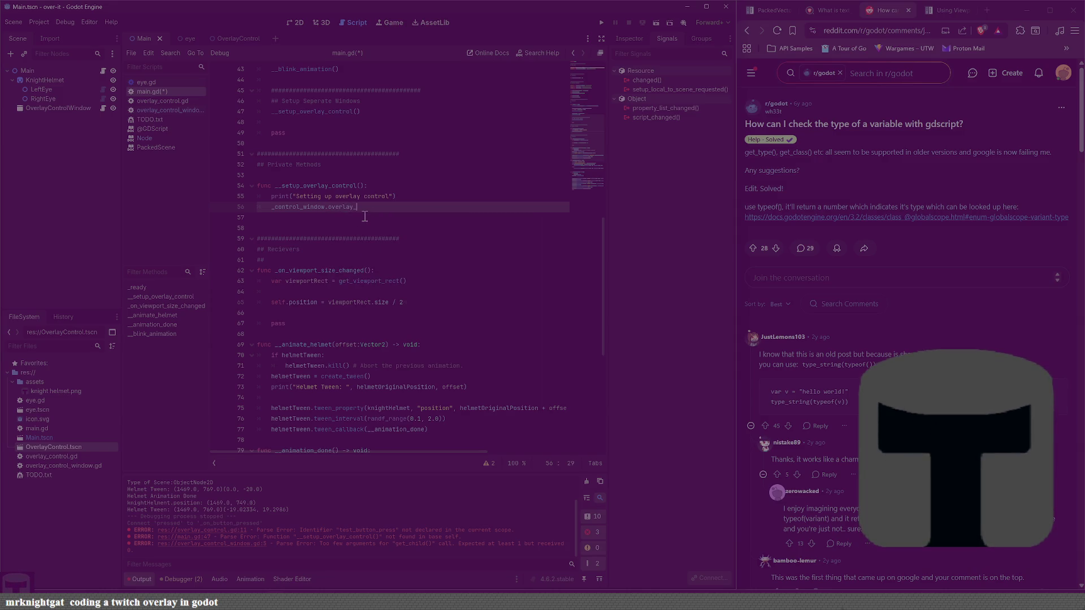
{"action": "key", "text": "BackSpace"}
{"action": "key", "text": "BackSpace"}
{"action": "key", "text": "BackSpace"}
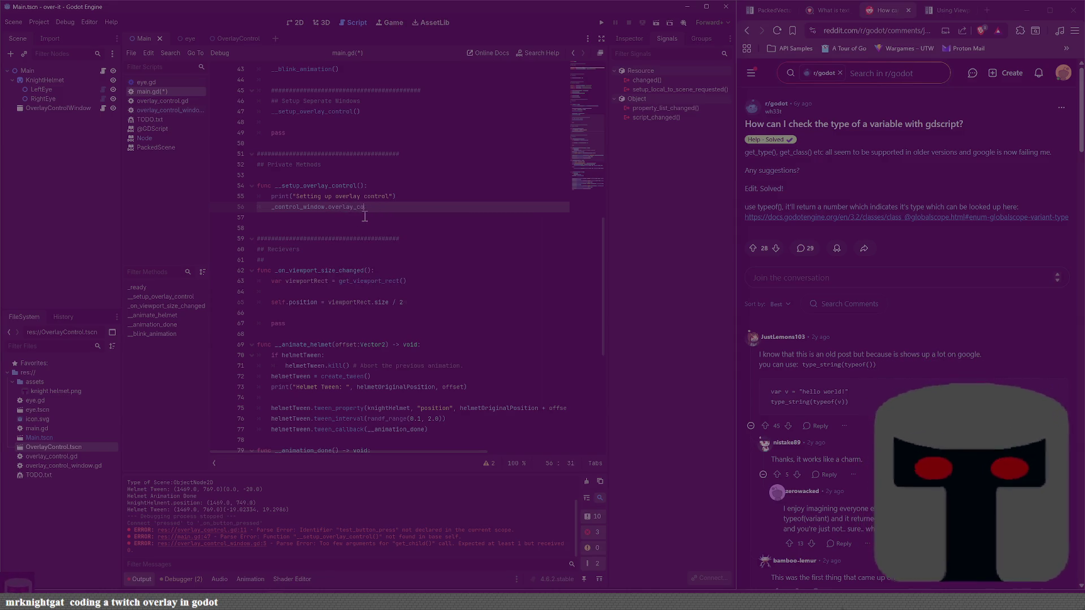
{"action": "type", "text": "layControl"}
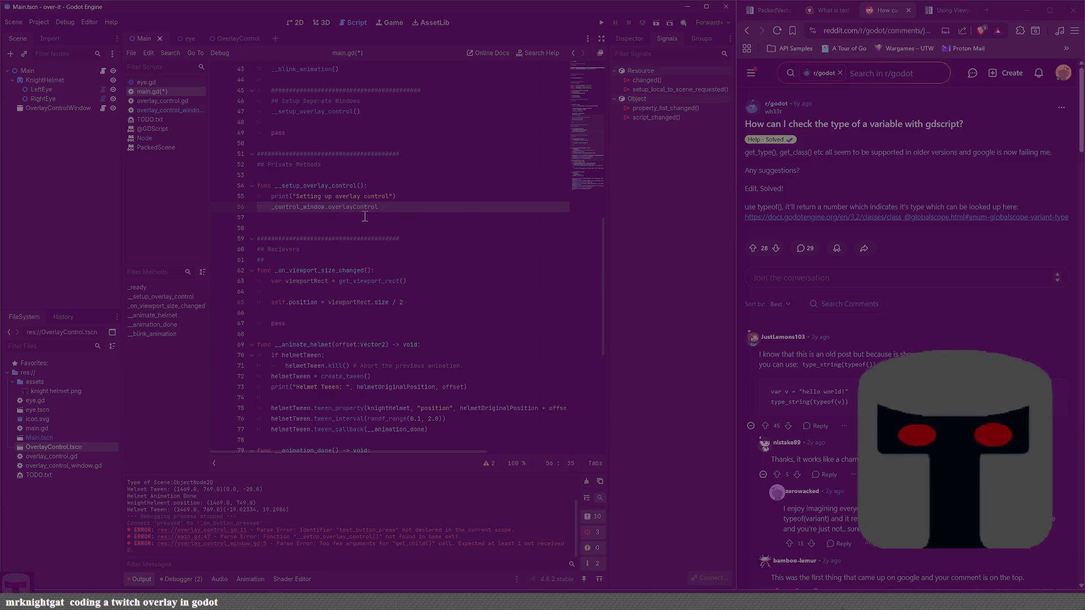
{"action": "scroll", "coordinate": [395, 226], "scroll_direction": "up", "scroll_amount": 10}
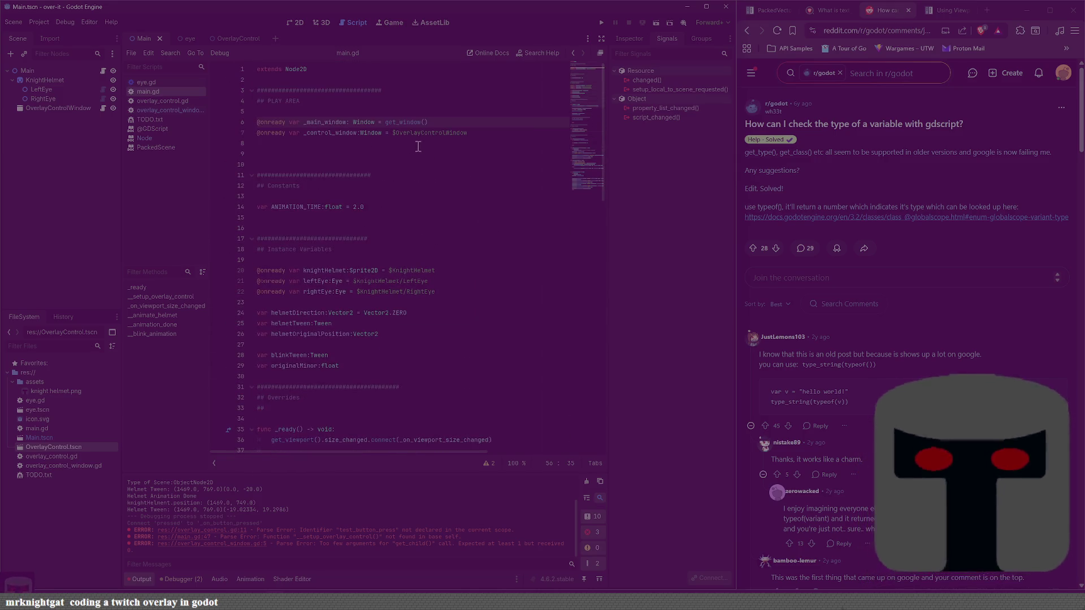
{"action": "left_click", "coordinate": [63, 109]}
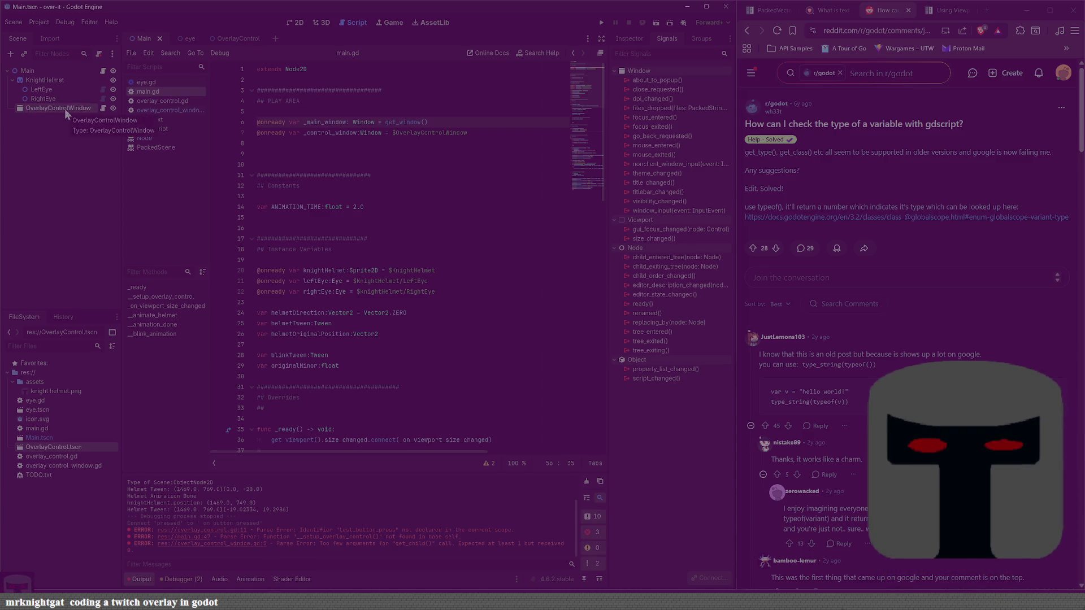
Step: Copy the OverlayControlWindow class name and use it in place of Window for _control_window on line 7 of main.gd
{"action": "left_click", "coordinate": [155, 111]}
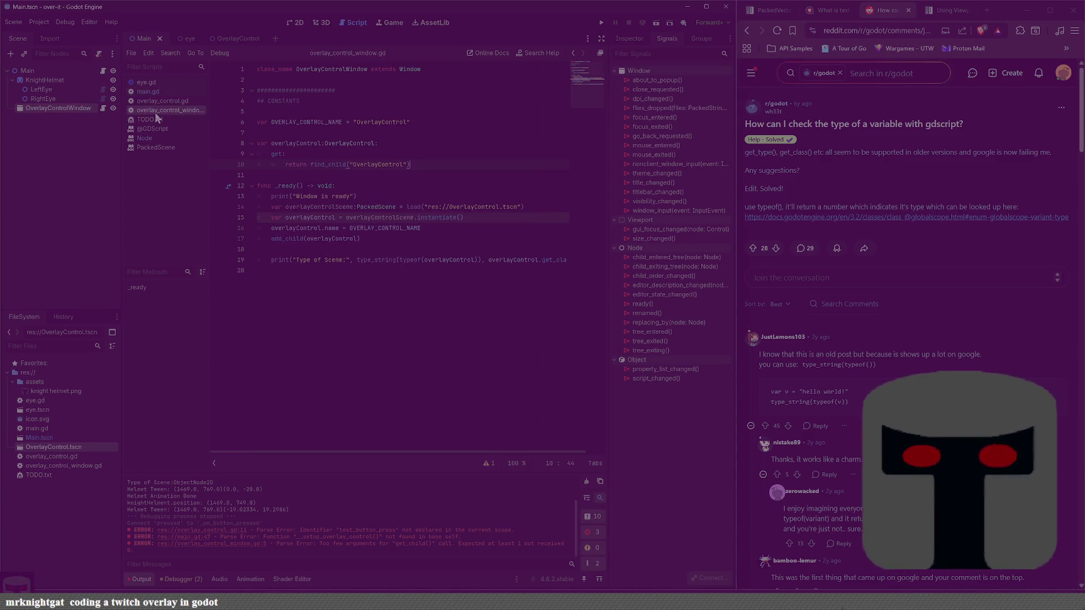
{"action": "double_click", "coordinate": [333, 69]}
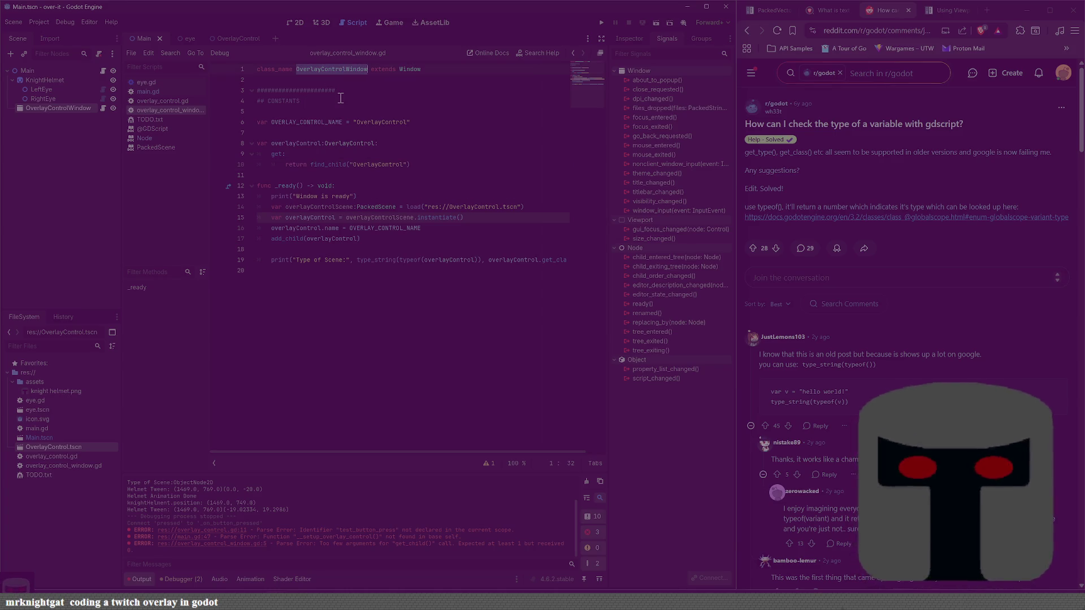
{"action": "key", "text": "alt+Left"}
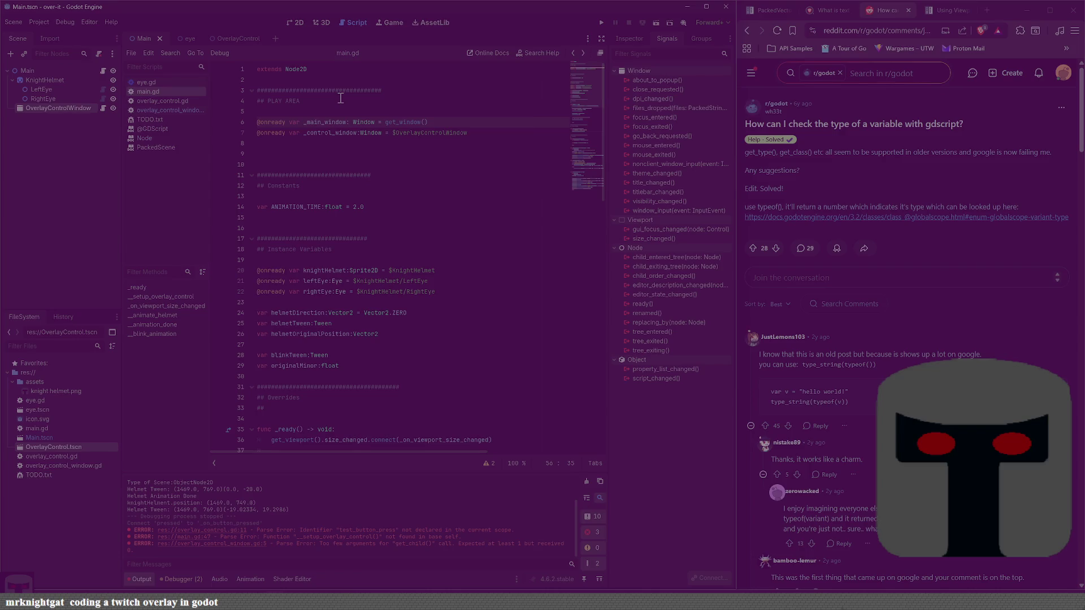
{"action": "left_click", "coordinate": [377, 132]}
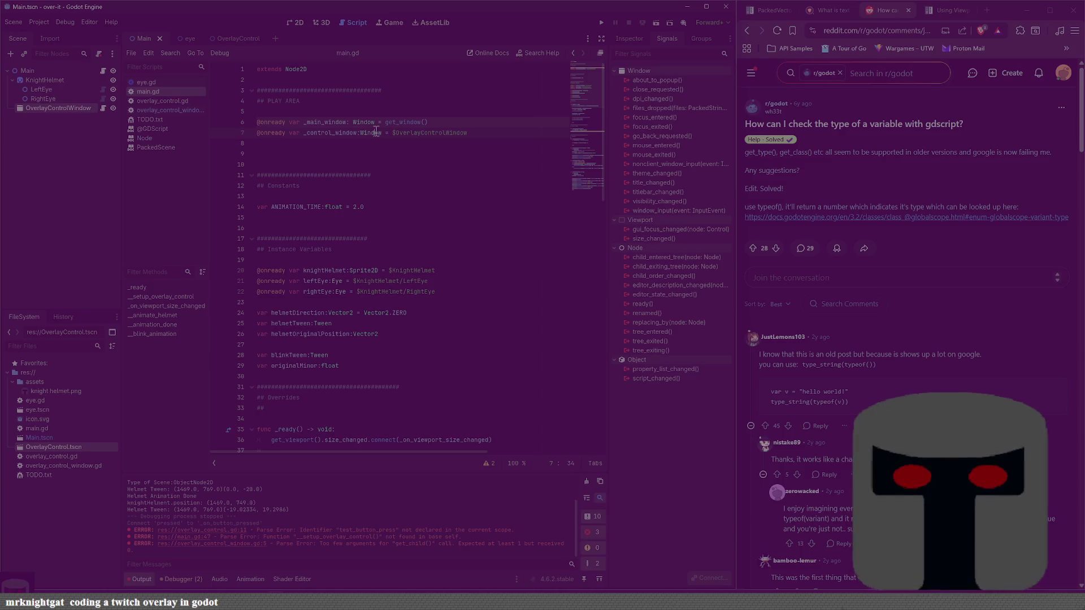
{"action": "type", "text": "OverlayControlWindow"}
{"action": "scroll", "coordinate": [380, 168], "scroll_direction": "down", "scroll_amount": 15}
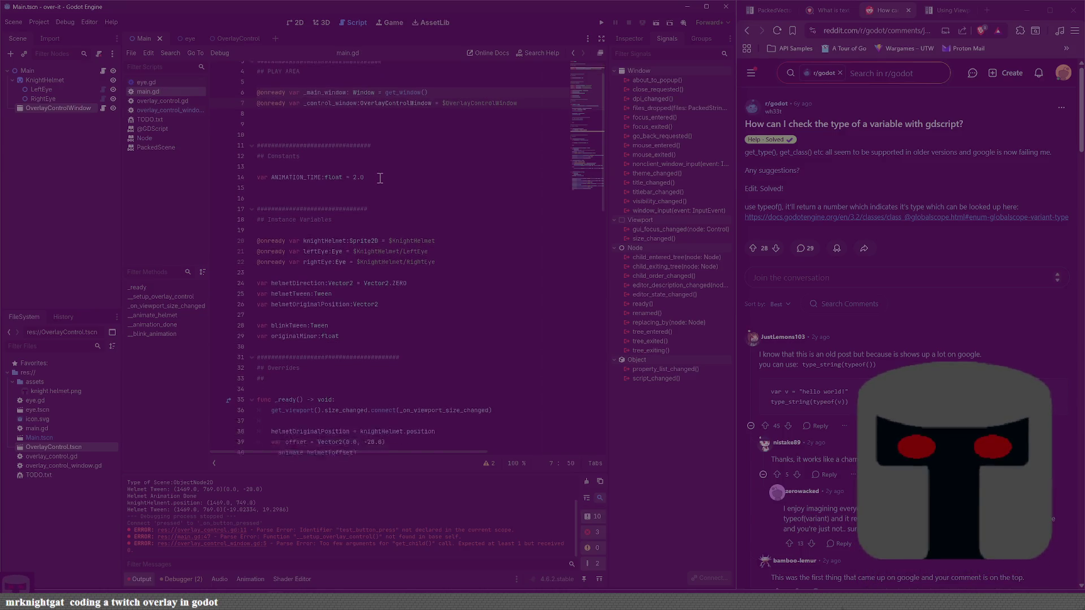
{"action": "scroll", "coordinate": [337, 213], "scroll_direction": "up", "scroll_amount": 3}
{"action": "double_click", "coordinate": [357, 207]}
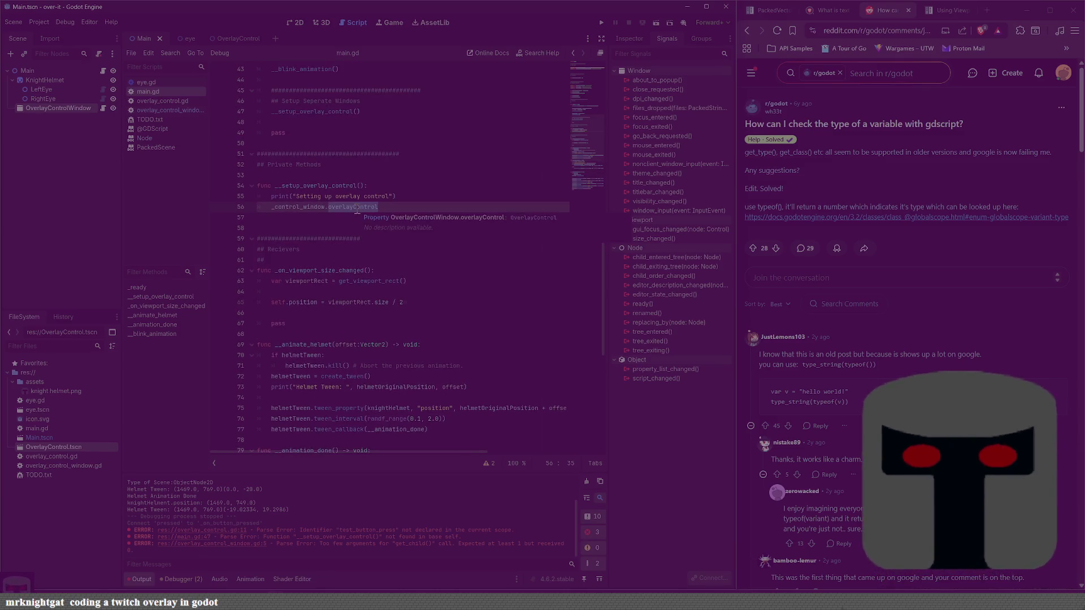
Step: Retype overlayControl in the line 56 if-check and start an indented line beneath it
{"action": "key", "text": "BackSpace"}
{"action": "type", "text": "overlayControl"}
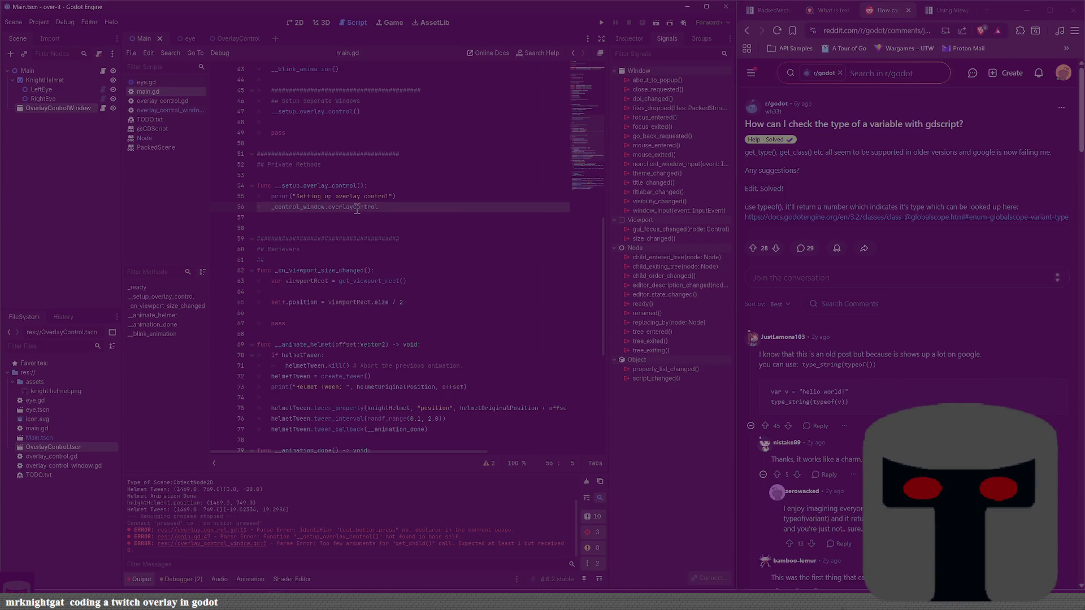
{"action": "key", "text": "Return"}
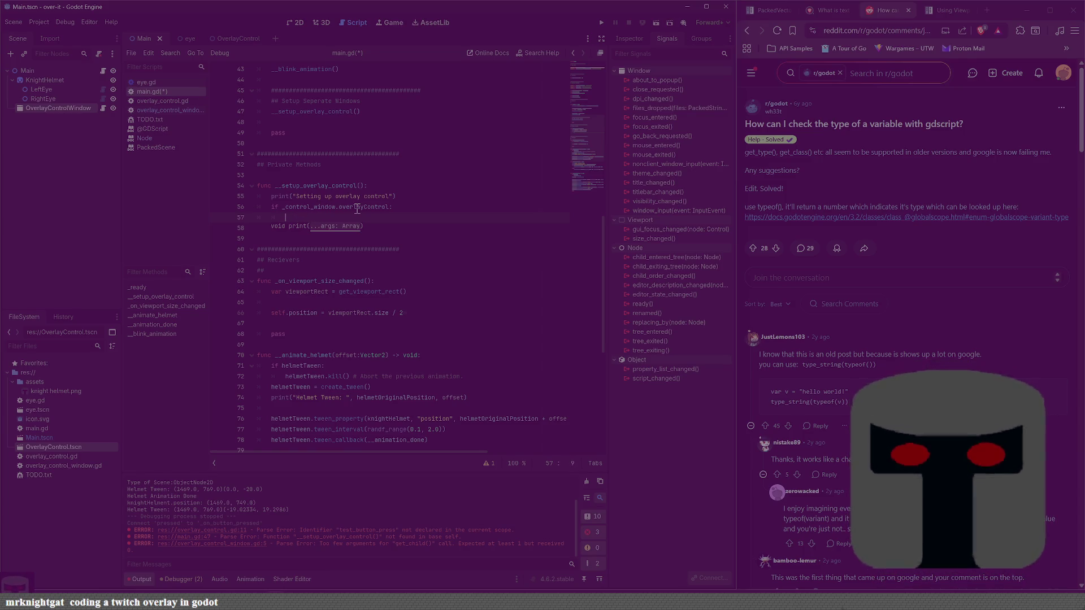
Step: Write controller.test_button_pressed.connect(_on_test_button_pressed) on line 57 and save main.gd
{"action": "type", "text": "_contorl."}
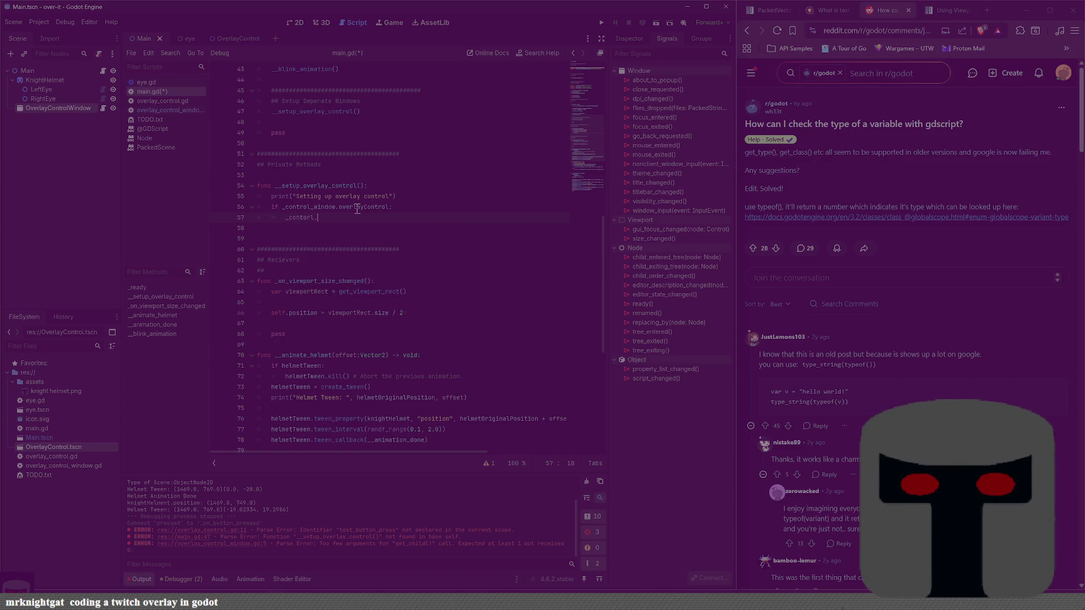
{"action": "type", "text": "l_"}
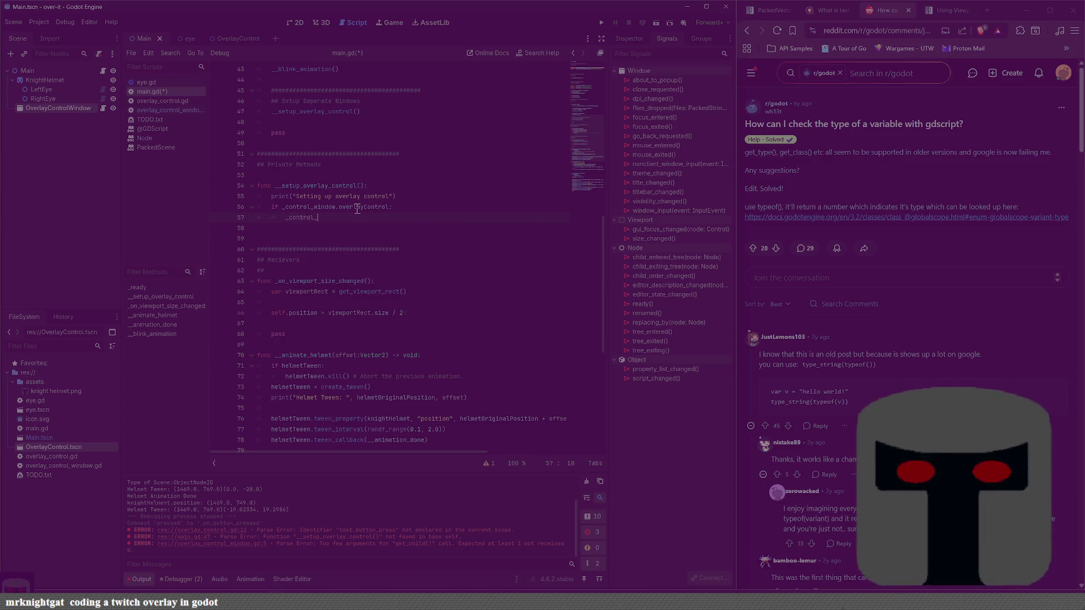
{"action": "type", "text": "w"}
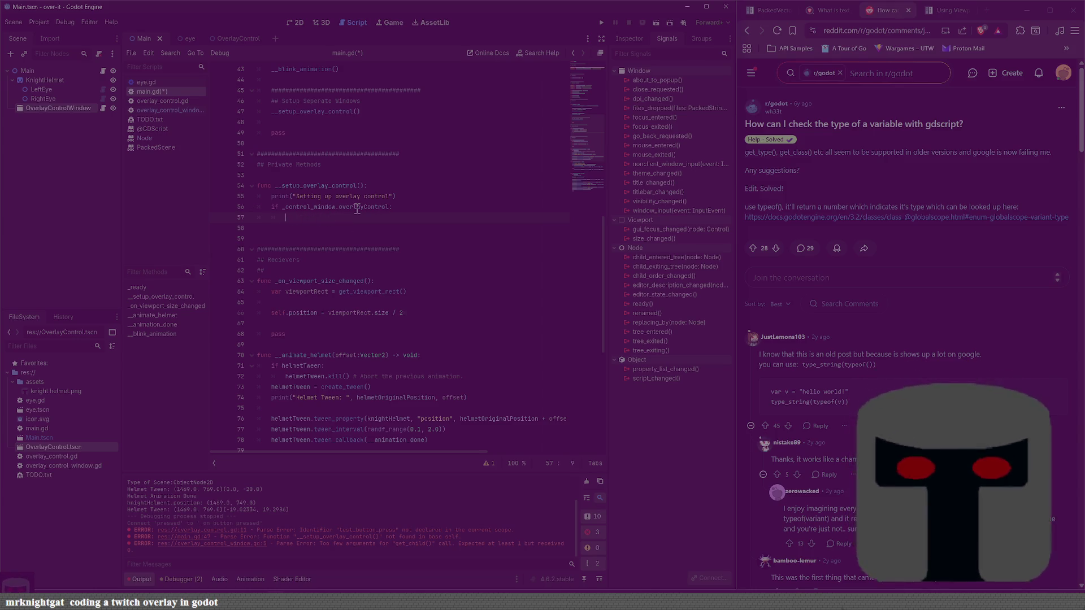
{"action": "type", "text": "_c"}
{"action": "key", "text": "BackSpace"}
{"action": "key", "text": "BackSpace"}
{"action": "type", "text": "va"}
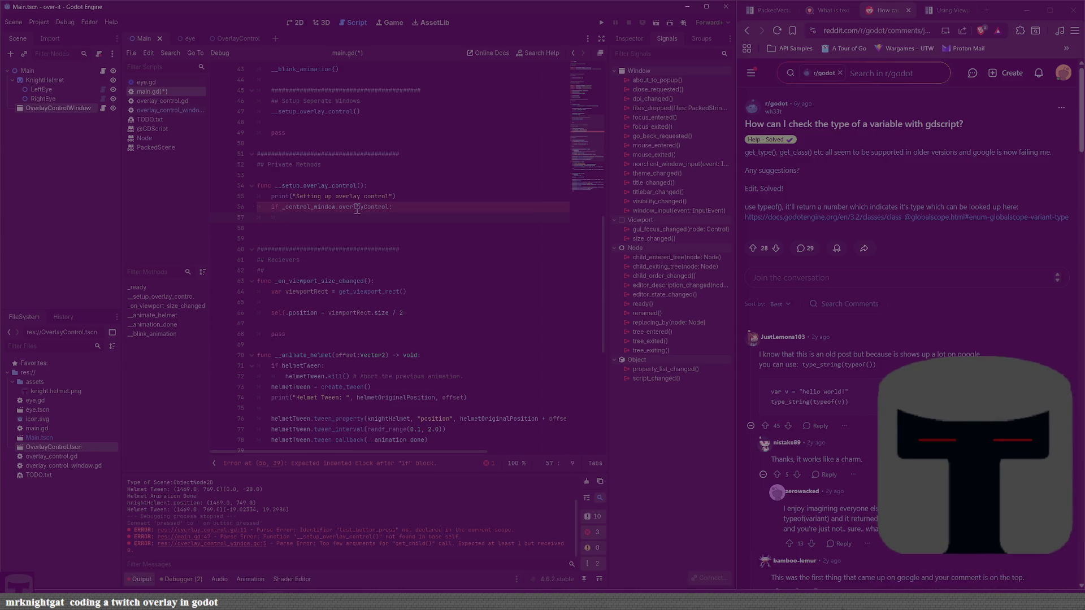
{"action": "type", "text": "var contorll"}
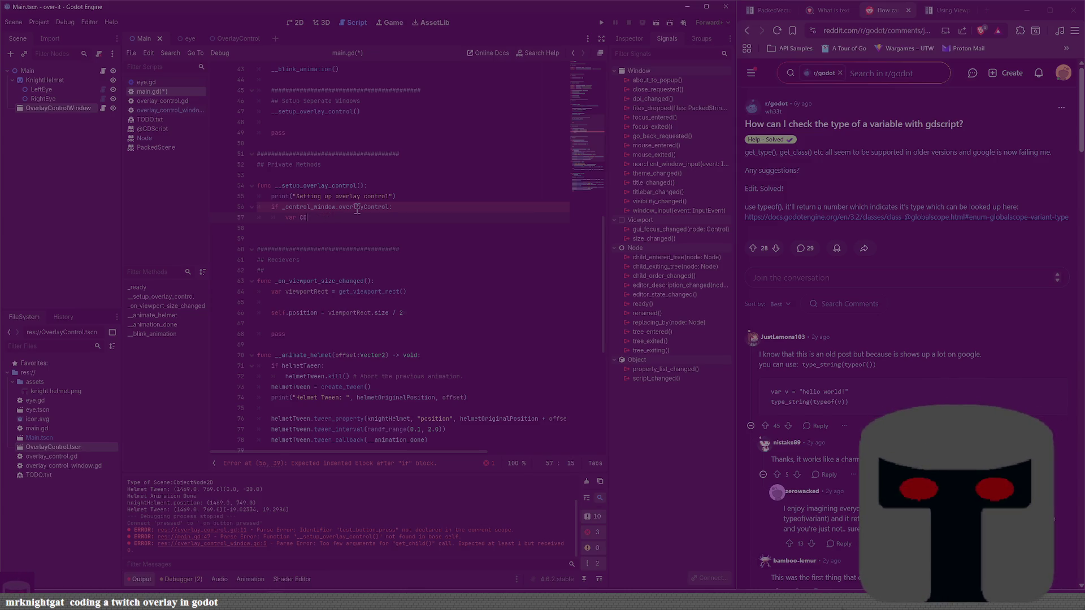
{"action": "key", "text": "BackSpace"}
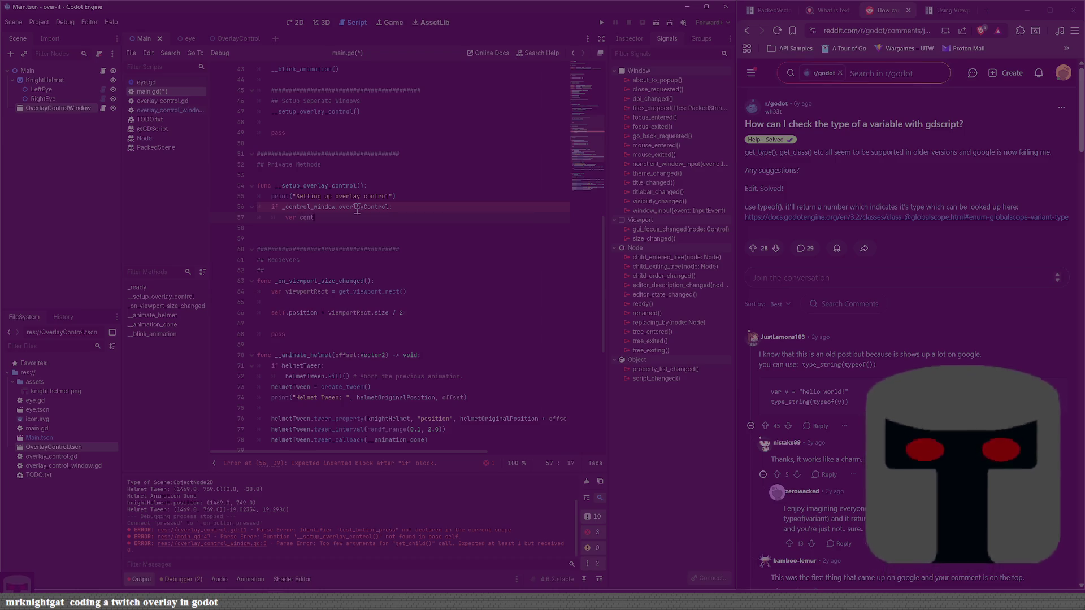
{"action": "key", "text": "BackSpace"}
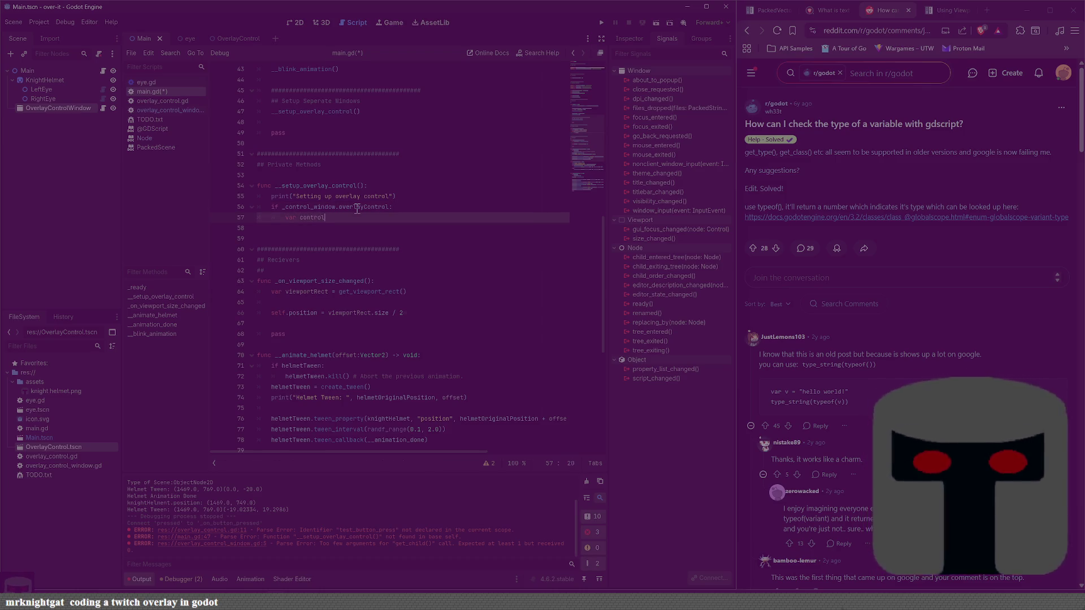
{"action": "type", "text": "ler.test"}
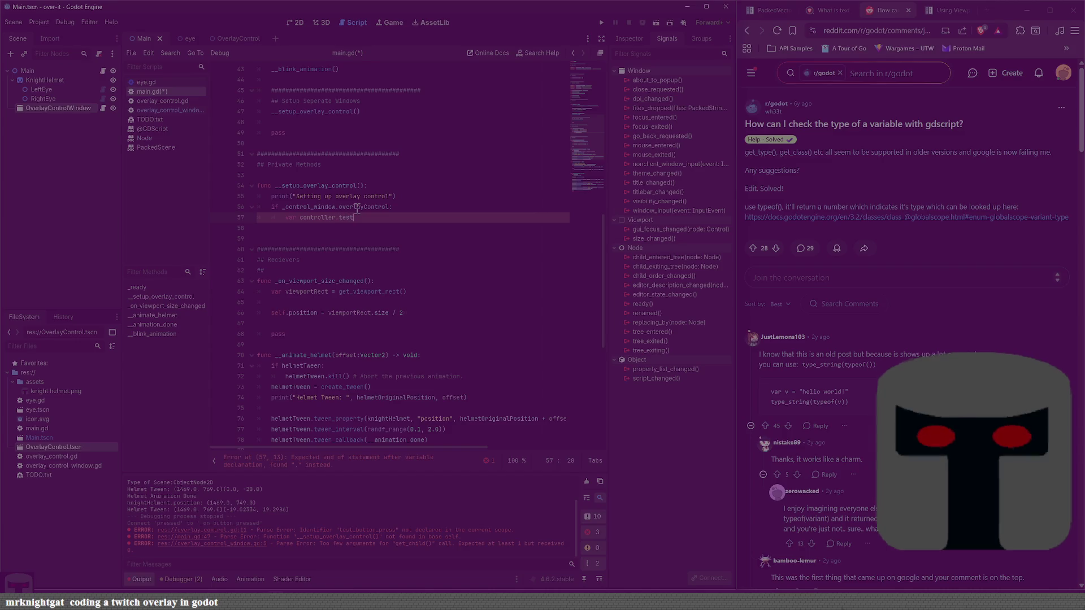
{"action": "type", "text": "_button_p"}
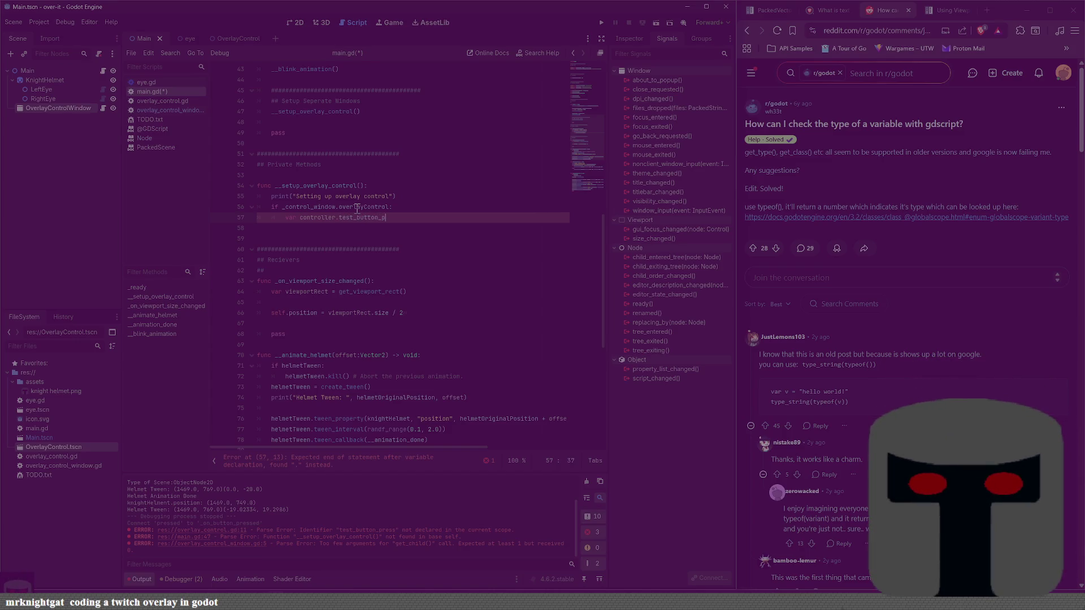
{"action": "type", "text": "sed()"}
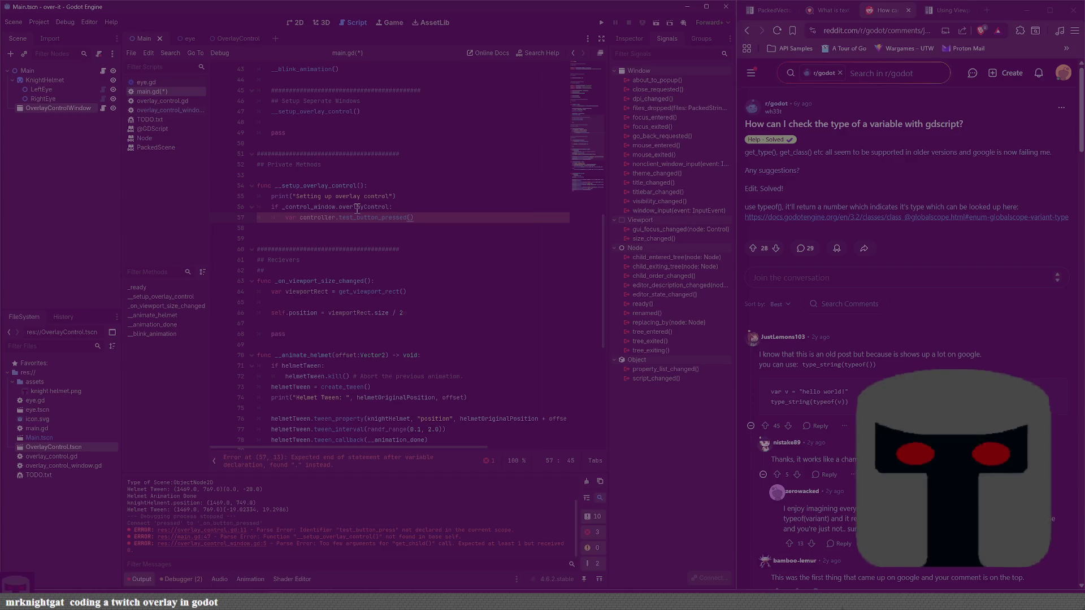
{"action": "type", "text": "onnect("}
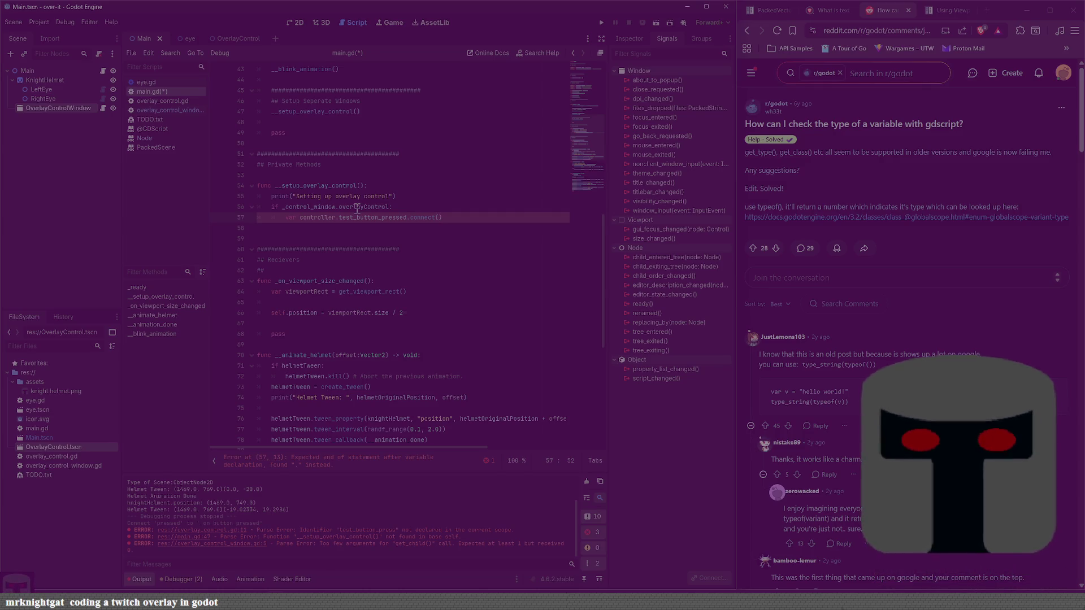
{"action": "type", "text": "_bu"}
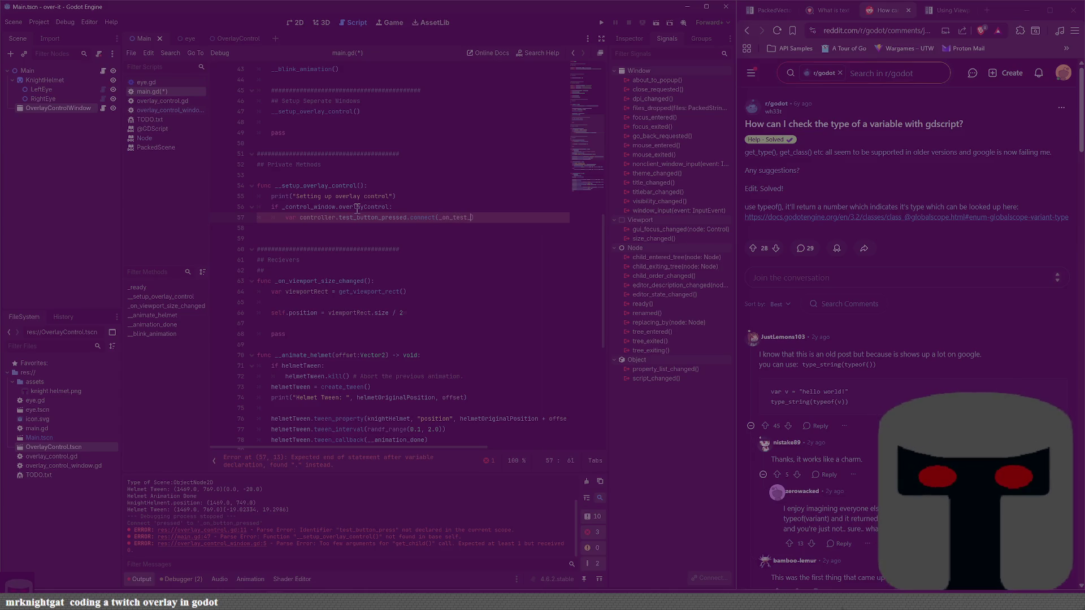
{"action": "type", "text": "tton_pressed"}
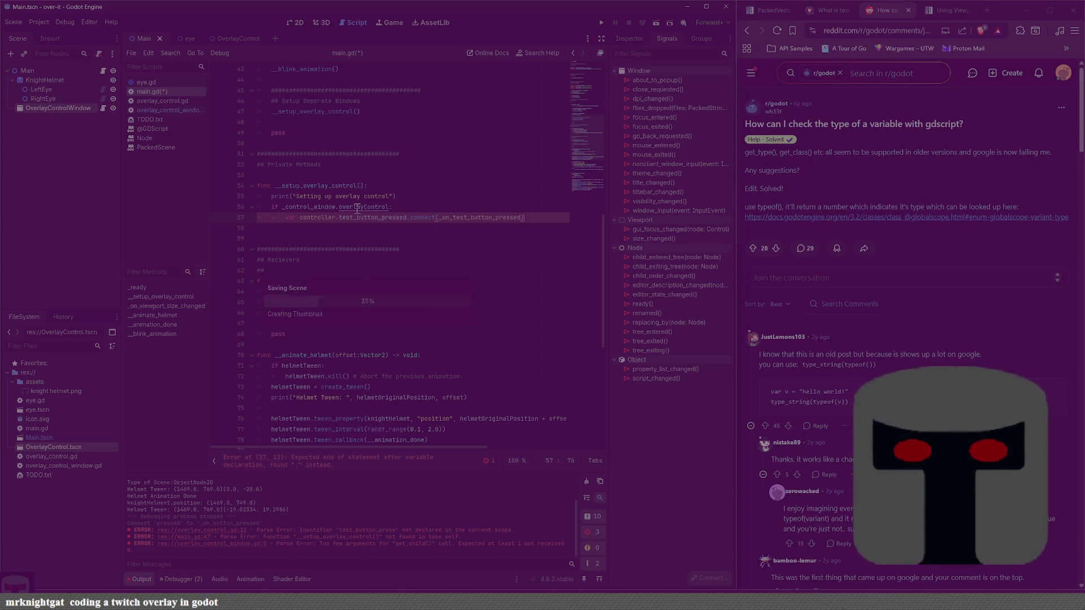
{"action": "key", "text": "Return"}
{"action": "key", "text": "ctrl+s"}
{"action": "key", "text": "Return"}
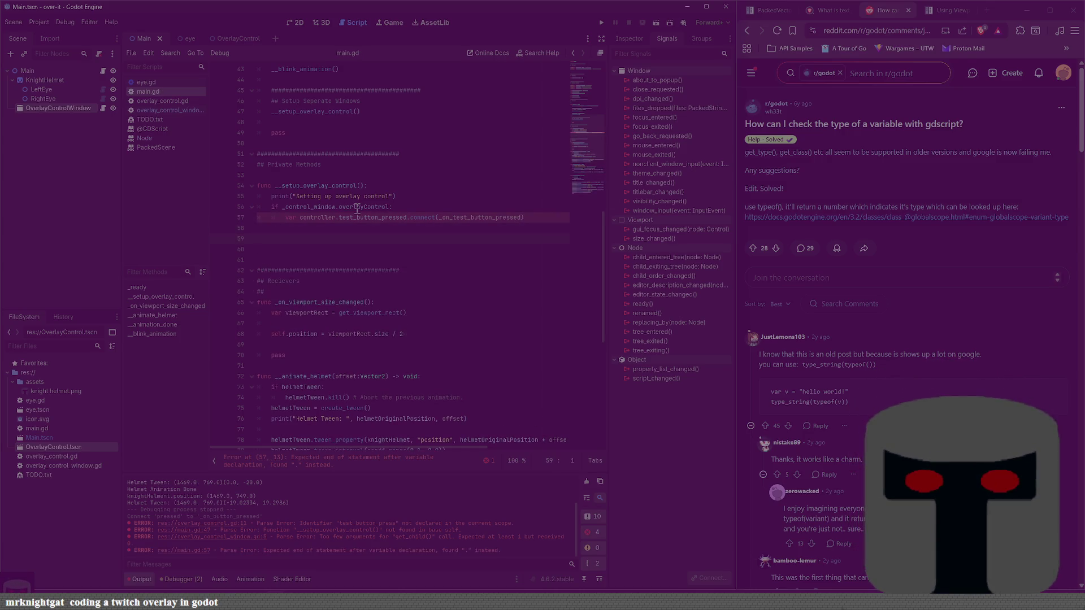
Step: Add func _on_test_button_pressed() printing the test-button-pressed message, then save main.gd
{"action": "type", "text": "on_test_button_"}
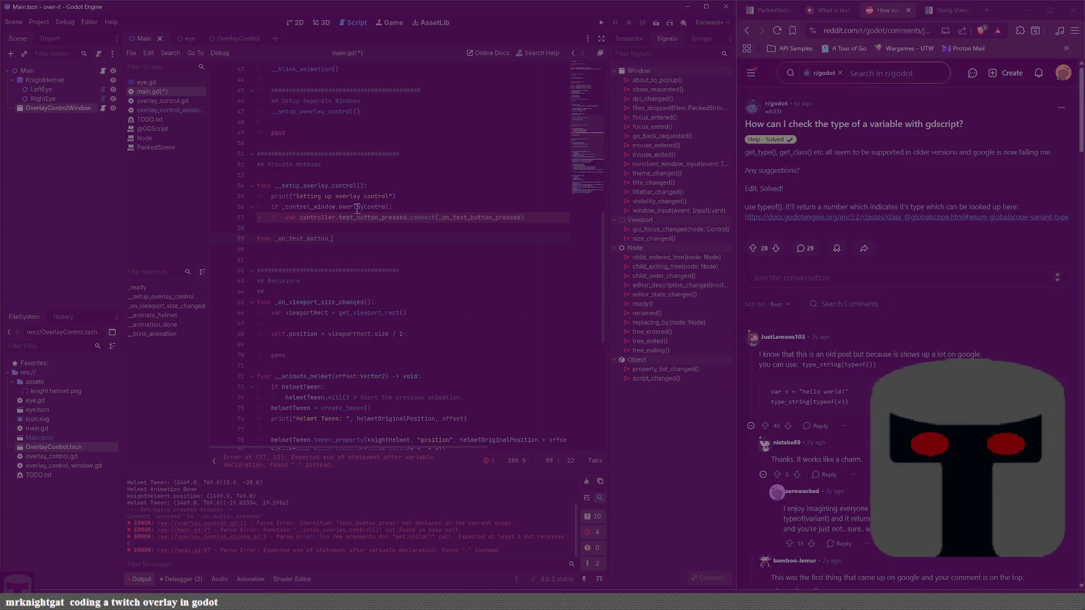
{"action": "type", "text": "ed():"}
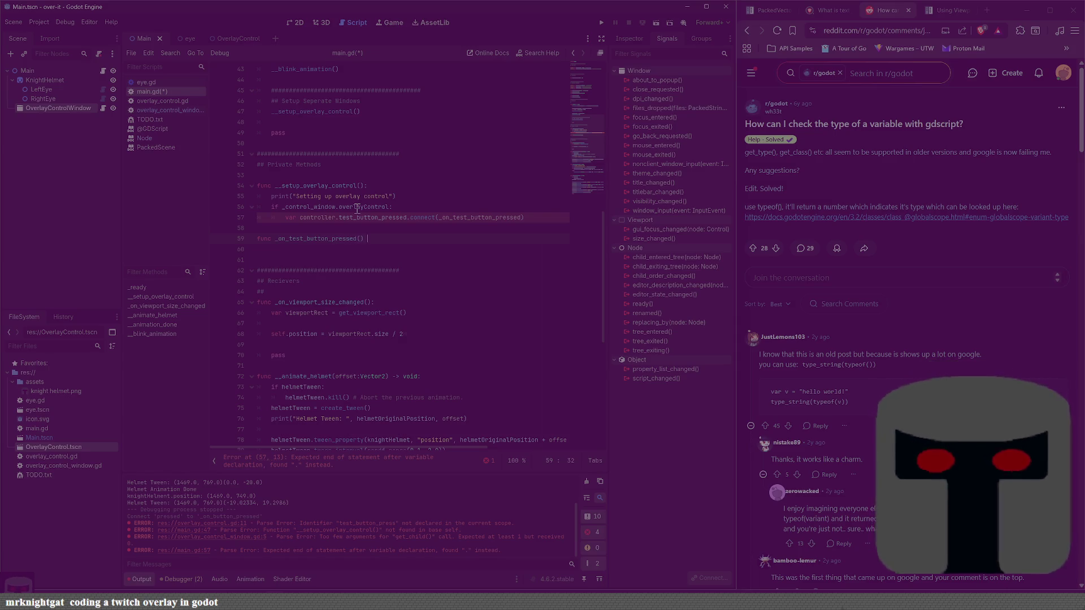
{"action": "key", "text": "Return"}
{"action": "type", "text": "print("}
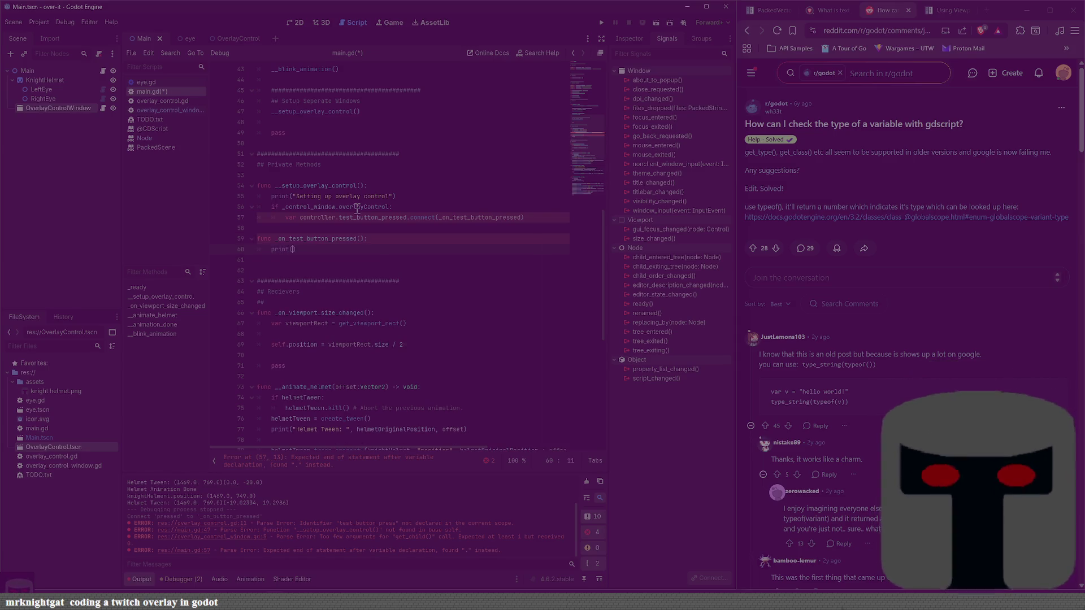
{"action": "type", "text": "\"O"}
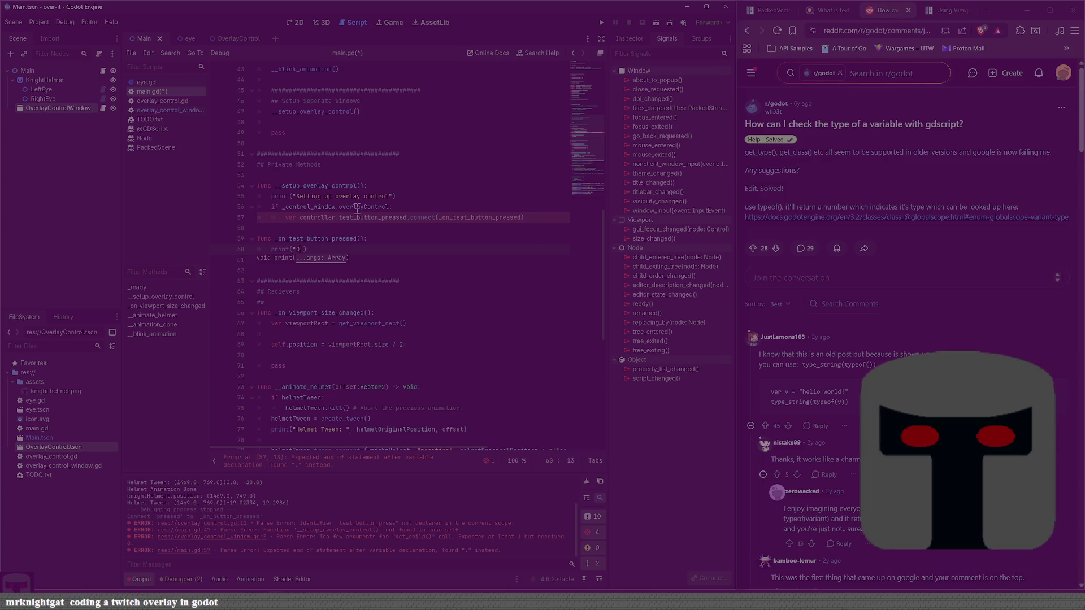
{"action": "type", "text": "ON"}
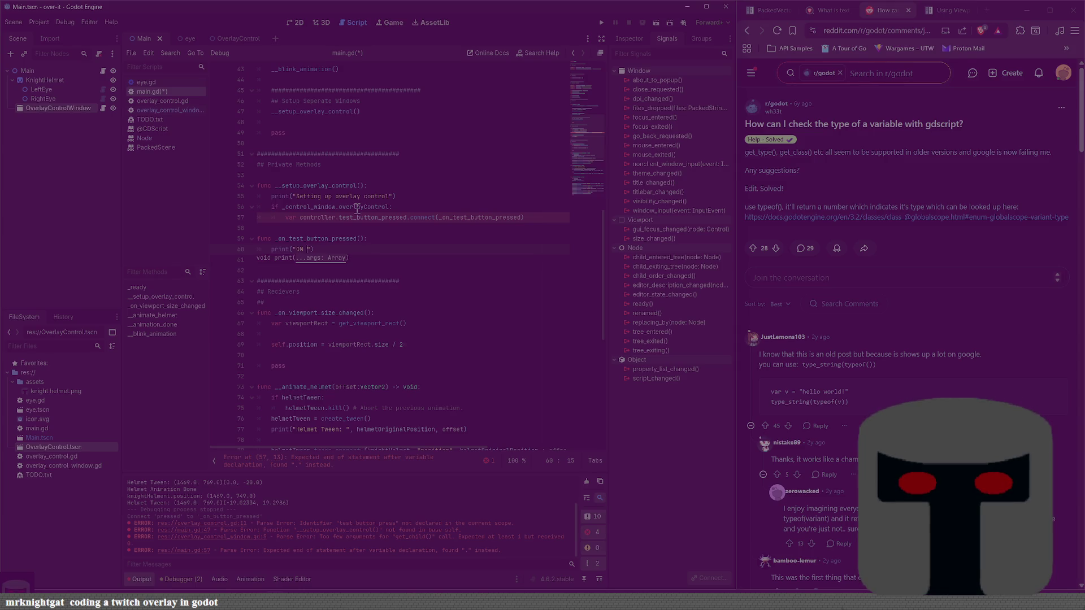
{"action": "key", "text": "BackSpace"}
{"action": "key", "text": "BackSpace"}
{"action": "key", "text": "BackSpace"}
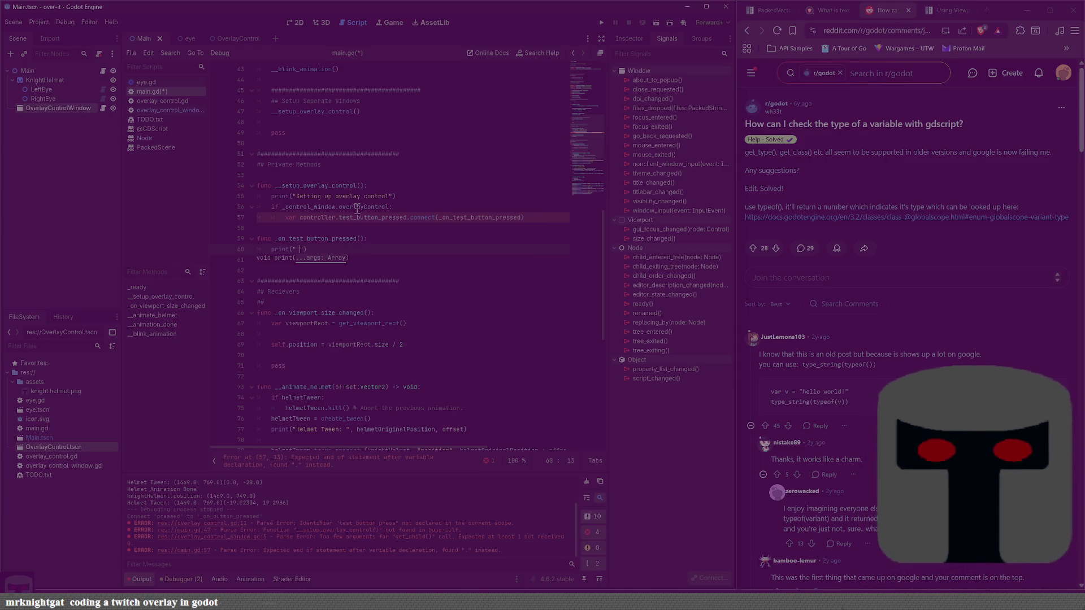
{"action": "key", "text": "BackSpace"}
{"action": "type", "text": "test Button PRes"}
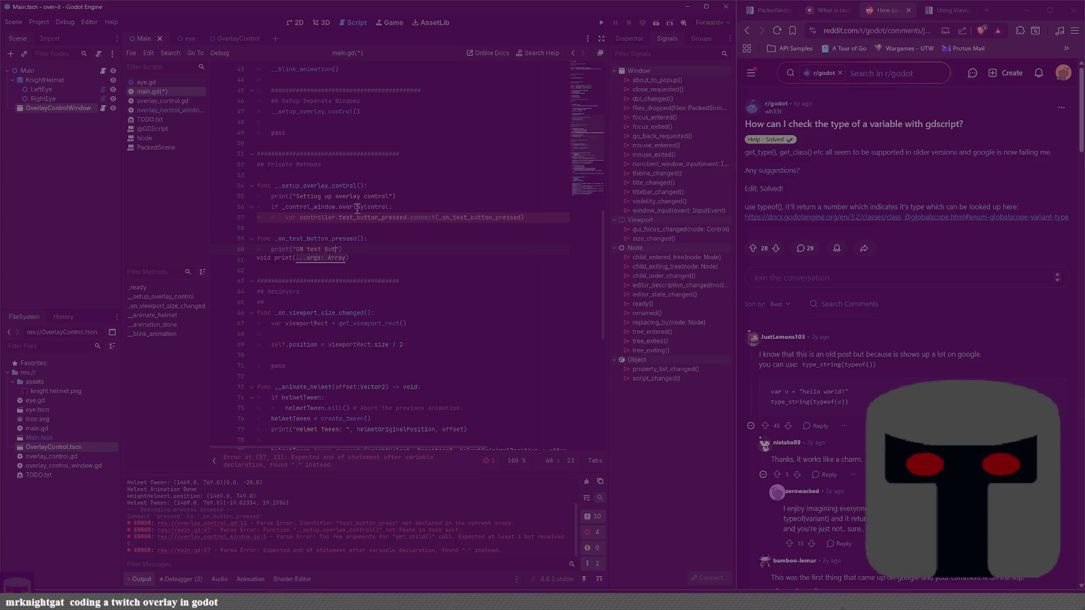
{"action": "type", "text": "sed"}
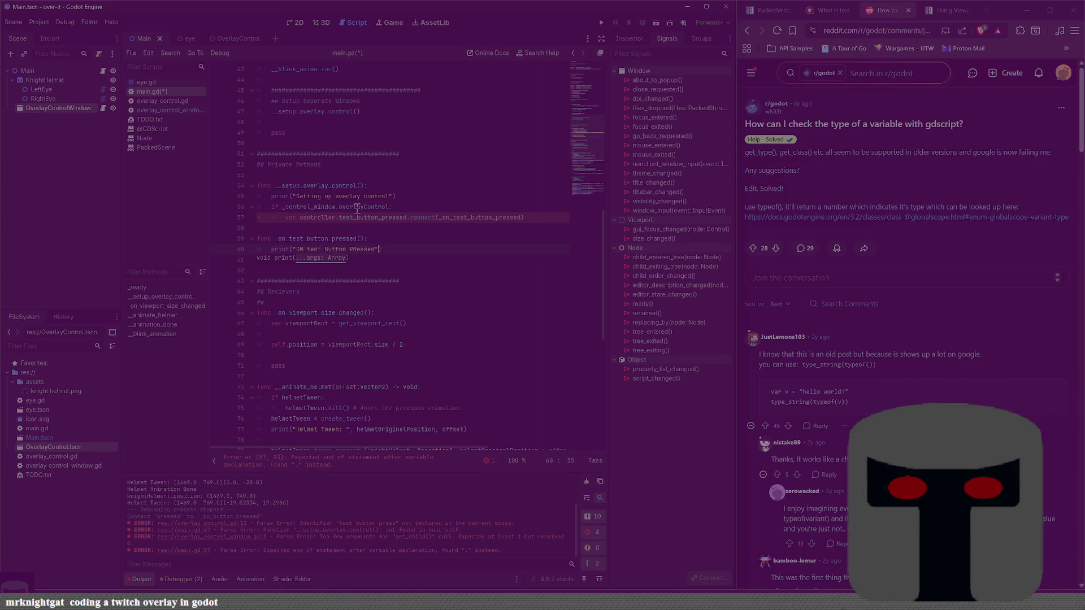
{"action": "key", "text": "ctrl+s"}
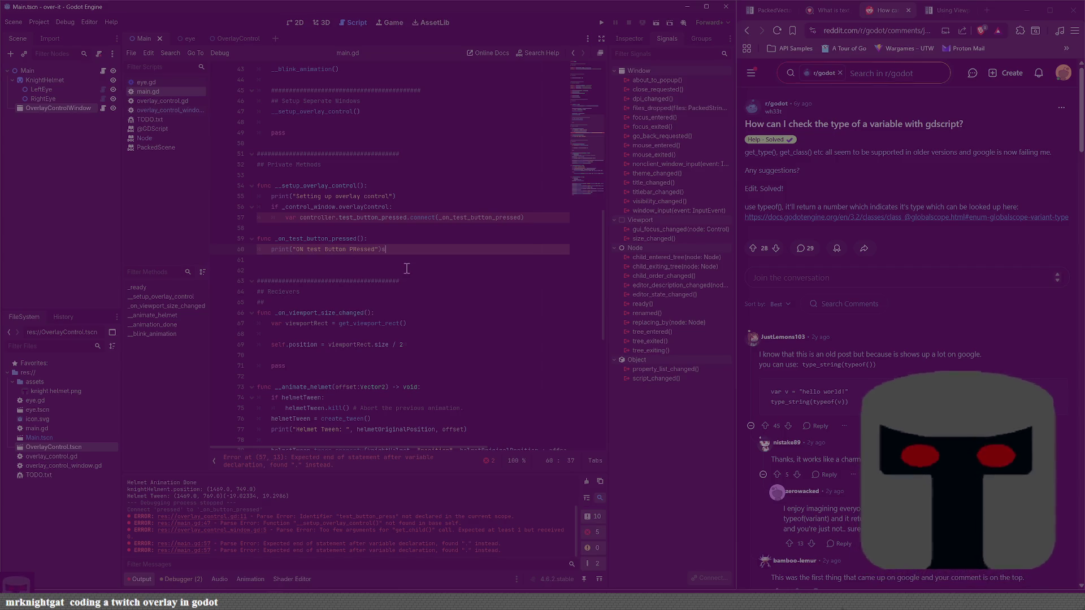
Step: Fix the capitalisation of 'Pressed' in the print message and run the project with F5
{"action": "key", "text": "Left"}
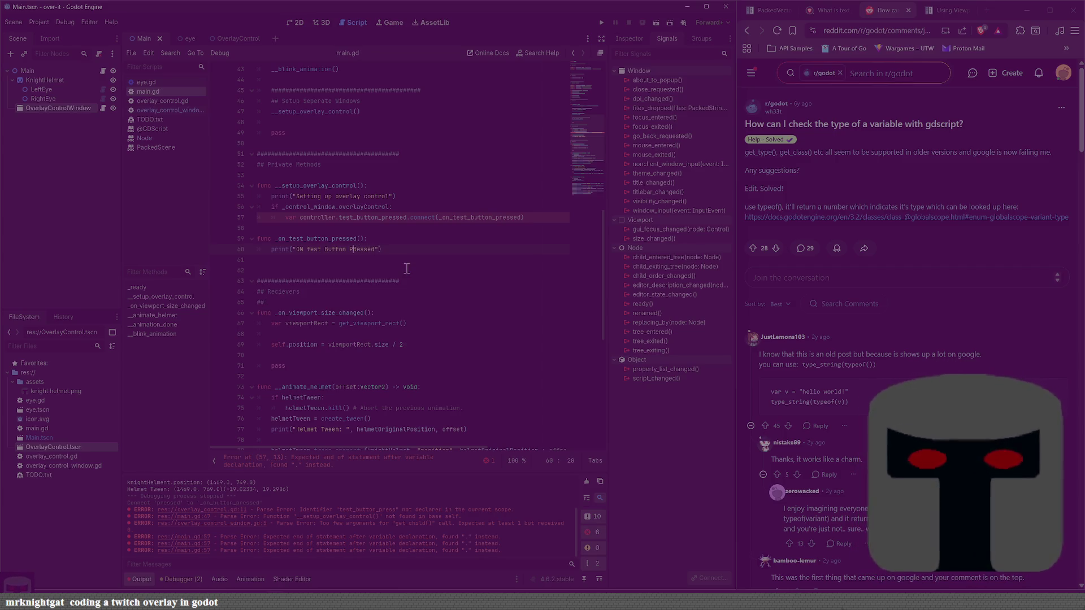
{"action": "key", "text": "BackSpace"}
{"action": "type", "text": "r"}
{"action": "key", "text": "Left"}
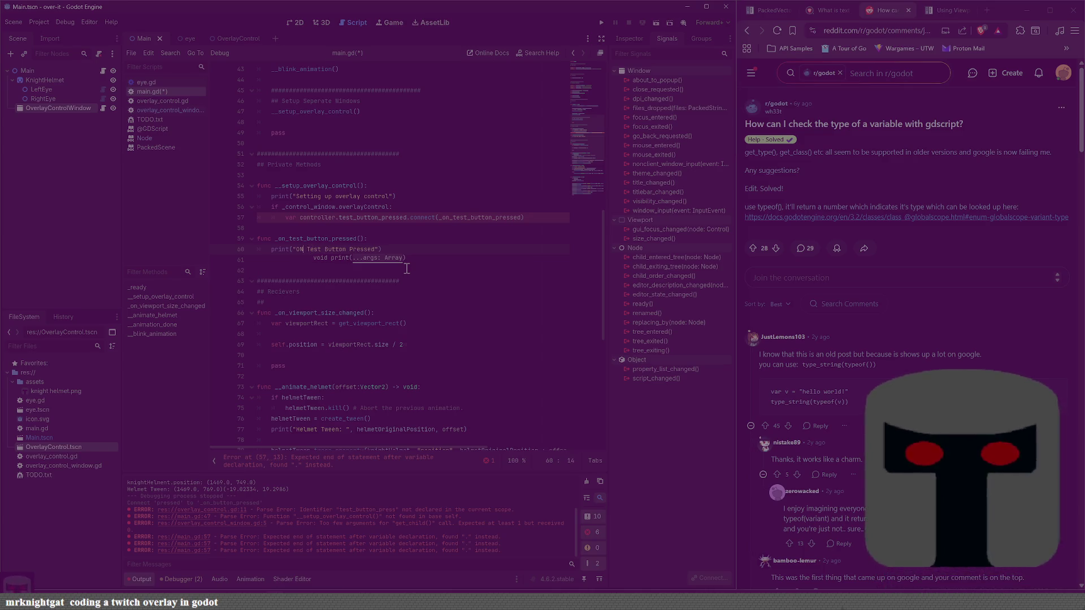
{"action": "key", "text": "F5"}
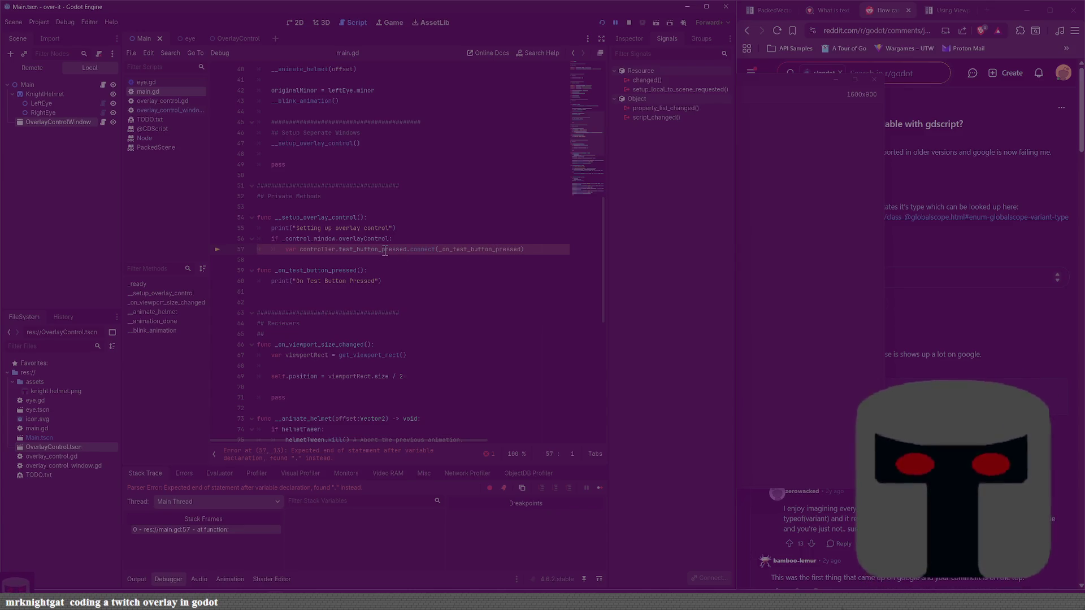
Step: Insert 'var controller = _control_window.overlayControl' above the connect line and save
{"action": "left_click", "coordinate": [444, 250]}
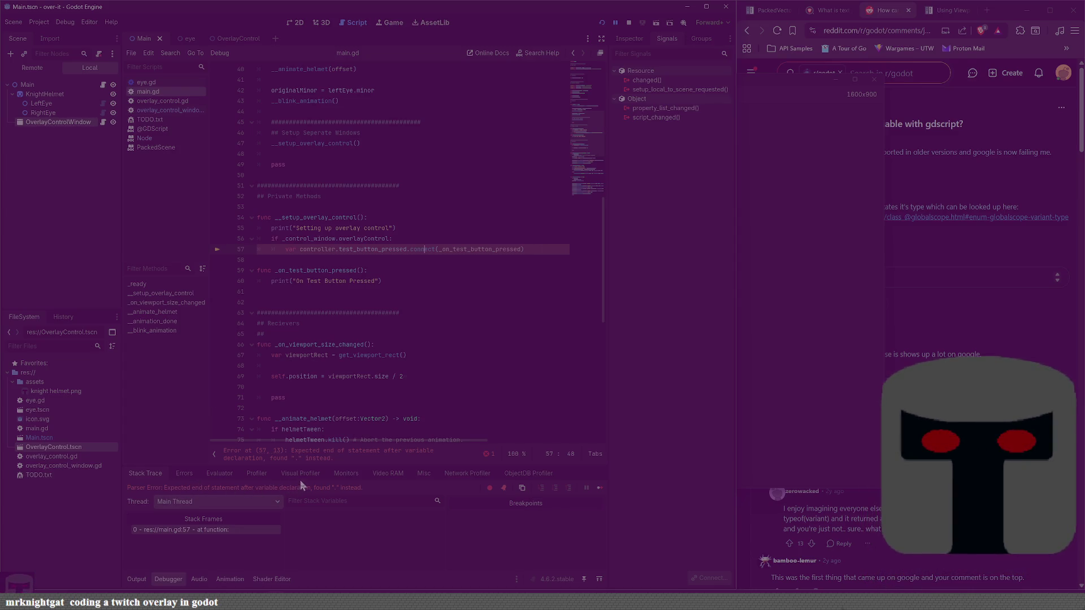
{"action": "left_click", "coordinate": [296, 249]}
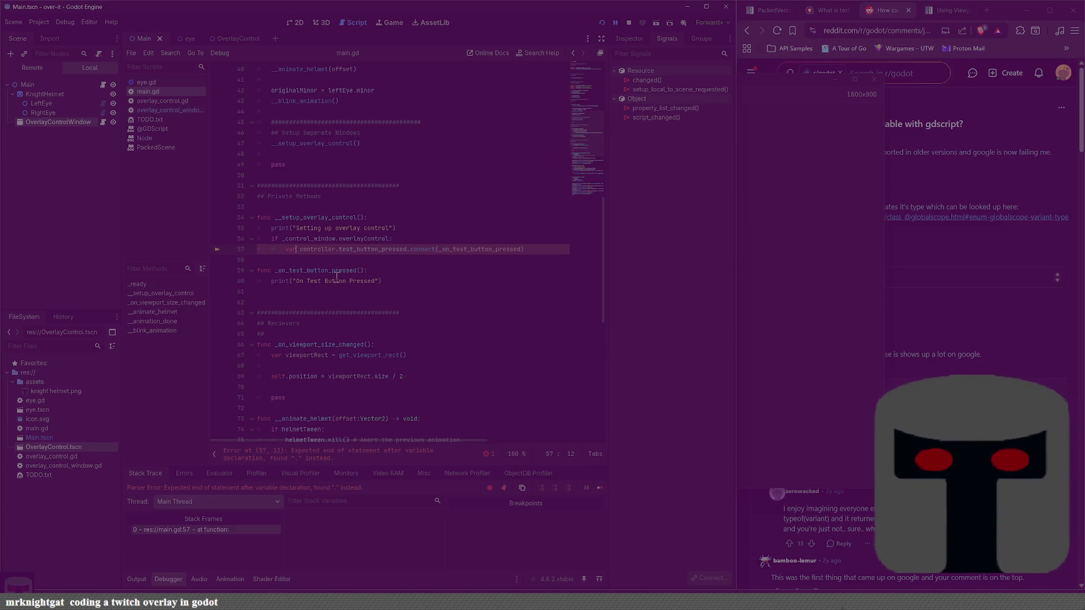
{"action": "key", "text": "Right"}
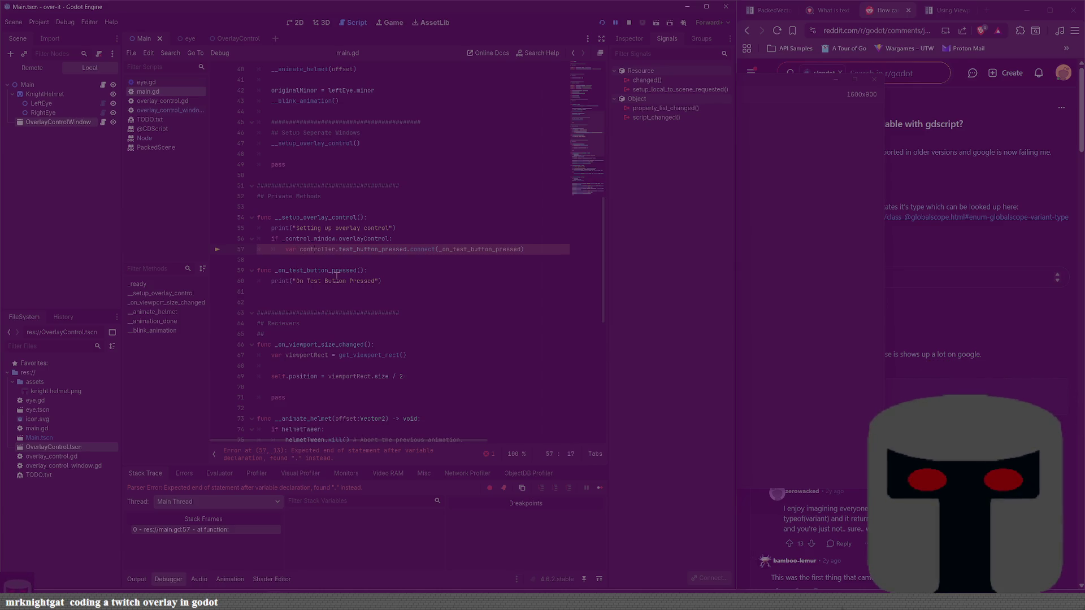
{"action": "key", "text": "Up"}
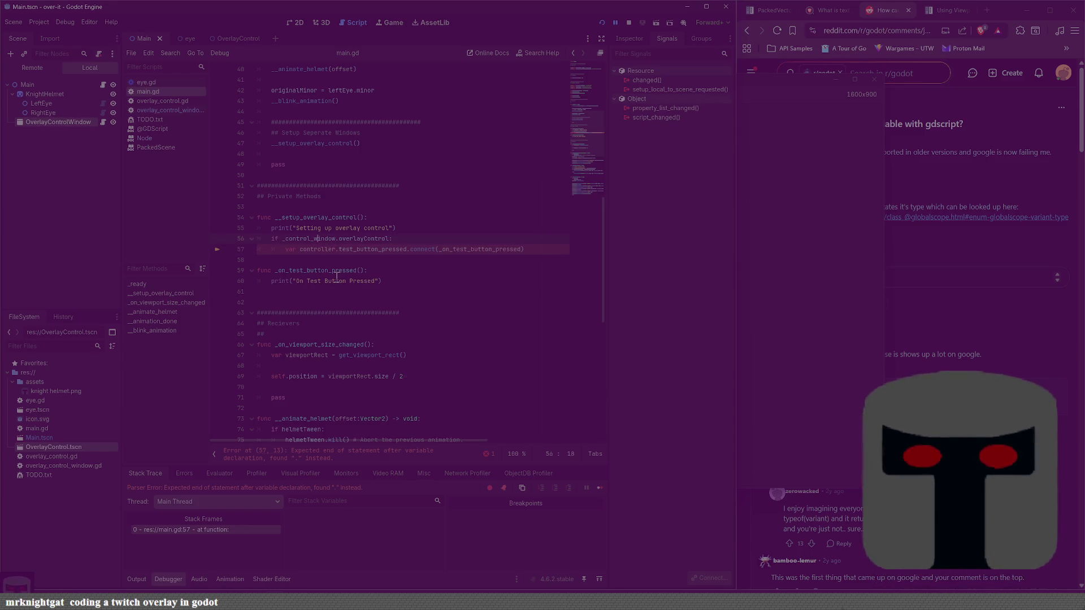
{"action": "key", "text": "shift+End"}
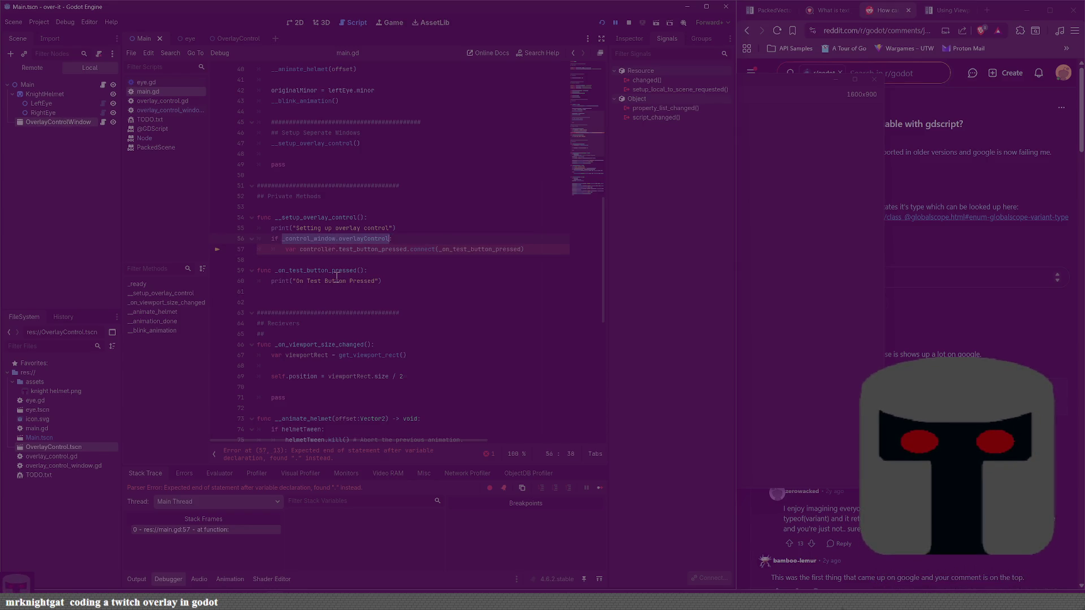
{"action": "key", "text": "End"}
{"action": "key", "text": "Return"}
{"action": "type", "text": "var controller = "}
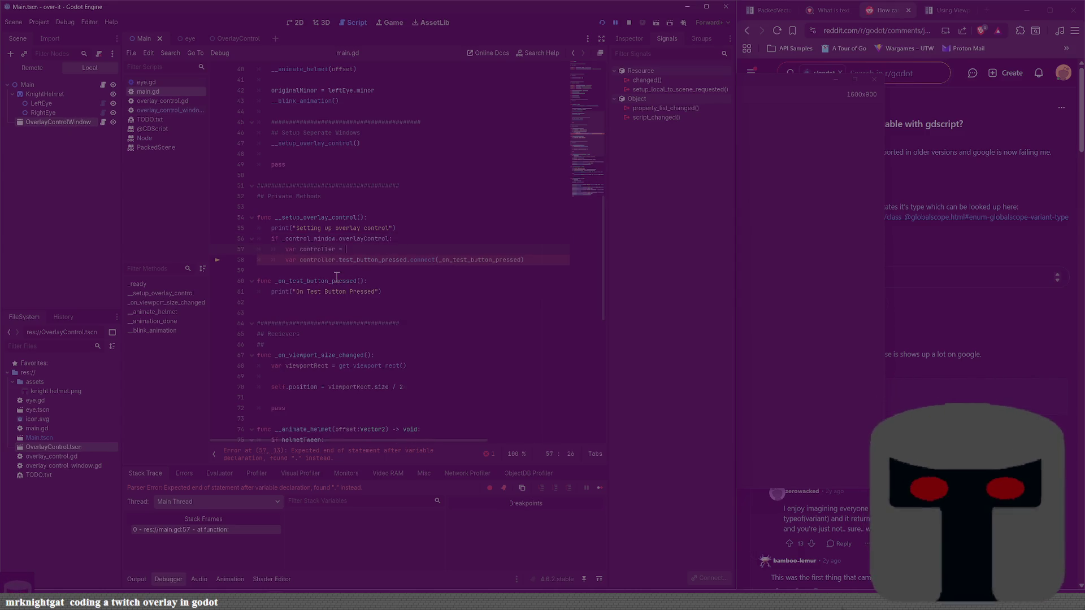
{"action": "type", "text": "_control_window.overlayControl"}
{"action": "key", "text": "ctrl+s"}
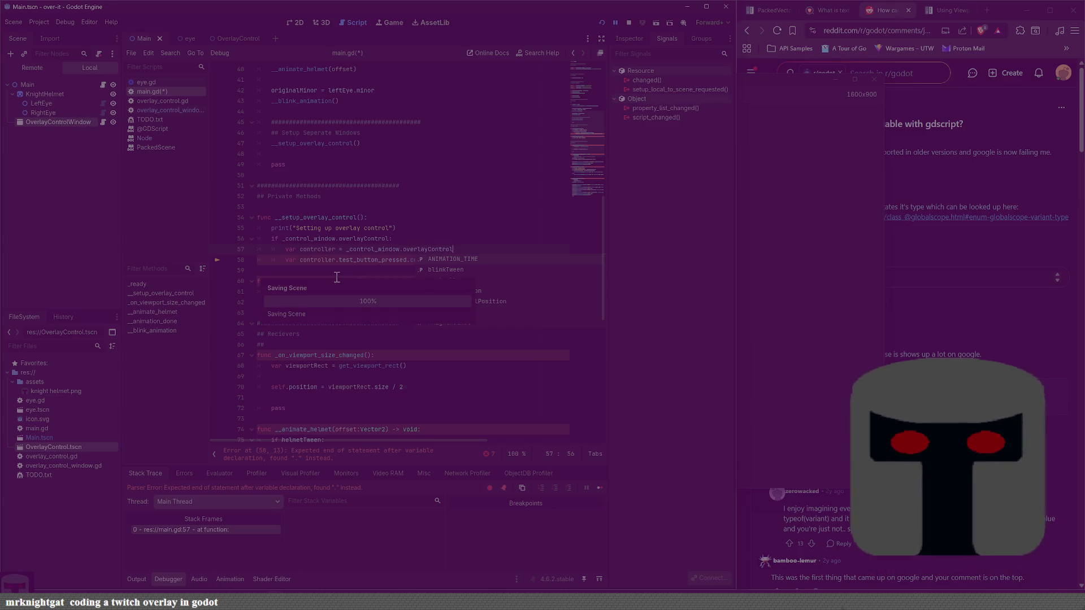
Step: Remove 'var' from the connect line, save, dismiss the load errors, and stop the game with F8
{"action": "left_click", "coordinate": [300, 260]}
{"action": "key", "text": "BackSpace"}
{"action": "key", "text": "BackSpace"}
{"action": "key", "text": "BackSpace"}
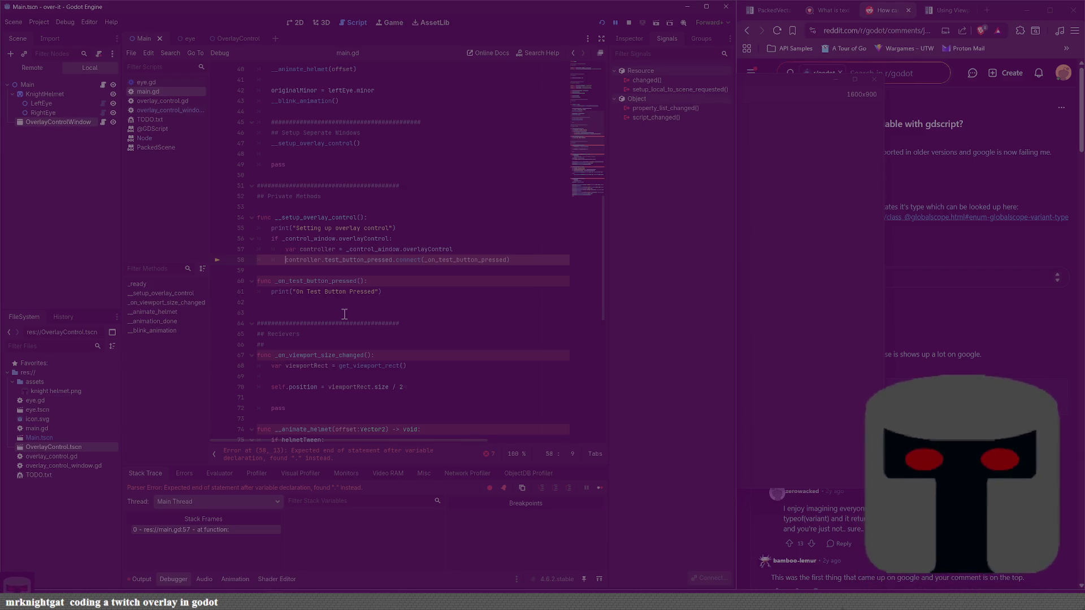
{"action": "key", "text": "ctrl+s"}
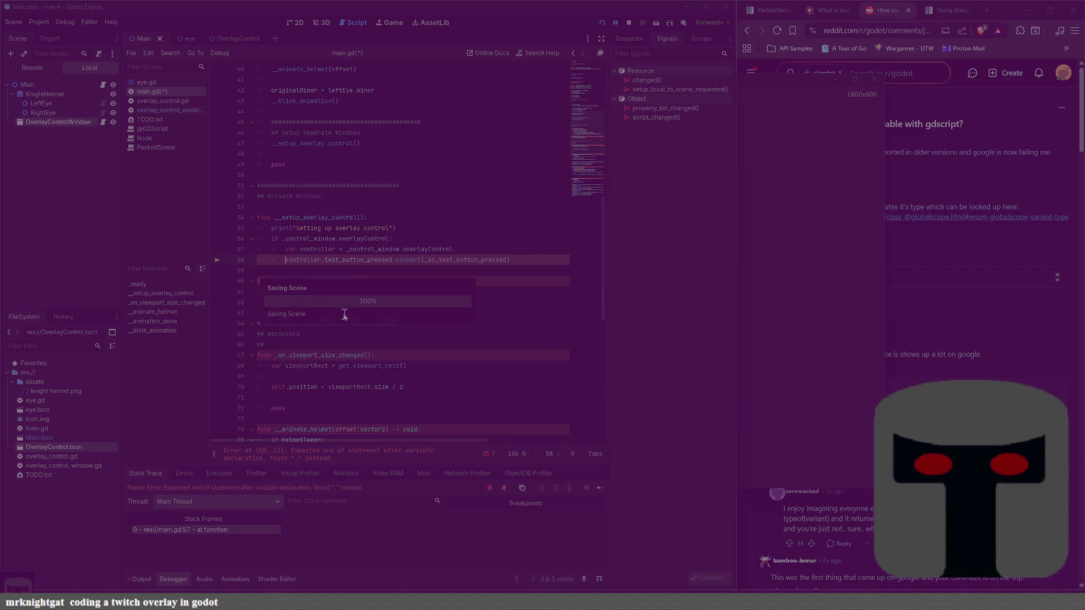
{"action": "left_click", "coordinate": [558, 450]}
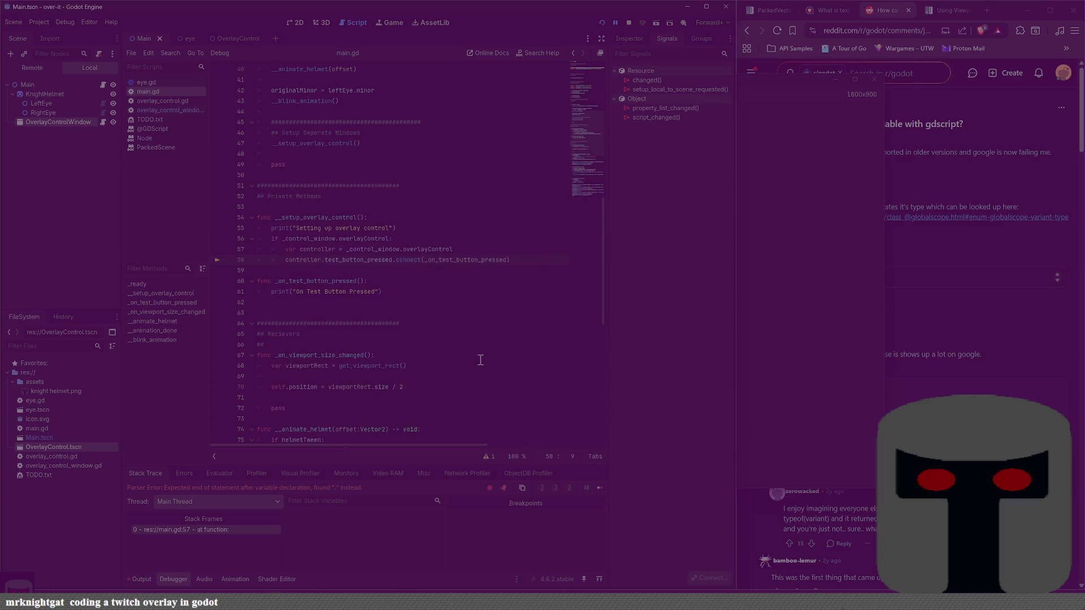
{"action": "key", "text": "F8"}
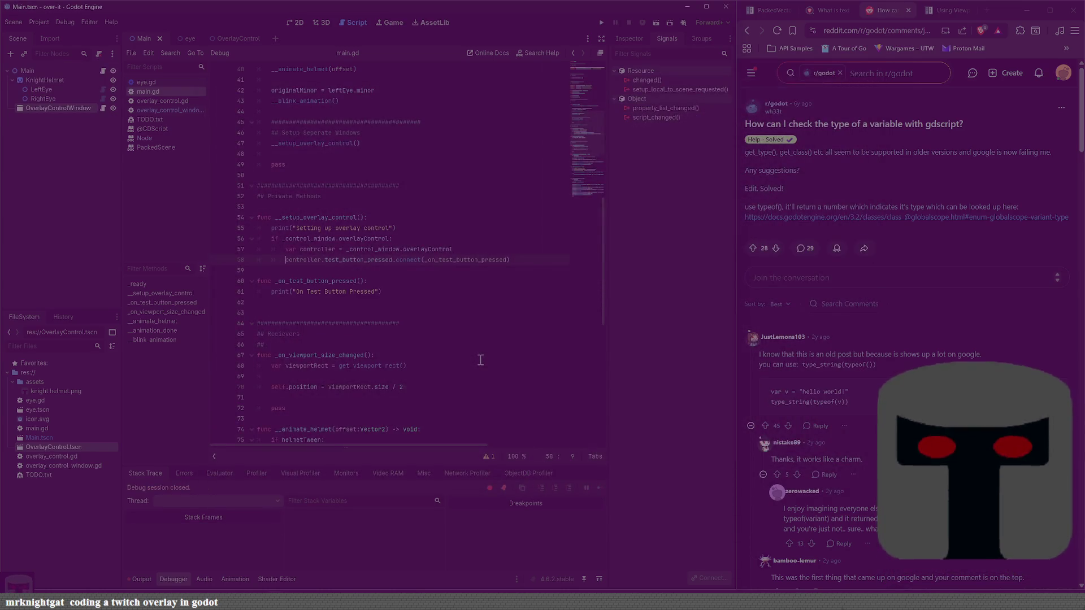
Step: Correct the emitted signal on line 11 to test_button_pressed and save the script
{"action": "key", "text": "F5"}
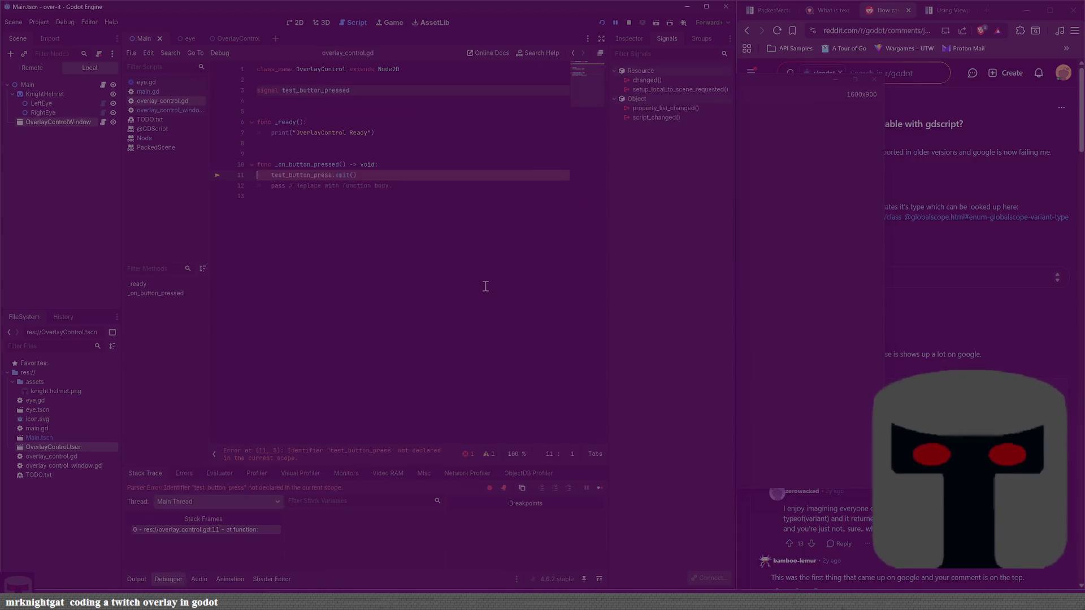
{"action": "double_click", "coordinate": [317, 176]}
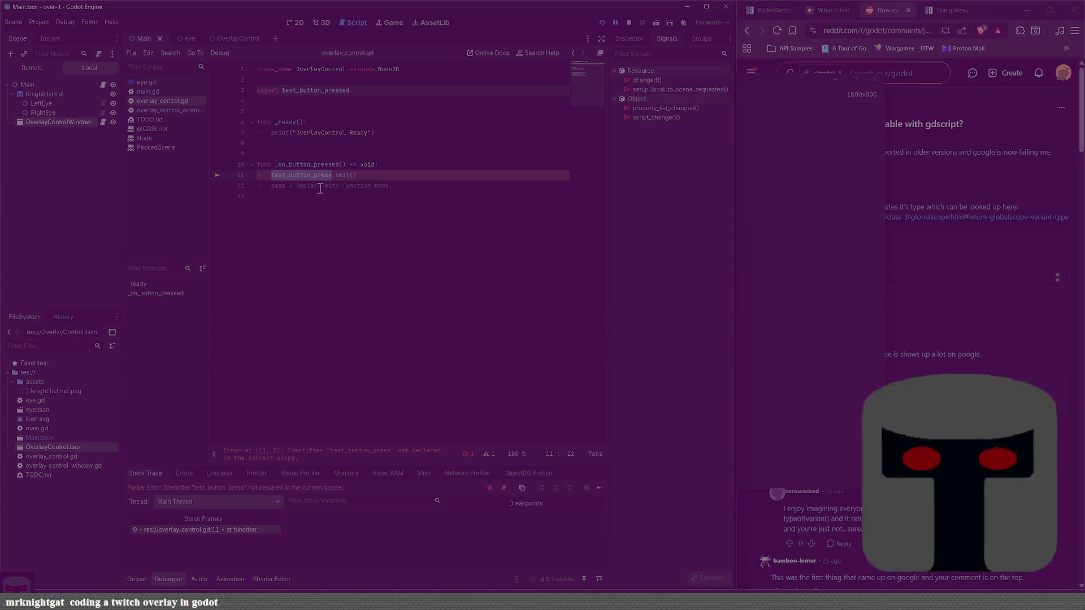
{"action": "left_click", "coordinate": [332, 176]}
{"action": "type", "text": "ed"}
{"action": "key", "text": "ctrl+s"}
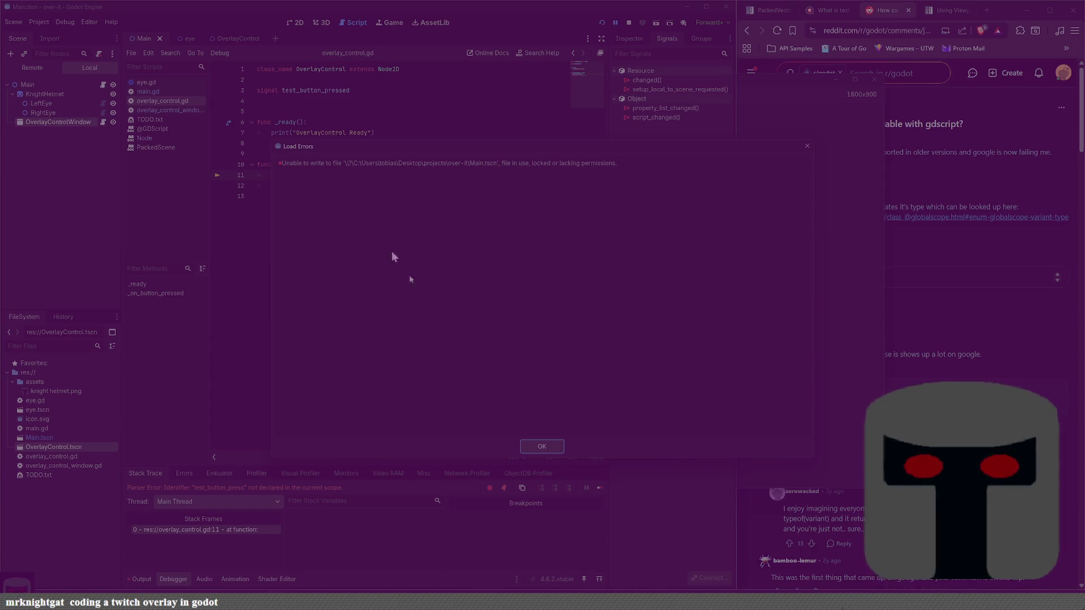
Step: Dismiss the load error, run the project, press the overlay's test button, then relaunch with F5
{"action": "left_click", "coordinate": [549, 444]}
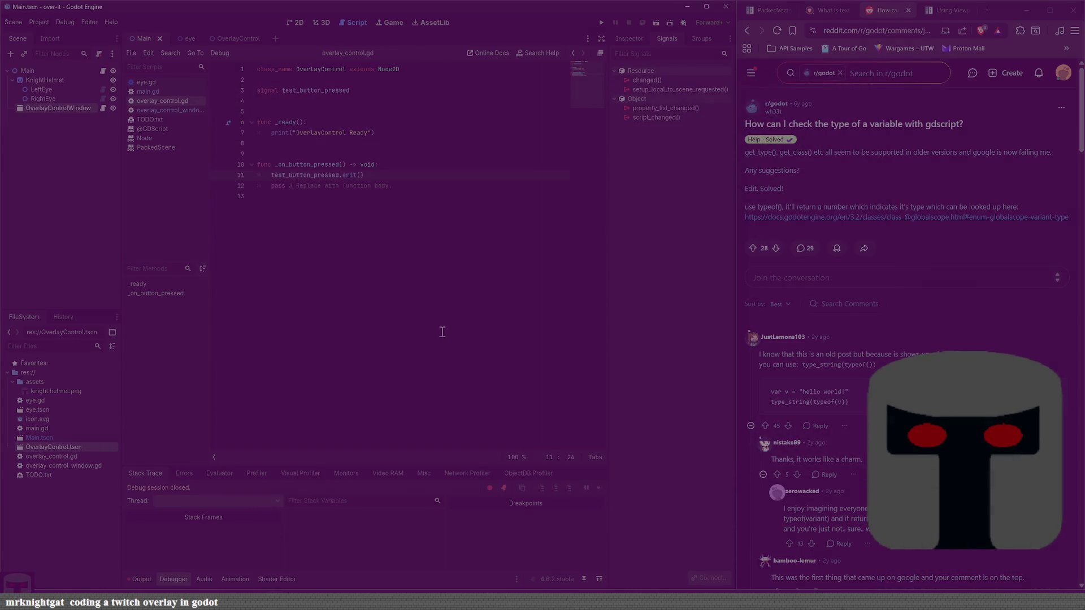
{"action": "key", "text": "F5"}
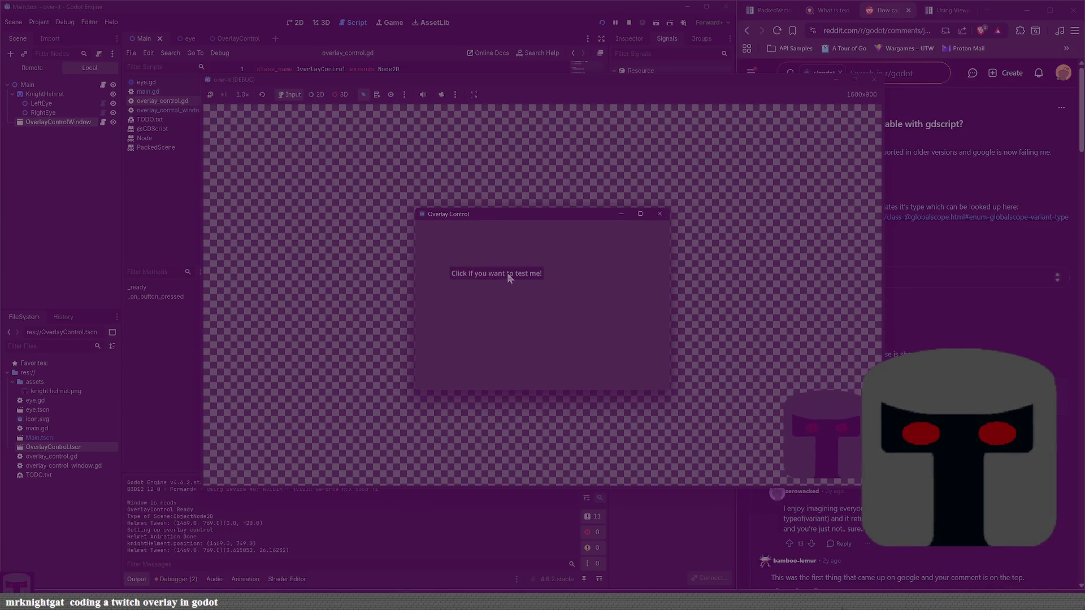
{"action": "left_click", "coordinate": [508, 273]}
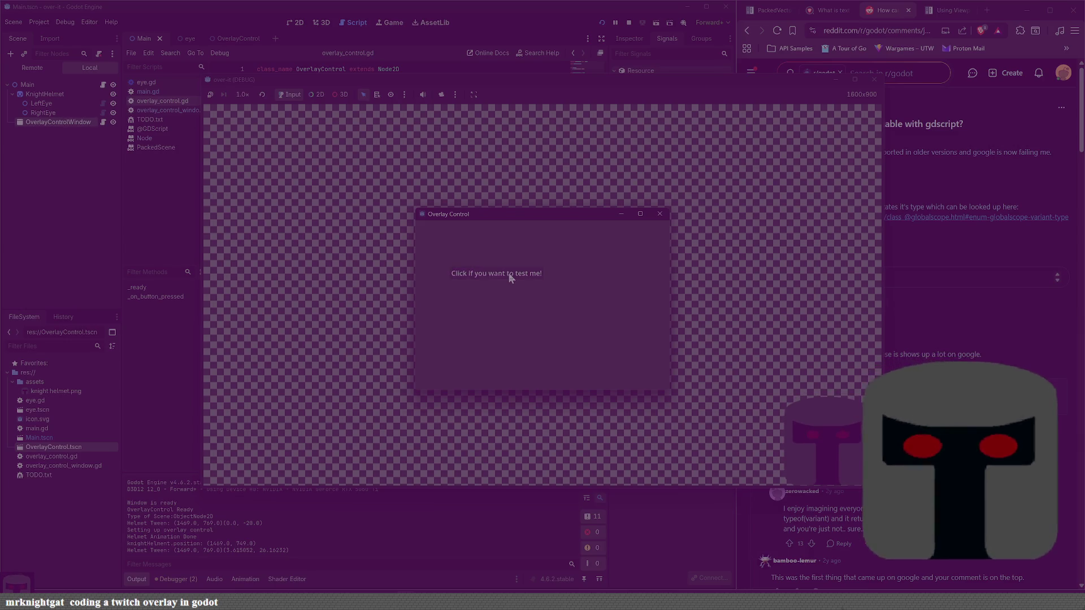
{"action": "left_click", "coordinate": [176, 233]}
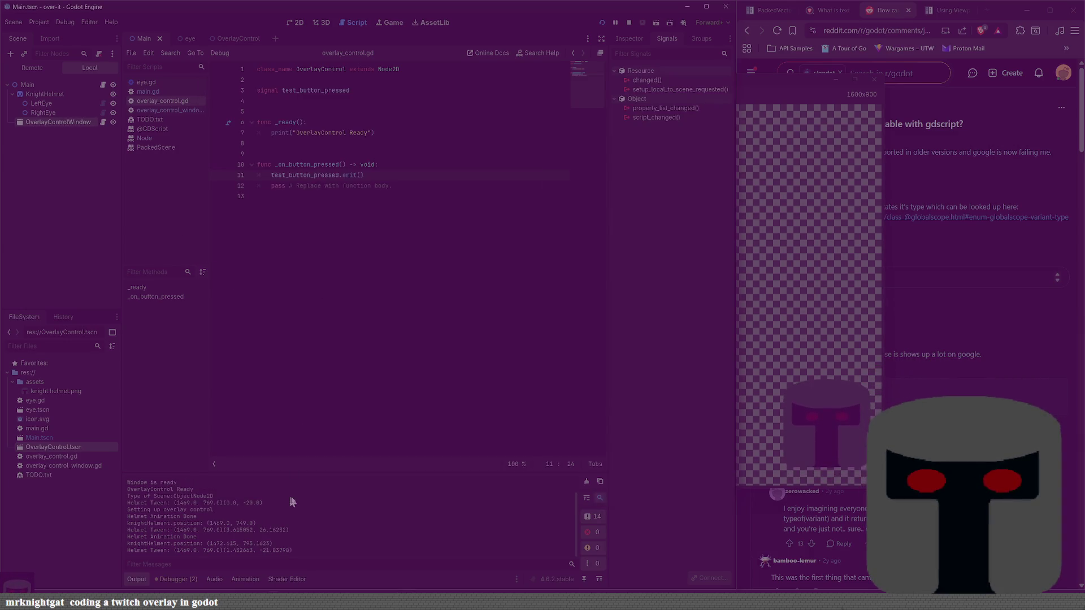
{"action": "key", "text": "F5"}
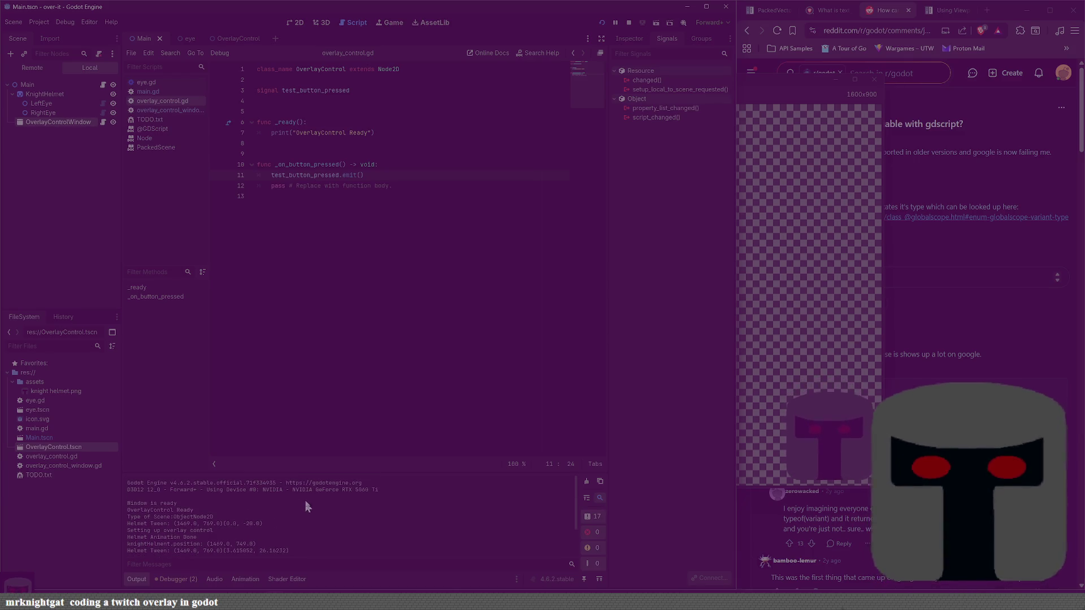
Step: Add print("OverlayController - Emitting Test Button Pressed") above the emit call in the button handler
{"action": "left_click", "coordinate": [413, 166]}
{"action": "key", "text": "Return"}
{"action": "type", "text": "pr"}
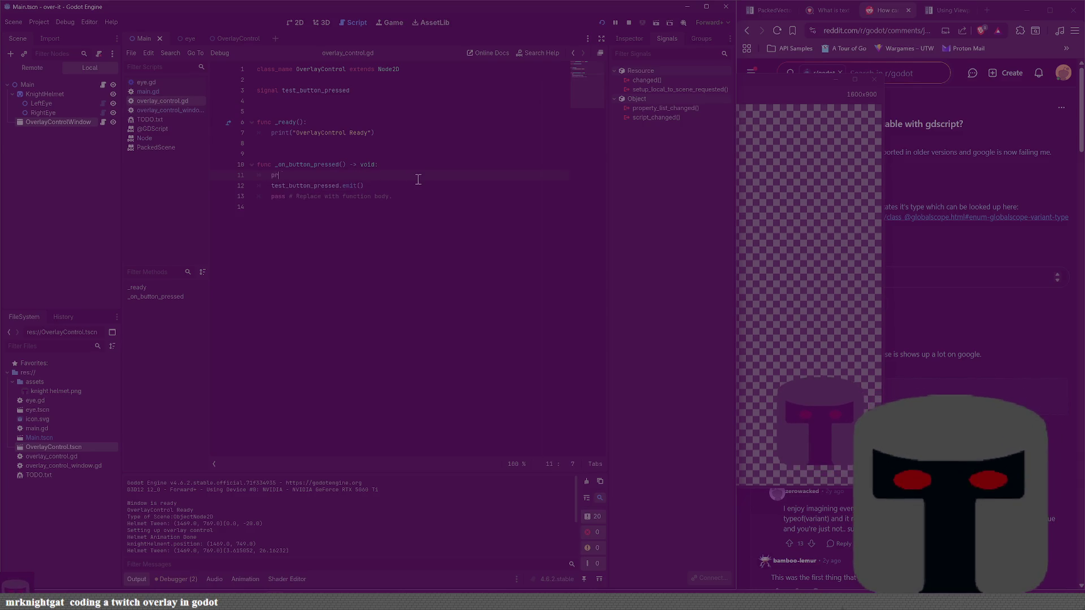
{"action": "type", "text": "\""}
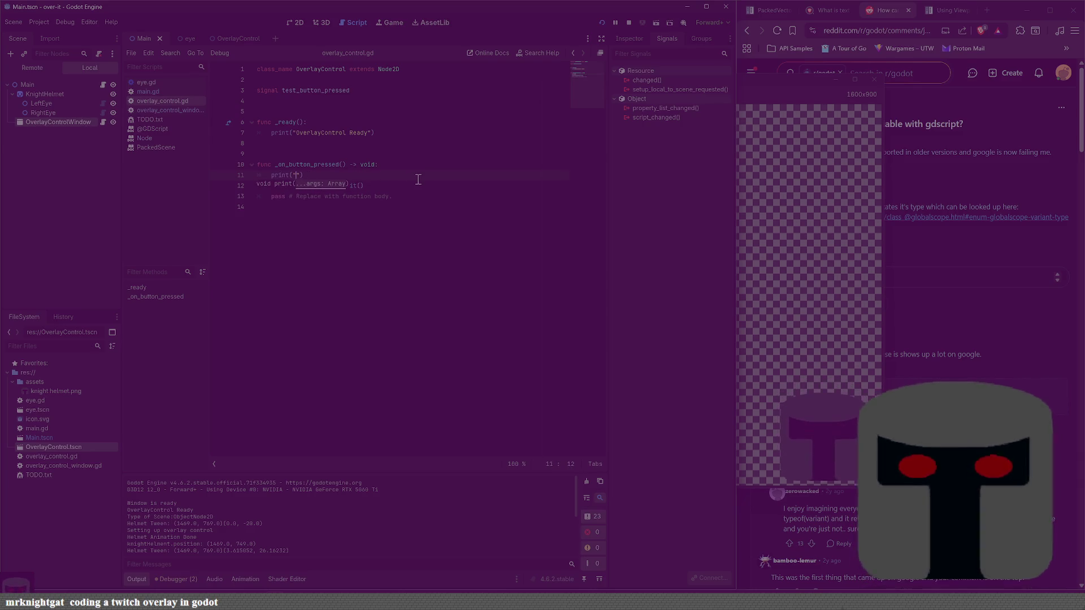
{"action": "type", "text": "ovar"}
{"action": "type", "text": "OverlayControlle"}
{"action": "type", "text": "r:"}
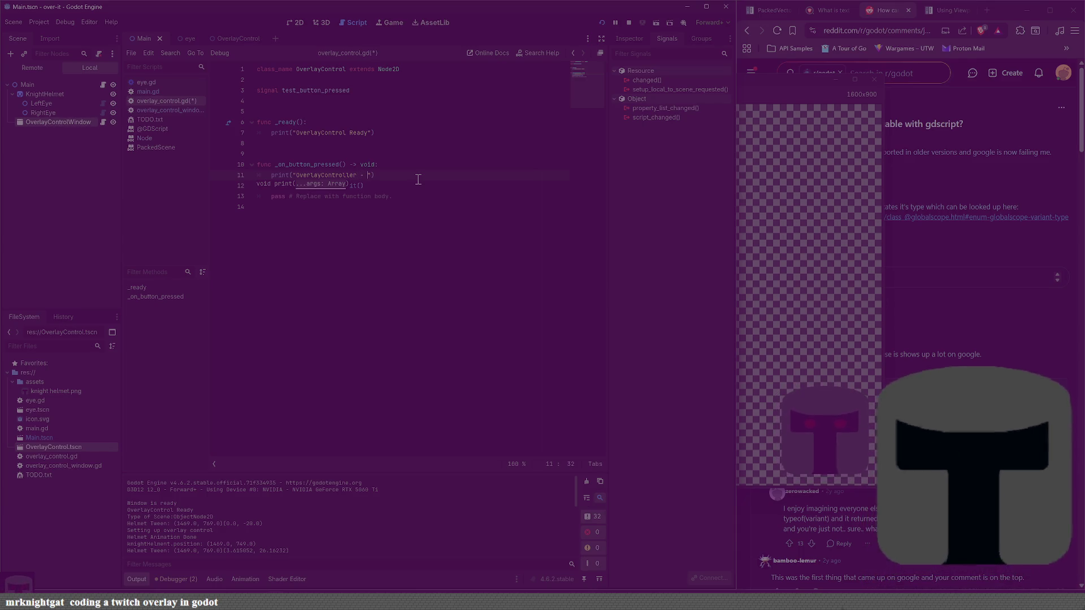
{"action": "type", "text": "est"}
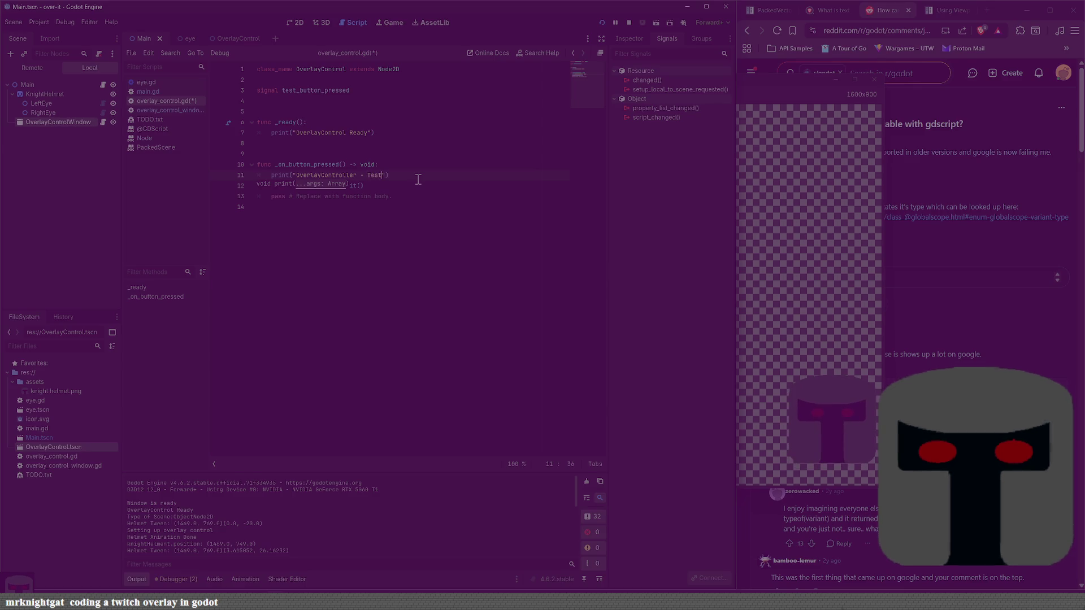
{"action": "key", "text": "BackSpace"}
{"action": "key", "text": "BackSpace"}
{"action": "key", "text": "BackSpace"}
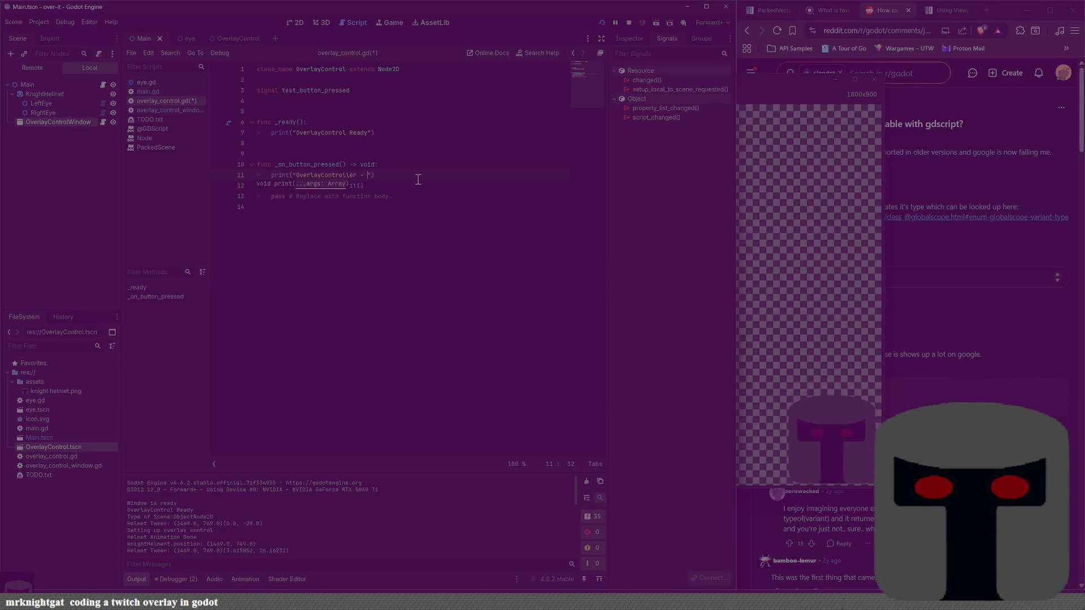
{"action": "type", "text": "itting Test "}
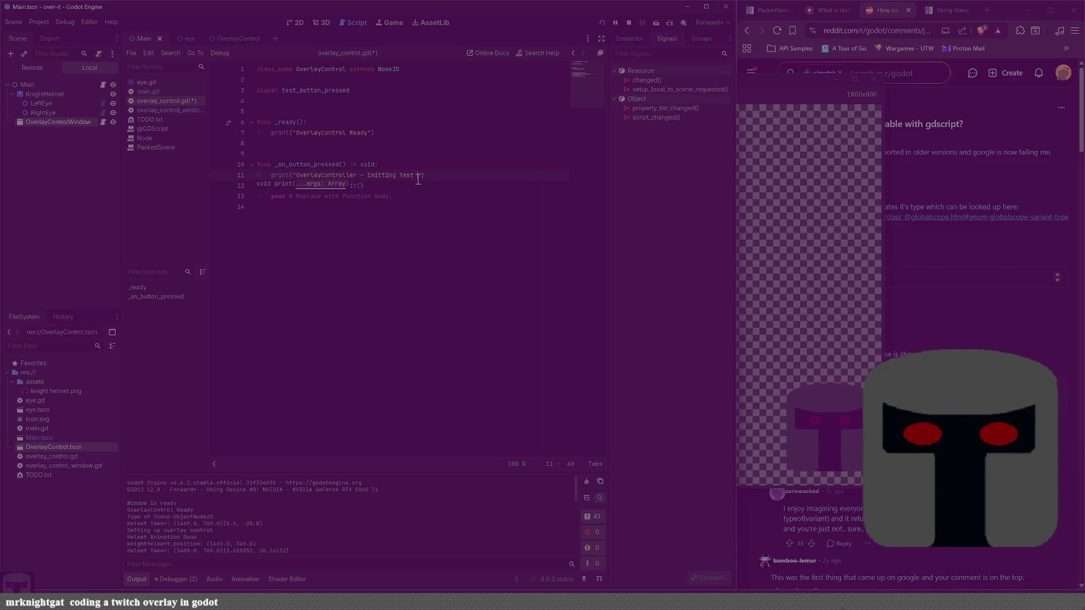
{"action": "type", "text": "Button Pressed"}
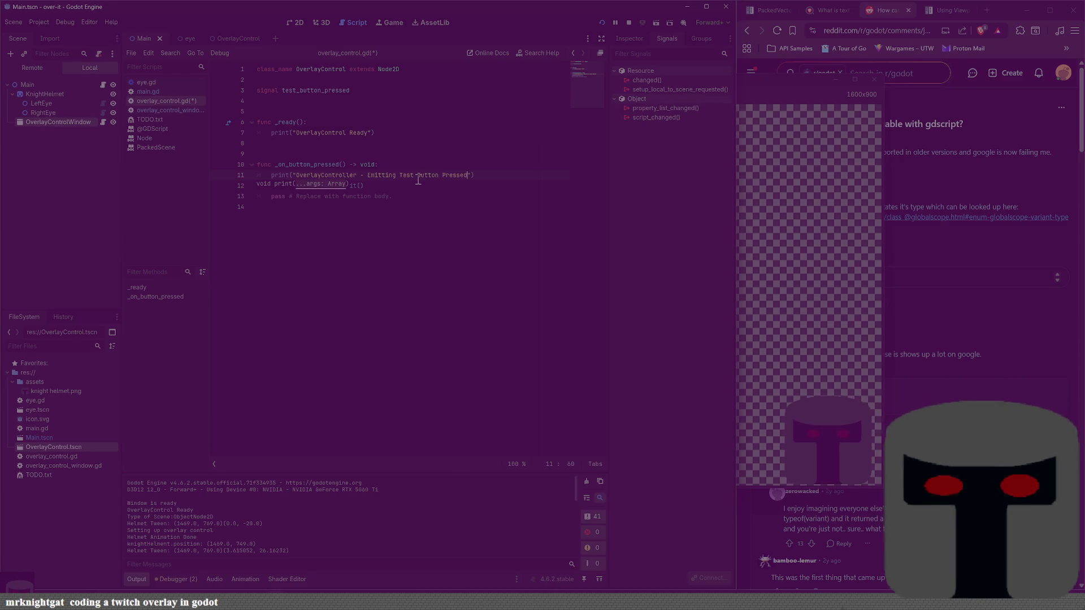
Step: Change the class_name on line 1 to OverlayController
{"action": "key", "text": "Page_Up"}
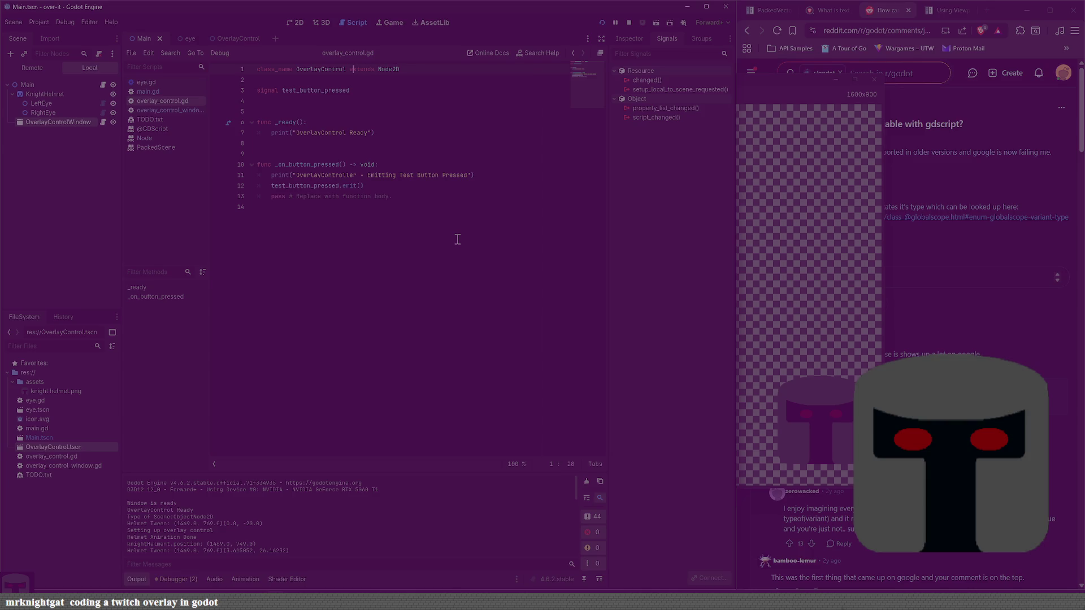
{"action": "type", "text": "ller"}
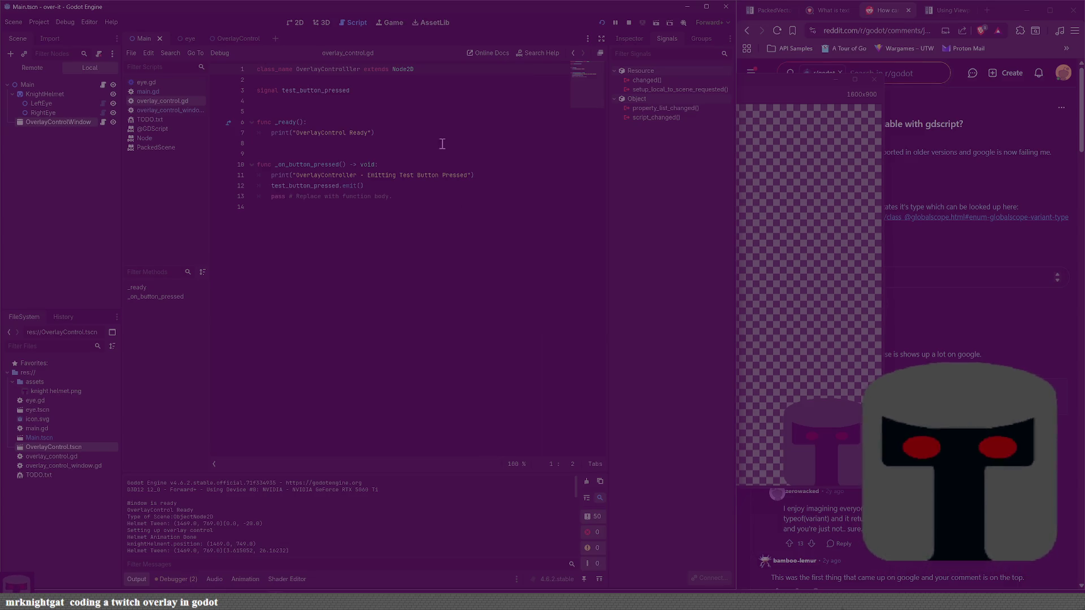
{"action": "left_click", "coordinate": [353, 74]}
{"action": "key", "text": "BackSpace"}
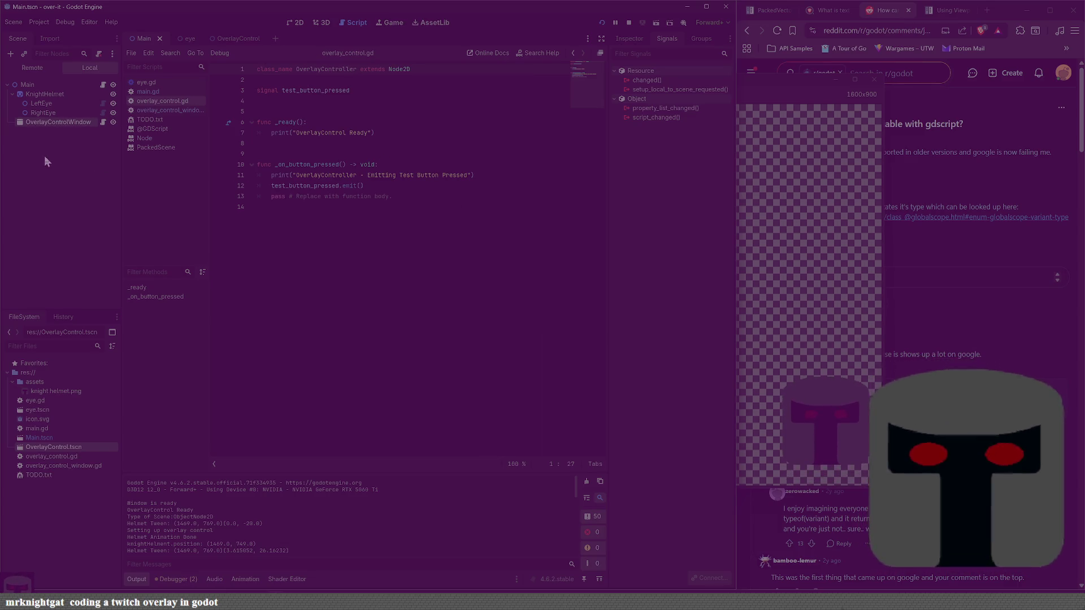
Step: Rename the OverlayControl scene's root node to OverlayController and save the scene
{"action": "left_click", "coordinate": [67, 124]}
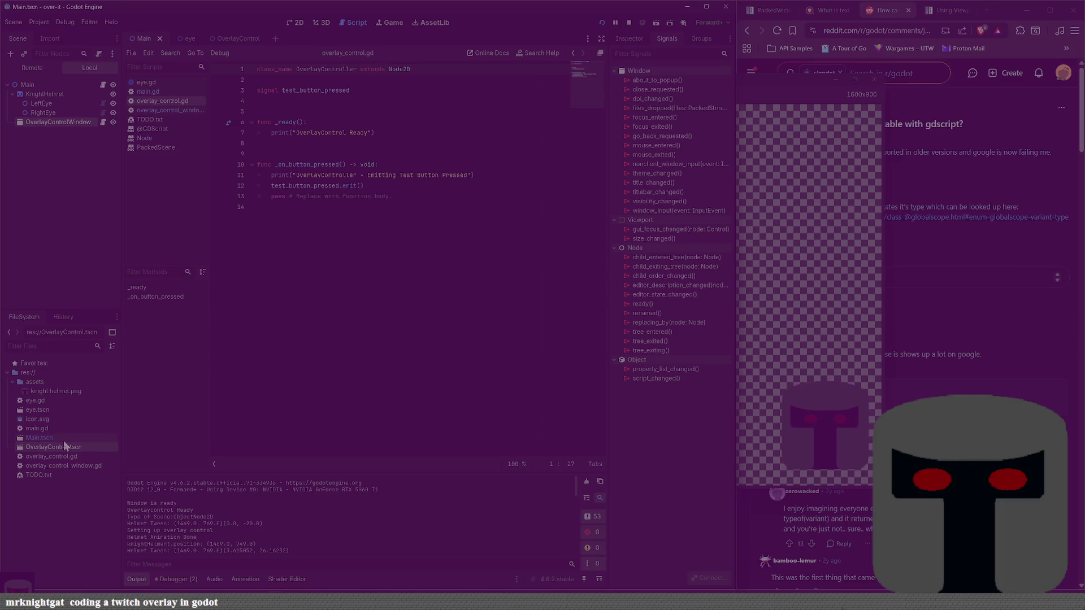
{"action": "left_click", "coordinate": [236, 40]}
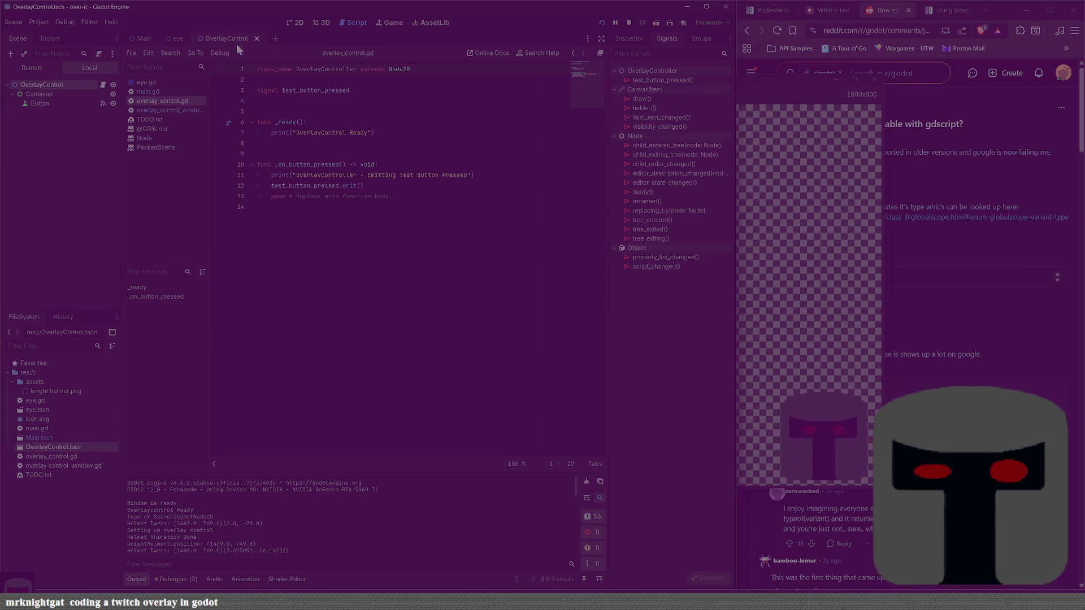
{"action": "right_click", "coordinate": [41, 85]}
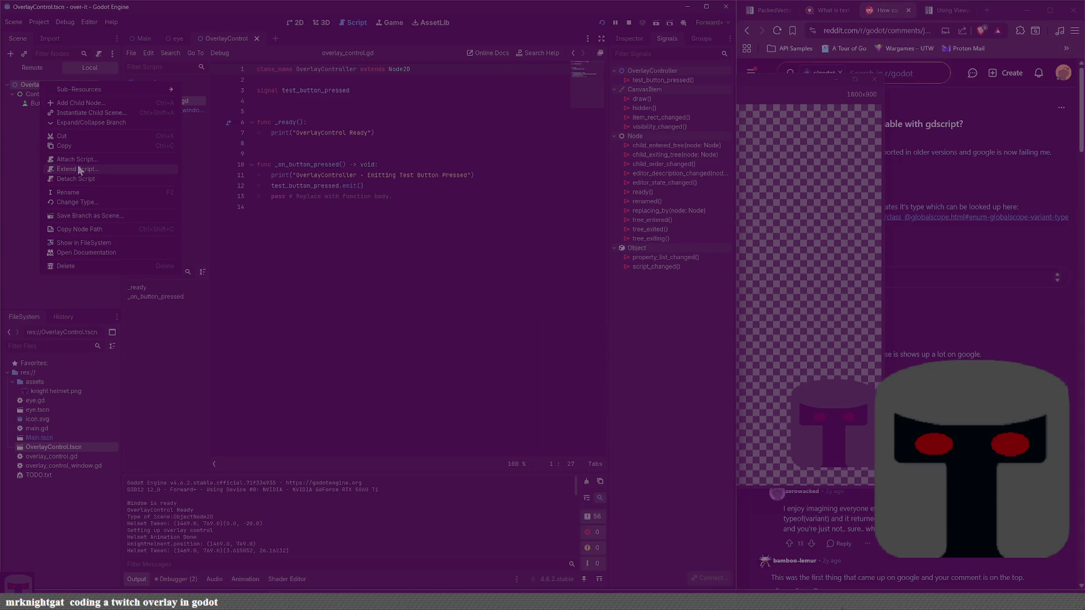
{"action": "left_click", "coordinate": [110, 193]}
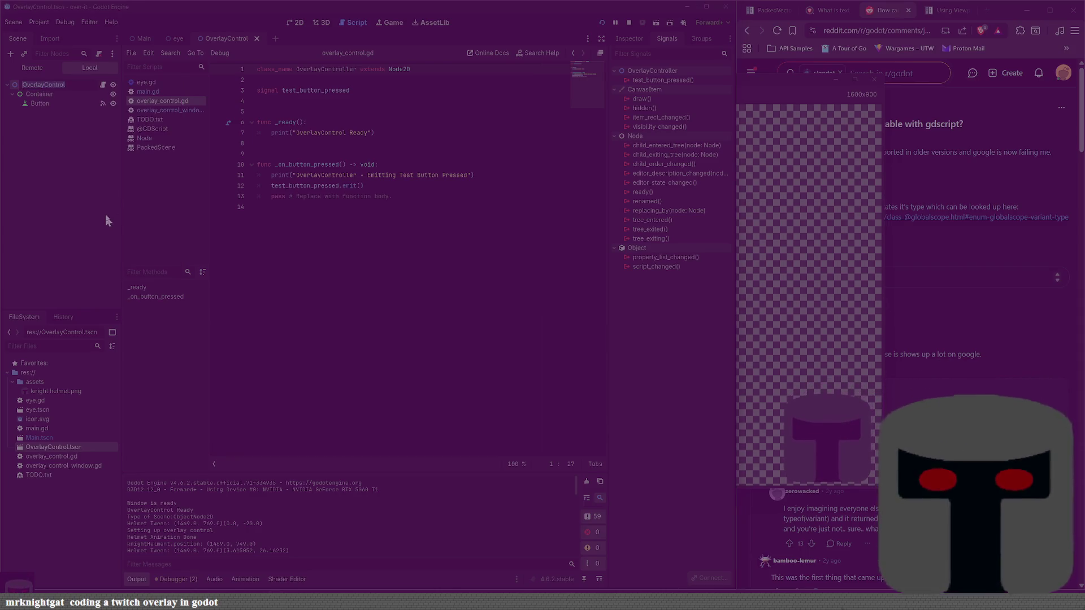
{"action": "key", "text": "End"}
{"action": "type", "text": "ler"}
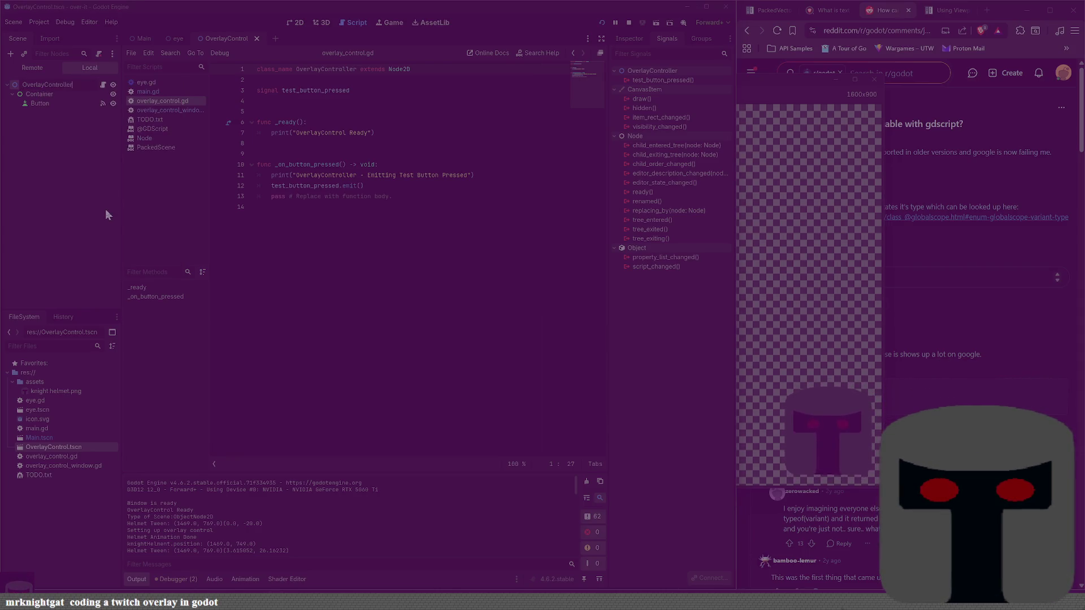
{"action": "key", "text": "Return"}
{"action": "key", "text": "ctrl+s"}
{"action": "left_click", "coordinate": [342, 111]}
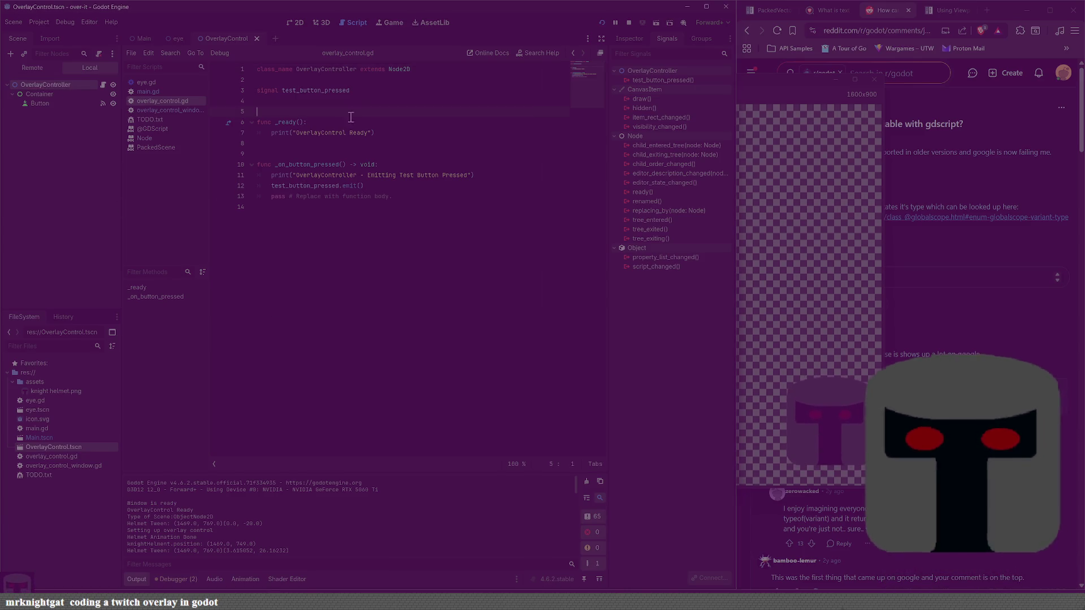
Step: Delete the empty line after the signal declaration and the blank line between the two functions
{"action": "key", "text": "BackSpace"}
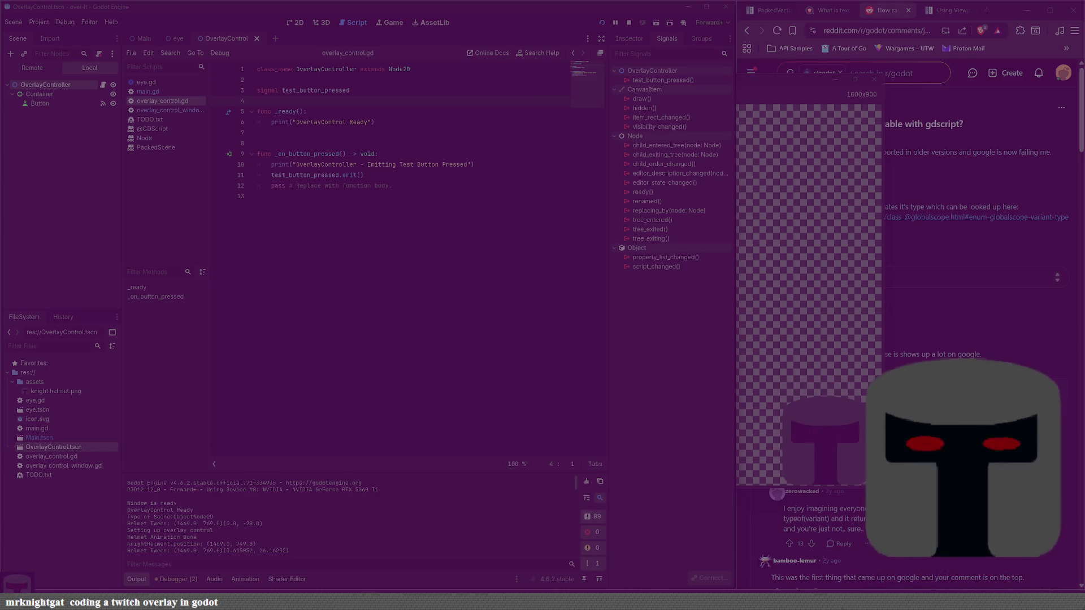
{"action": "left_click", "coordinate": [371, 218]}
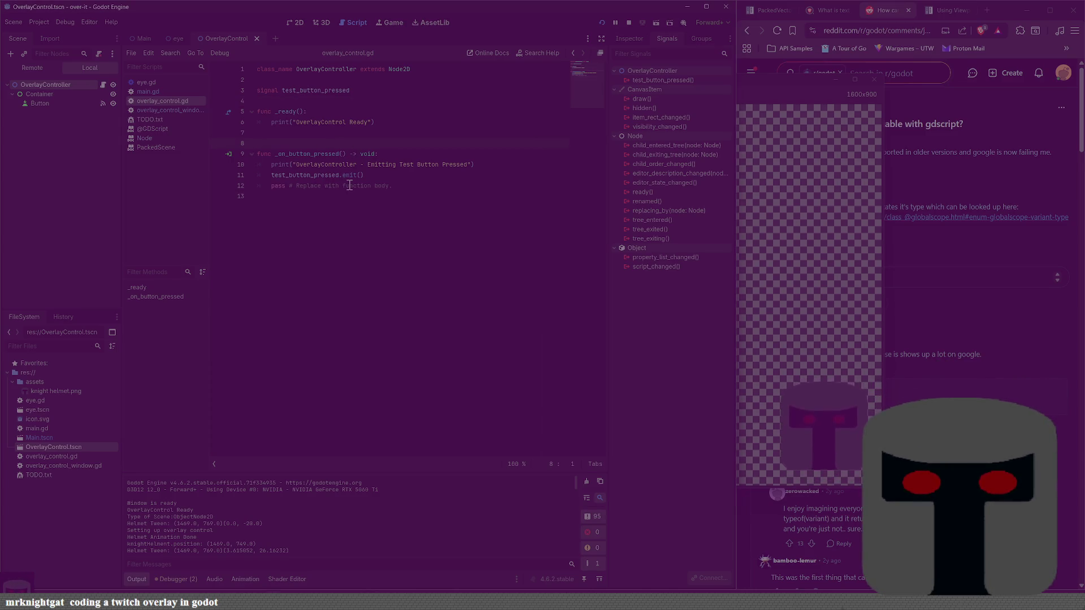
{"action": "key", "text": "BackSpace"}
{"action": "key", "text": "Up"}
{"action": "key", "text": "Up"}
{"action": "key", "text": "Down"}
{"action": "key", "text": "Down"}
{"action": "key", "text": "Down"}
{"action": "key", "text": "Right"}
{"action": "key", "text": "Right"}
{"action": "key", "text": "Right"}
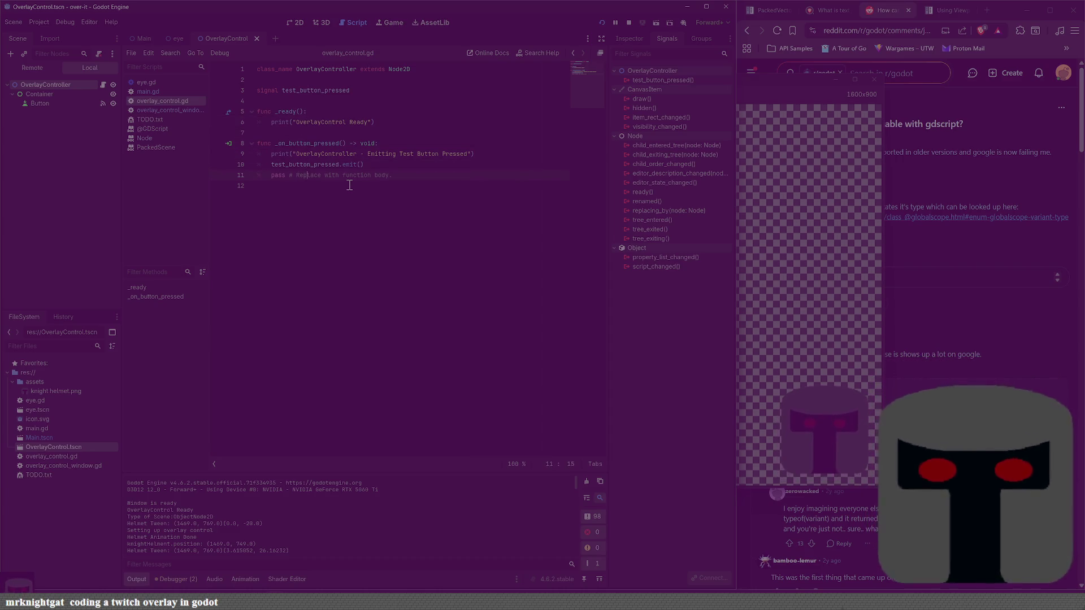
{"action": "key", "text": "Up"}
{"action": "key", "text": "Home"}
{"action": "key", "text": "Home"}
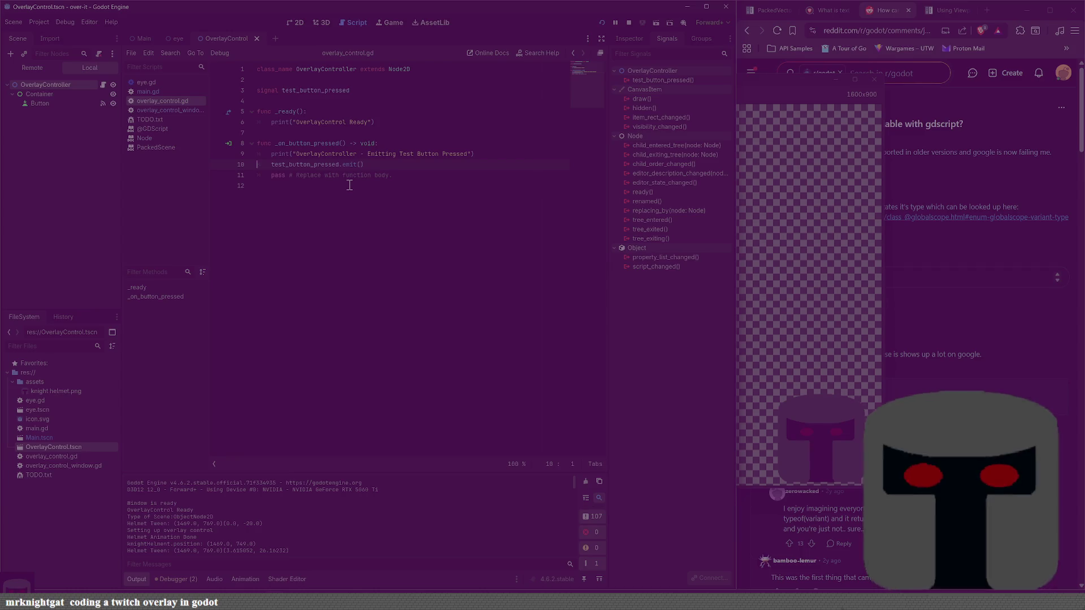
{"action": "left_click", "coordinate": [338, 132]}
Step: Change the _ready() message to "OverlayController Ready" and switch back to the Main scene
{"action": "double_click", "coordinate": [333, 127]}
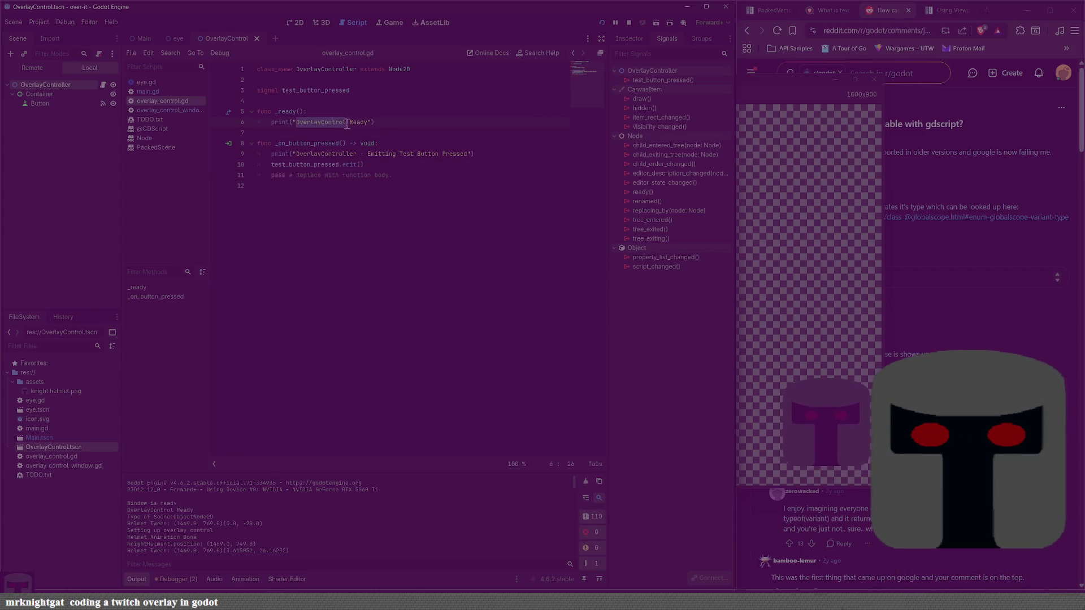
{"action": "double_click", "coordinate": [330, 164]}
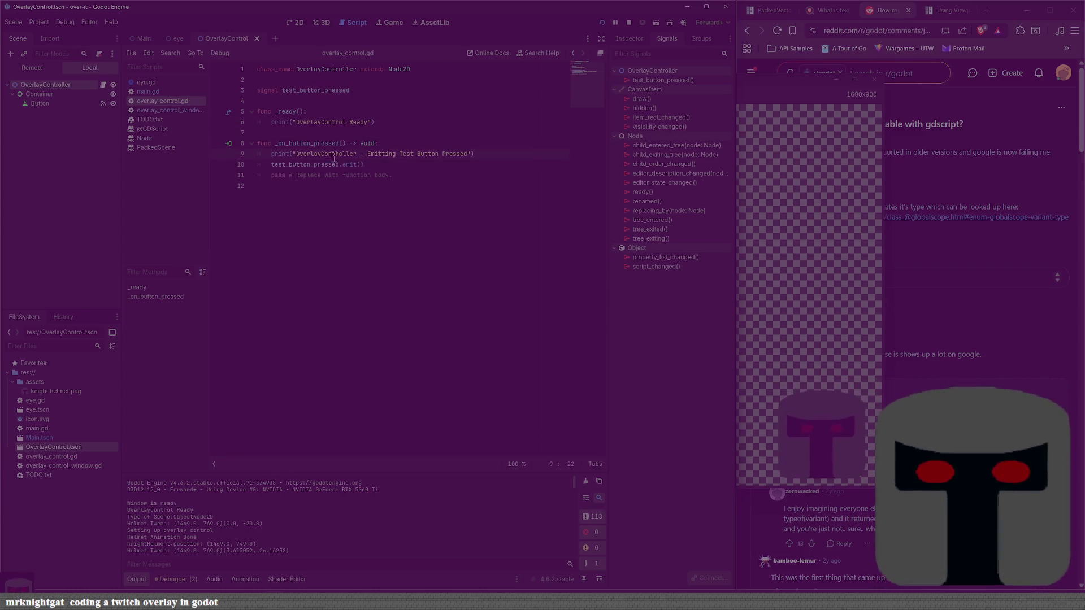
{"action": "double_click", "coordinate": [382, 153]}
{"action": "double_click", "coordinate": [407, 154]}
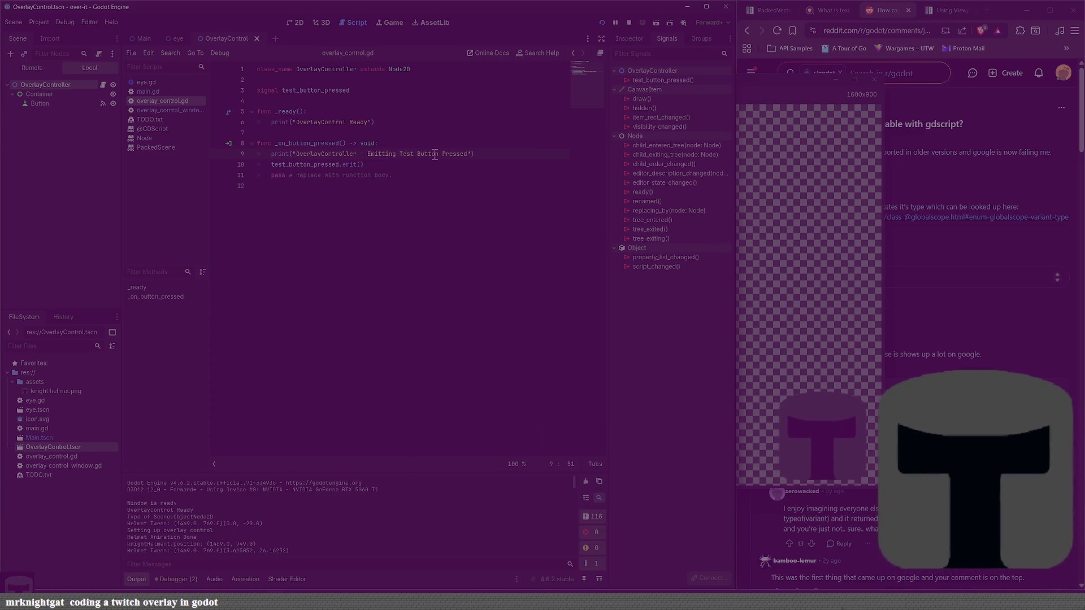
{"action": "left_click", "coordinate": [469, 154]}
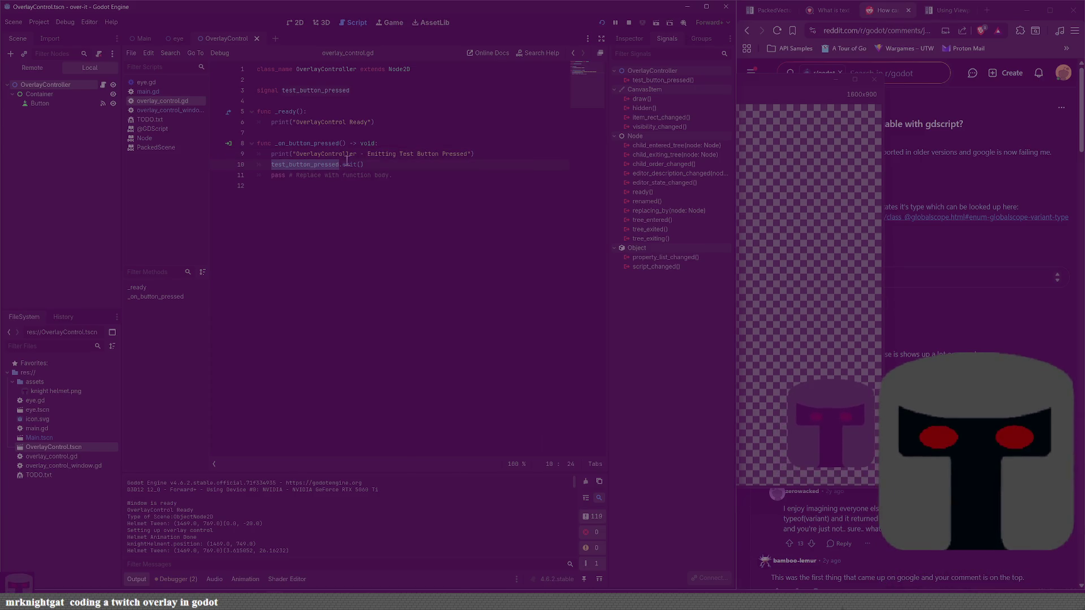
{"action": "key", "text": "End"}
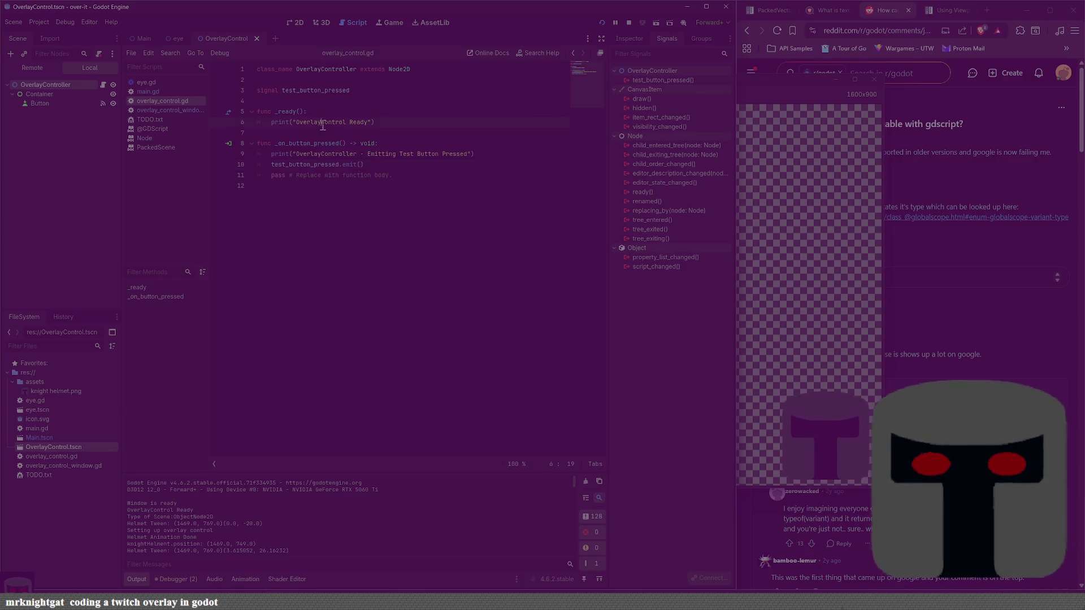
{"action": "left_click", "coordinate": [346, 121]}
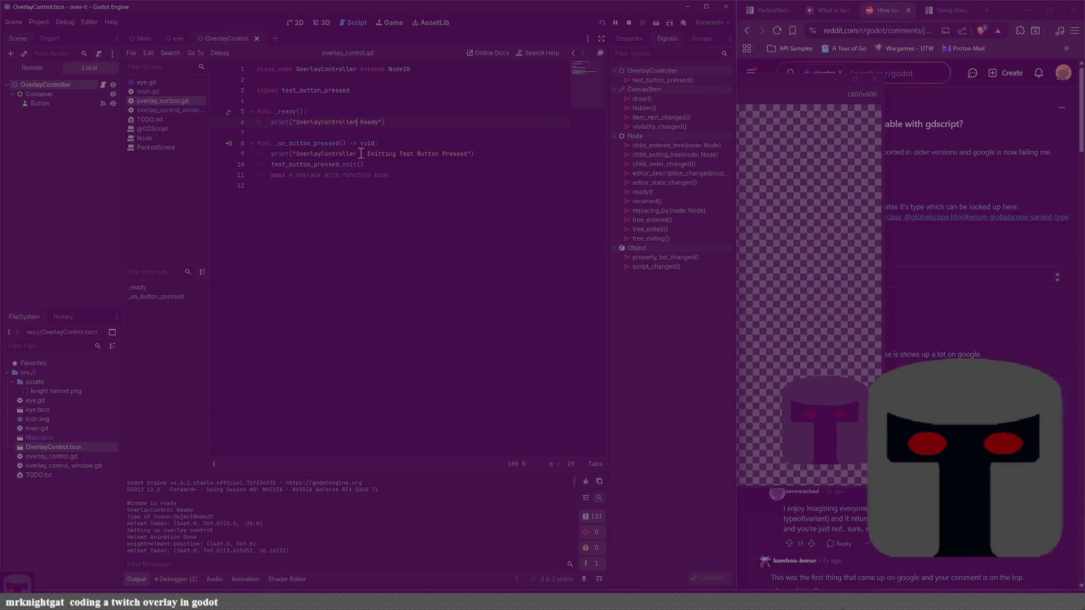
{"action": "left_click", "coordinate": [383, 240]}
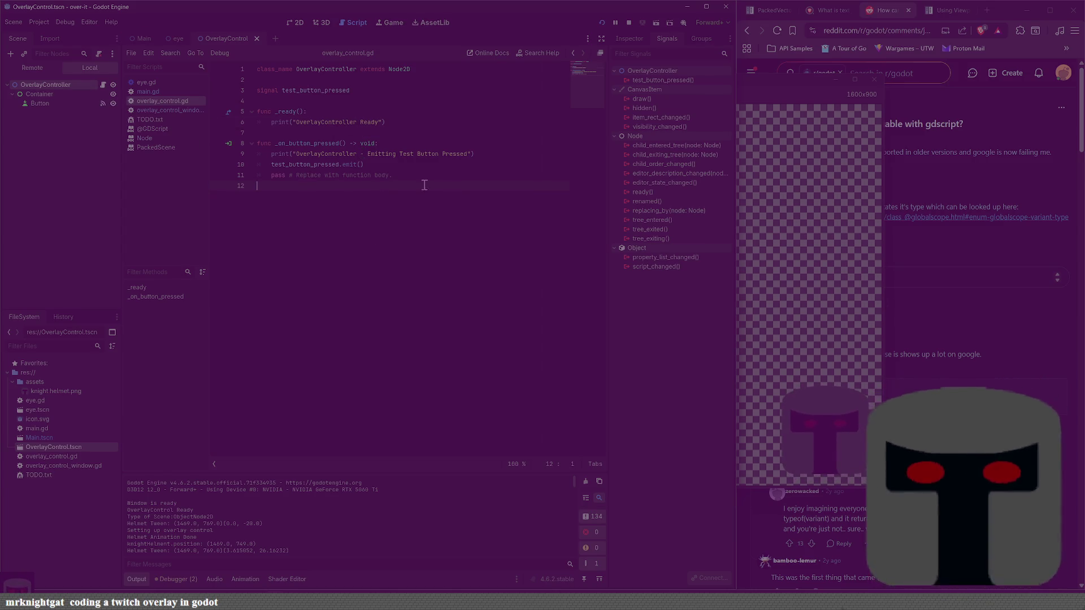
{"action": "left_click", "coordinate": [144, 38]}
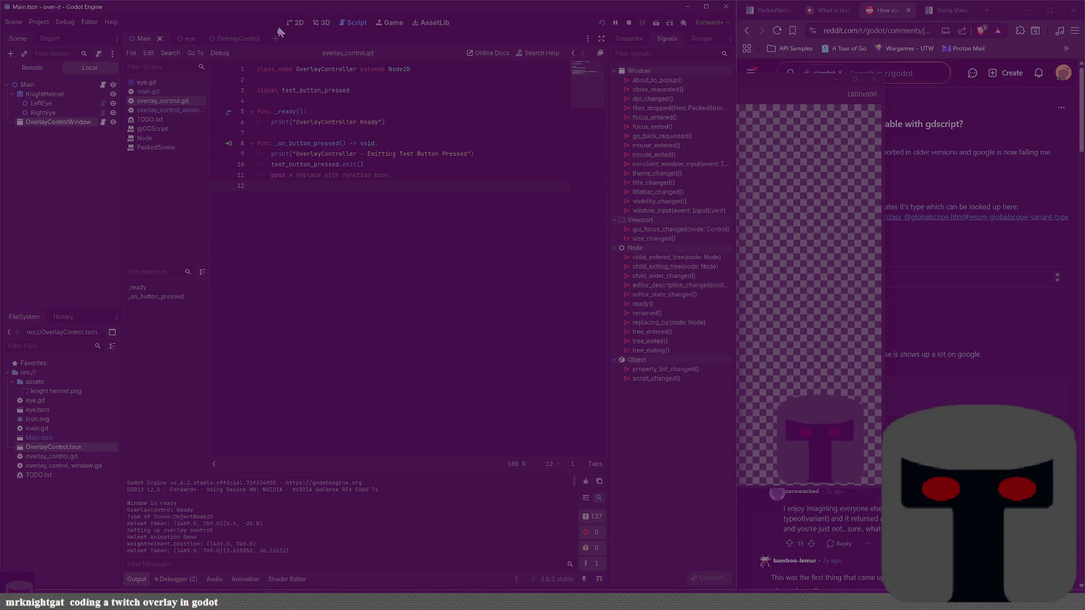
Step: Rename the overlay_control.gd file to overlay_controller.gd in the FileSystem dock
{"action": "left_click", "coordinate": [169, 92]}
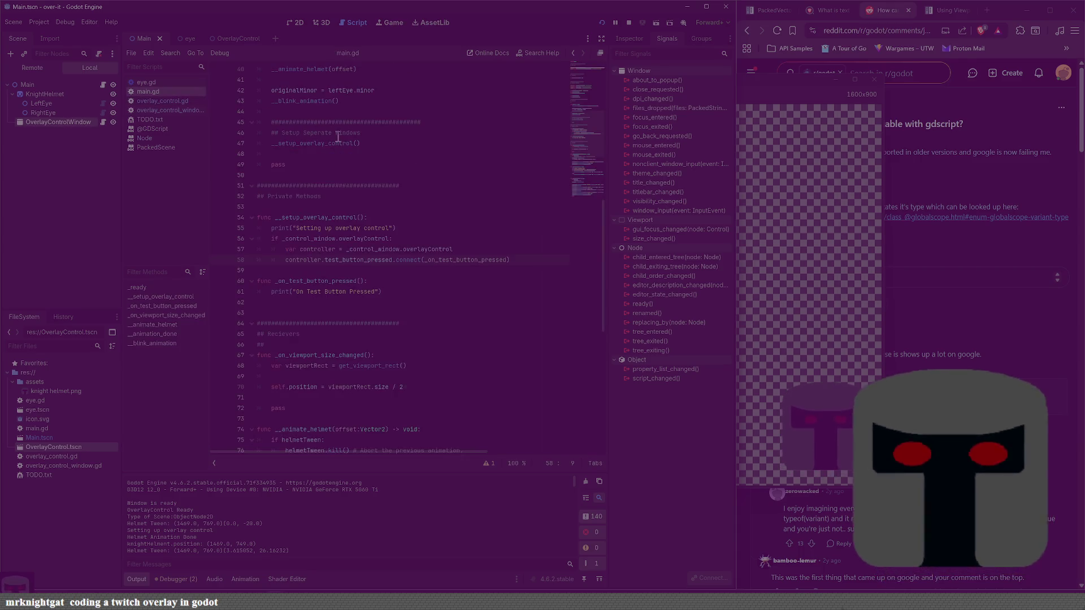
{"action": "double_click", "coordinate": [357, 239]}
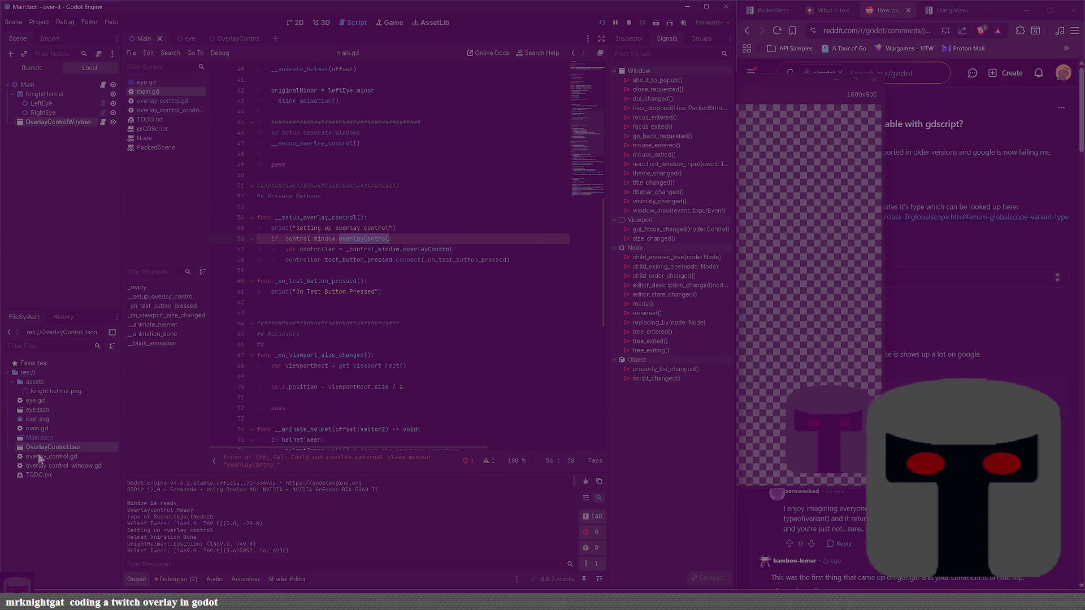
{"action": "left_click", "coordinate": [59, 458]}
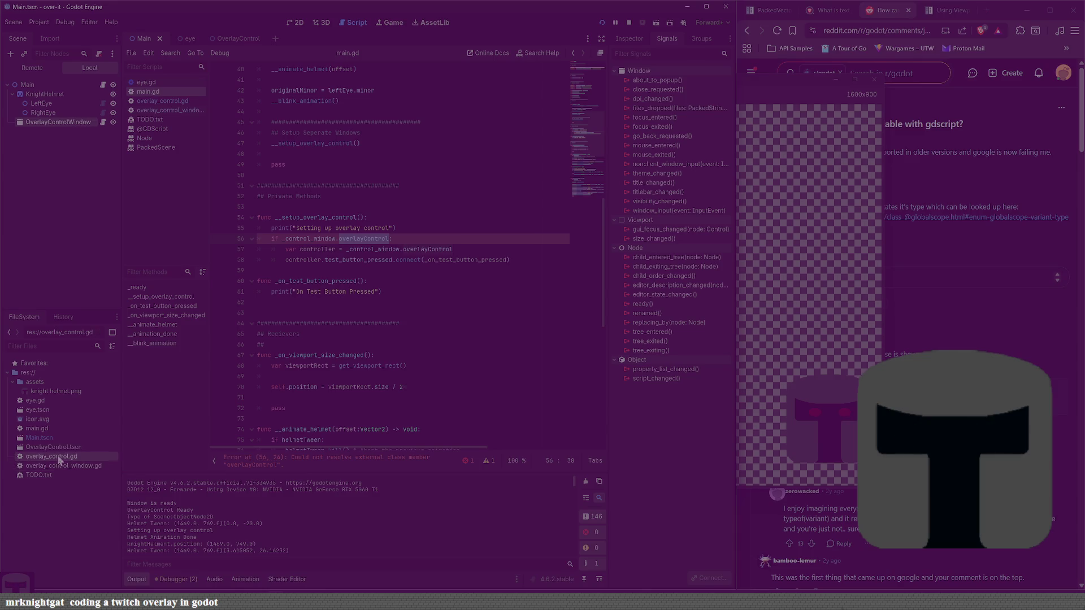
{"action": "right_click", "coordinate": [57, 458]}
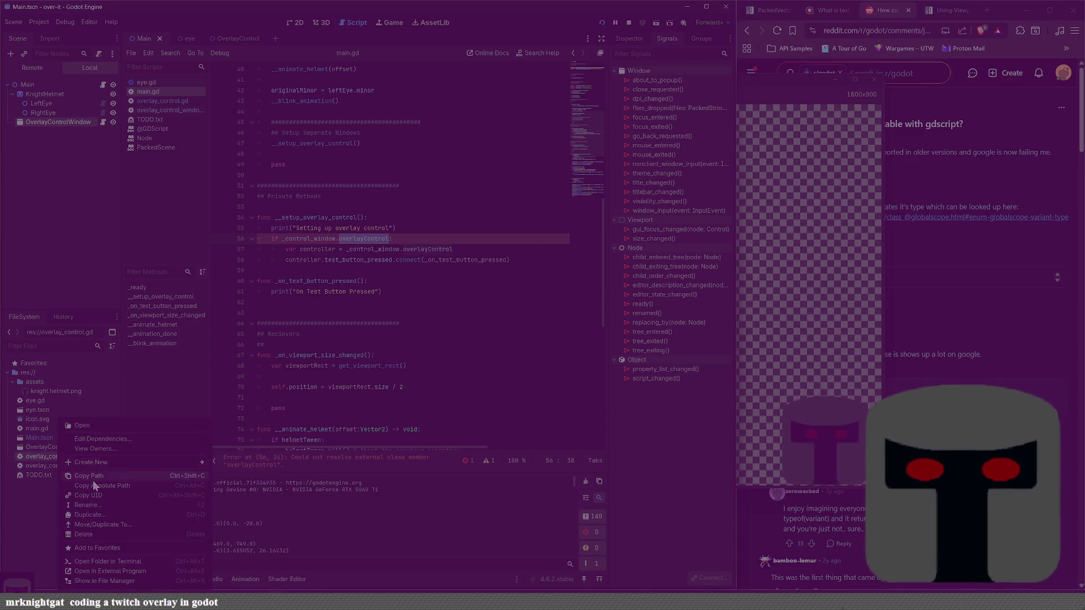
{"action": "left_click", "coordinate": [108, 505]}
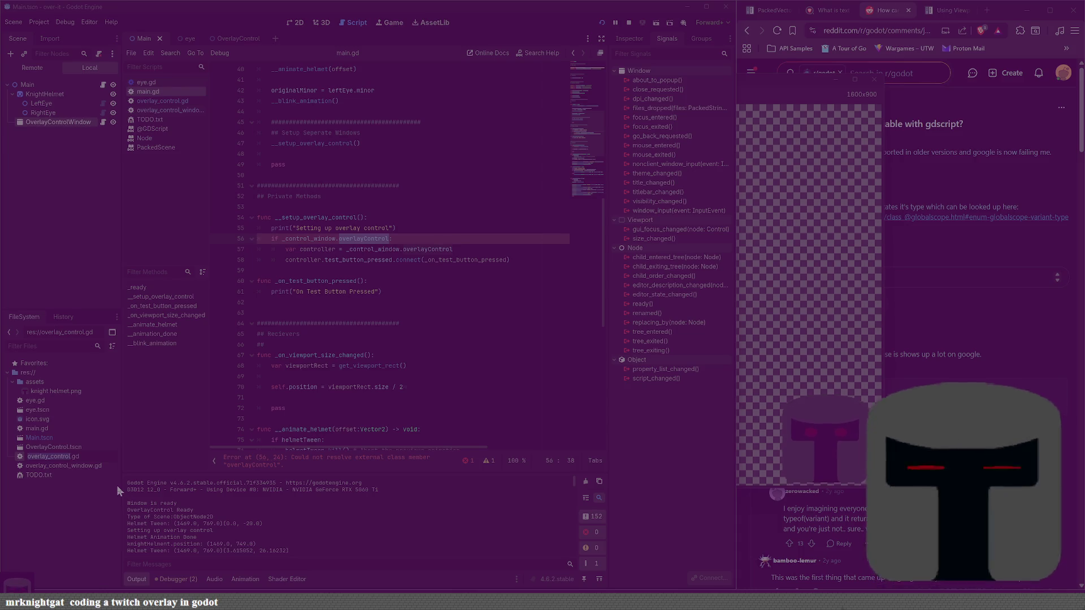
{"action": "type", "text": "ler"}
{"action": "key", "text": "Return"}
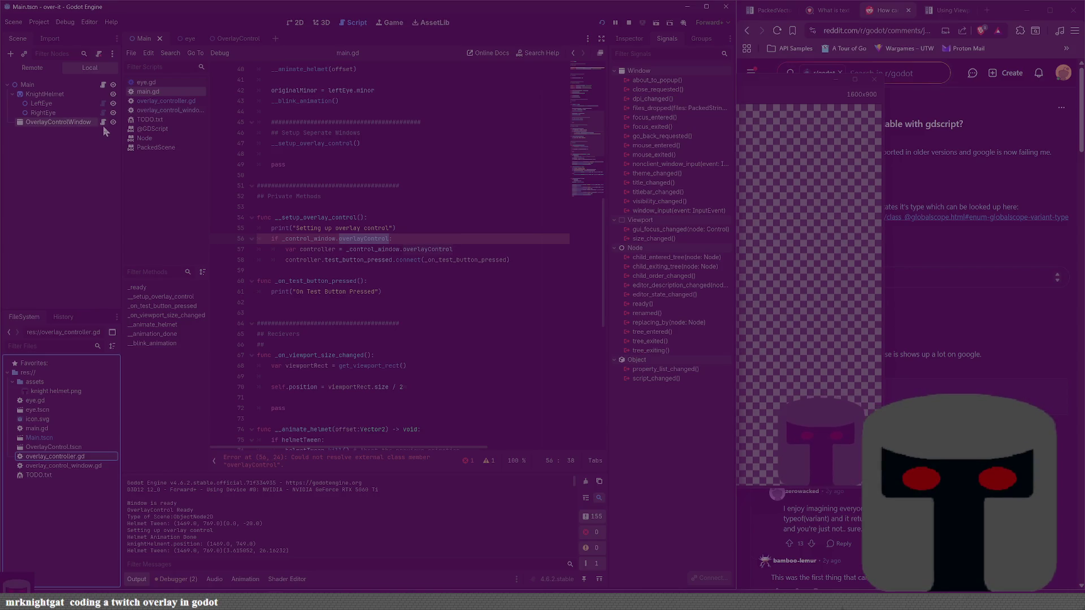
Step: Rename the OverlayControl.tscn scene file to OverlayController.tscn
{"action": "left_click", "coordinate": [236, 40]}
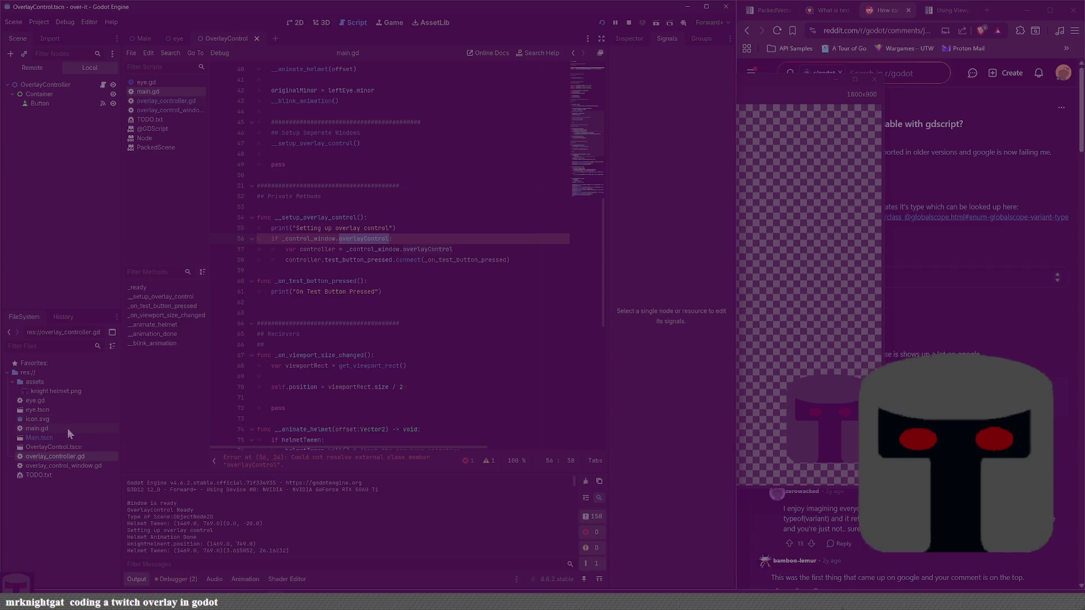
{"action": "right_click", "coordinate": [67, 449]}
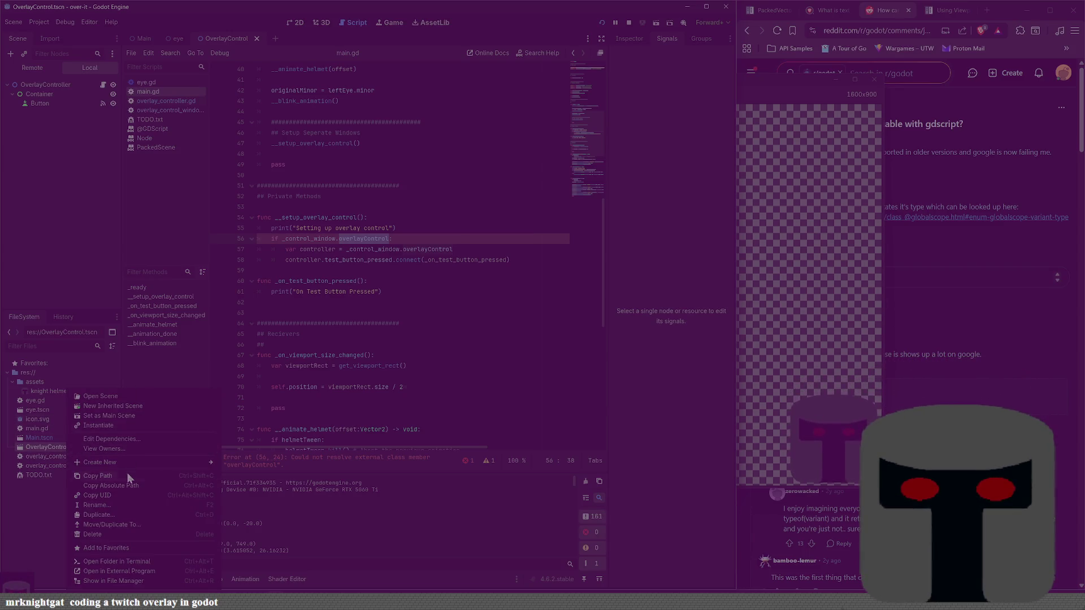
{"action": "left_click", "coordinate": [136, 504]}
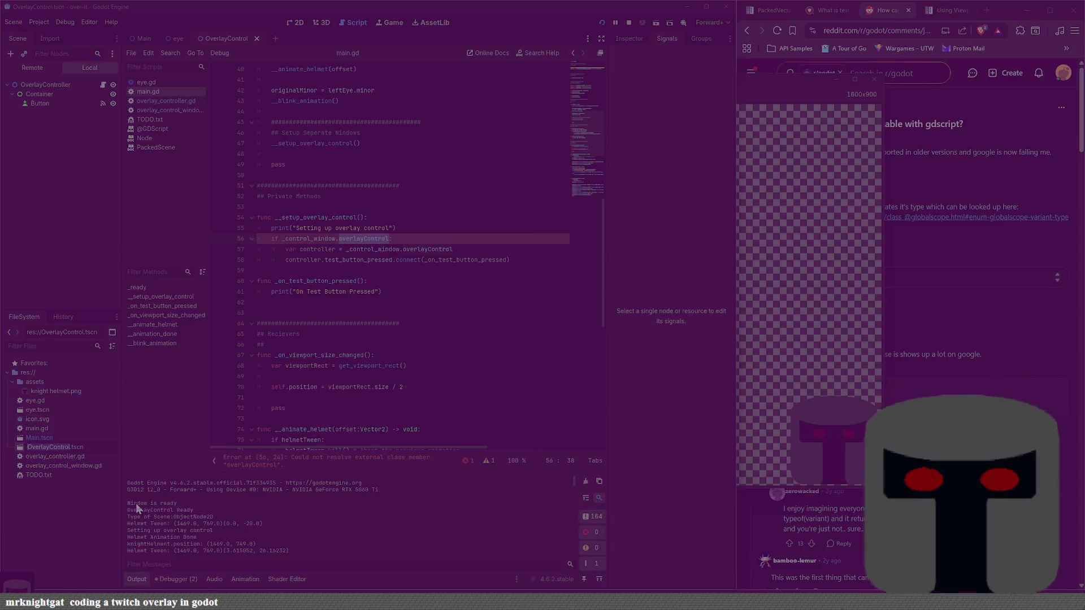
{"action": "type", "text": "OverlayControlller"}
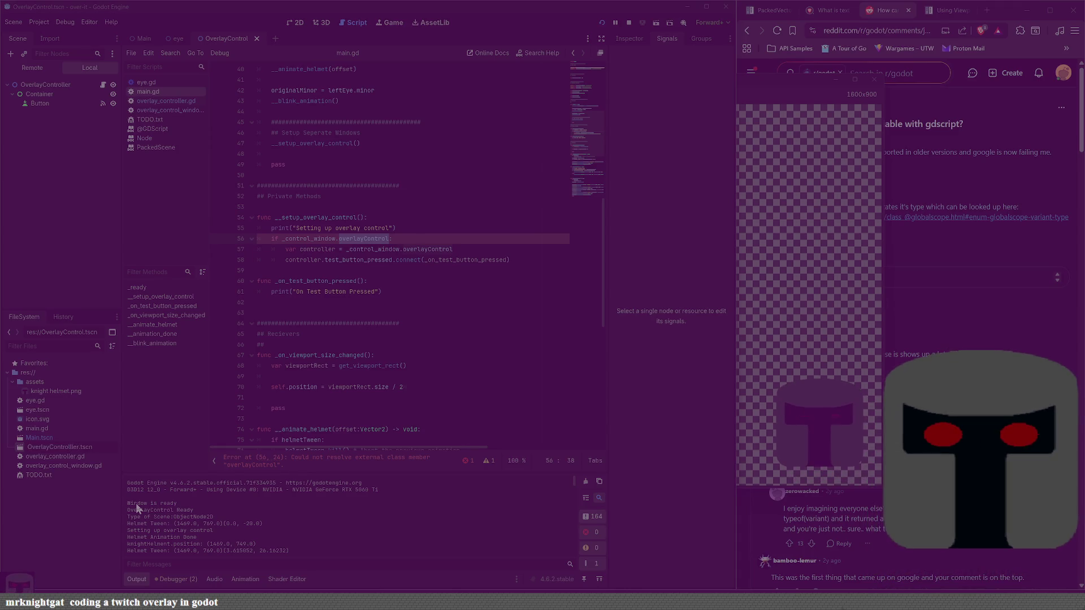
{"action": "type", "text": "er"}
{"action": "key", "text": "Return"}
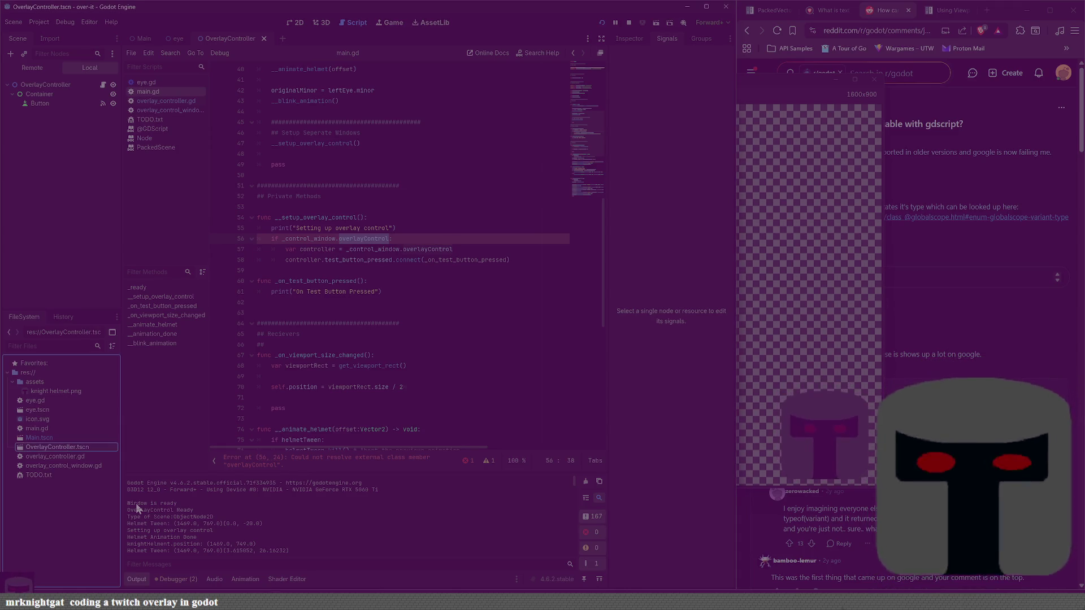
Step: Append 'ler' in main.gd so line 56 references _control_window.overlayController
{"action": "left_click", "coordinate": [405, 228]}
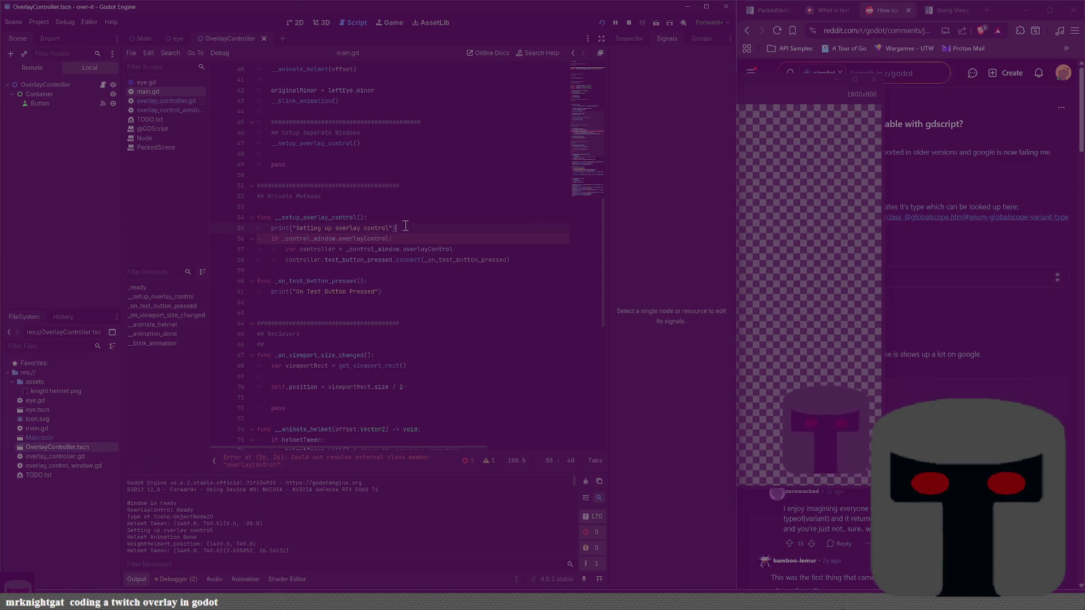
{"action": "left_click", "coordinate": [396, 240]}
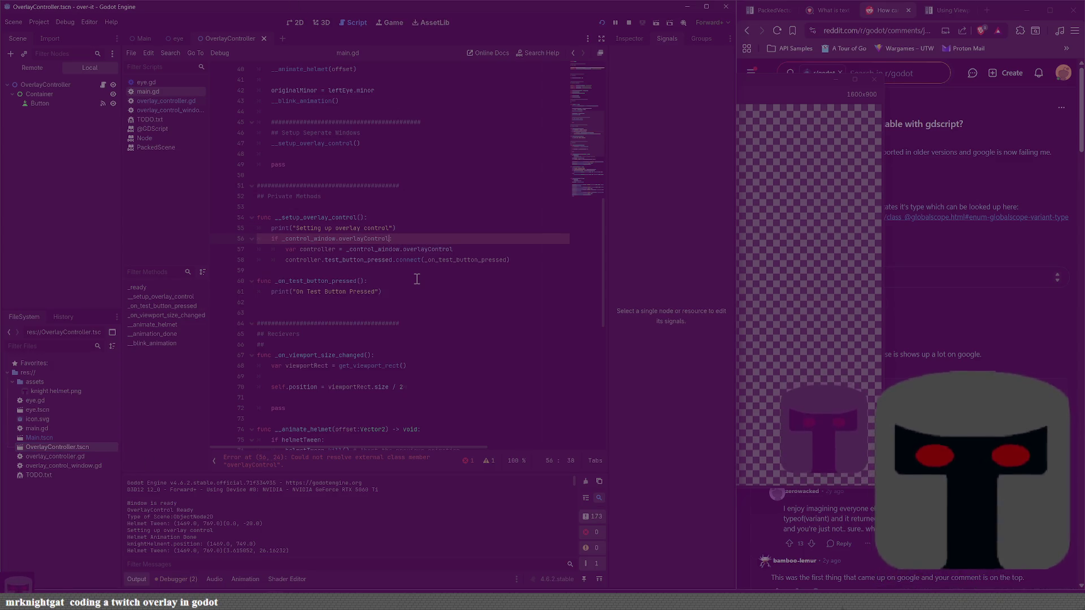
{"action": "type", "text": "ler"}
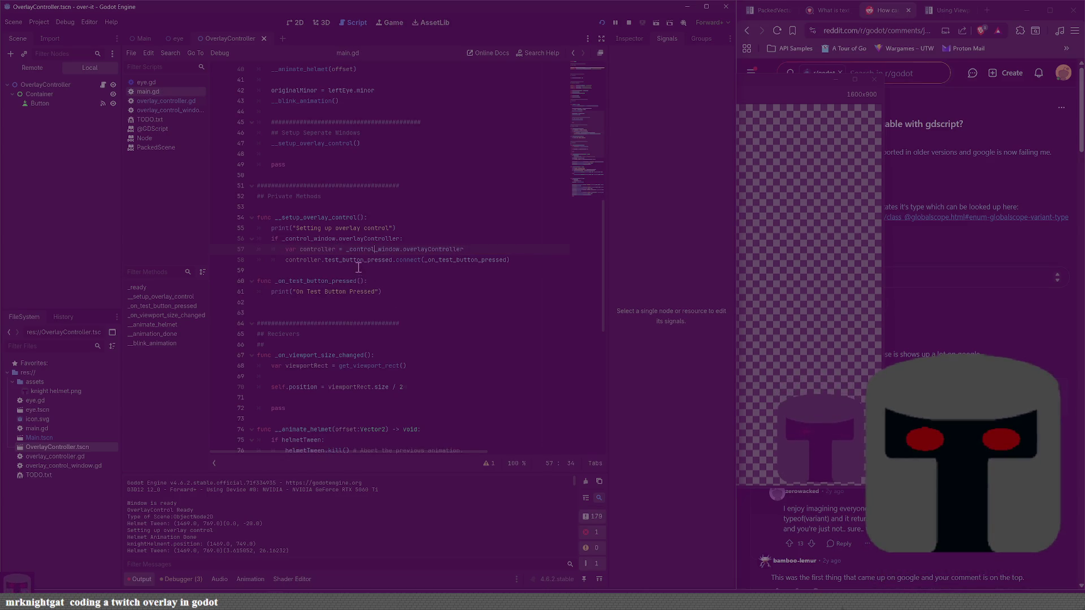
{"action": "left_click", "coordinate": [410, 238]}
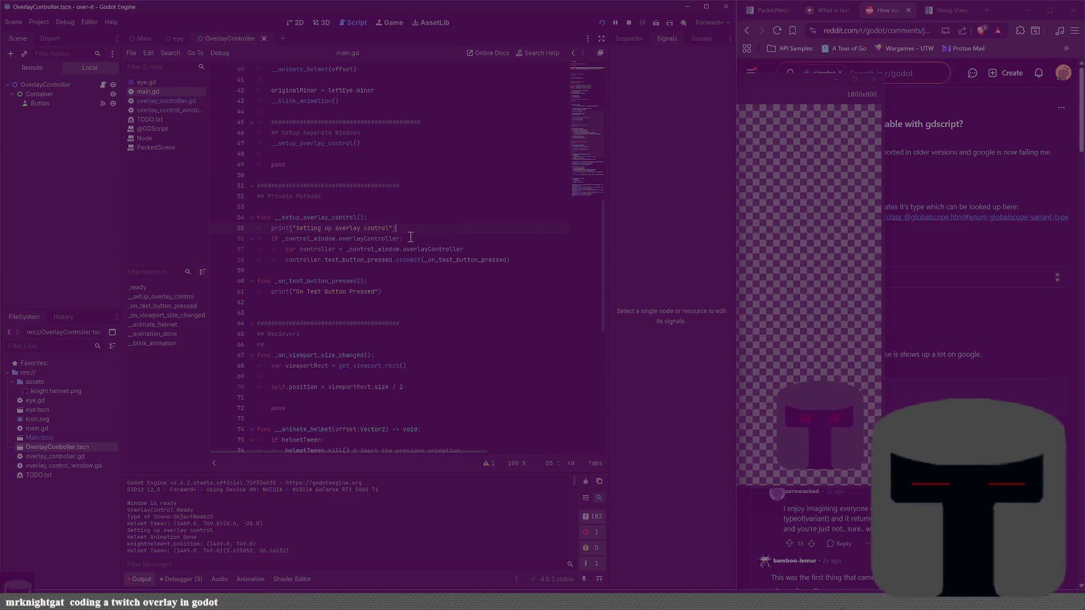